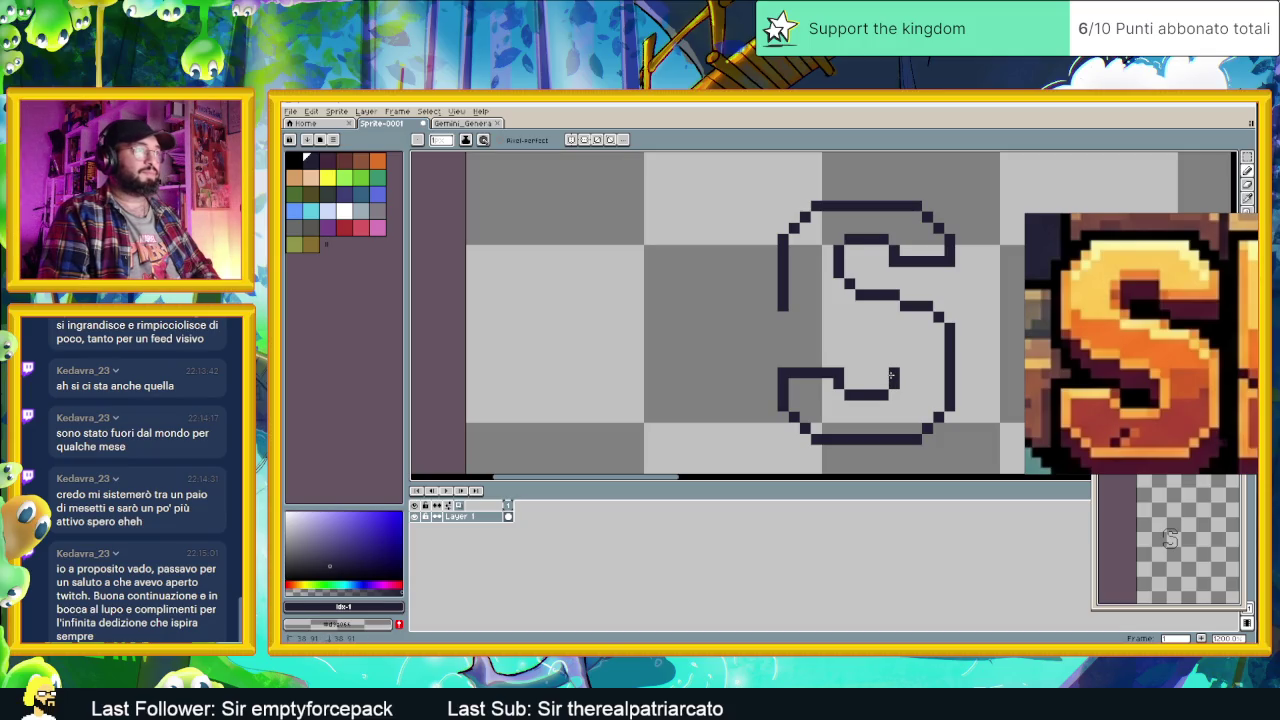
Step: Pencil in the missing inner stroke on the S's lower-right curve, then zoom out
left_click_drag(892, 366, 852, 340)
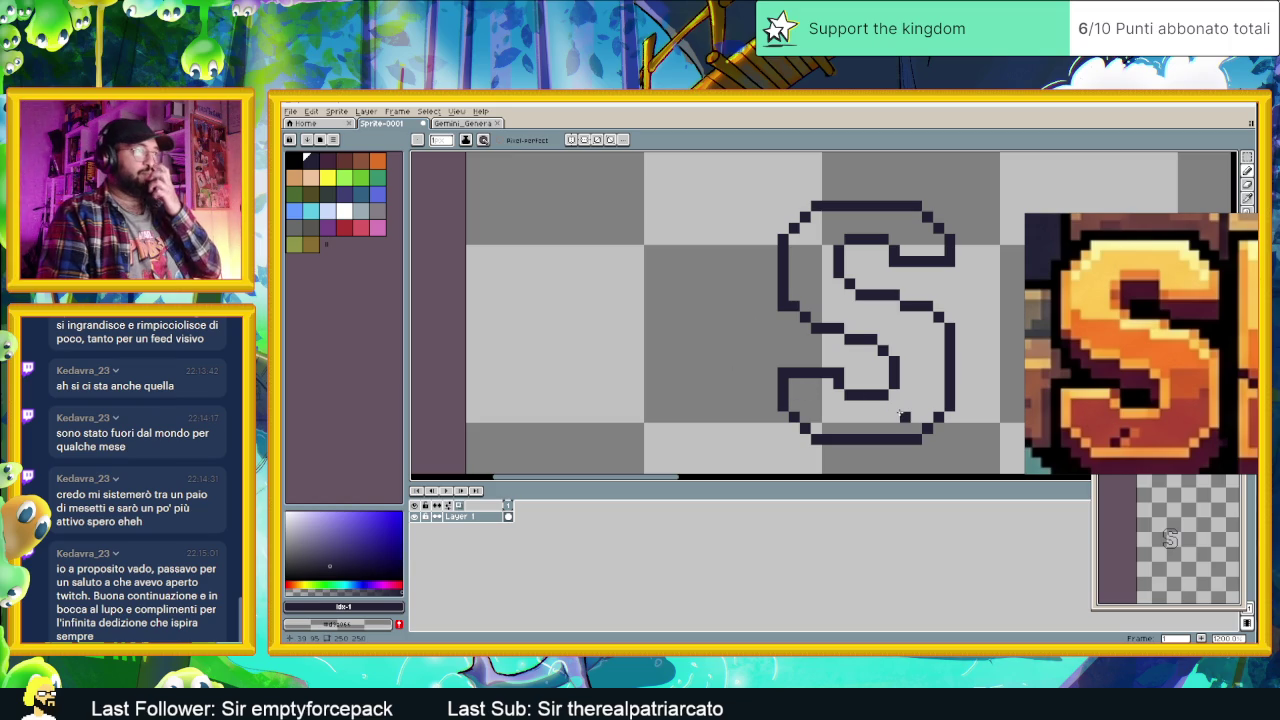
scroll(940, 405, "right", 2)
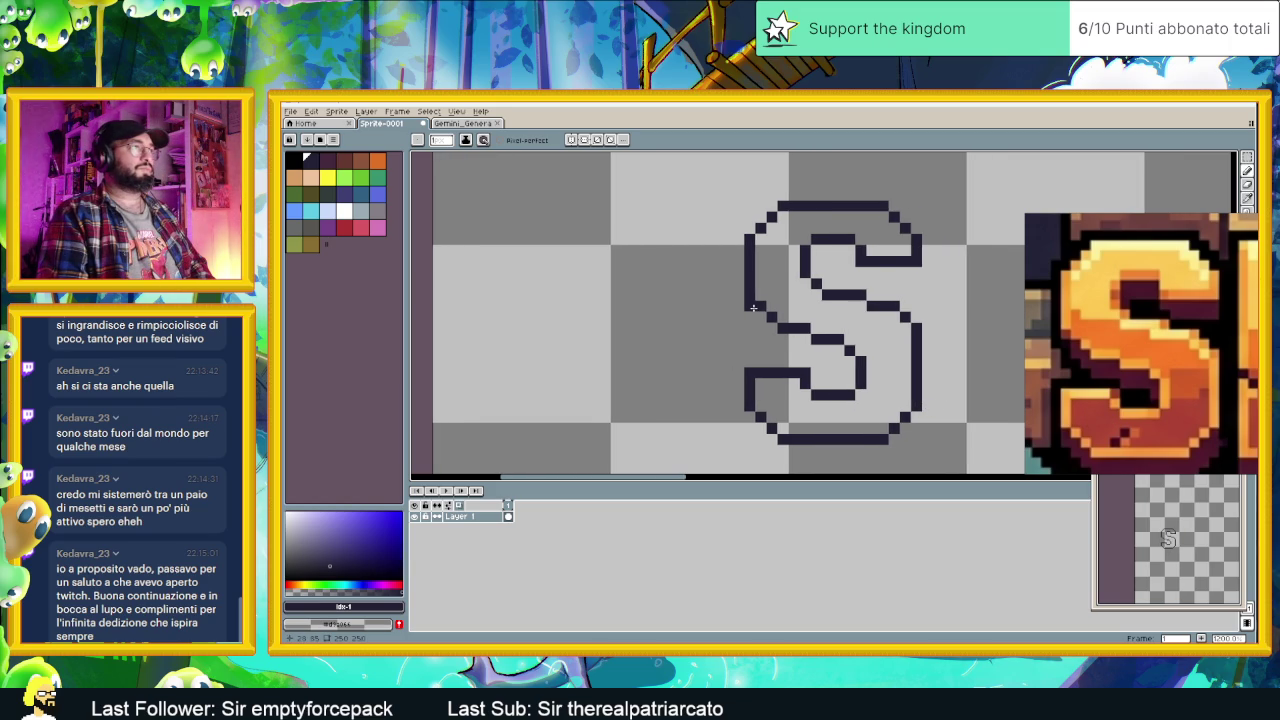
scroll(871, 328, "down", 1)
scroll(934, 360, "down", 1)
scroll(858, 362, "right", 2)
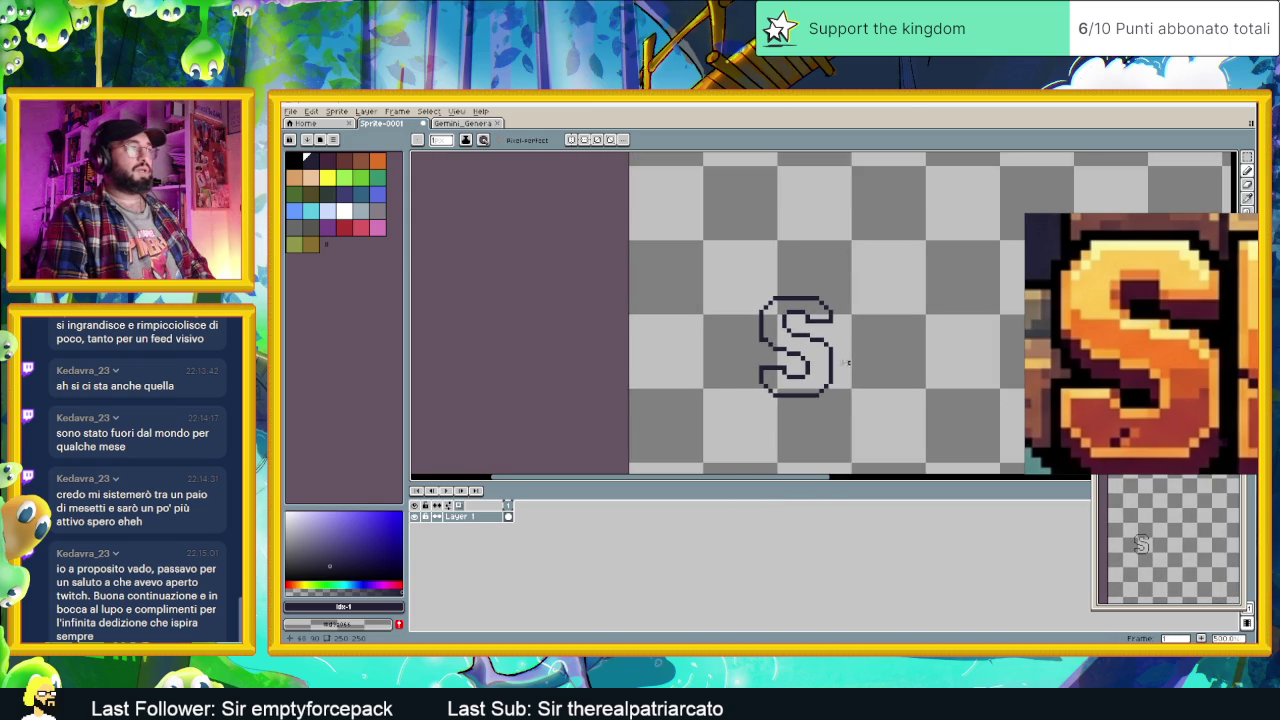
scroll(730, 275, "up", 1)
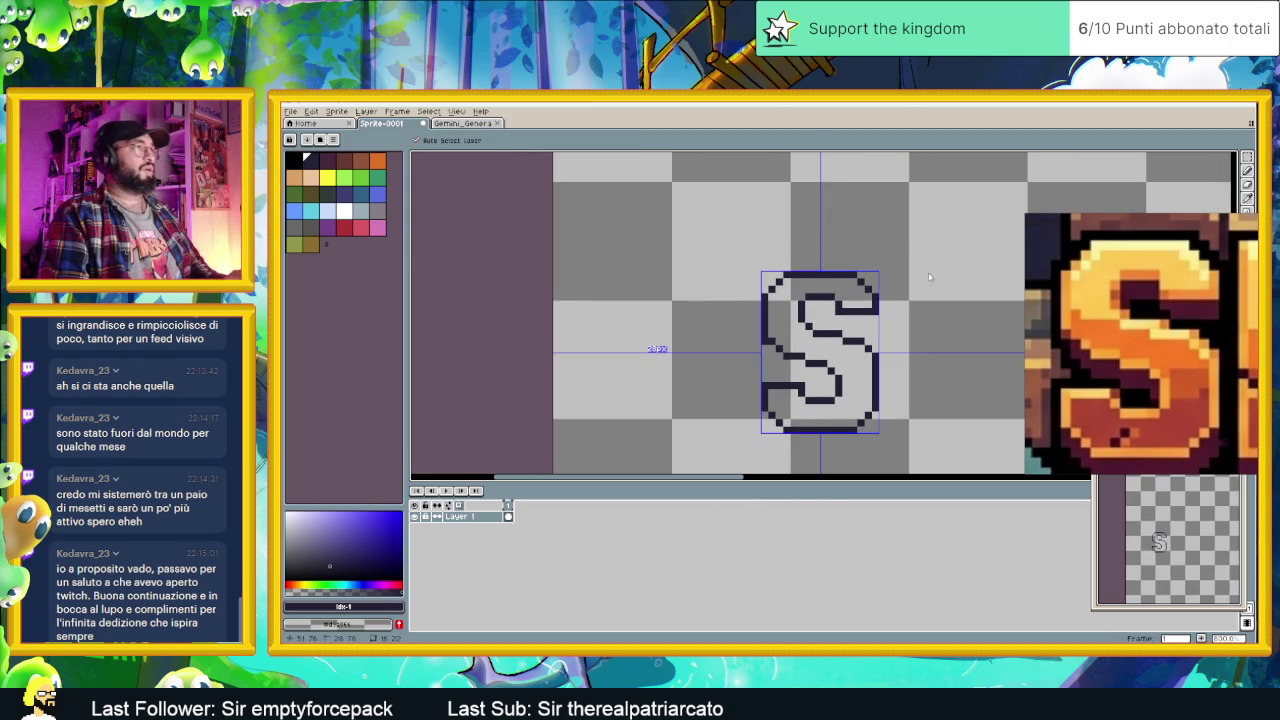
Step: Save the sprite as 'New title inspired.aseprite' in the work-in-progress folder
key("ctrl+s")
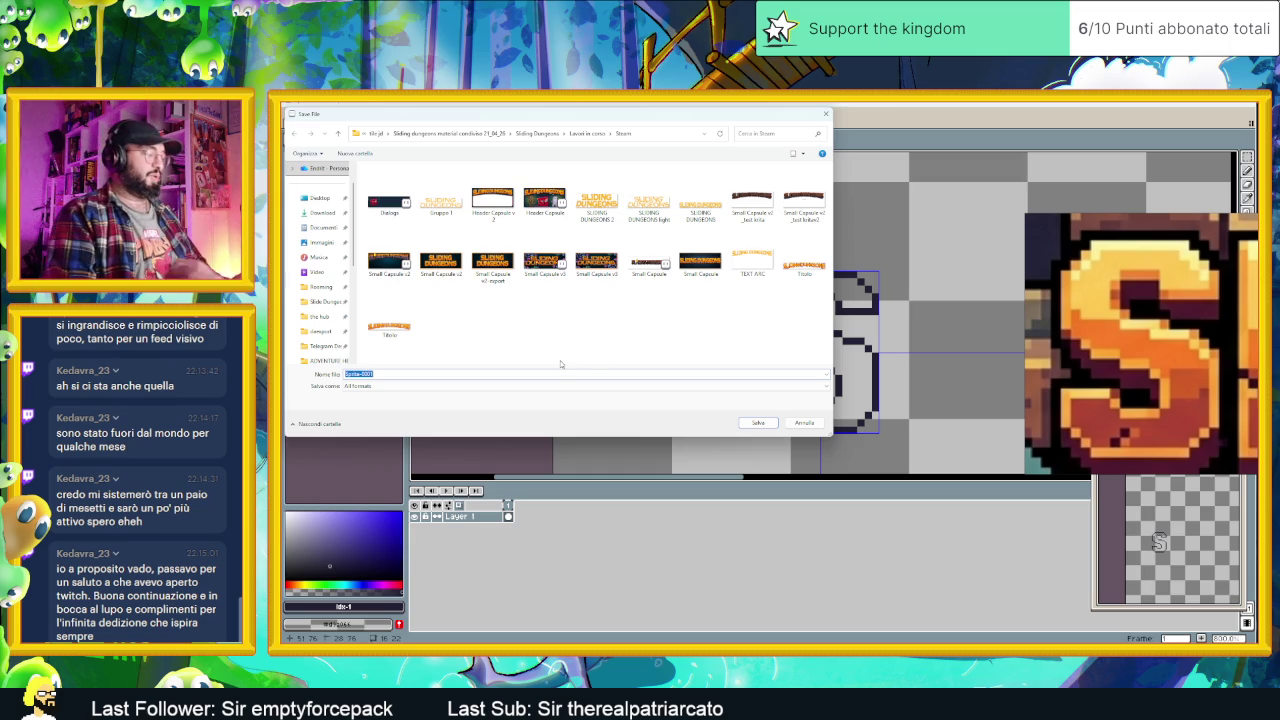
type("Sw G")
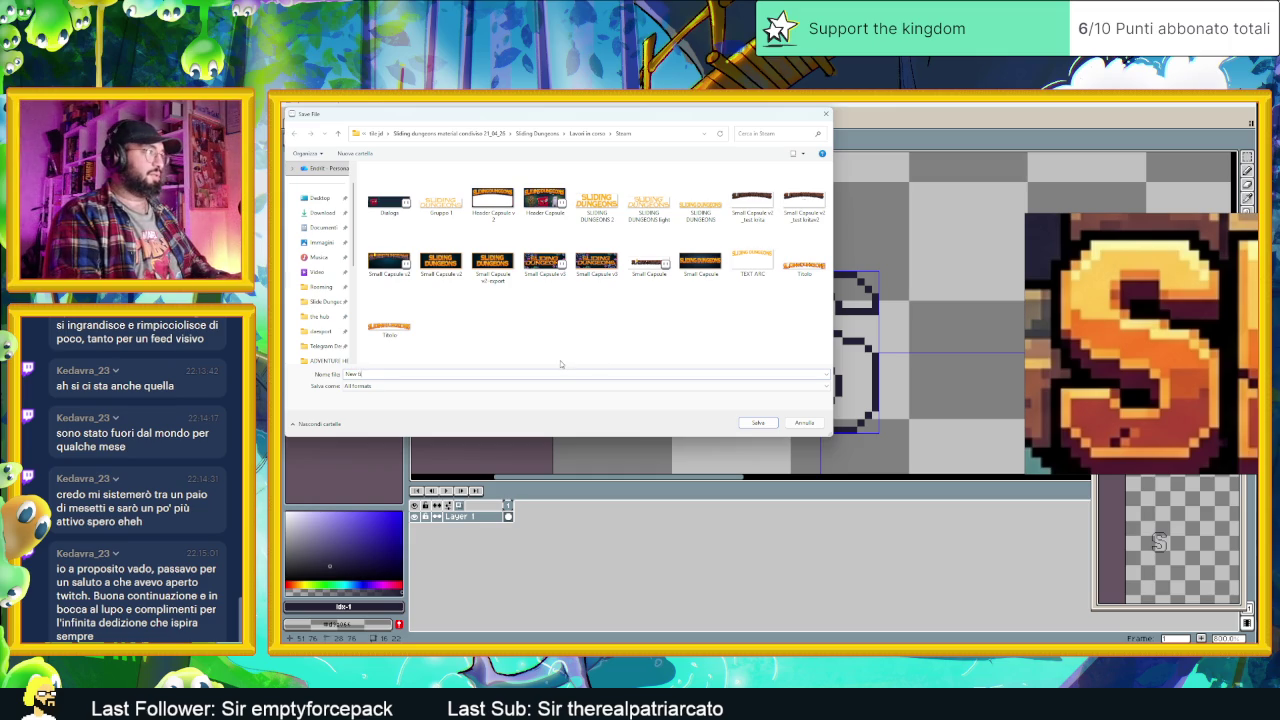
type("e")
type(".png")
type("d")
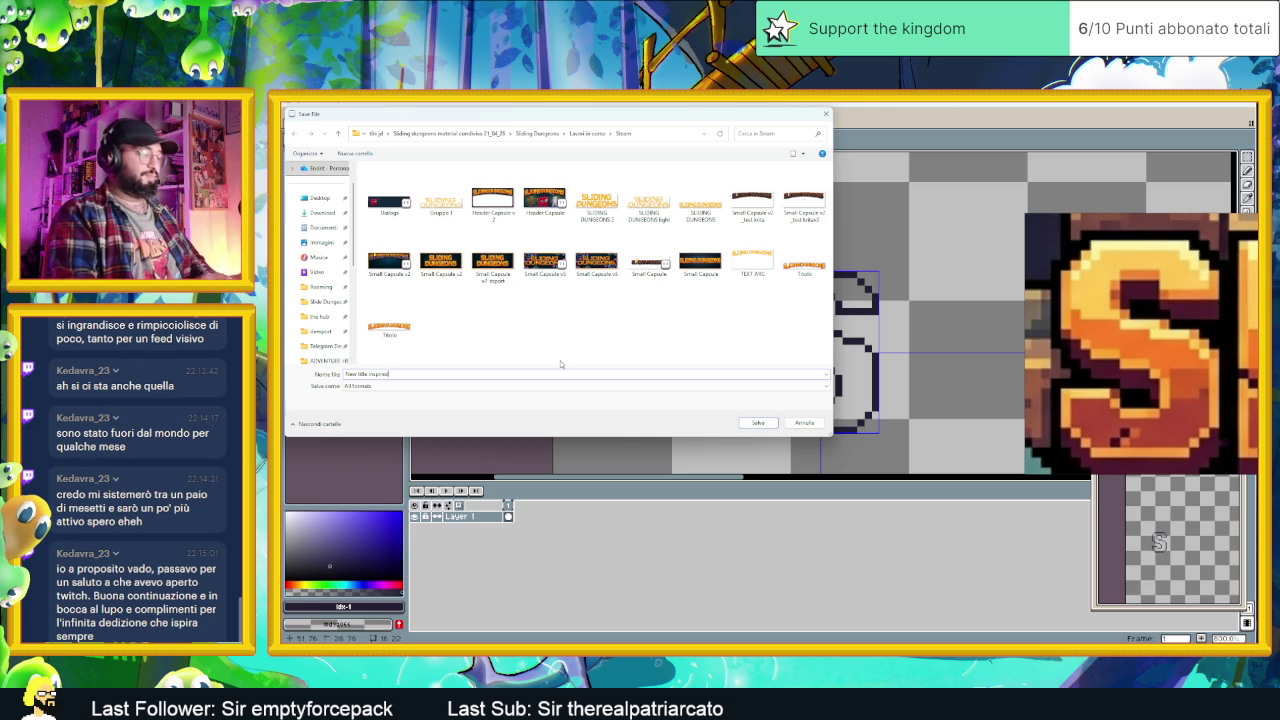
left_click(757, 422)
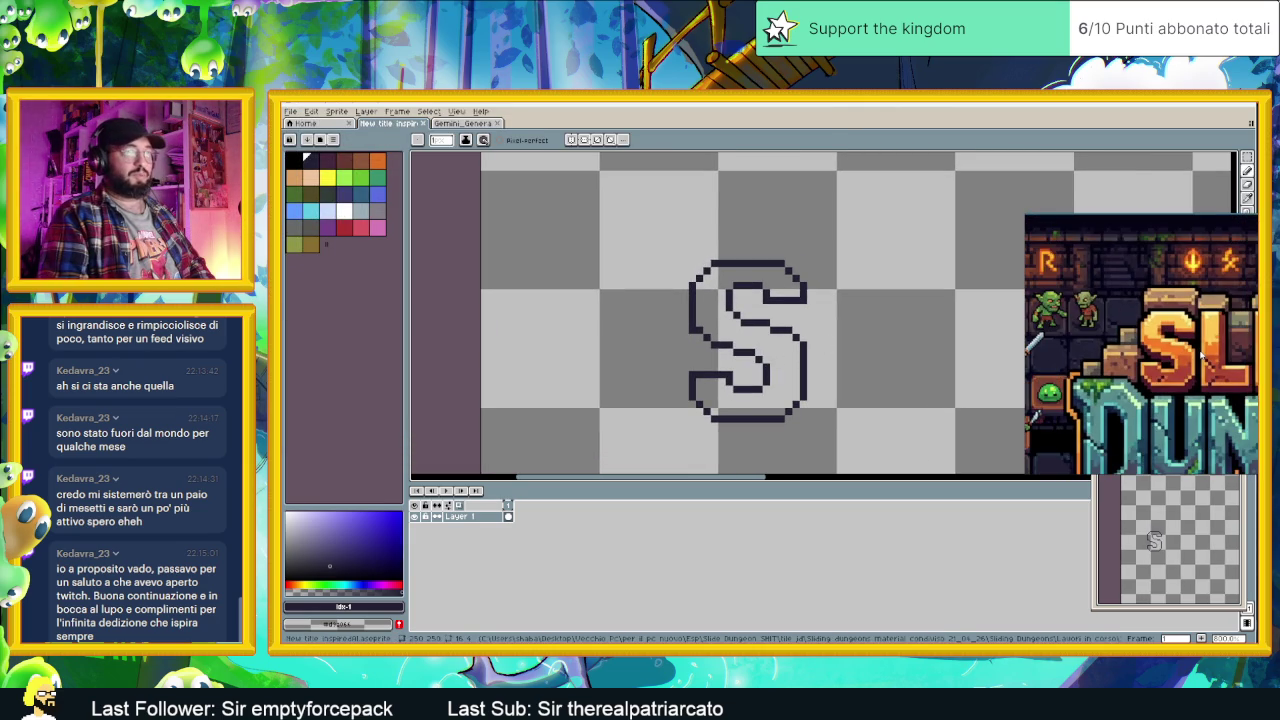
left_click_drag(833, 330, 753, 320)
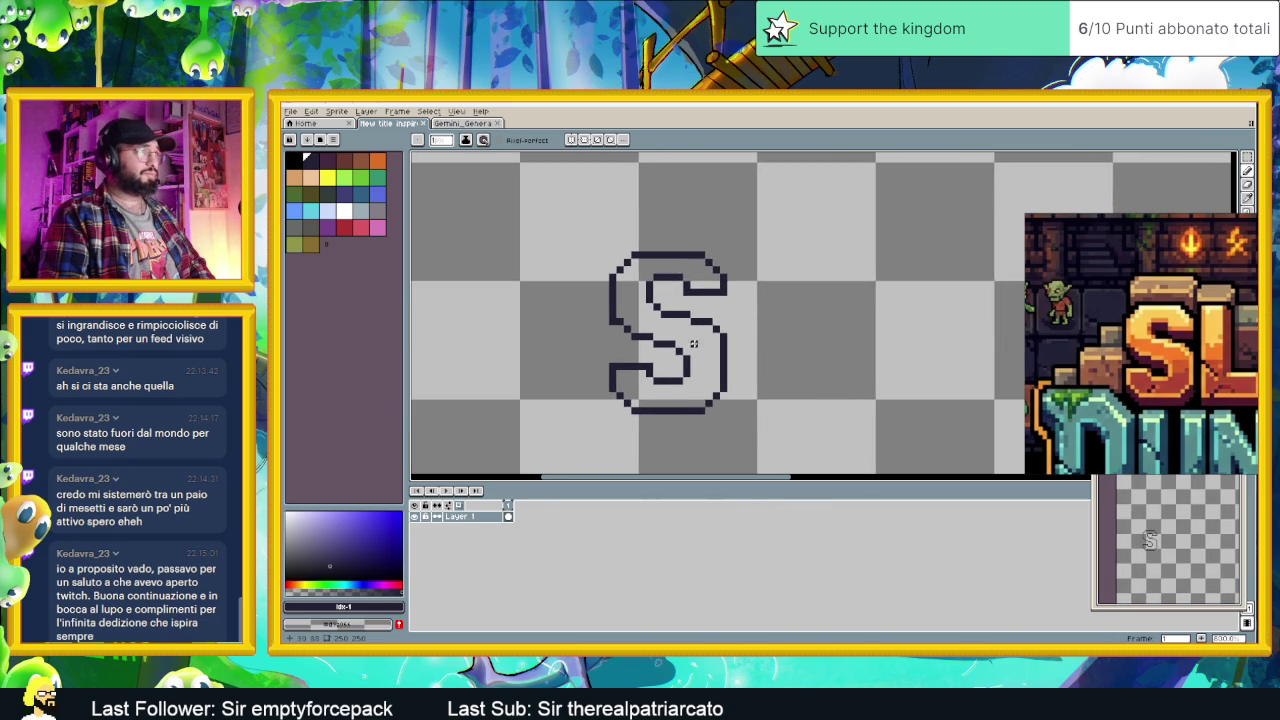
scroll(686, 382, "up", 2)
scroll(670, 393, "up", 1)
scroll(680, 420, "down", 3)
scroll(680, 400, "down", 1)
scroll(688, 297, "up", 3)
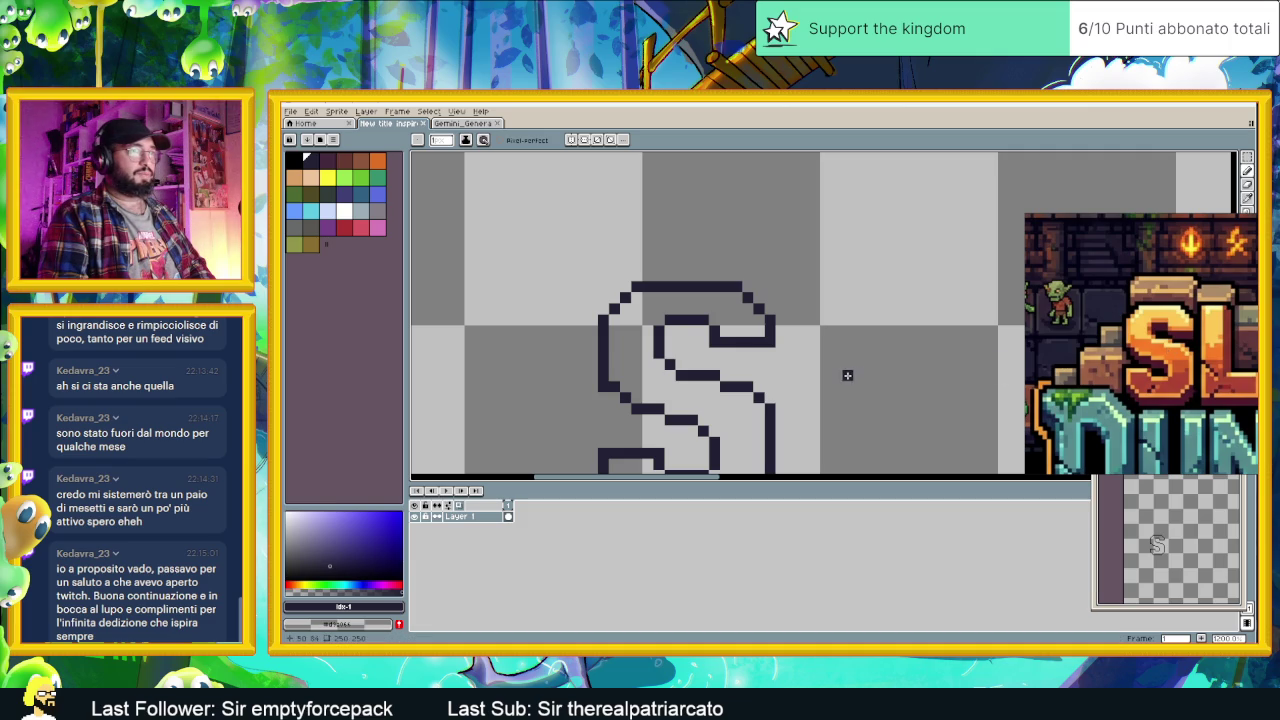
scroll(844, 336, "down", 2)
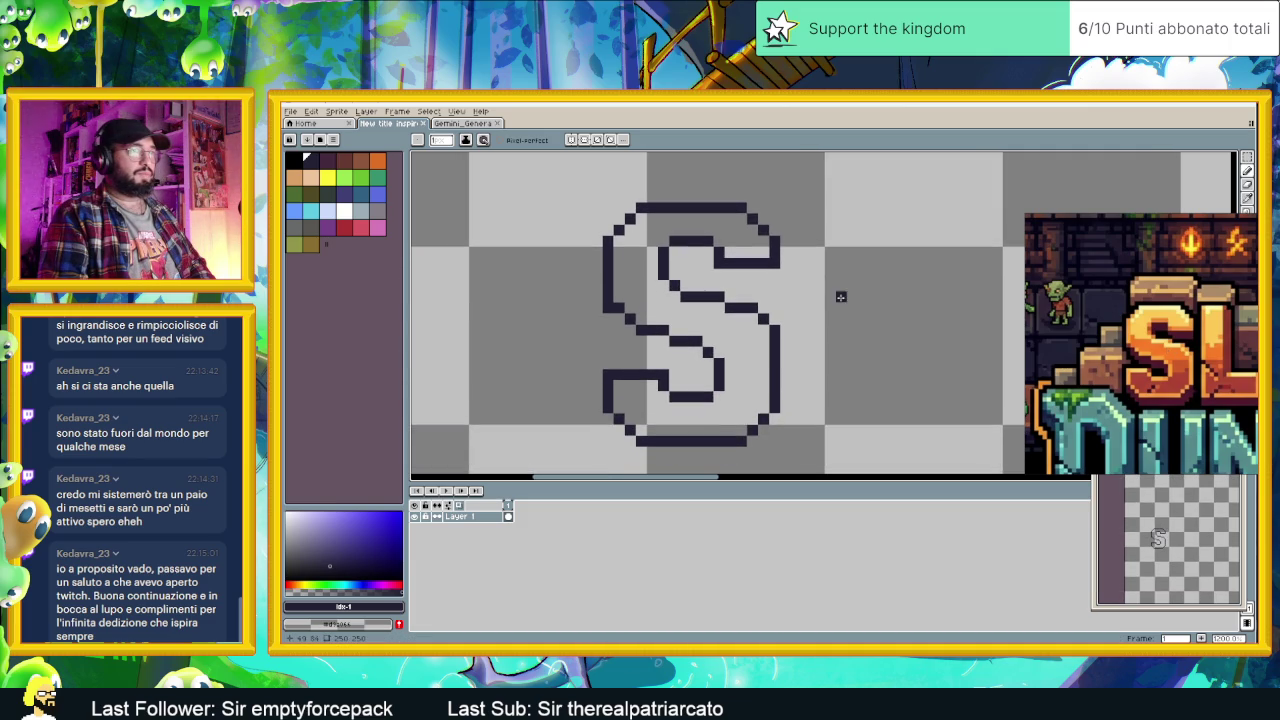
scroll(748, 318, "up", 1)
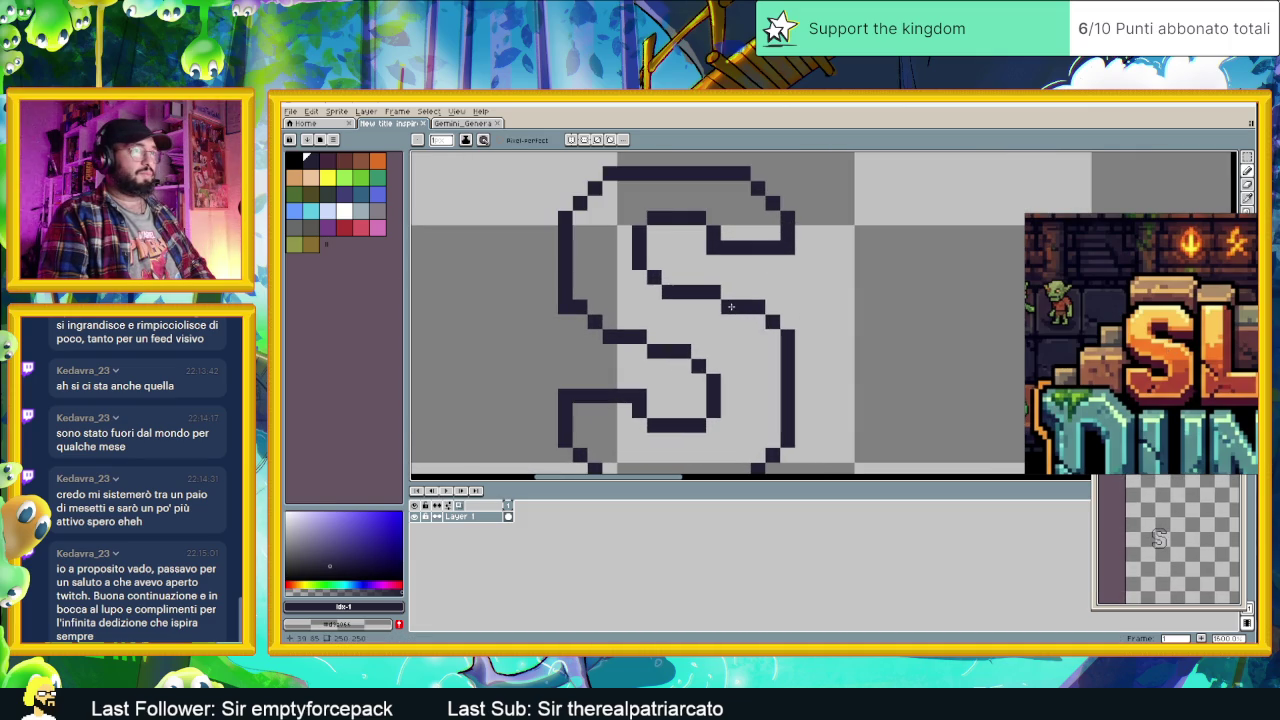
scroll(710, 285, "up", 1)
scroll(704, 276, "down", 1)
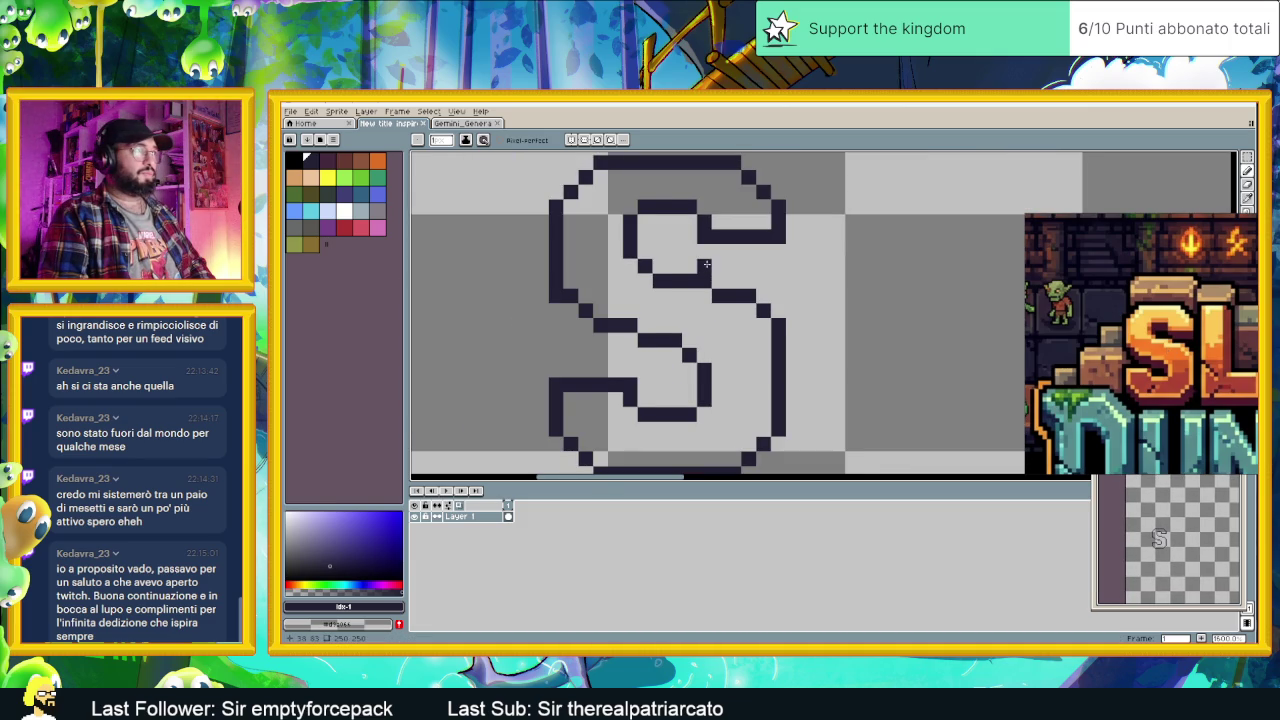
left_click_drag(706, 264, 723, 278)
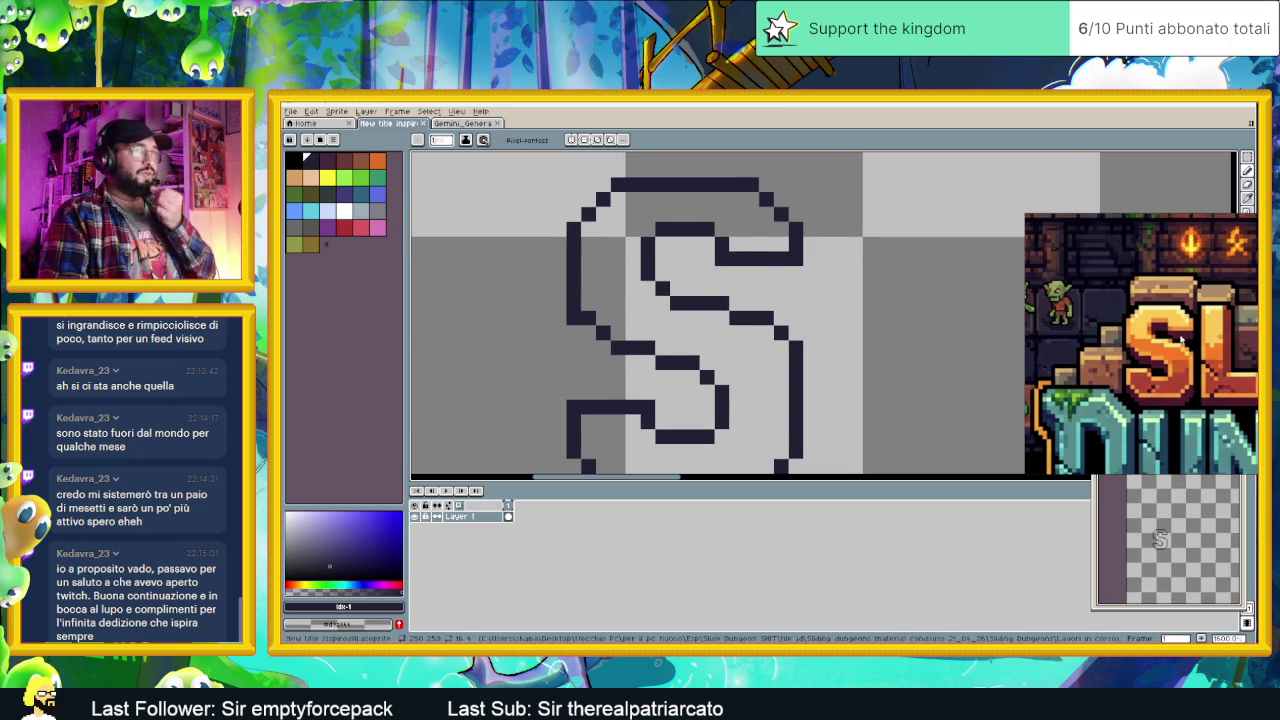
scroll(1172, 330, "up", 2)
scroll(1172, 335, "down", 1)
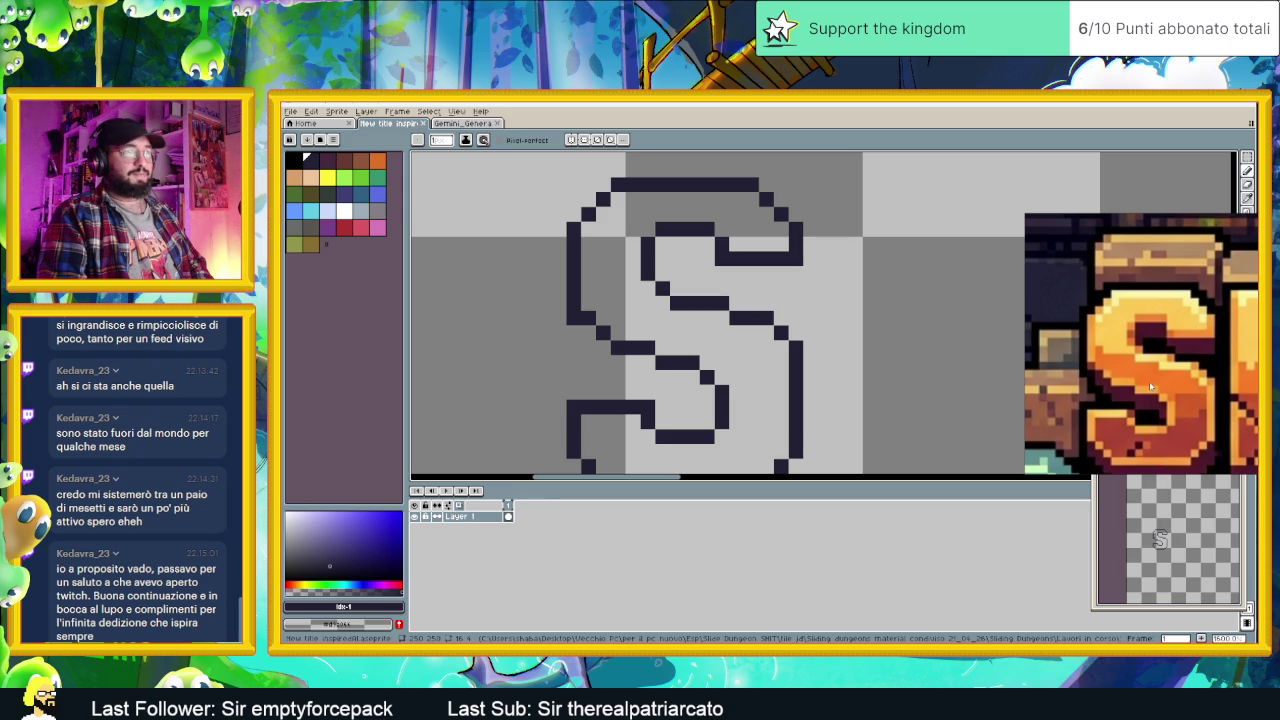
scroll(876, 334, "down", 1)
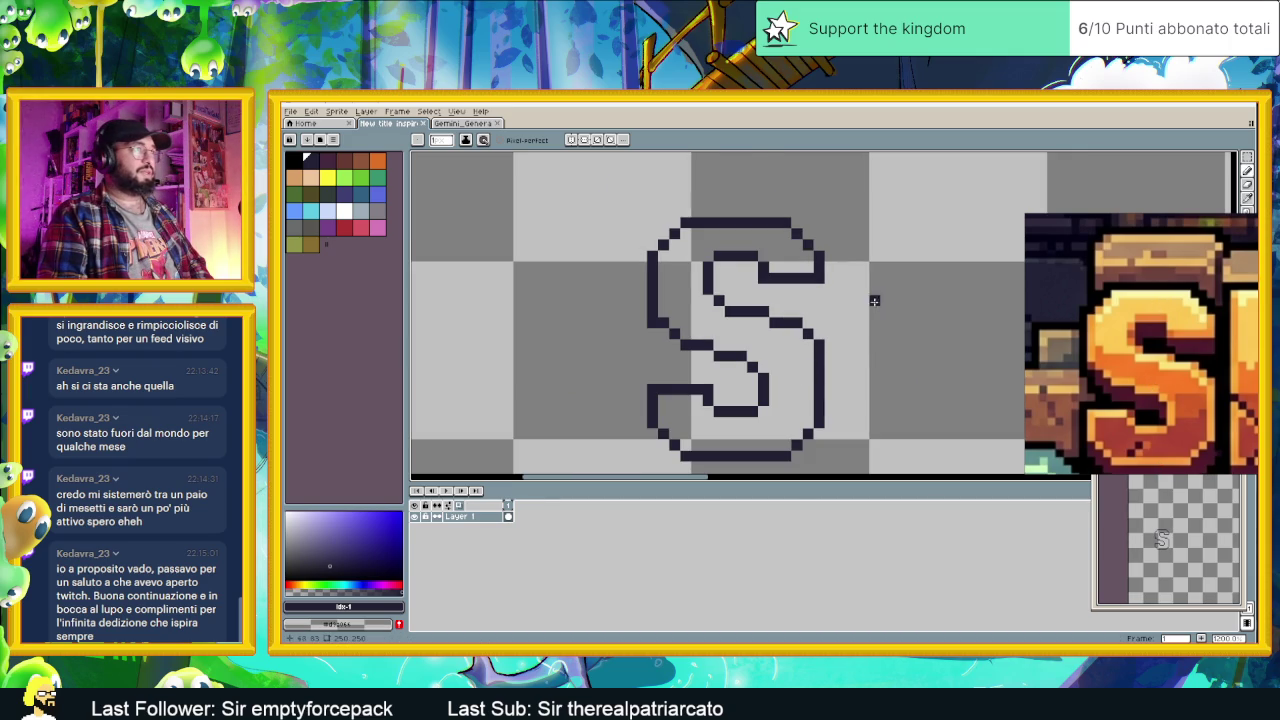
left_click(1247, 158)
left_click_drag(625, 196, 856, 247)
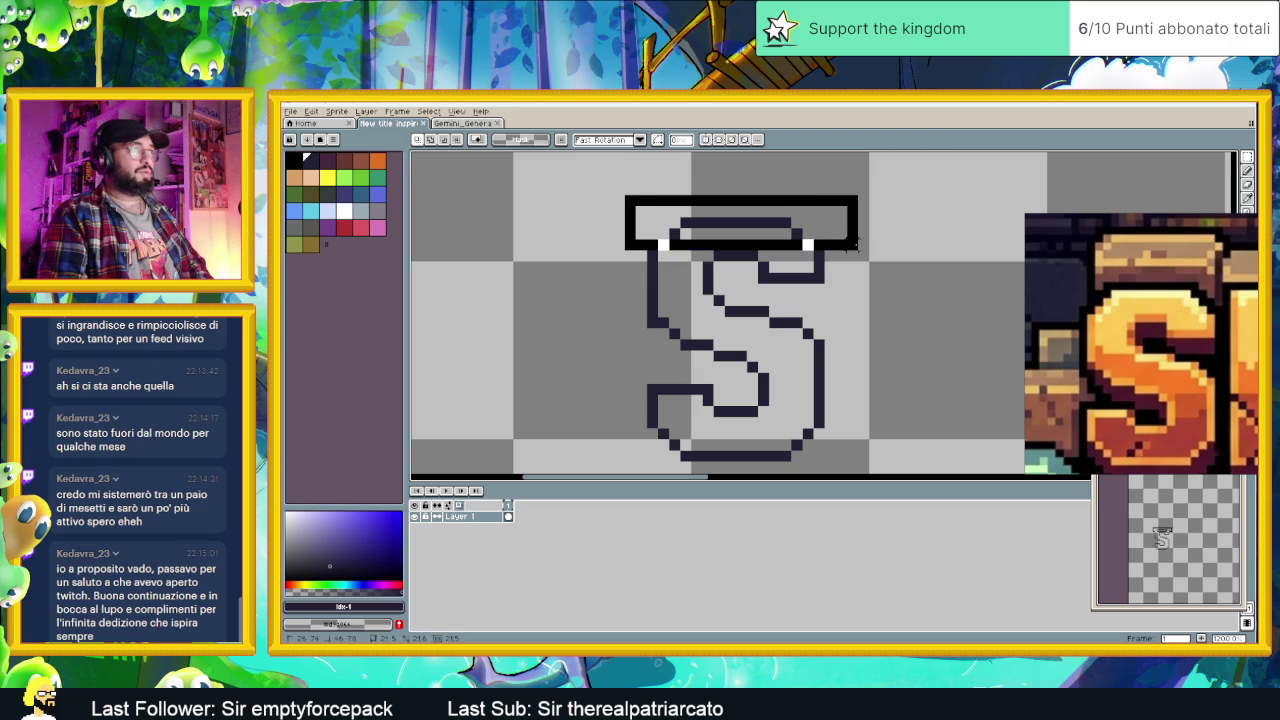
key("ctrl+z")
left_click(928, 270)
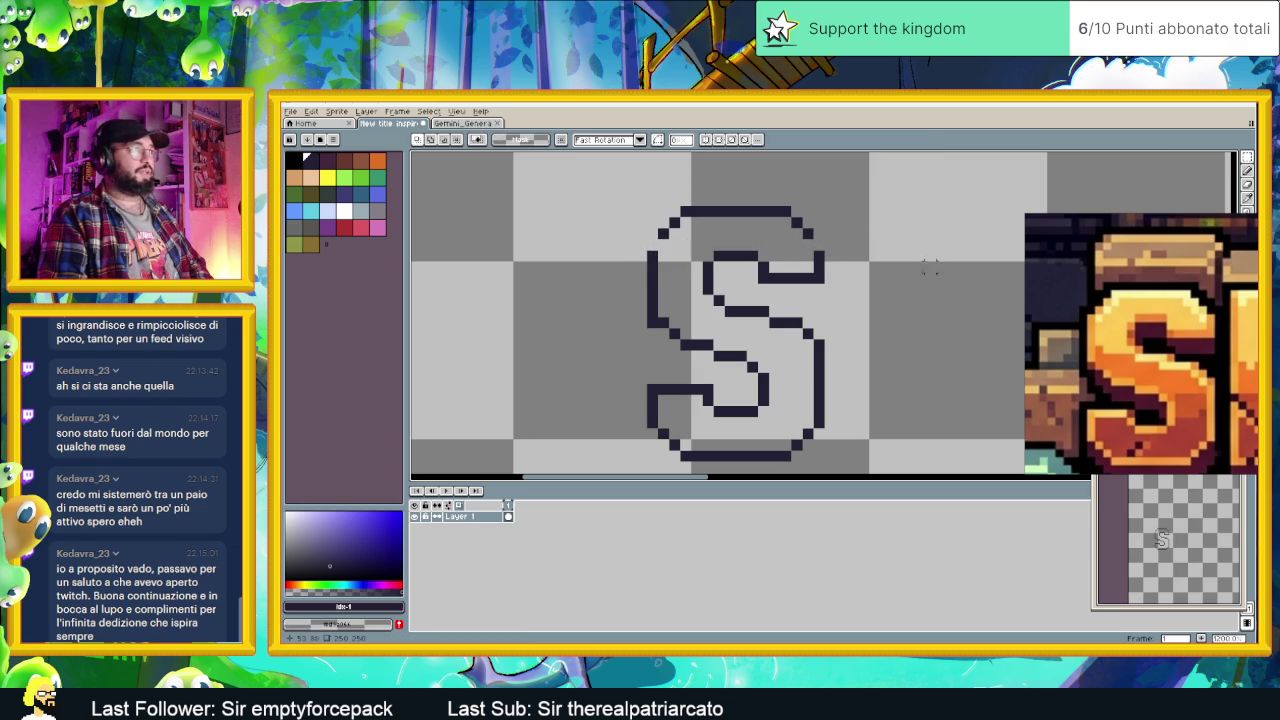
key("b")
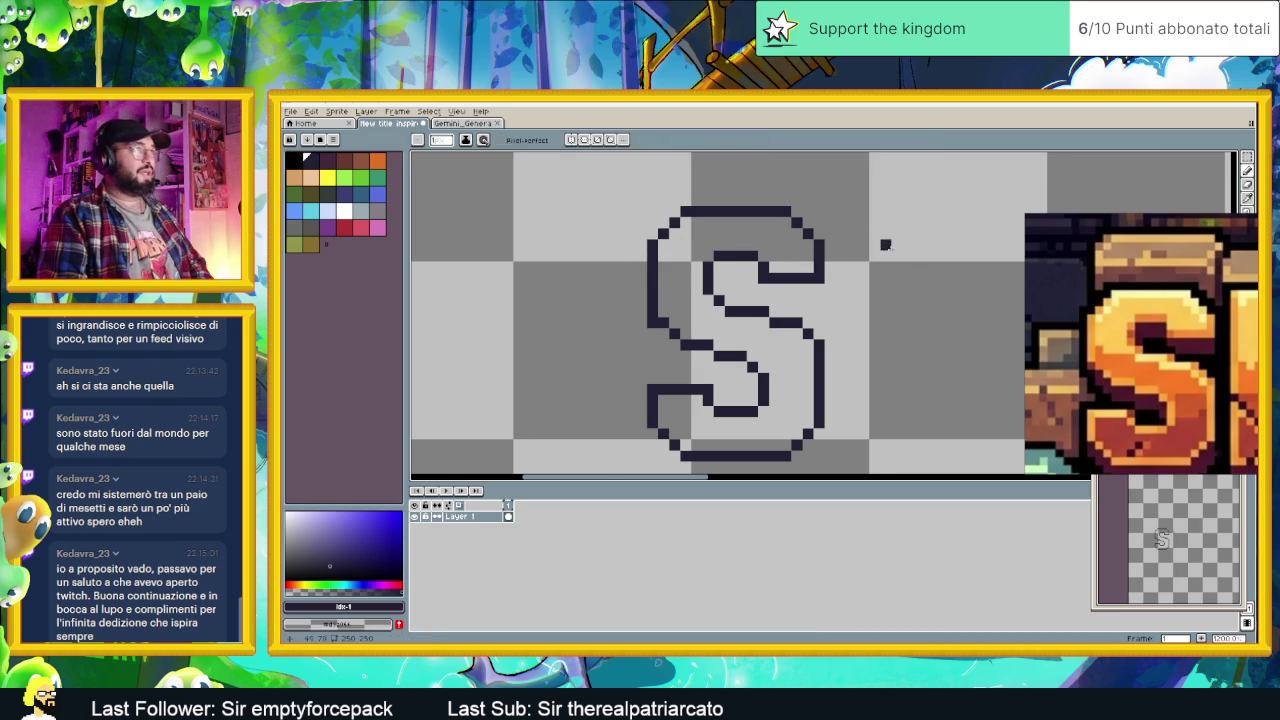
scroll(886, 248, "down", 3)
left_click_drag(915, 254, 793, 285)
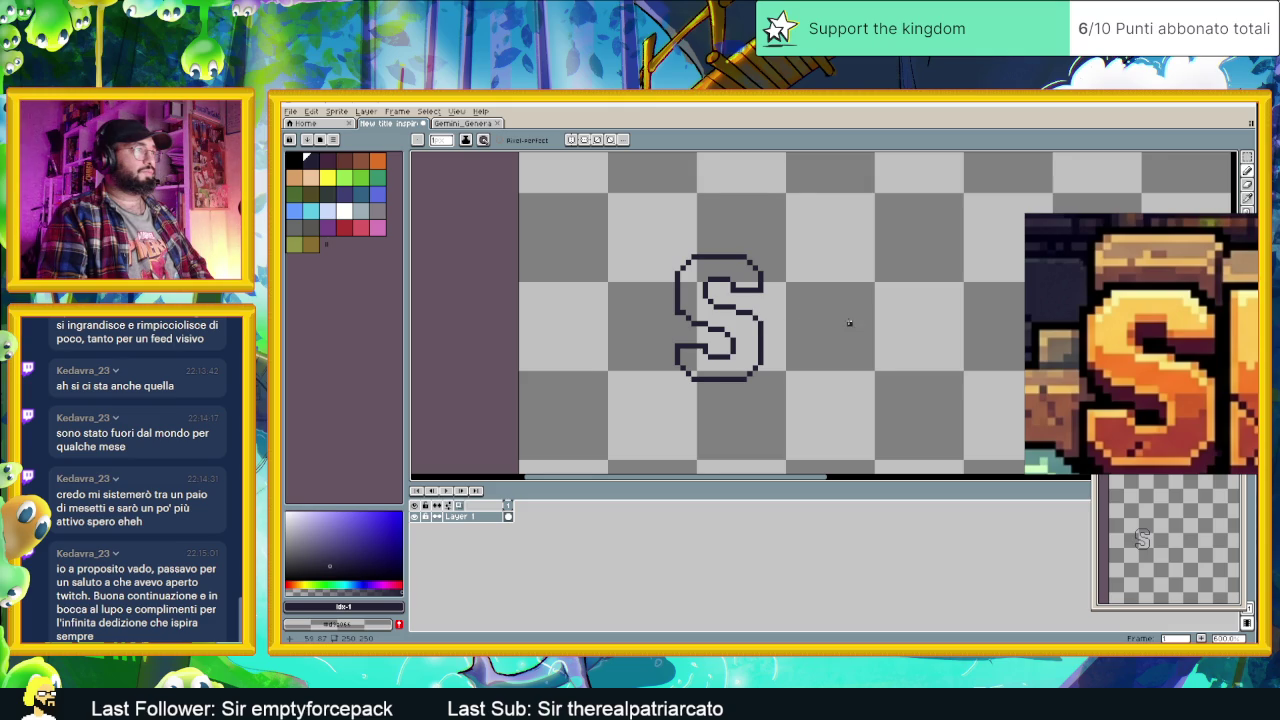
scroll(848, 322, "right", 2)
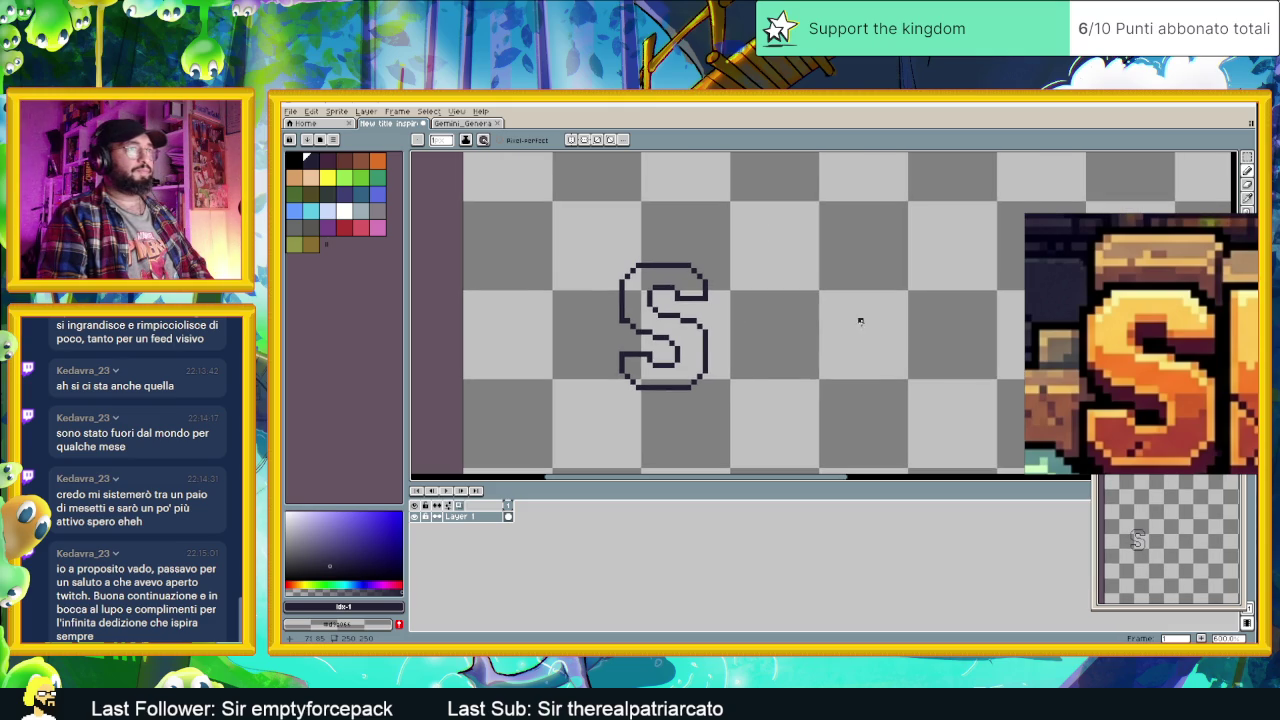
scroll(860, 321, "down", 1)
scroll(800, 326, "right", 2)
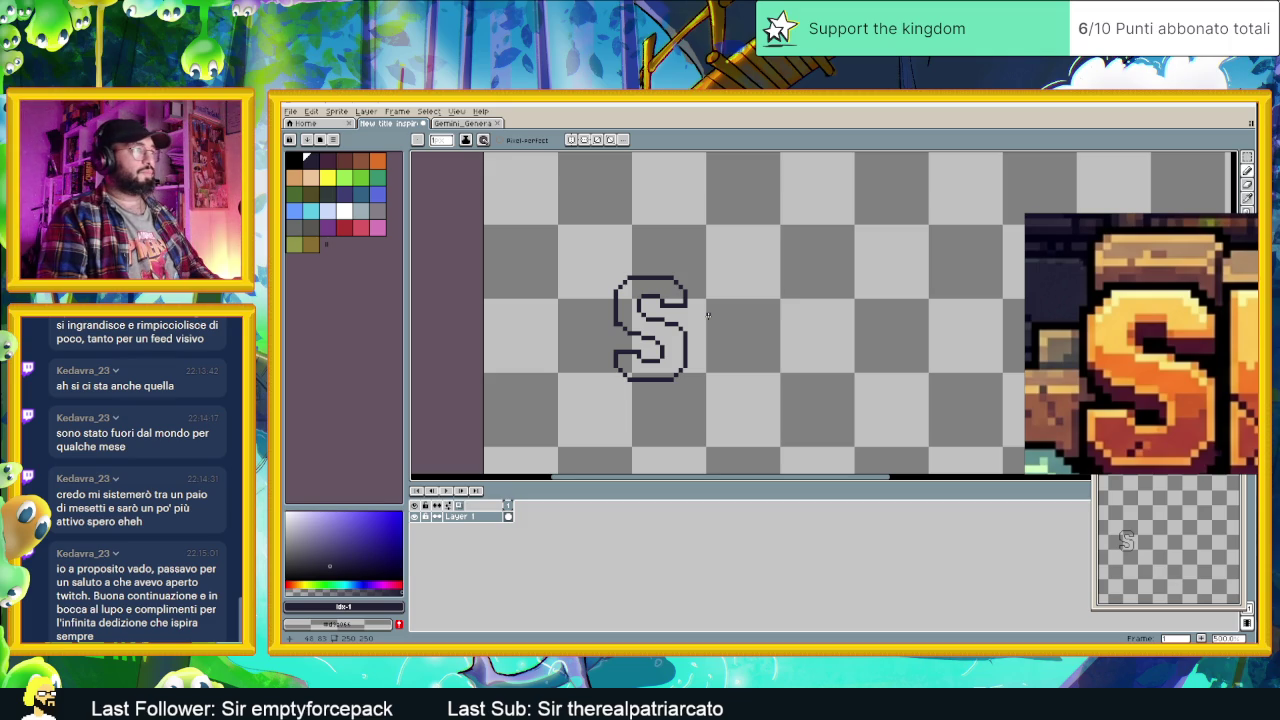
scroll(708, 316, "up", 1)
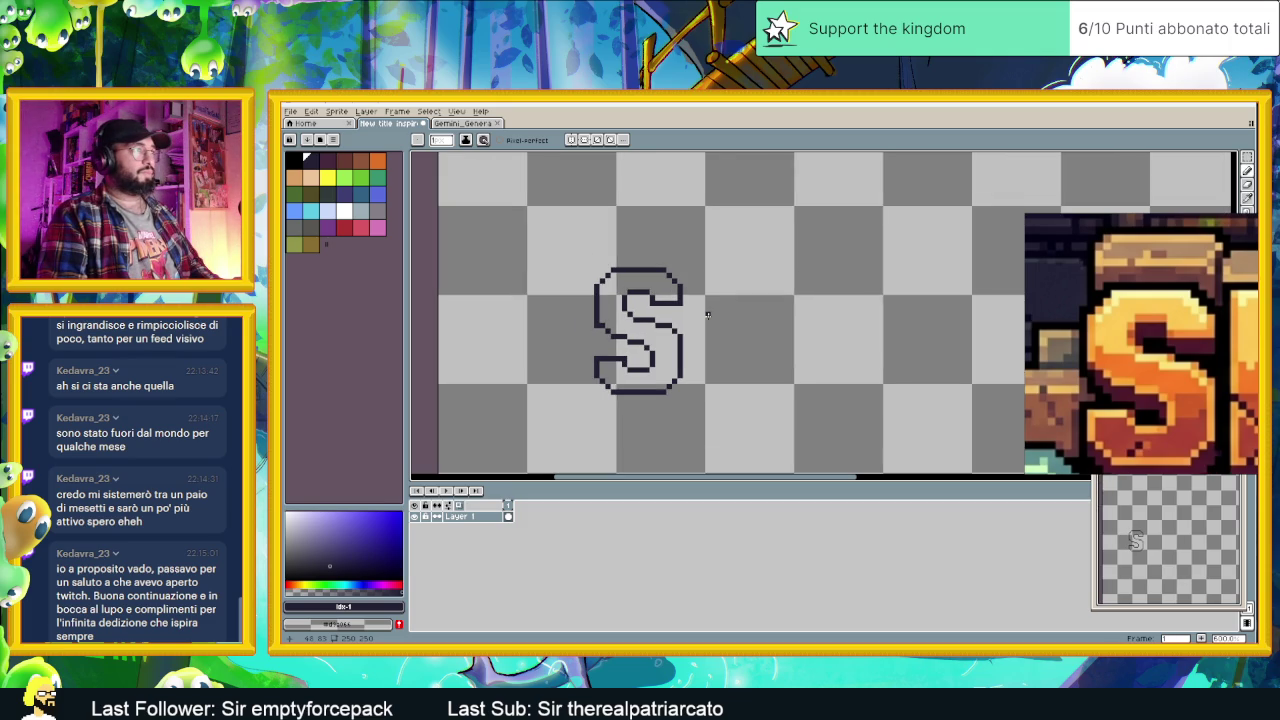
scroll(708, 273, "up", 1)
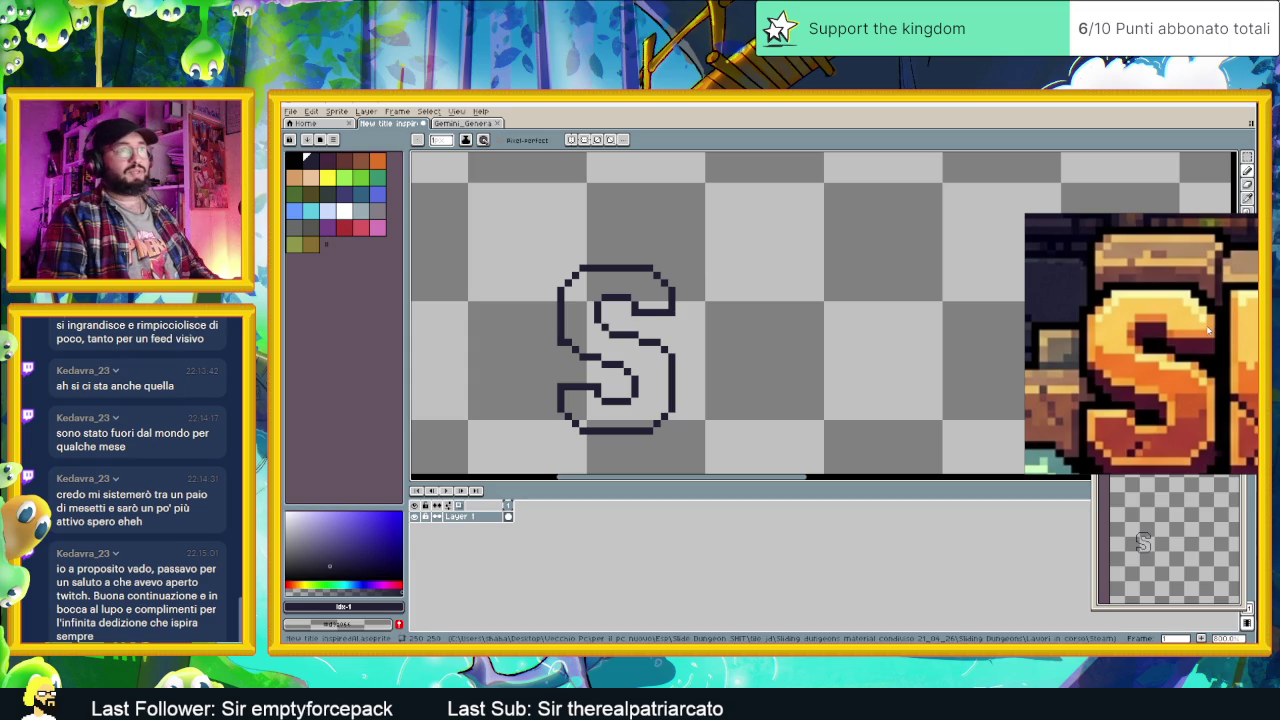
left_click_drag(1210, 330, 1150, 330)
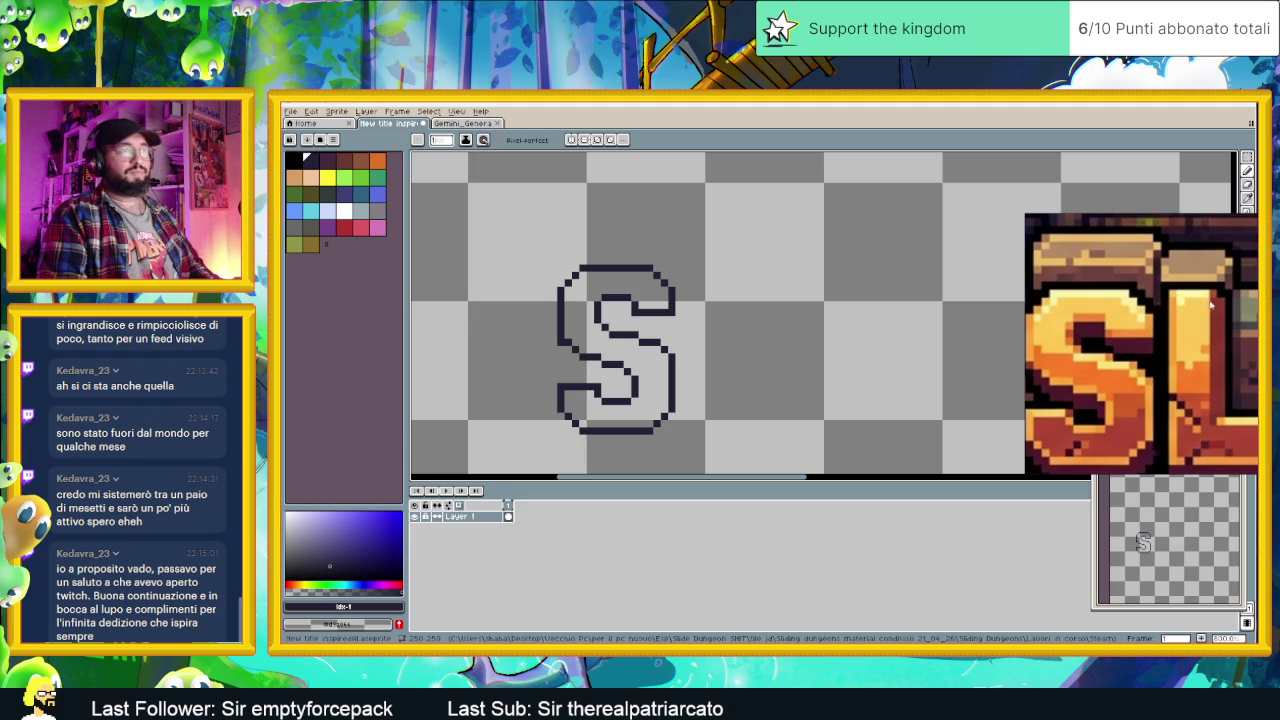
Step: Draw the L's top bar and its left edge running down to the bottom
left_click_drag(737, 267, 730, 267)
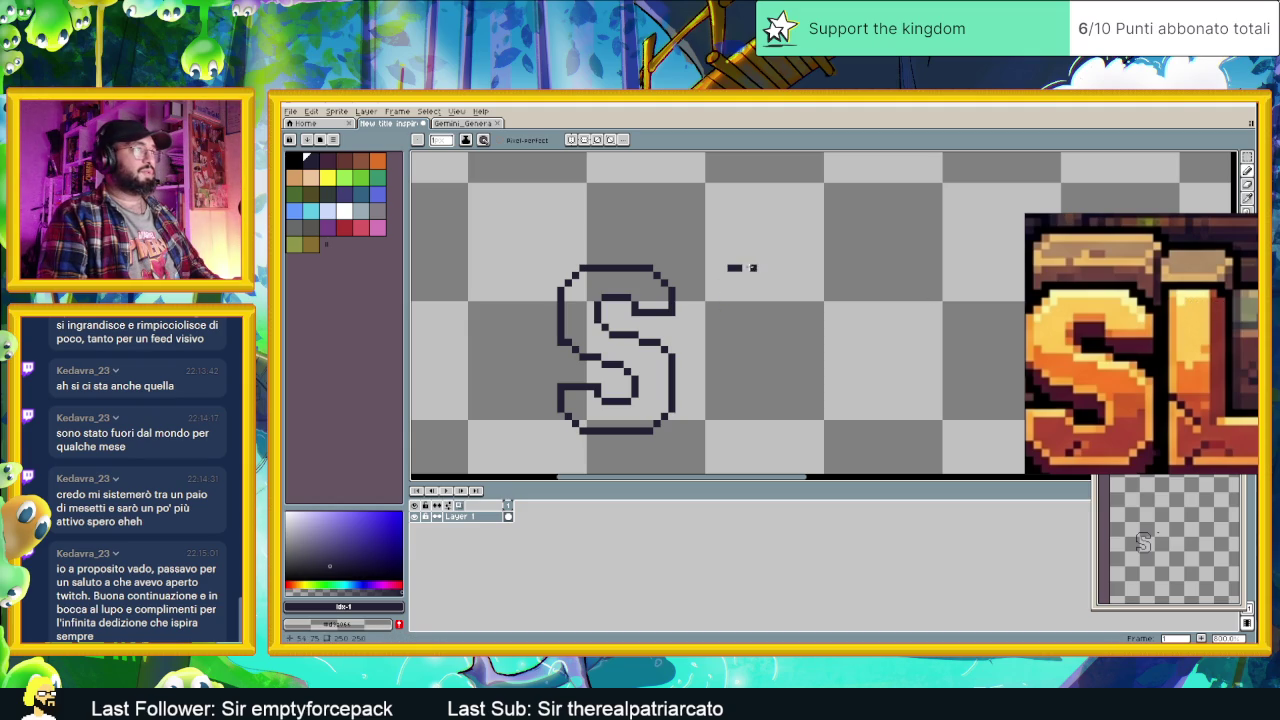
left_click_drag(750, 267, 775, 267)
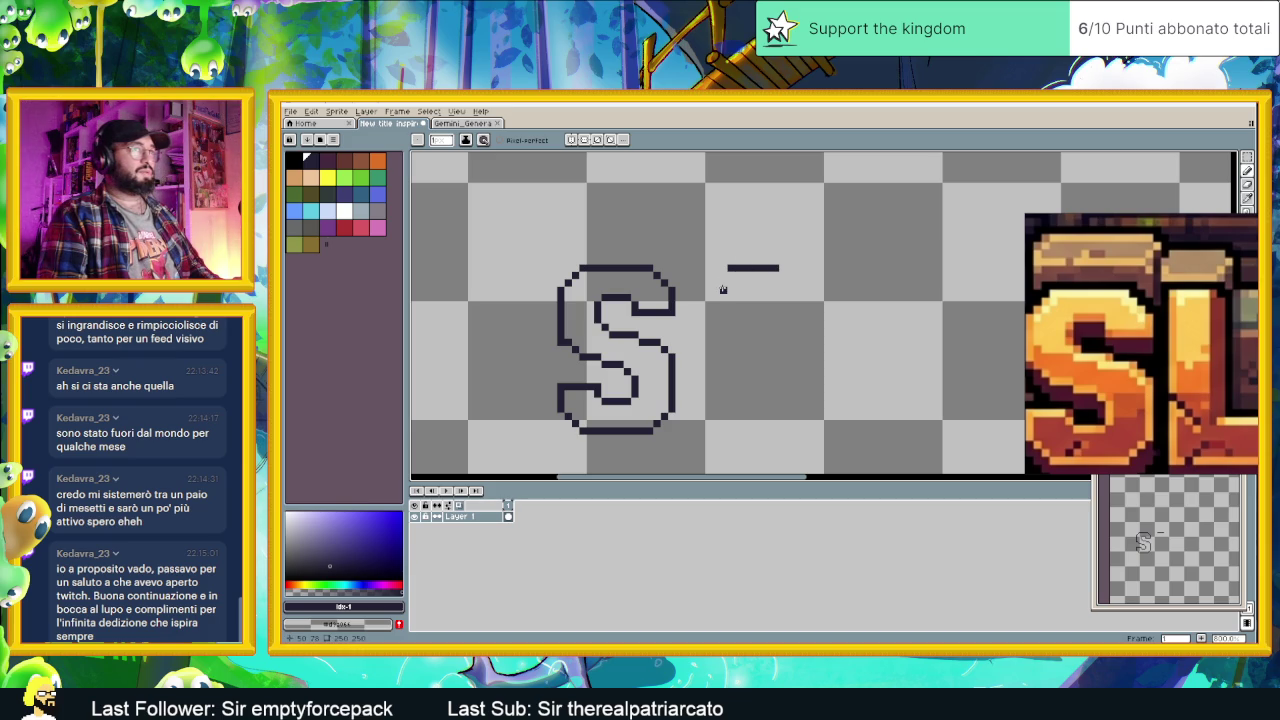
mouse_move(731, 280)
left_mouse_down()
mouse_move(731, 428)
mouse_move(692, 393)
left_mouse_up()
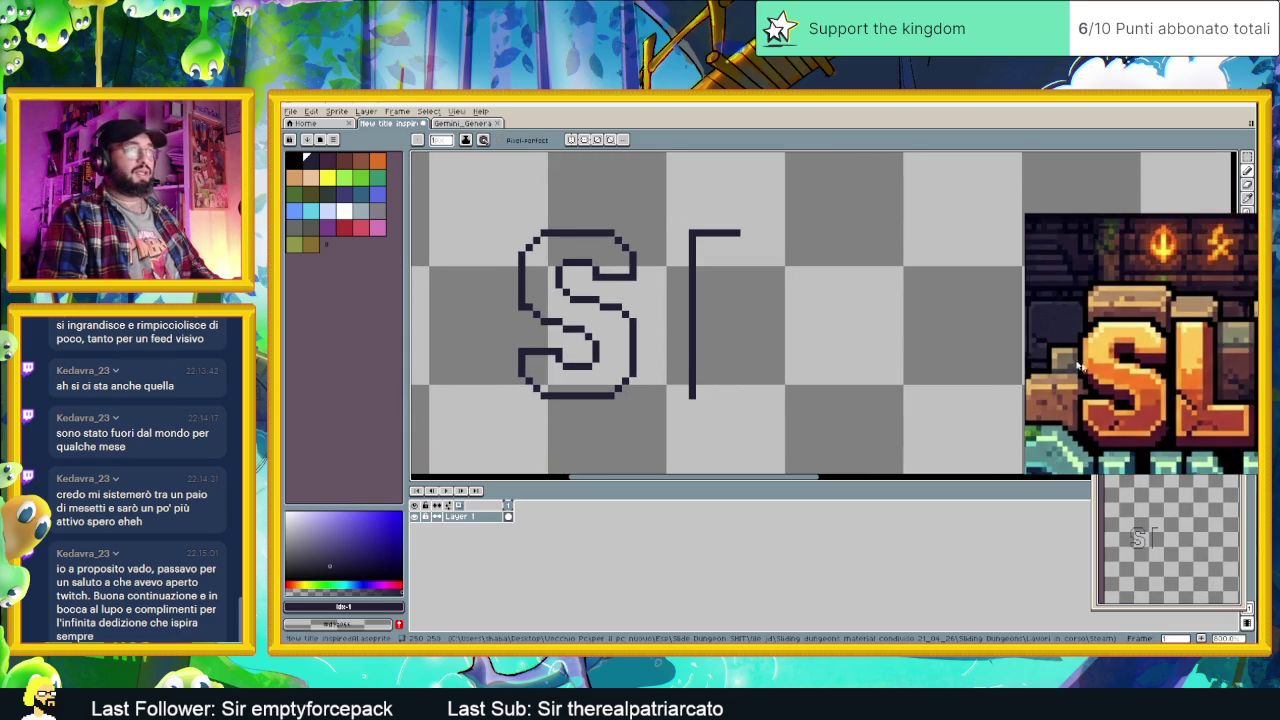
scroll(705, 385, "up", 3)
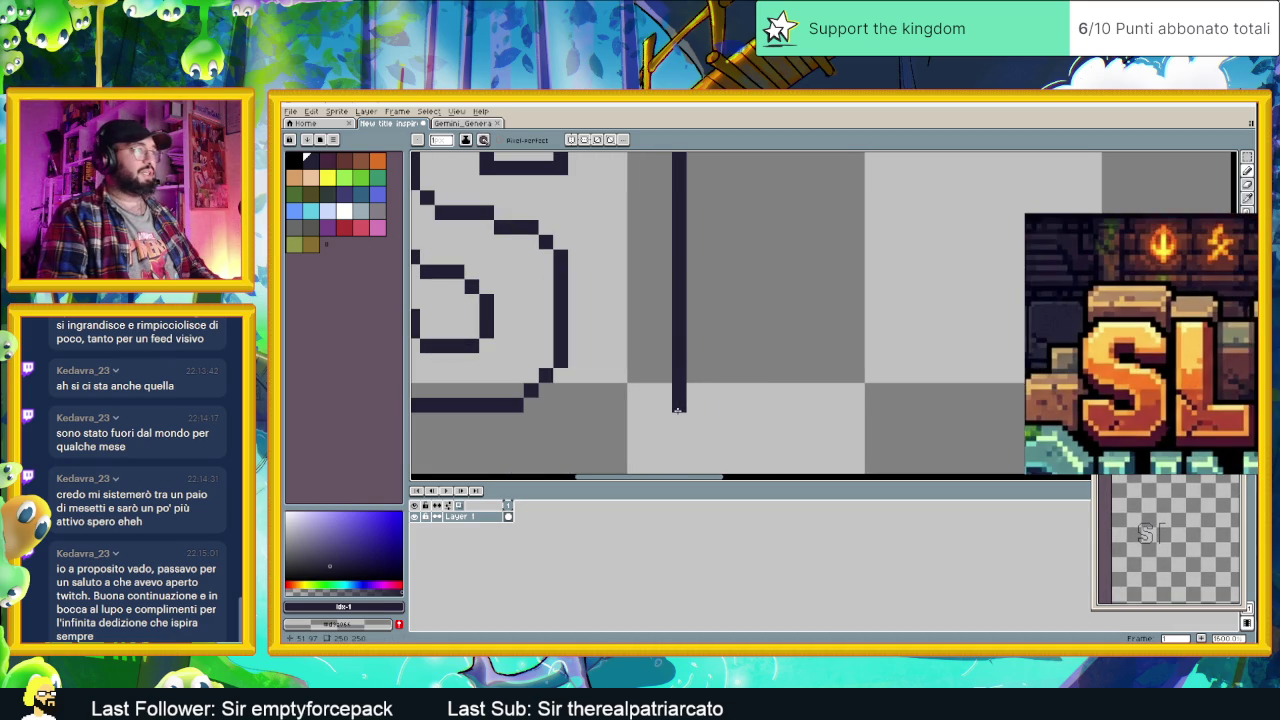
left_click(694, 408)
scroll(752, 300, "down", 2)
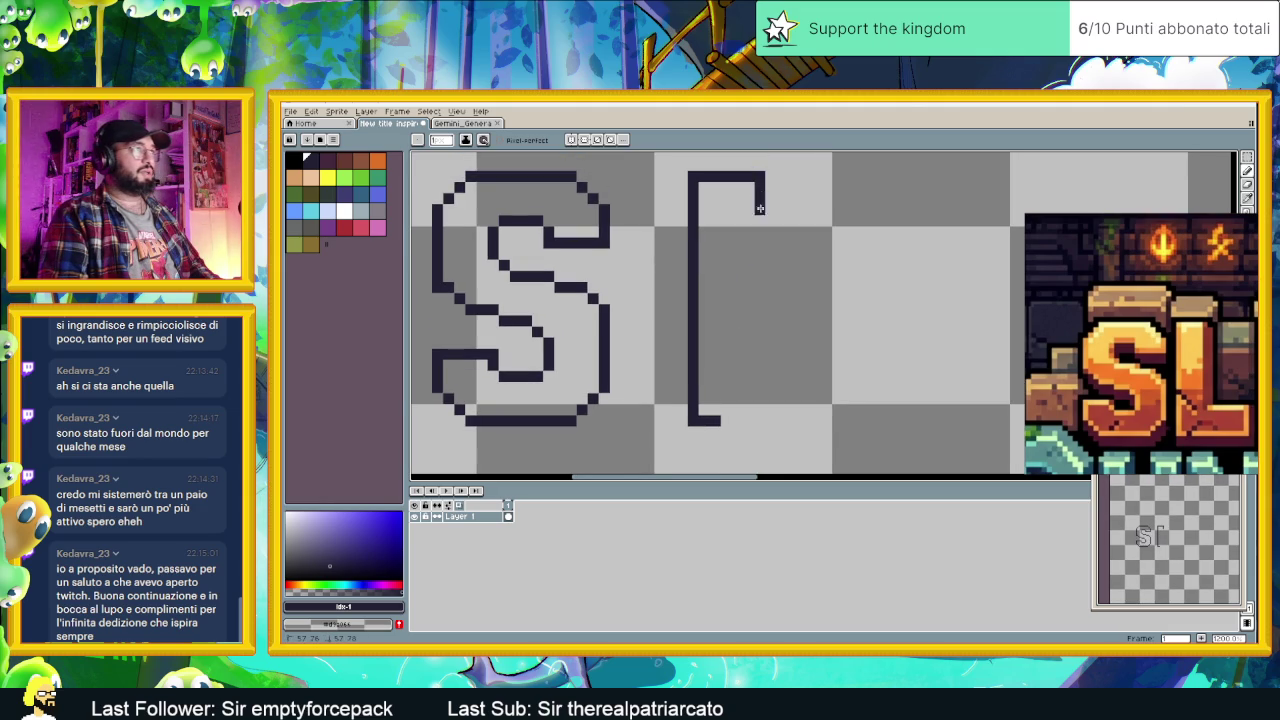
Step: Add the L's inner stem, its bottom edge to the right, and the inner horizontal bar
left_click_drag(759, 200, 761, 252)
left_click_drag(765, 296, 759, 331)
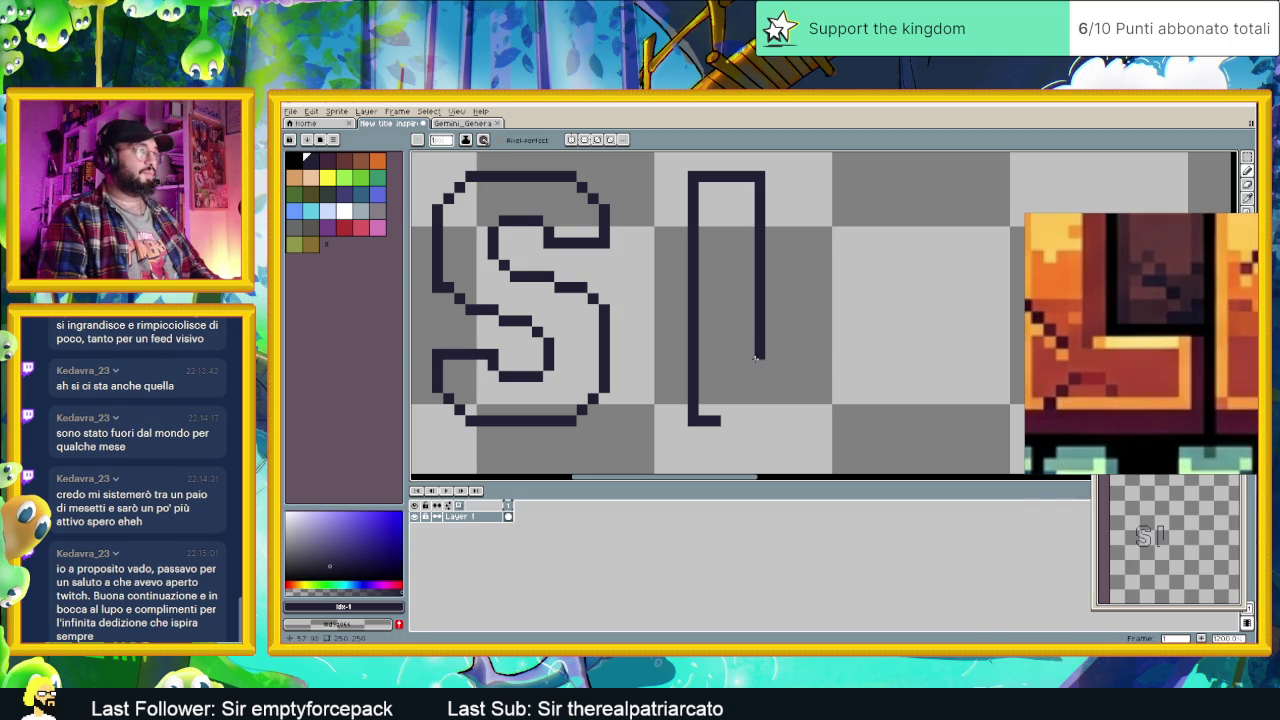
left_click_drag(724, 421, 774, 421)
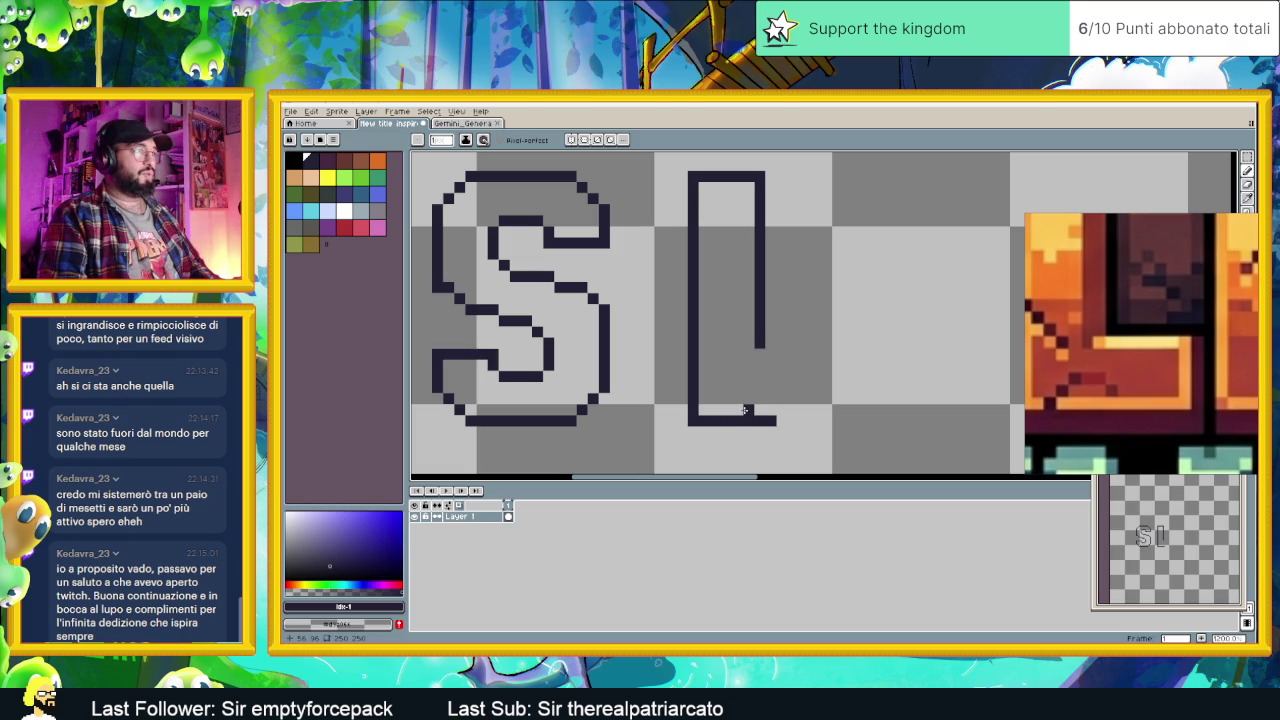
left_click(758, 398)
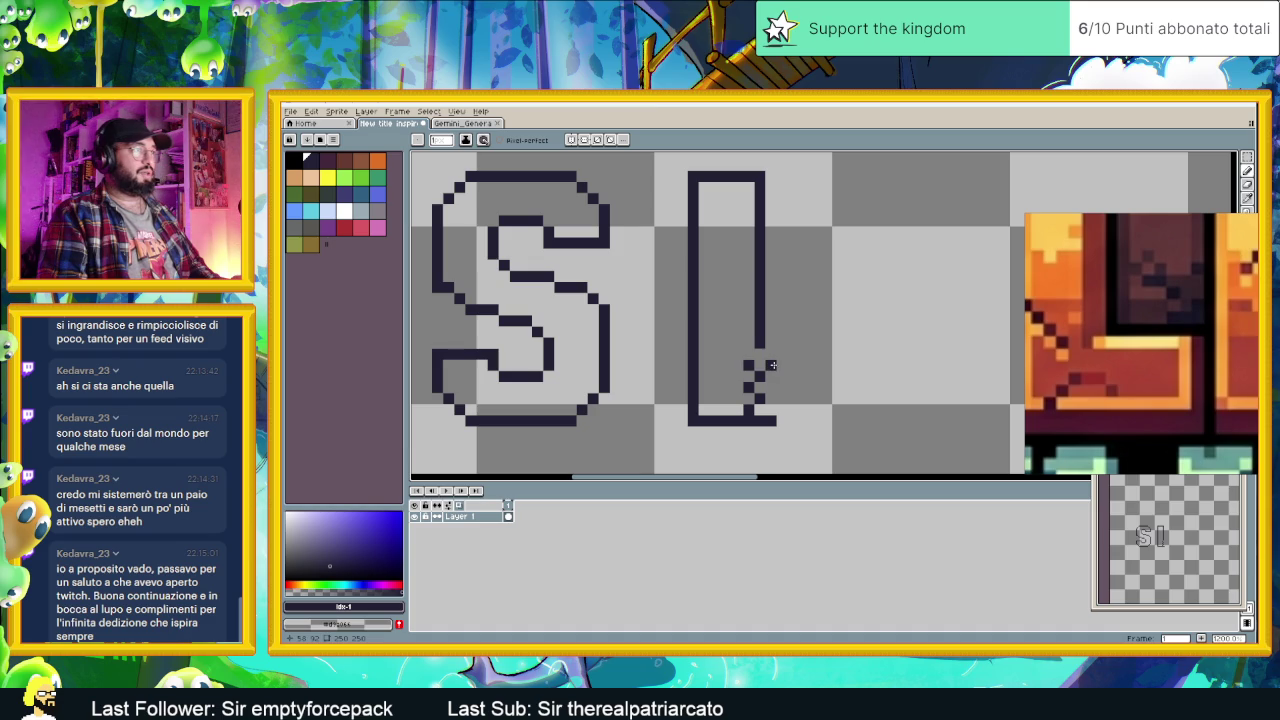
left_click(765, 364)
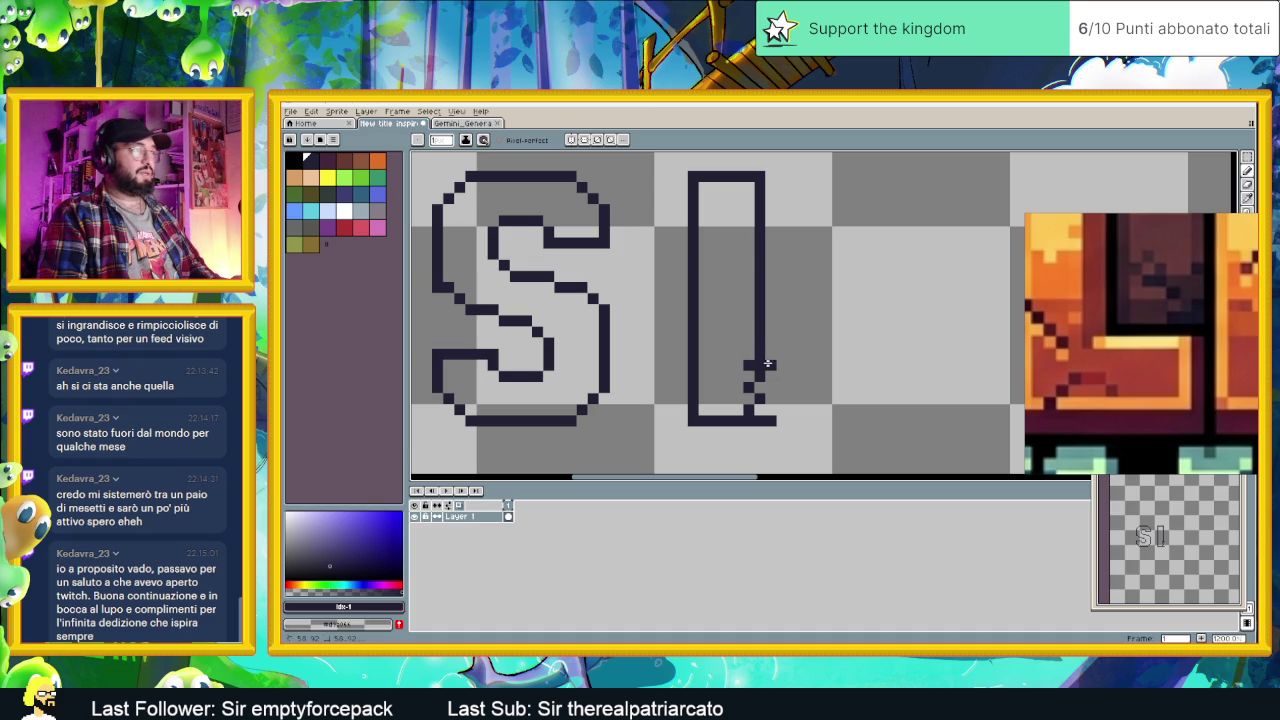
left_click_drag(765, 364, 783, 367)
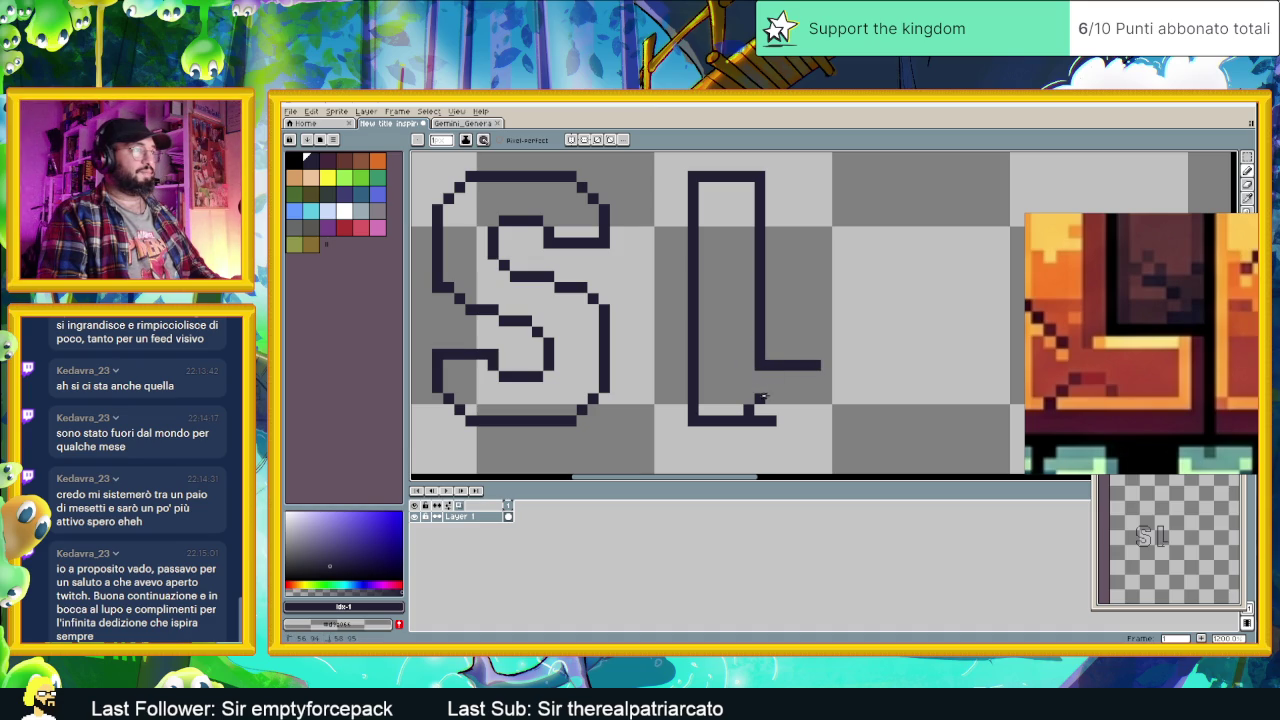
Step: Fix the end of the L's bar and close its lower-right corner
scroll(749, 400, "down", 2)
scroll(750, 397, "up", 1)
scroll(751, 394, "up", 1)
scroll(1166, 340, "down", 3)
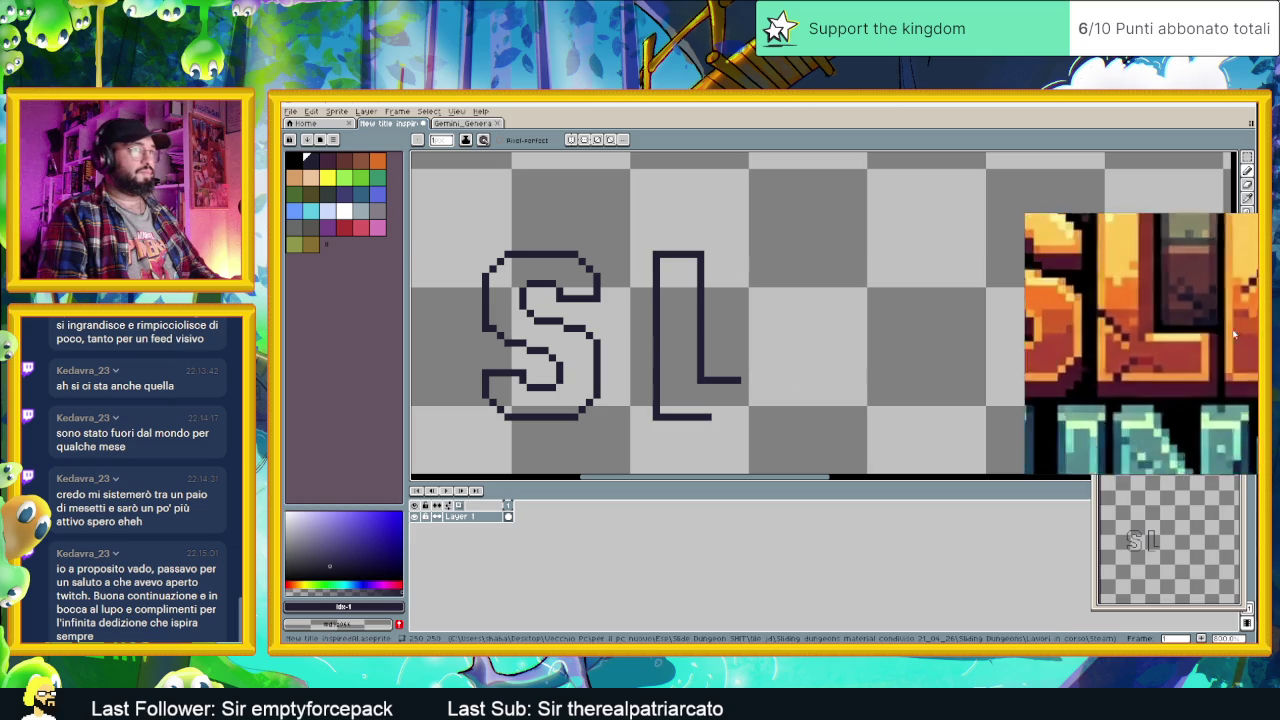
scroll(1180, 340, "down", 2)
scroll(1180, 340, "down", 1)
scroll(789, 381, "up", 2)
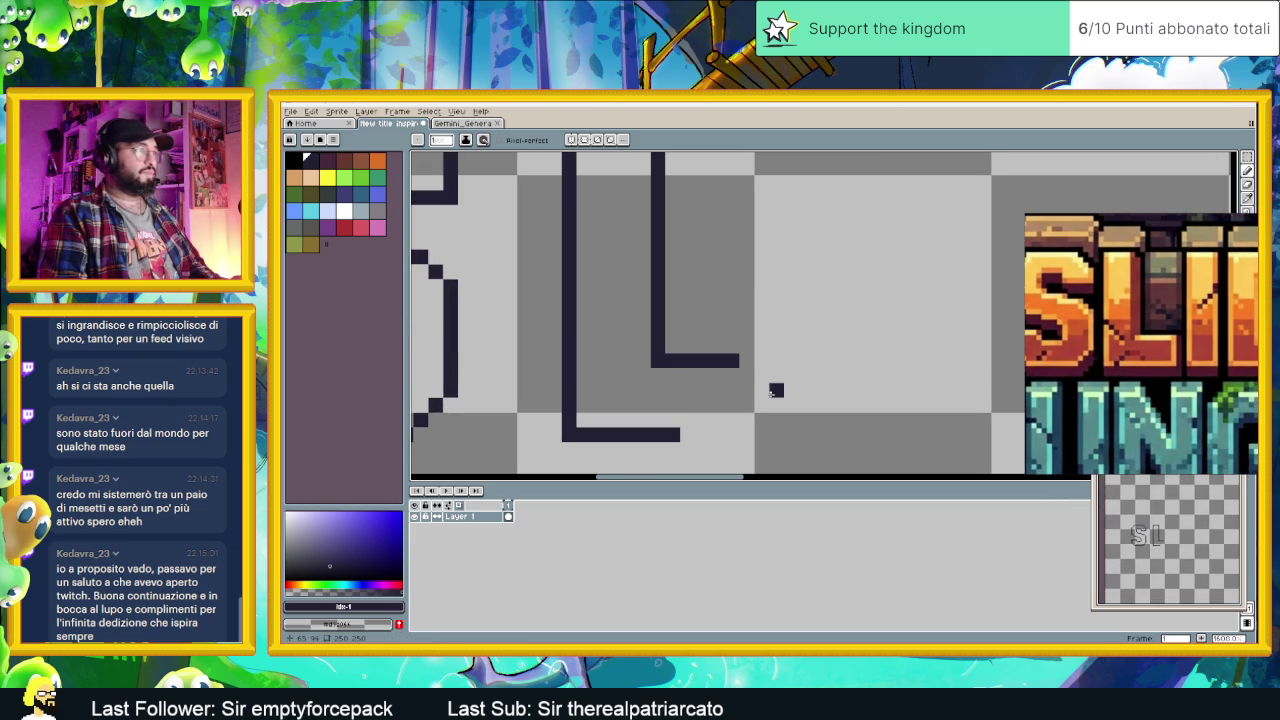
scroll(1148, 352, "up", 2)
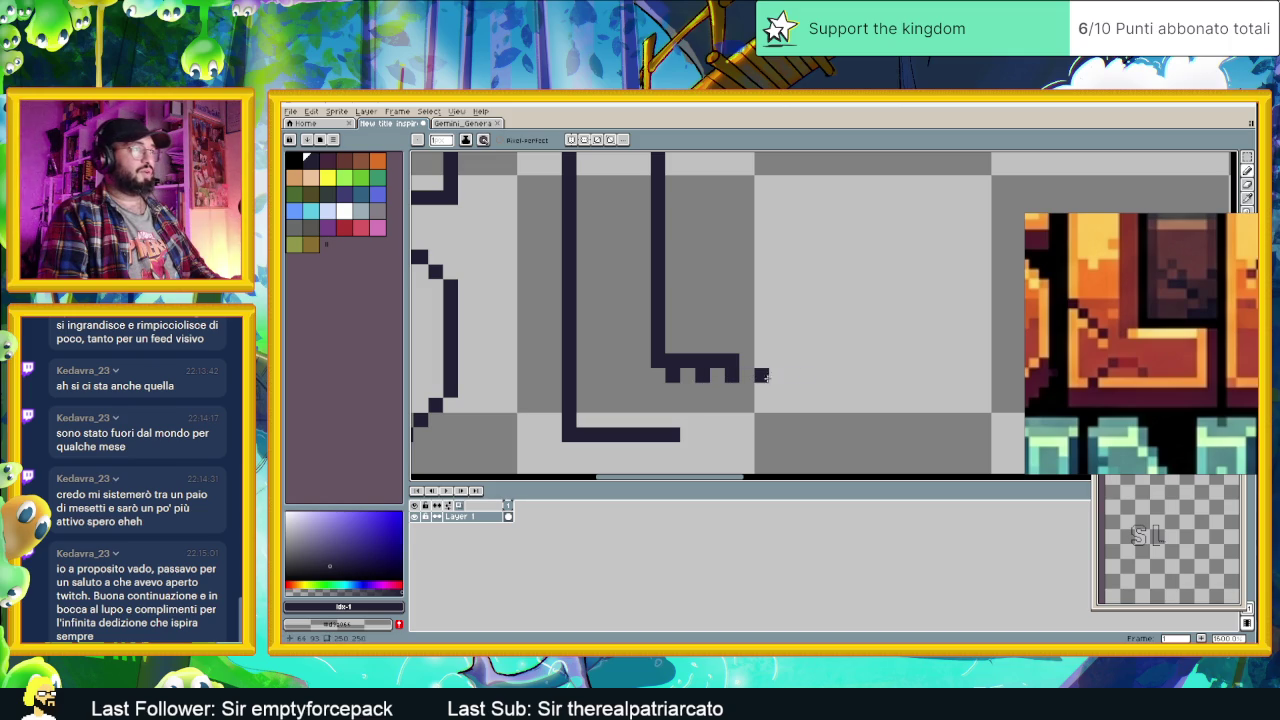
left_click(773, 376)
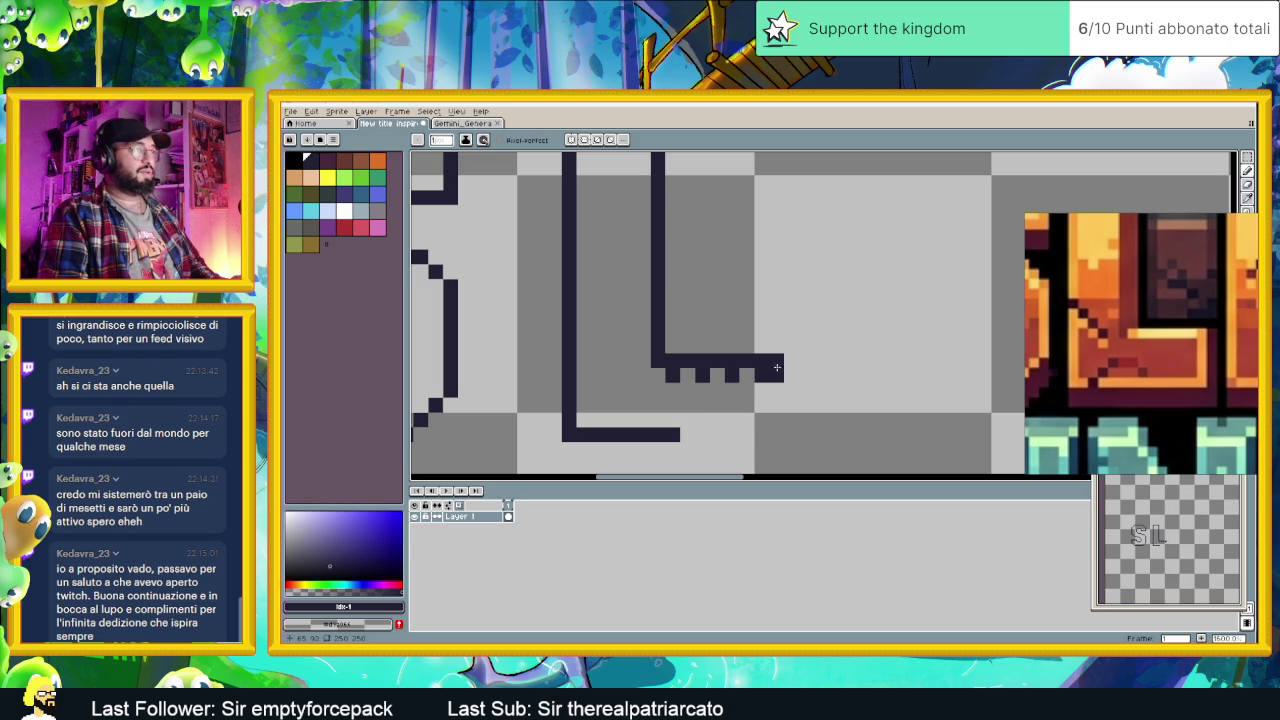
right_click(768, 377)
mouse_move(773, 385)
left_mouse_down()
mouse_move(773, 425)
mouse_move(686, 432)
left_mouse_up()
Step: Redraw the L's inner stem from the top and fill its gaps
scroll(718, 412, "down", 3)
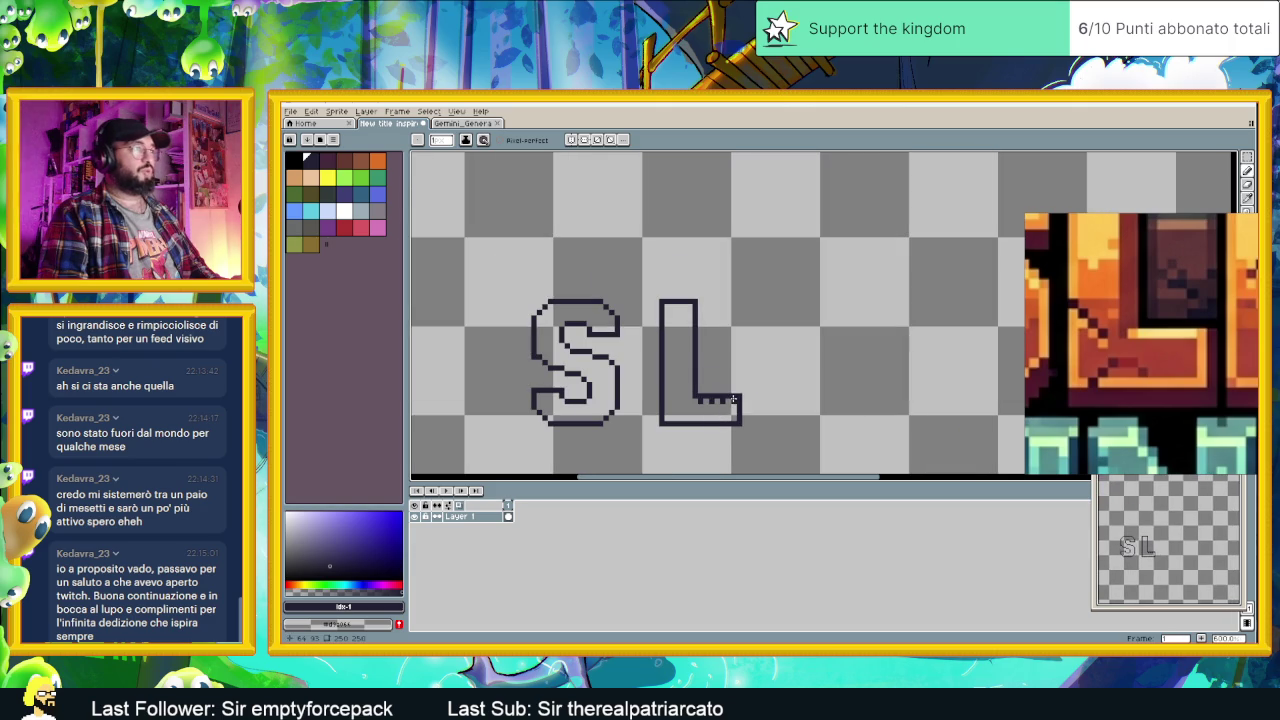
scroll(688, 411, "down", 1)
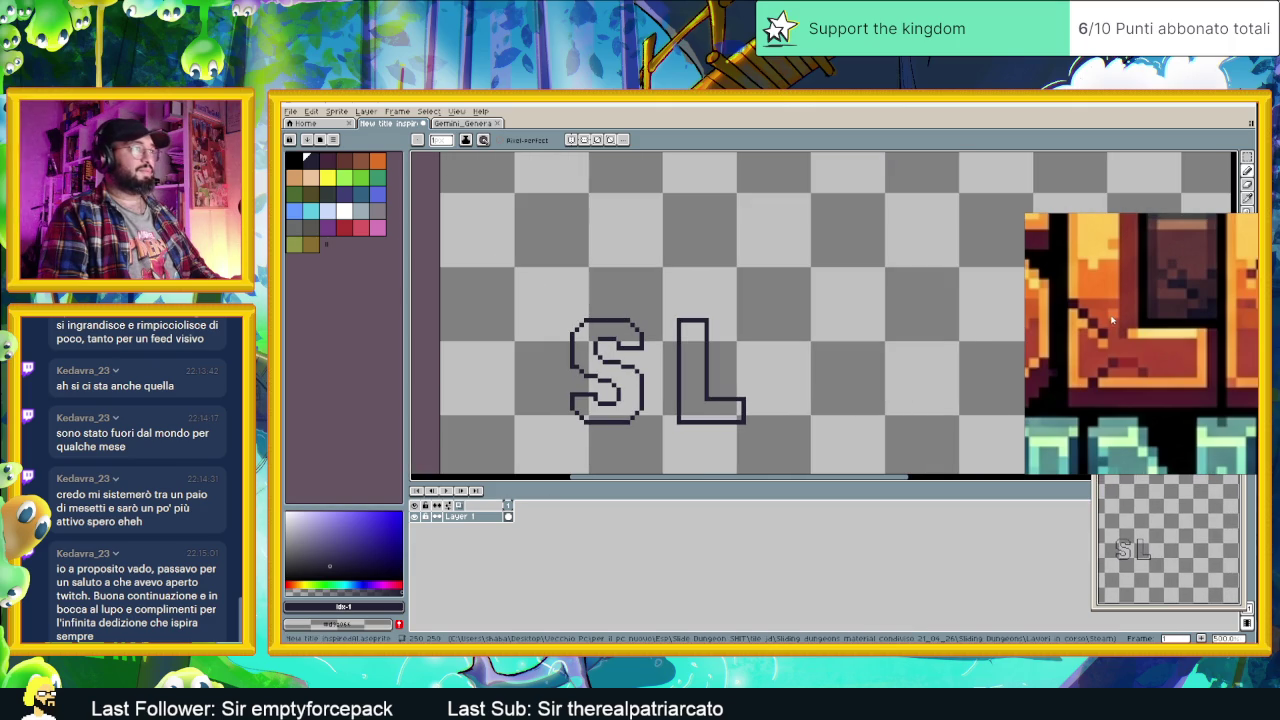
scroll(1088, 335, "down", 3)
scroll(705, 300, "up", 1)
scroll(703, 289, "up", 2)
left_click_drag(714, 267, 722, 374)
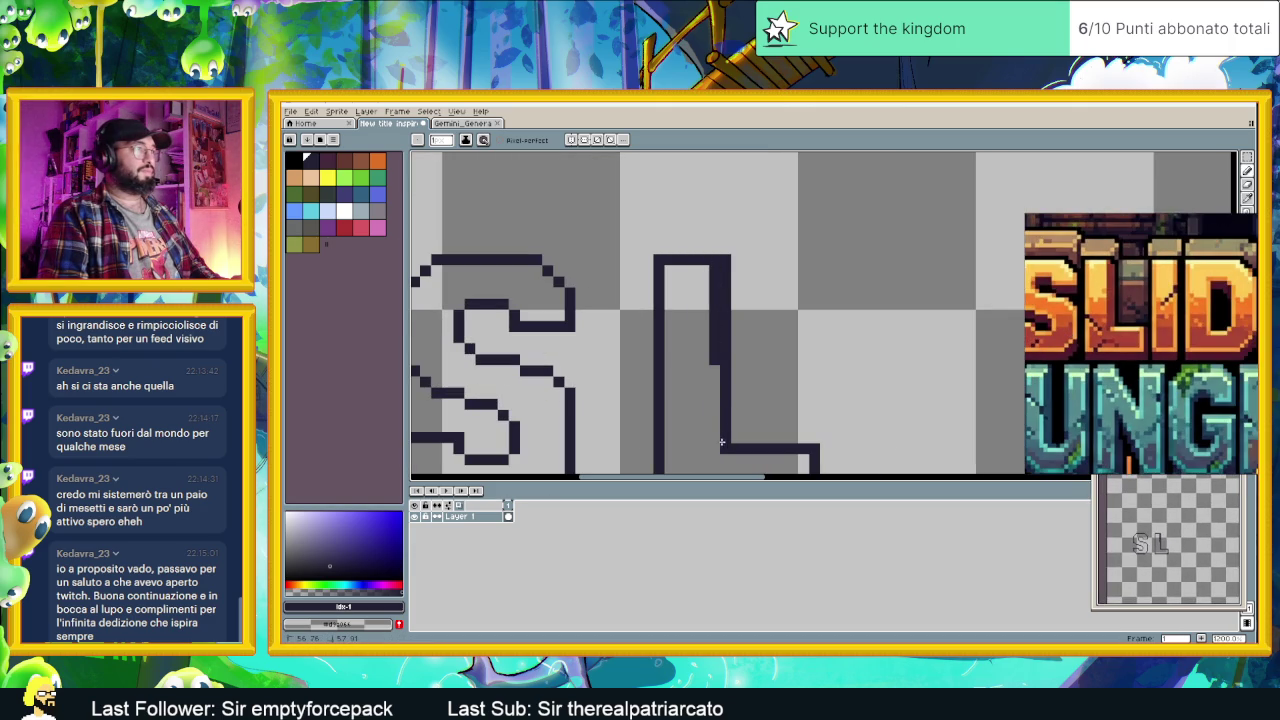
left_click_drag(721, 441, 716, 361)
Step: Zoom and pan the canvas so the letters sit centred
scroll(758, 403, "down", 2)
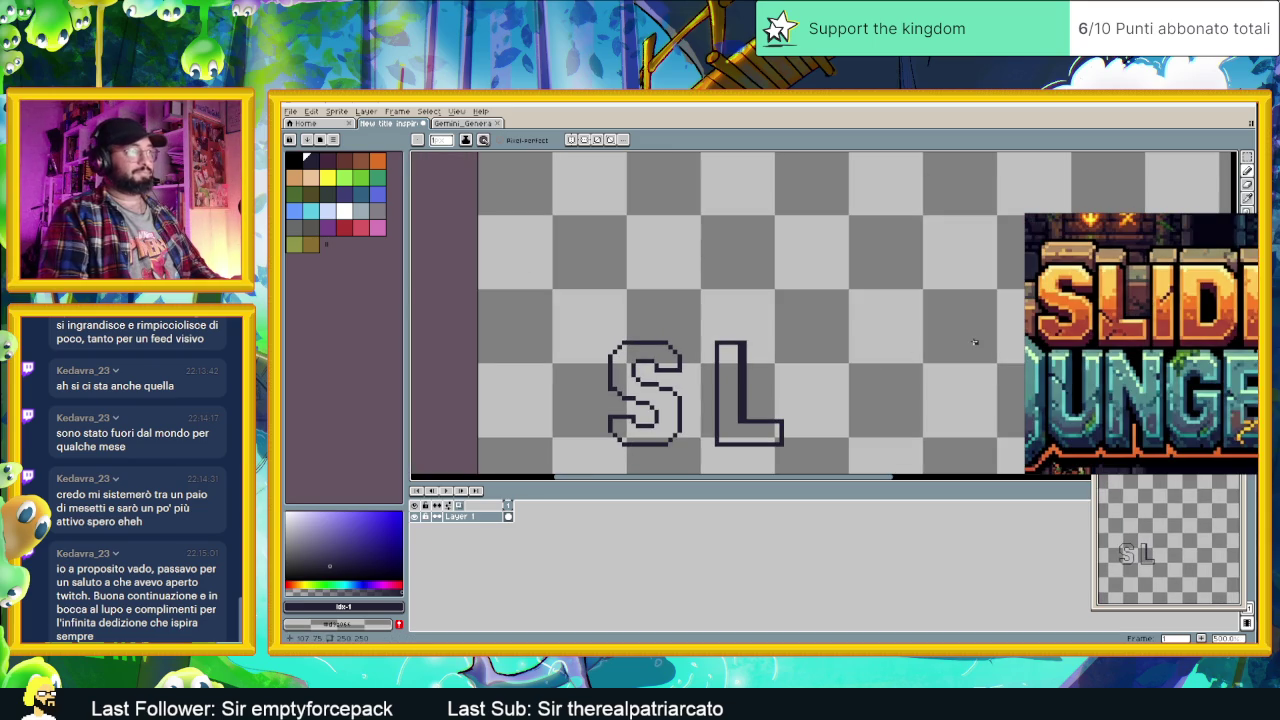
scroll(894, 351, "up", 1)
scroll(850, 360, "up", 1)
scroll(790, 360, "up", 1)
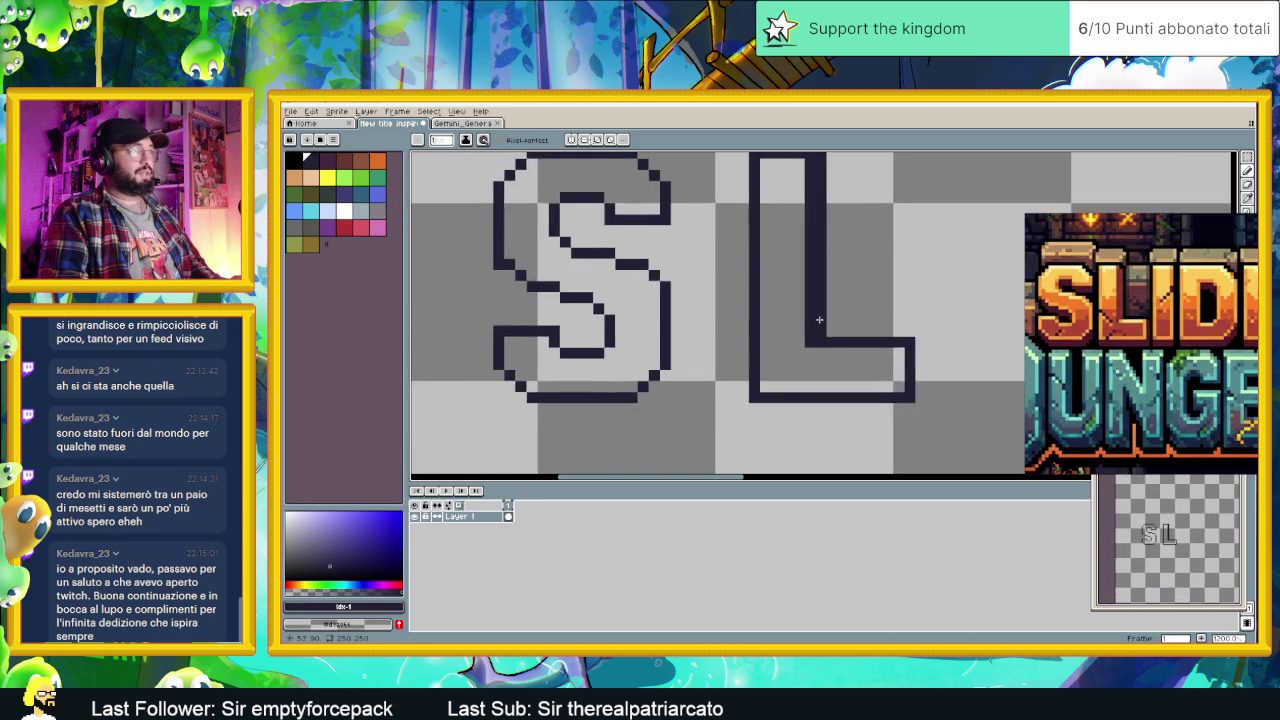
scroll(821, 318, "up", 1)
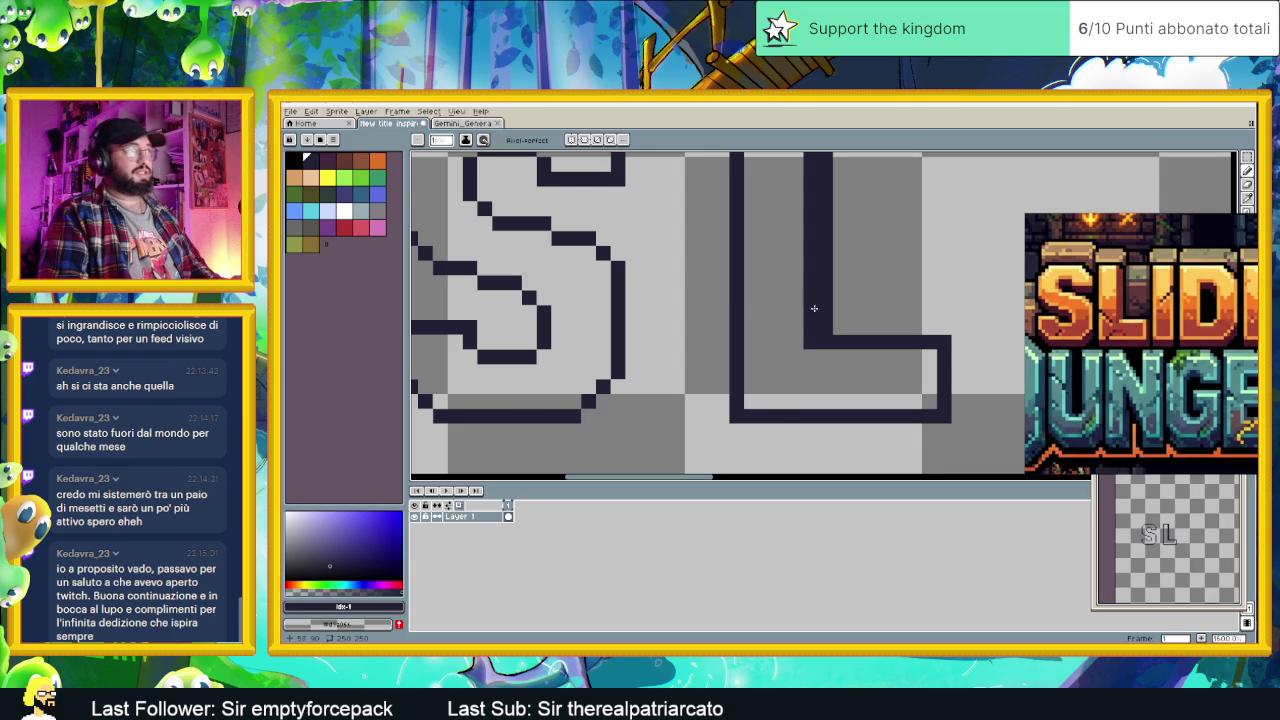
scroll(885, 312, "down", 2)
scroll(895, 346, "down", 1)
left_click_drag(895, 346, 862, 381)
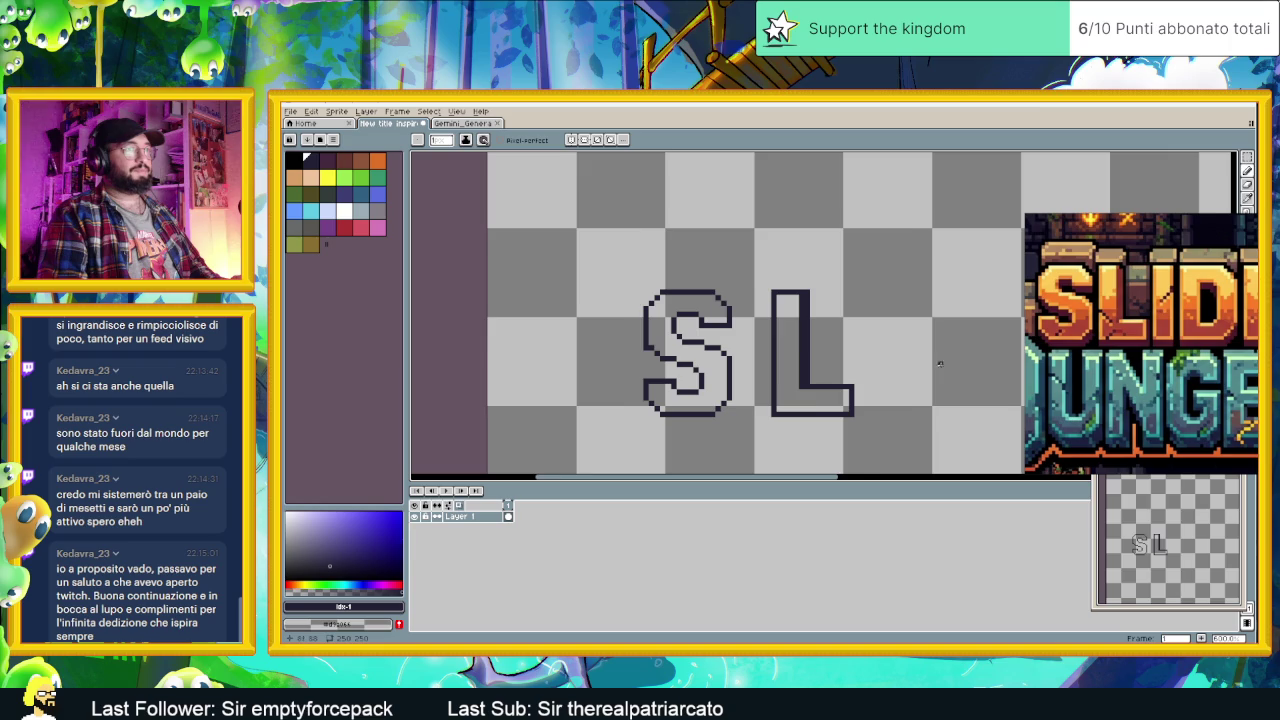
left_click_drag(940, 364, 893, 364)
scroll(854, 370, "up", 1)
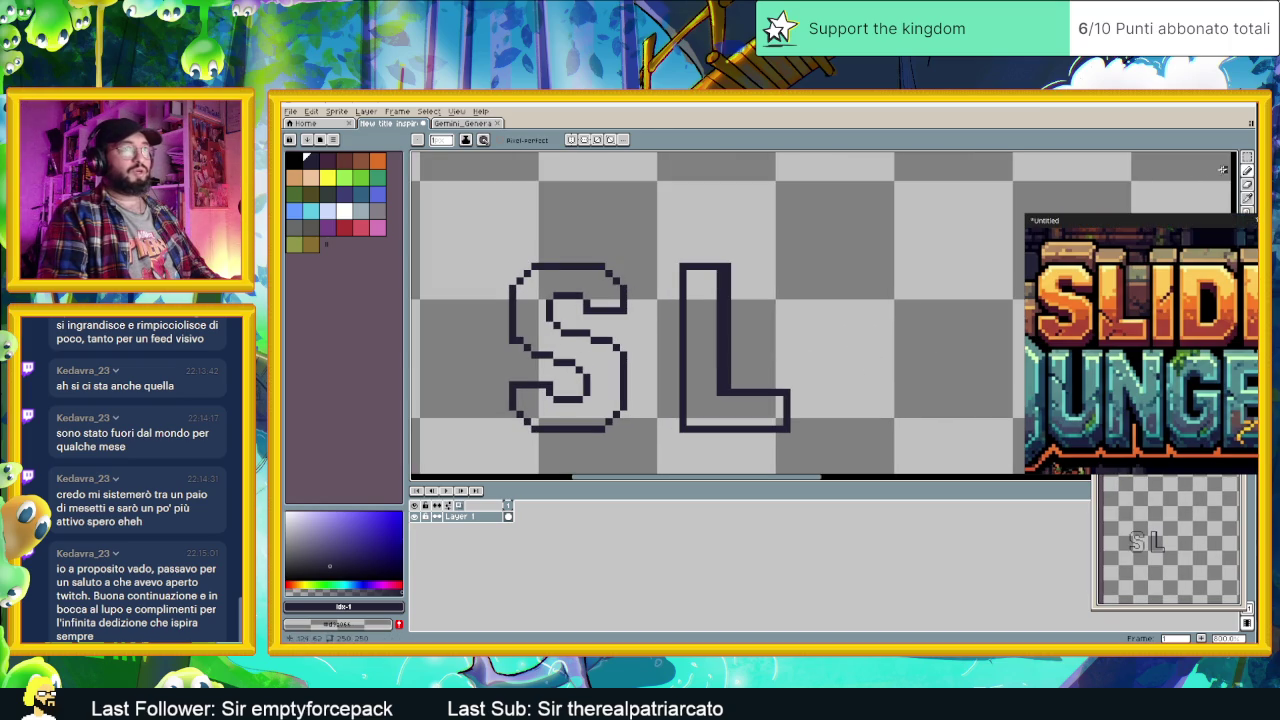
Step: Copy the L's stem to the right as an I and close its outline with the Pencil
key("v")
mouse_move(679, 263)
left_mouse_down()
mouse_move(726, 433)
mouse_move(862, 368)
left_mouse_up()
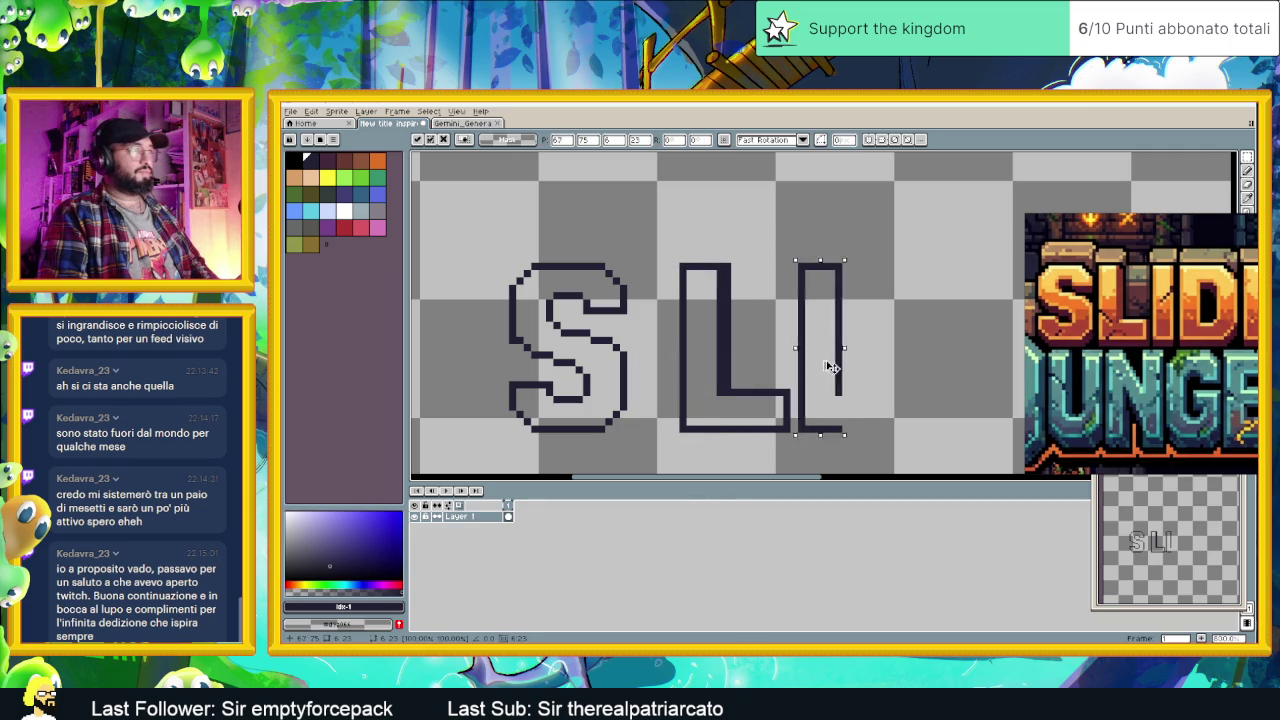
key("ctrl+d")
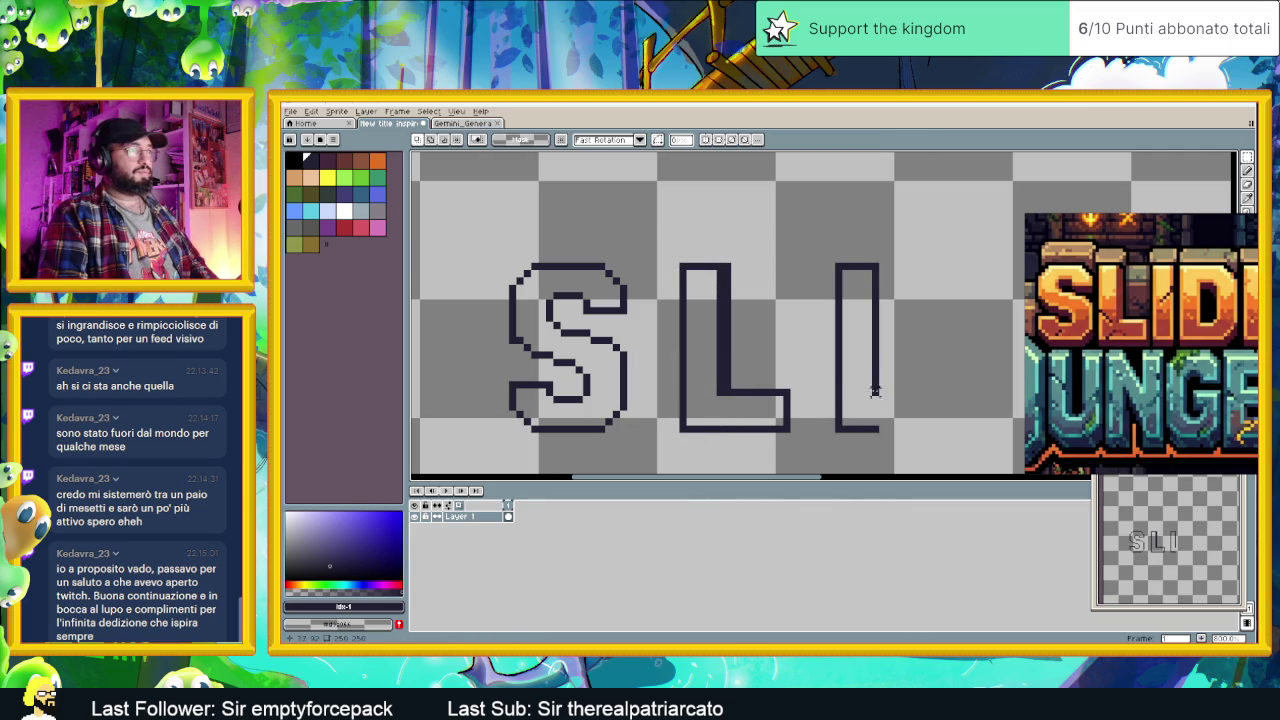
left_click(1247, 172)
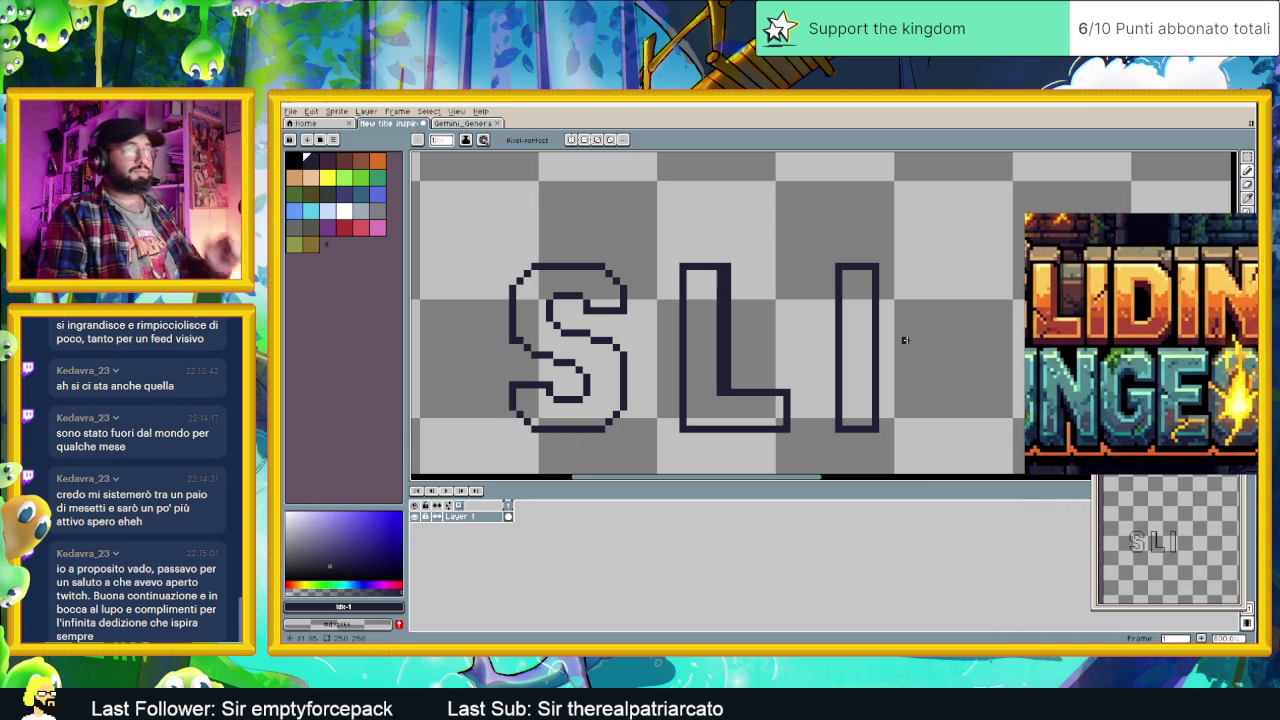
left_click_drag(889, 340, 815, 335)
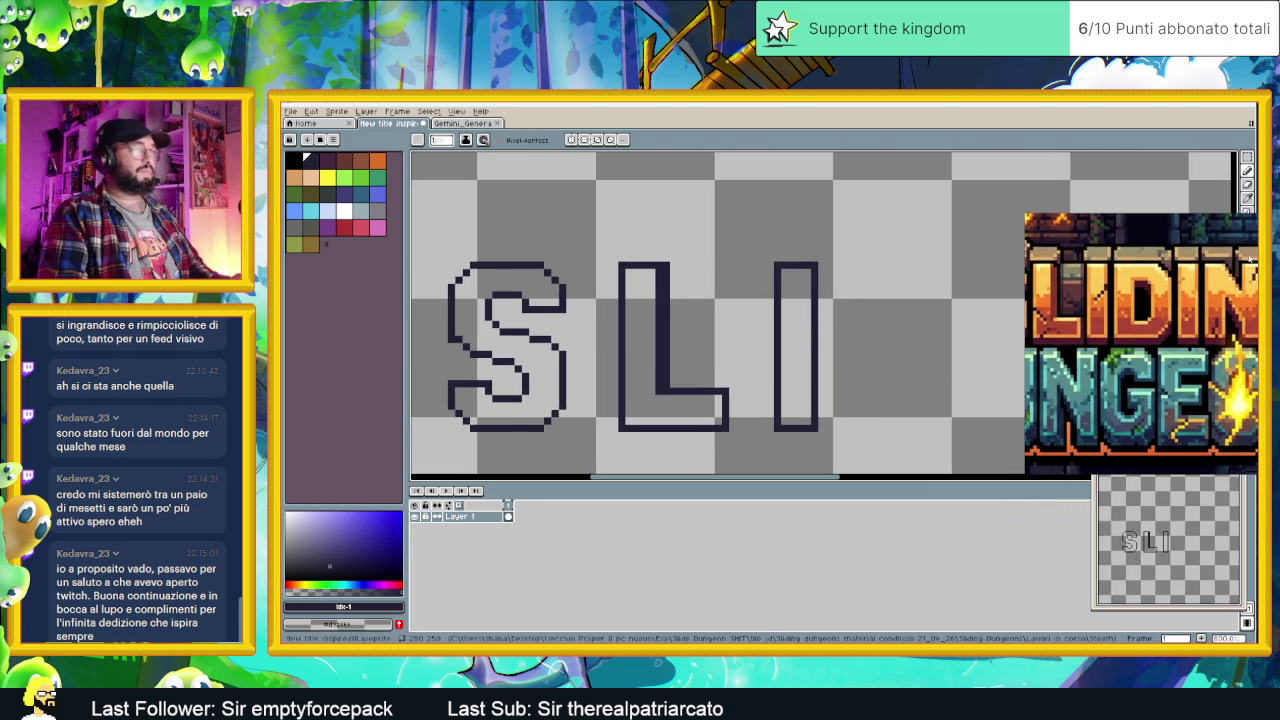
left_click(1247, 157)
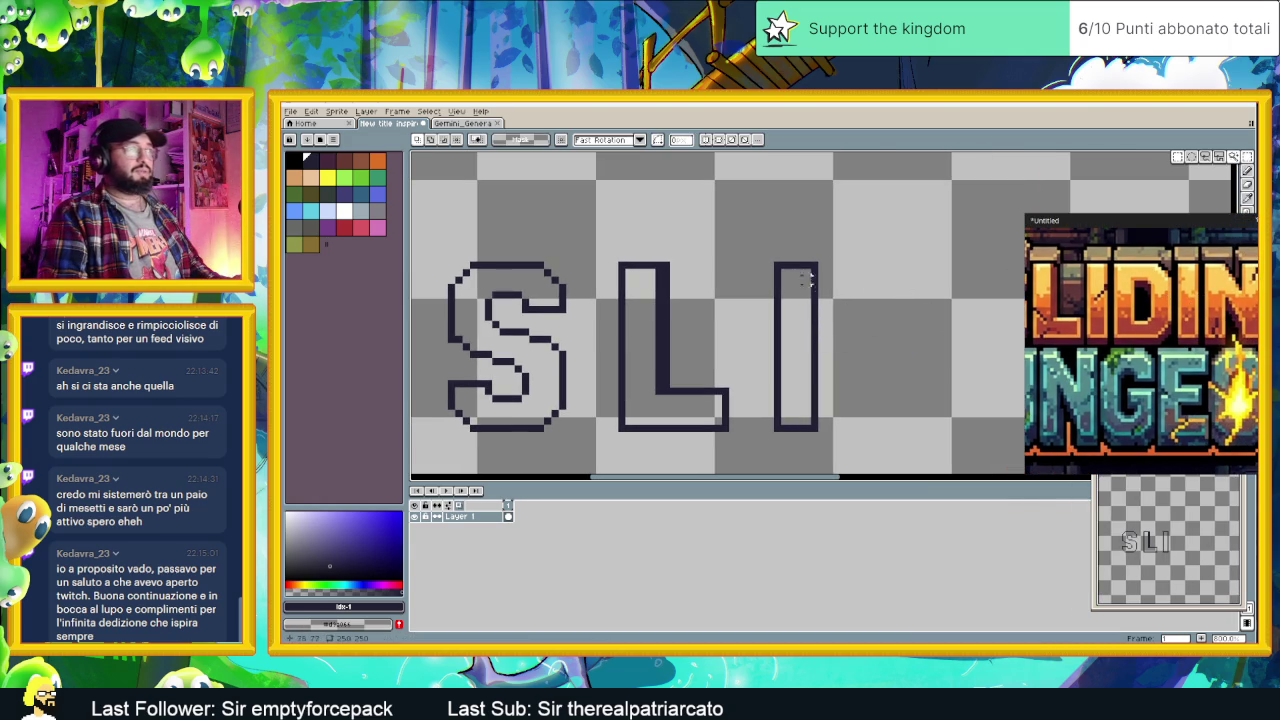
Step: Copy the outlined I and drop the duplicate to its right, making SLII
left_click_drag(764, 223, 864, 441)
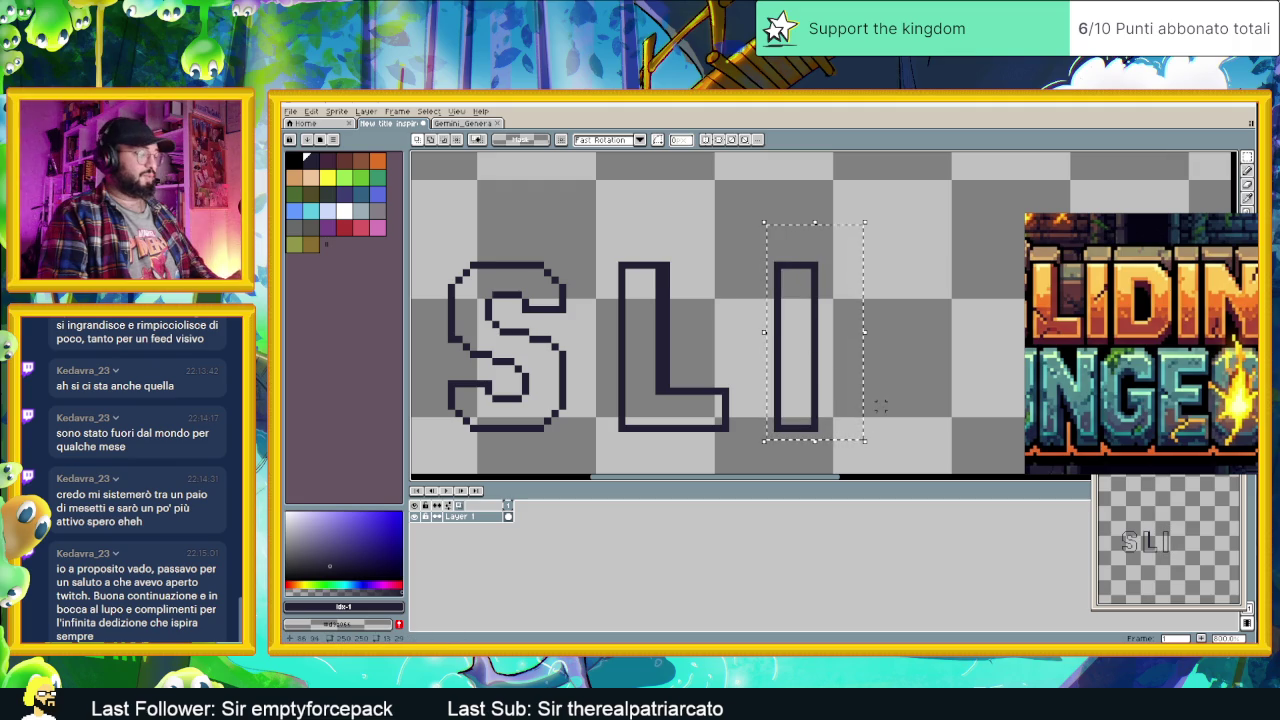
key("ctrl+c")
key("ctrl+v")
mouse_move(814, 366)
left_mouse_down()
mouse_move(970, 370)
mouse_move(680, 408)
mouse_move(854, 371)
mouse_move(677, 372)
mouse_move(932, 366)
left_mouse_up()
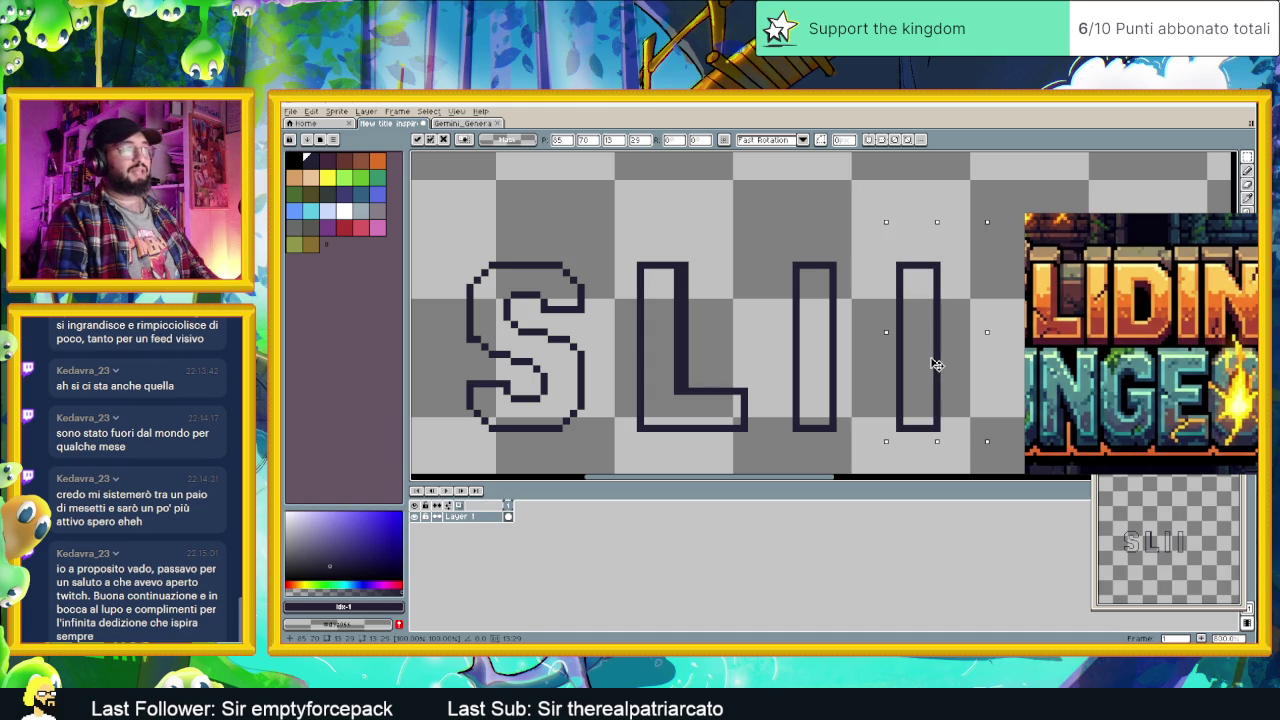
left_click(995, 370)
left_click_drag(995, 370, 854, 372)
left_click_drag(704, 372, 779, 372)
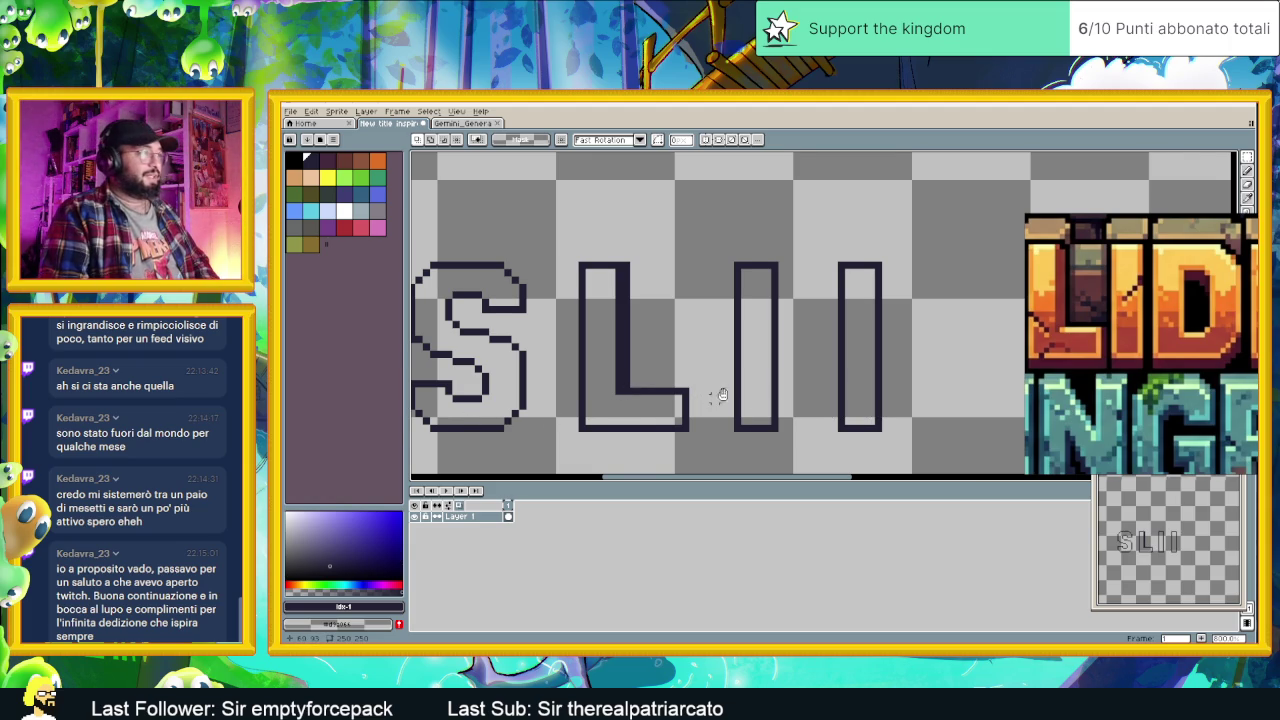
Step: Extend the S's lower-left curve and adjust a strip along the S's top
scroll(715, 398, "left", 2)
scroll(786, 400, "right", 1)
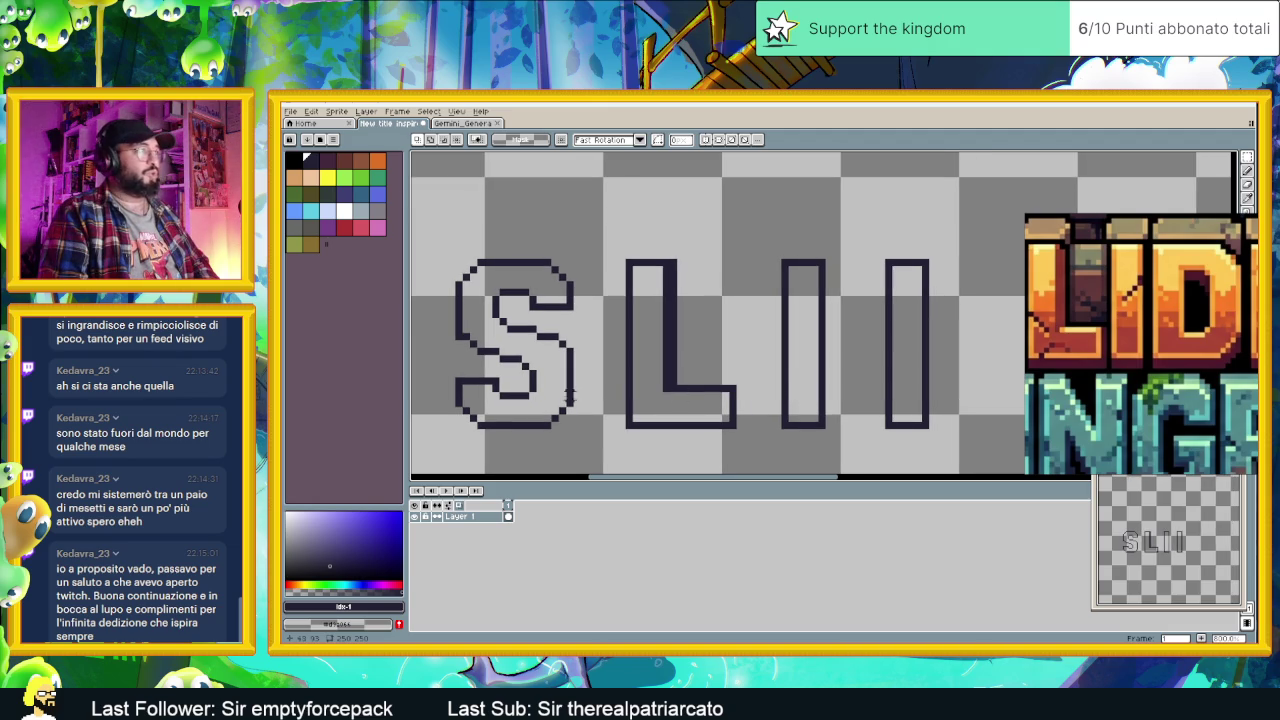
left_click_drag(498, 384, 505, 396)
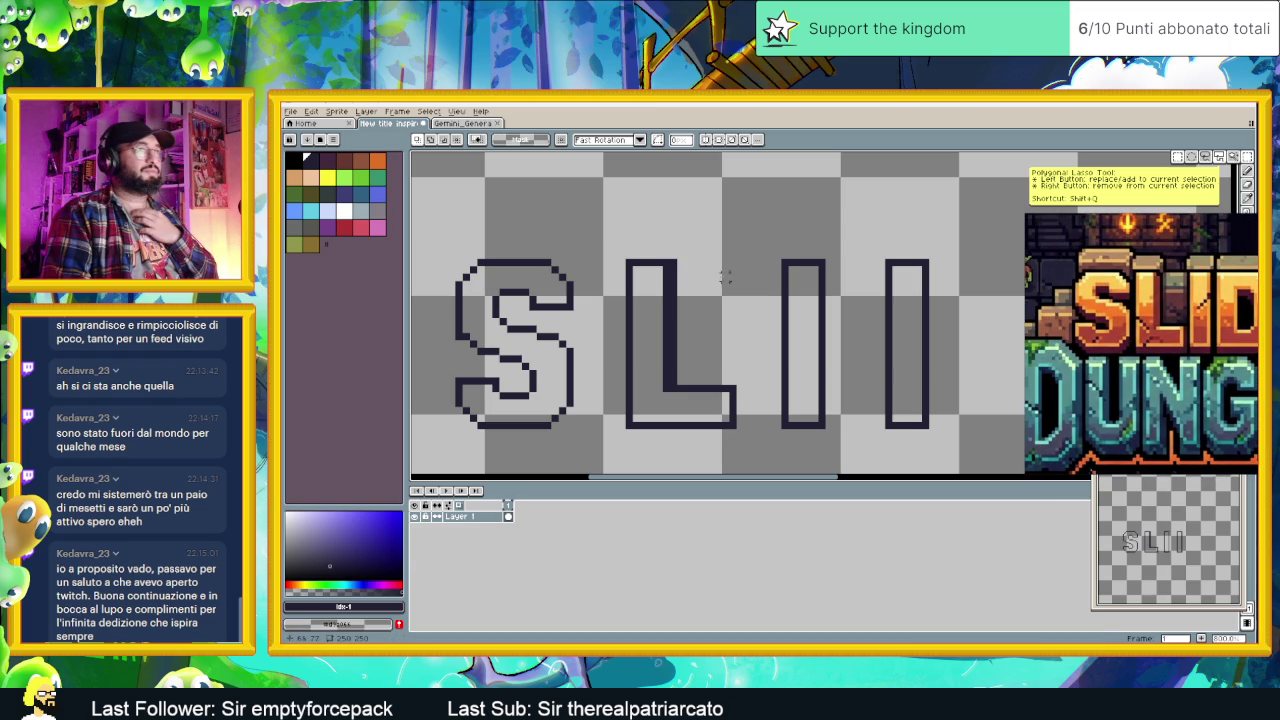
scroll(515, 289, "up", 1)
scroll(540, 312, "down", 1)
scroll(590, 315, "up", 1)
scroll(632, 318, "down", 1)
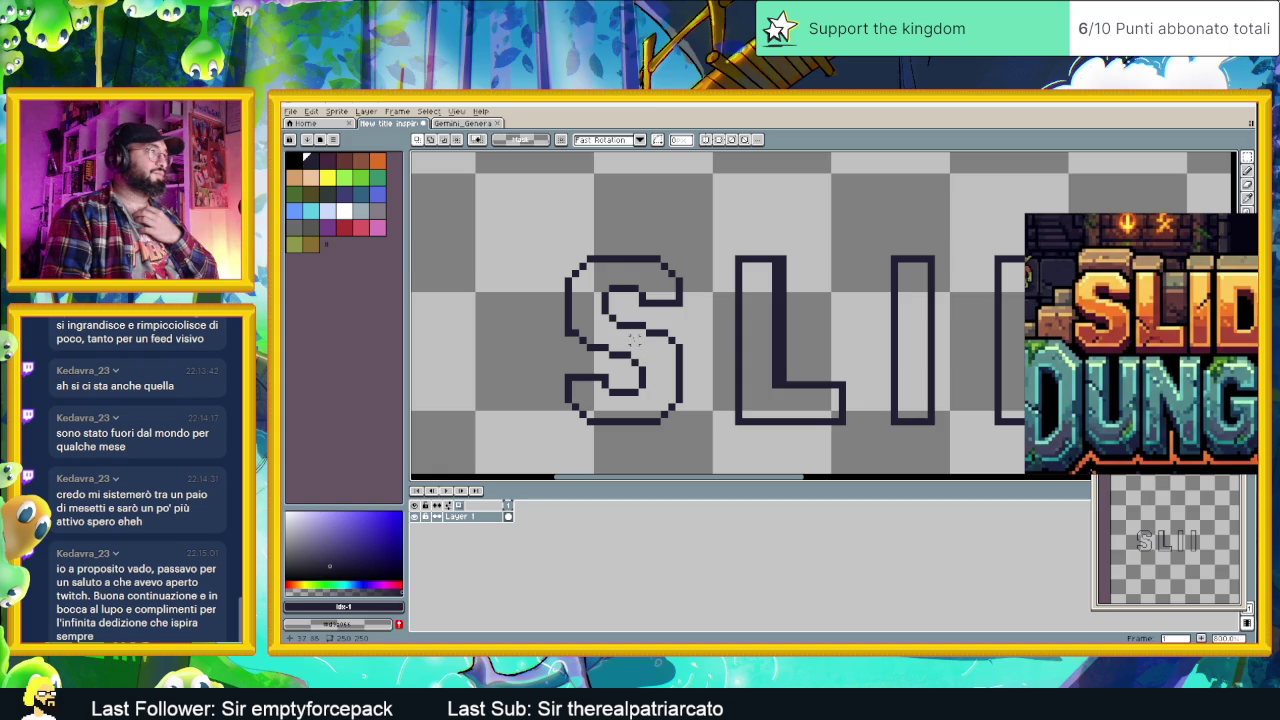
left_click_drag(590, 286, 688, 300)
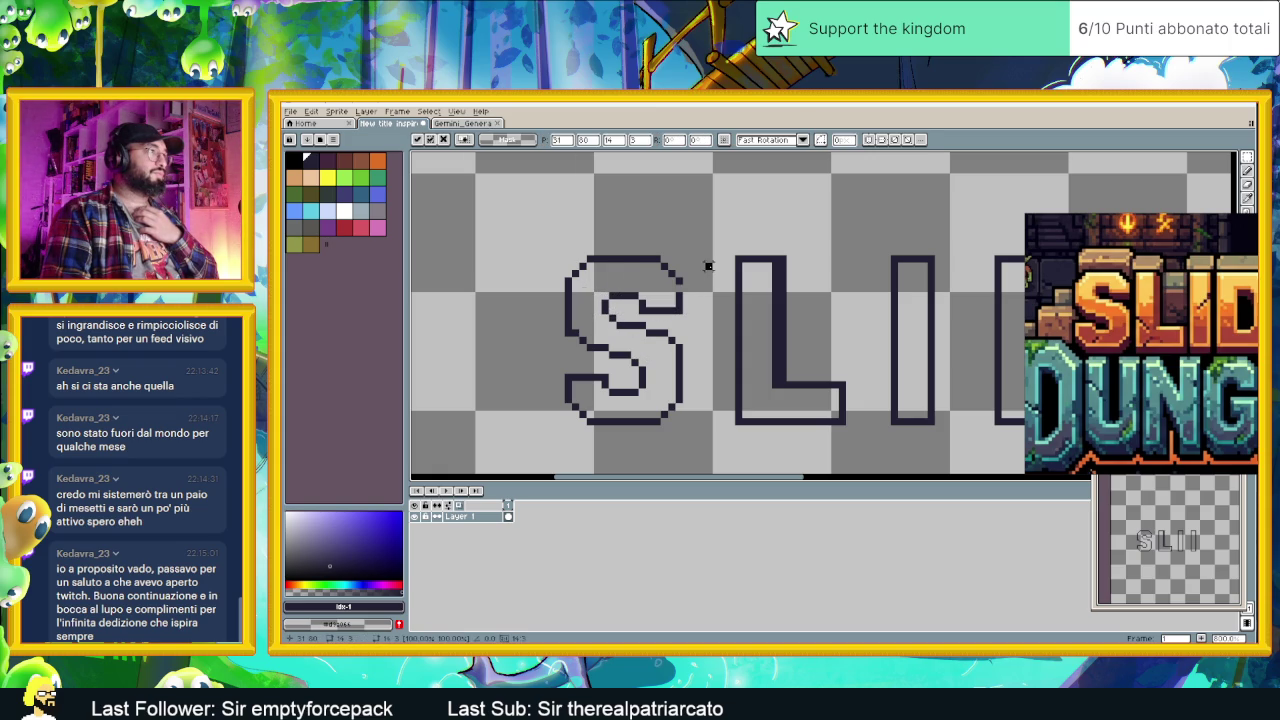
key("Return")
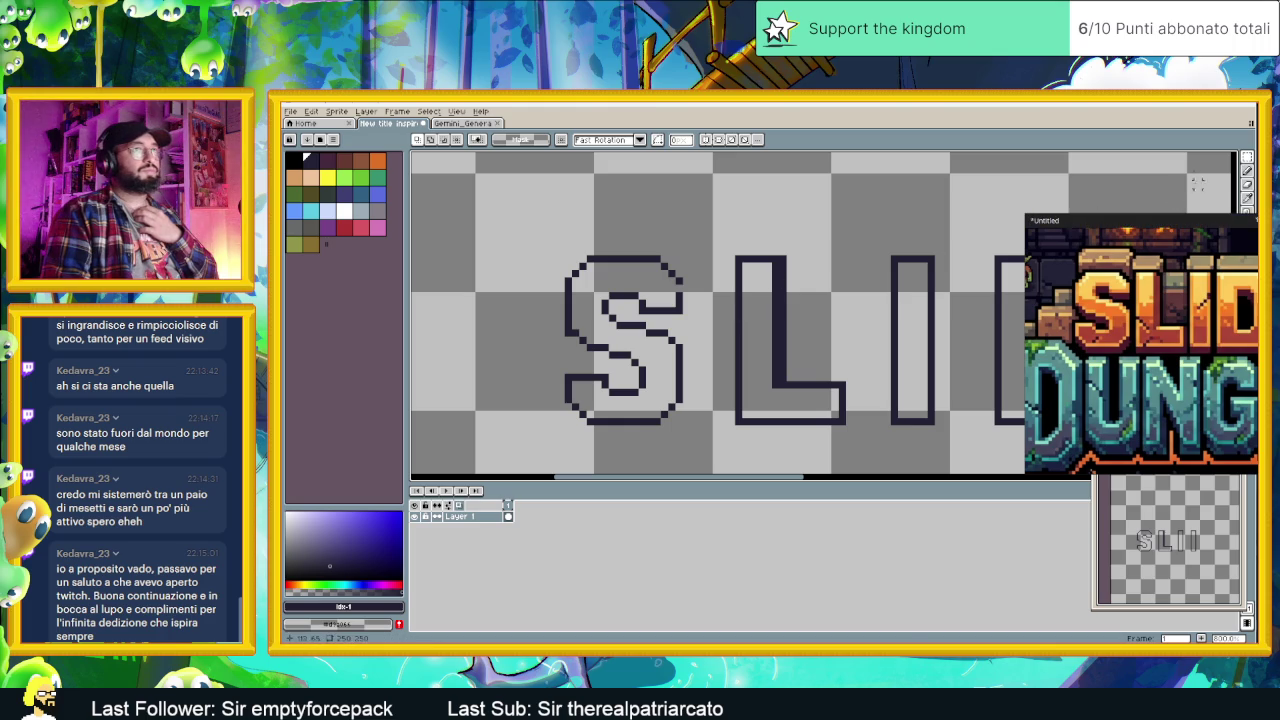
Step: Undo the change to the S's lower-left part, then select the whole S
left_click(1247, 171)
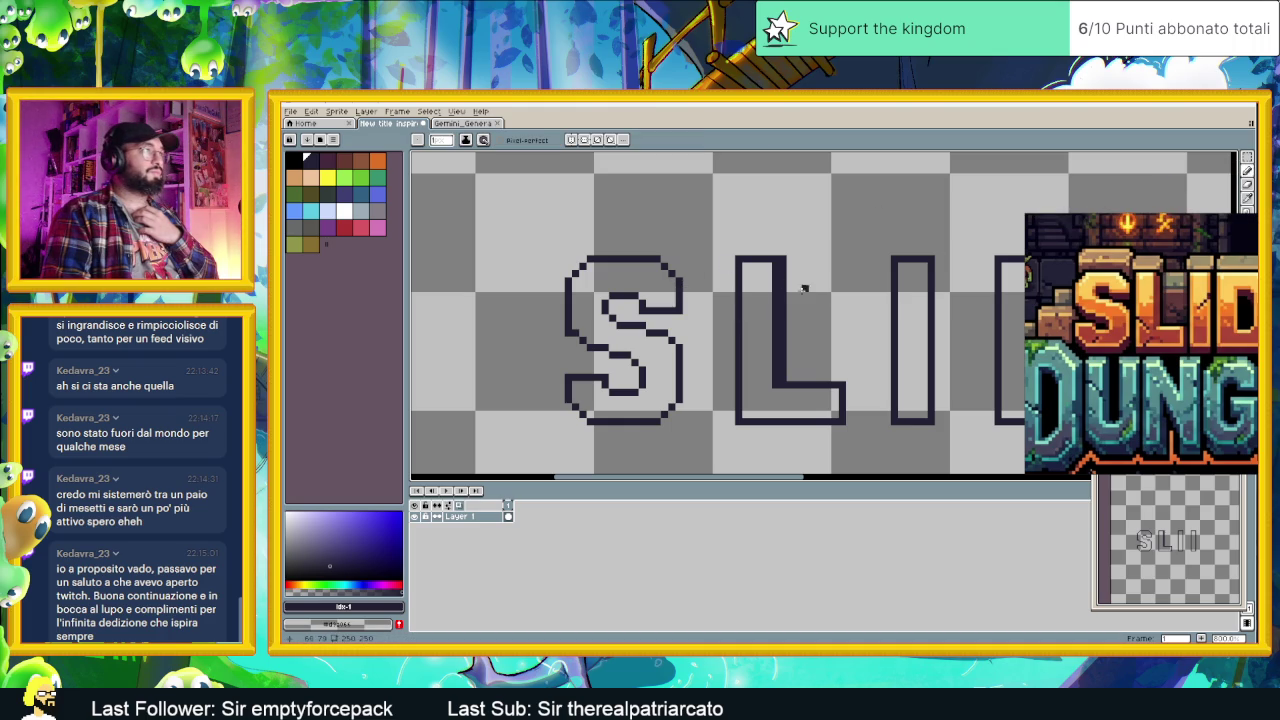
left_click(1247, 159)
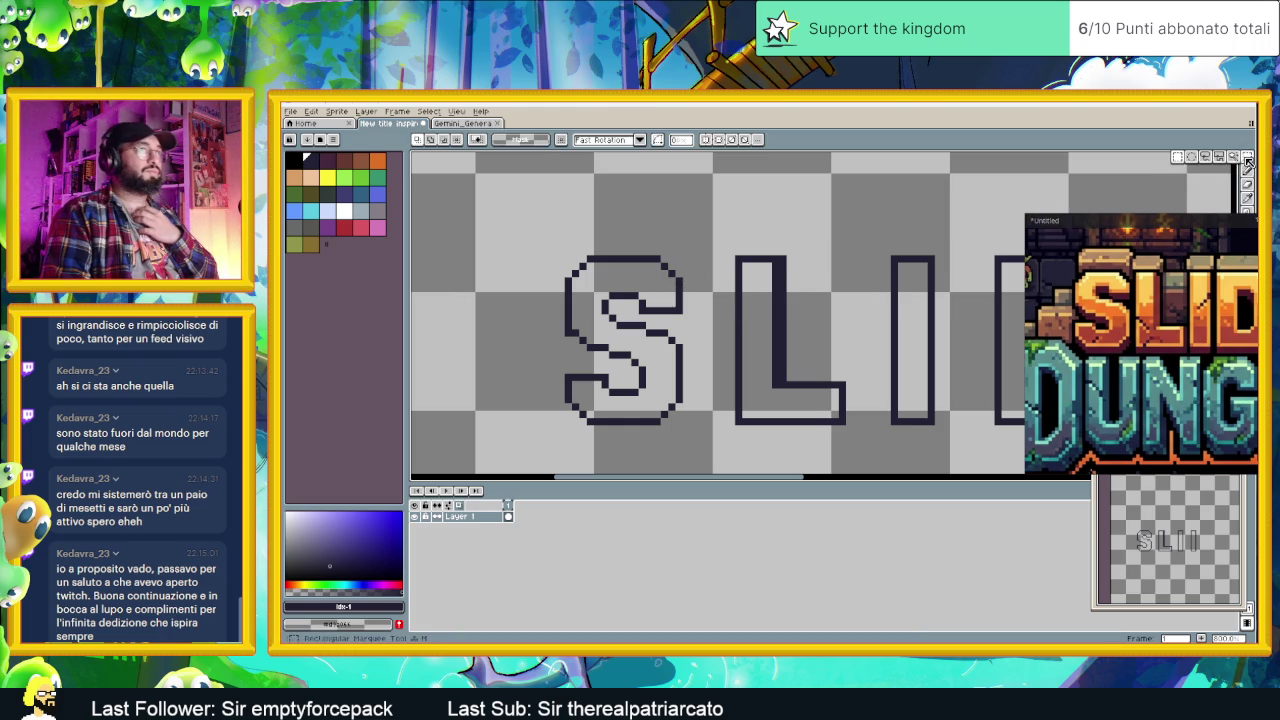
mouse_move(551, 368)
left_mouse_down()
mouse_move(594, 395)
mouse_move(512, 373)
mouse_move(557, 385)
left_mouse_up()
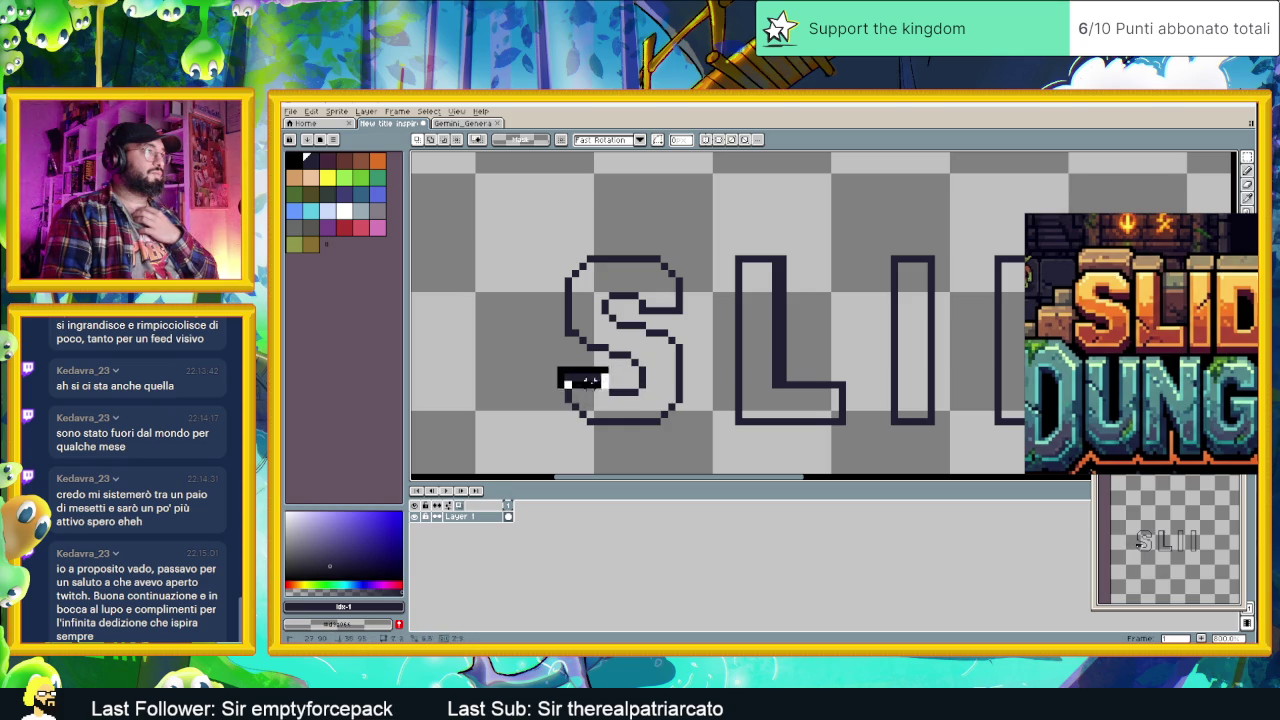
key("ctrl+z")
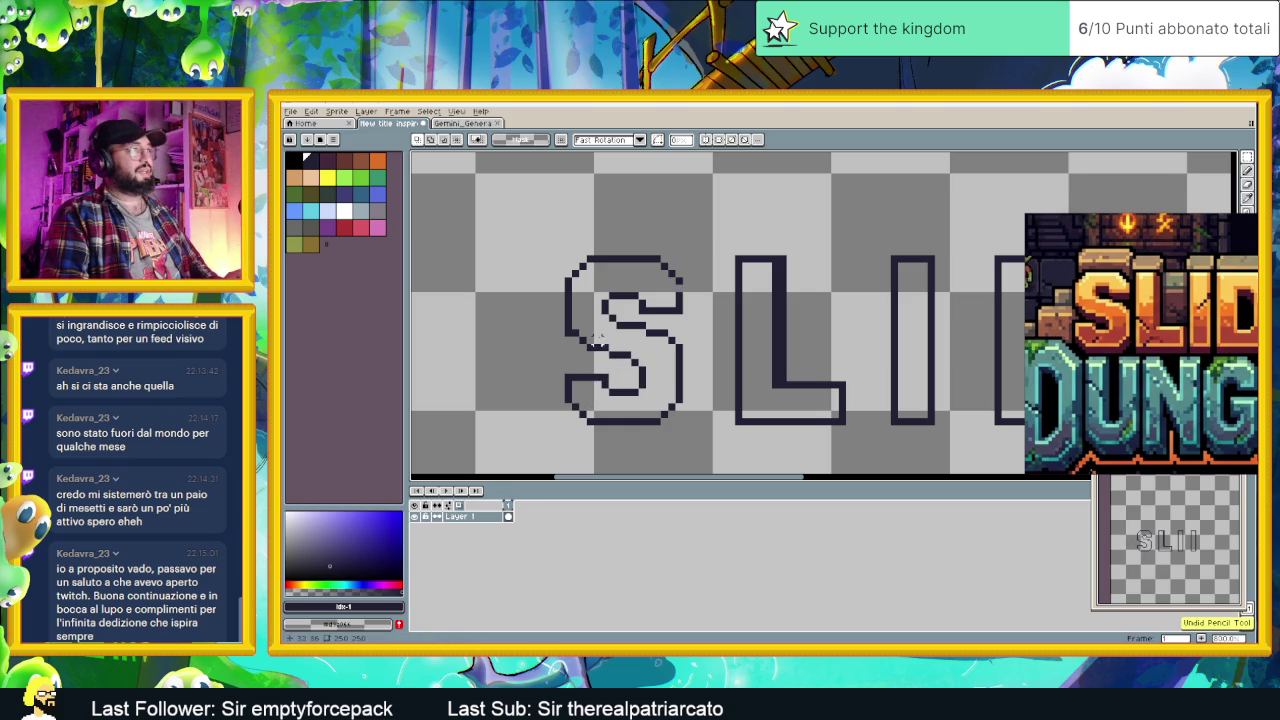
left_click_drag(518, 210, 715, 448)
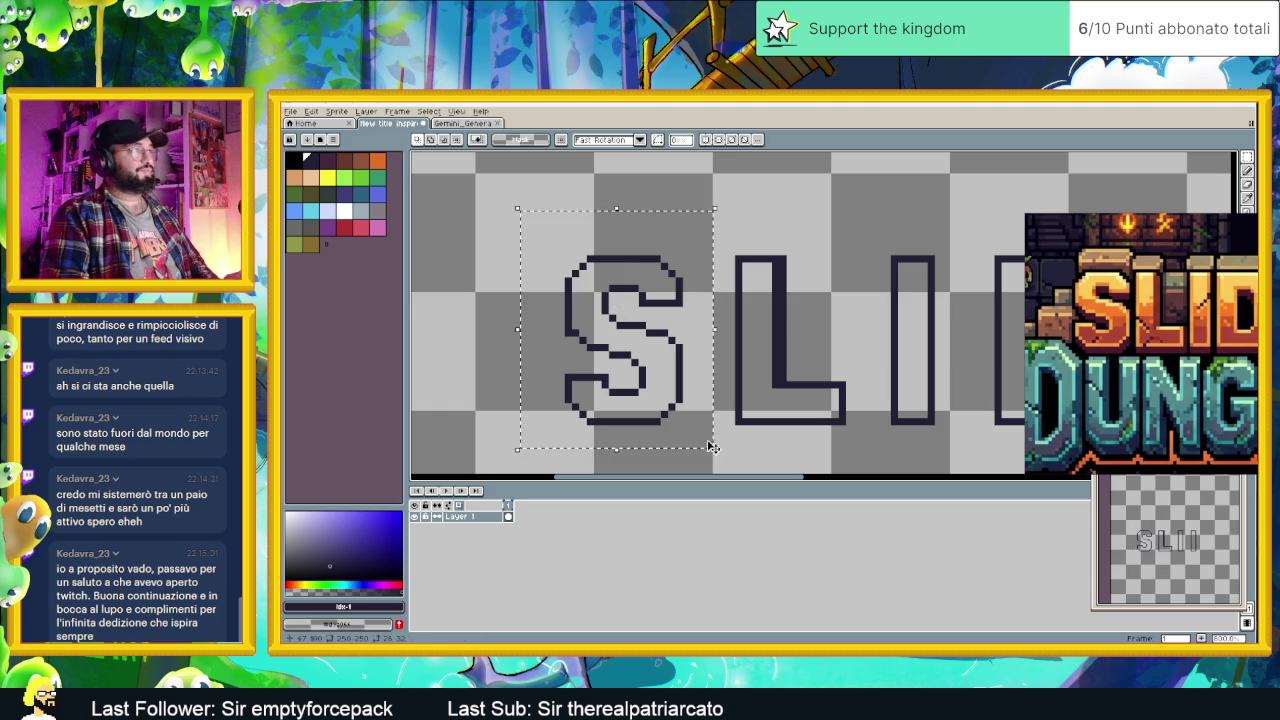
Step: Place a copy of the S up-left and nudge the S's bottom part up one pixel
left_click_drag(668, 411, 640, 300)
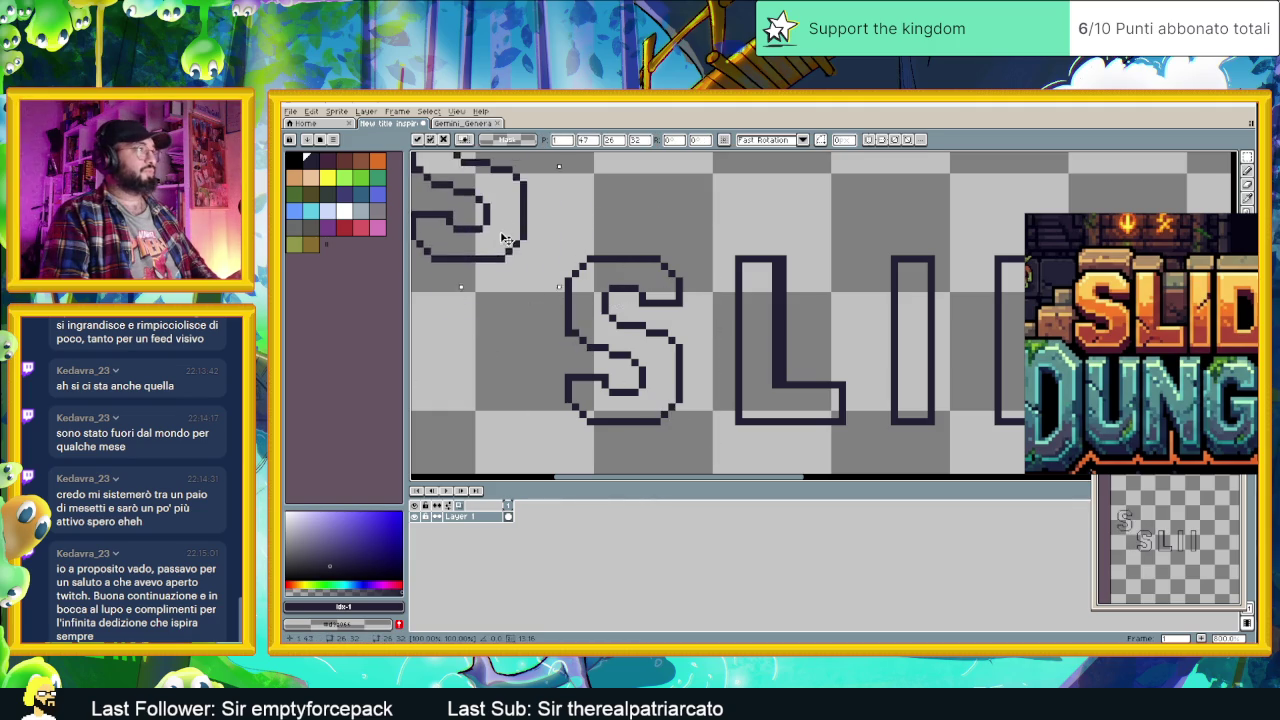
key("Return")
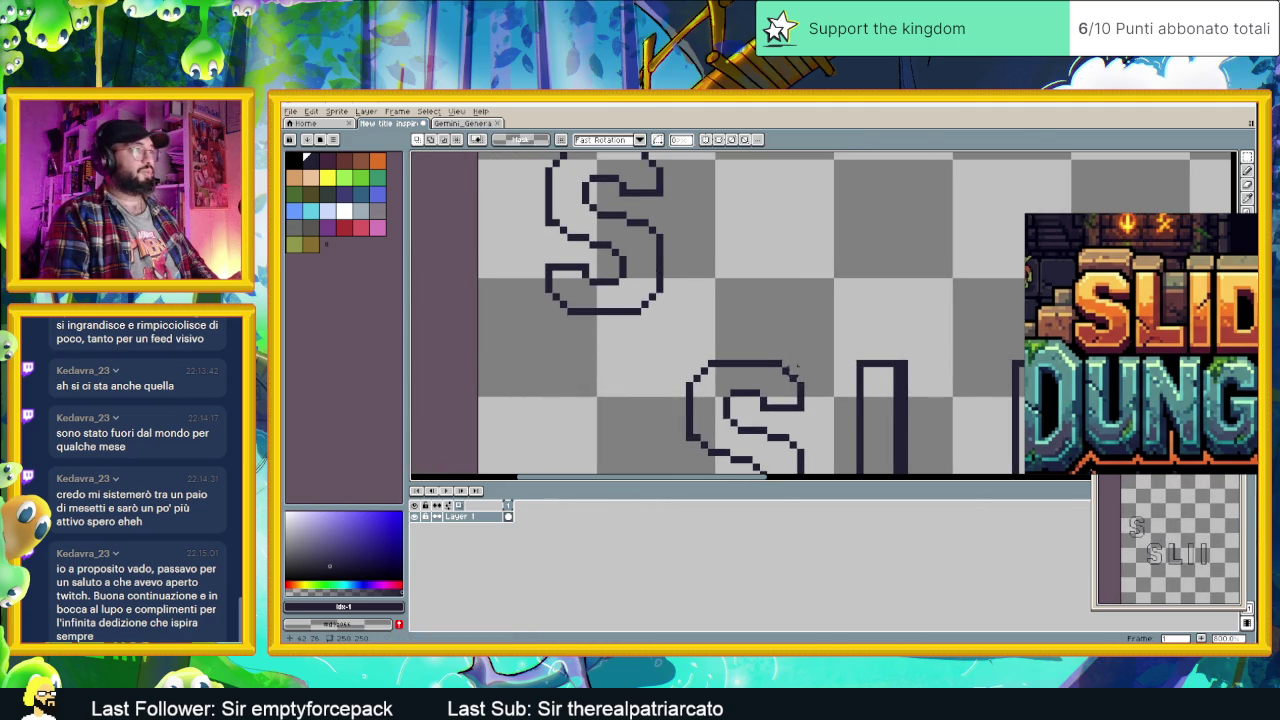
scroll(645, 320, "up", 1)
scroll(660, 375, "up", 1)
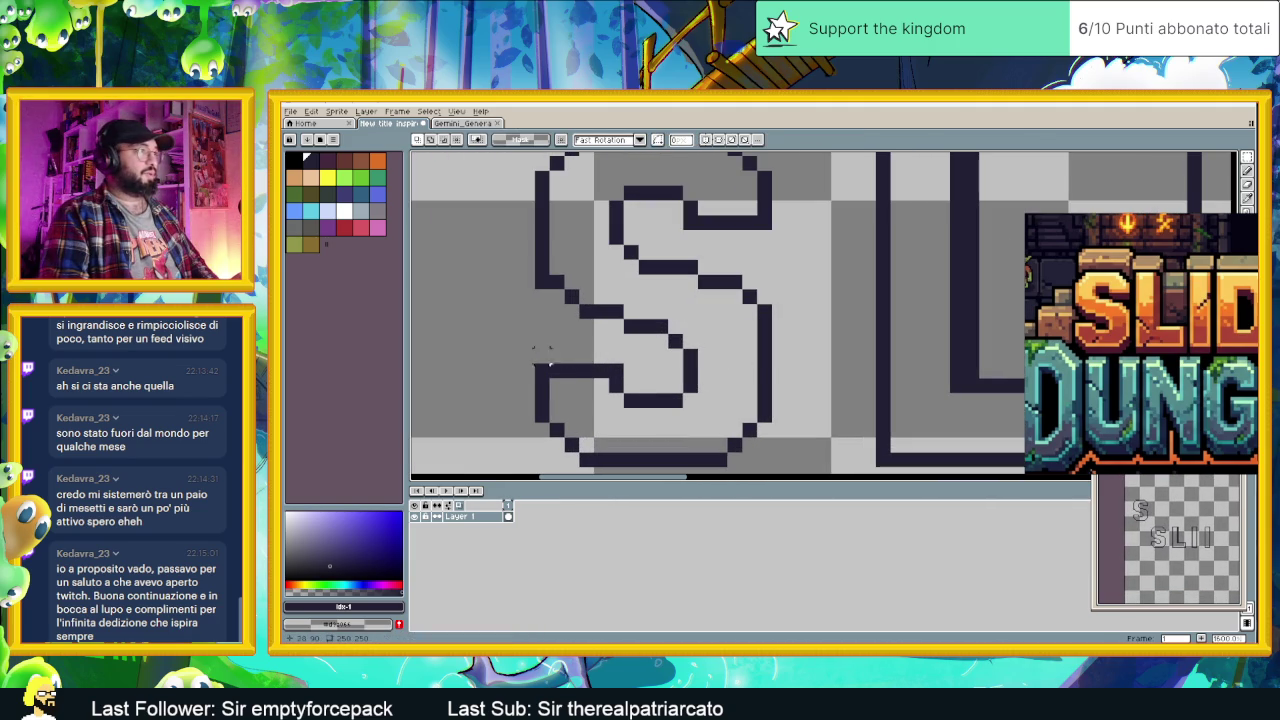
left_click(527, 371)
mouse_move(722, 400)
left_mouse_down()
mouse_move(697, 392)
mouse_move(697, 371)
left_mouse_up()
key("Return")
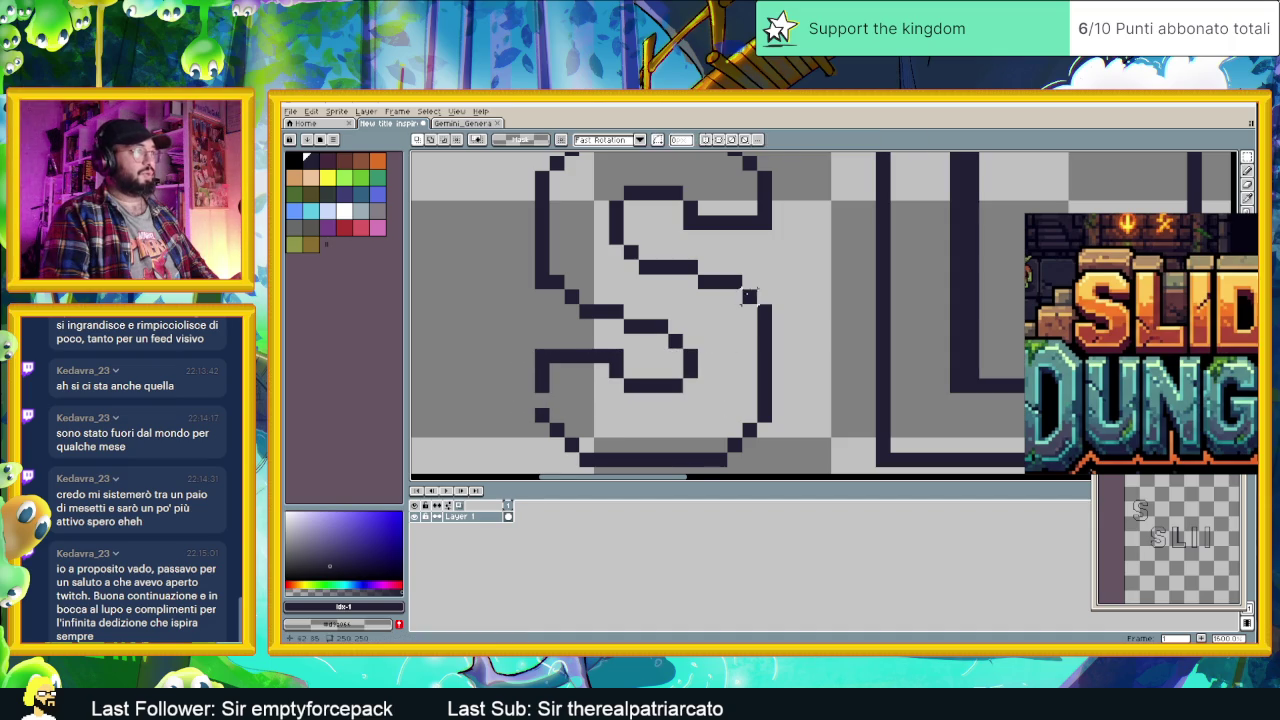
Step: Move the S's upper section down one pixel and confirm the change
left_click_drag(631, 259, 828, 321)
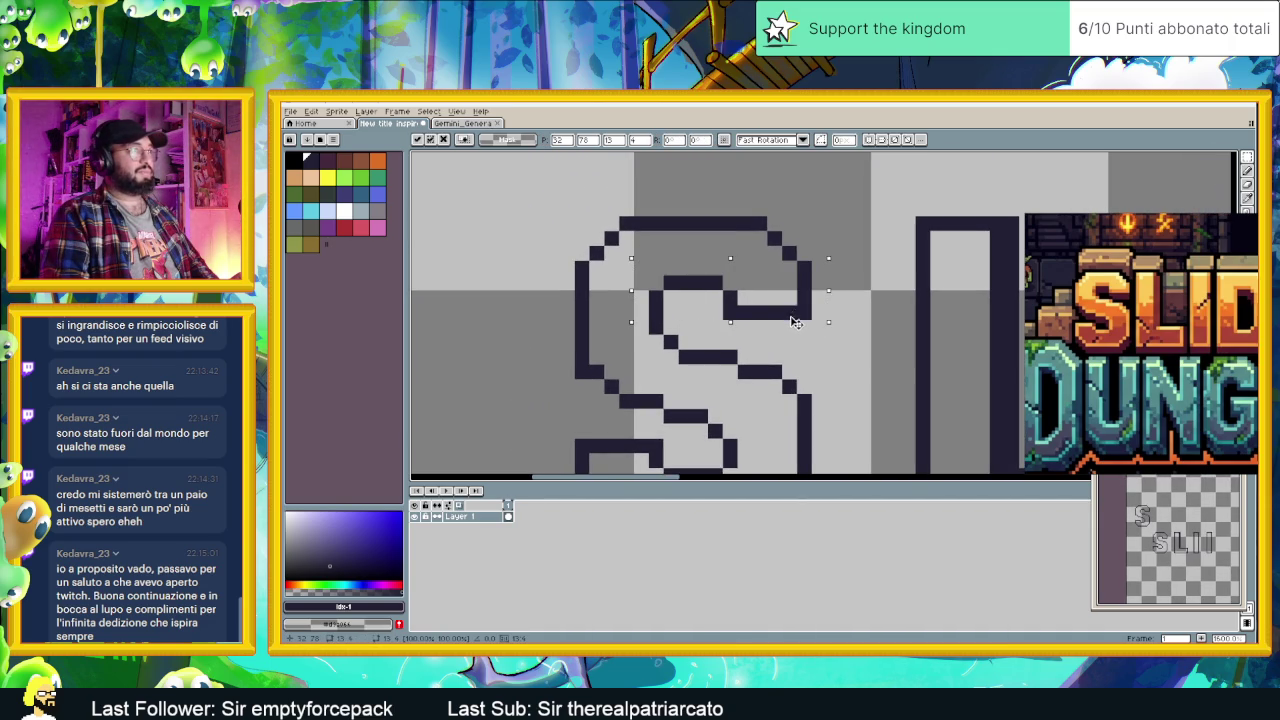
left_click_drag(795, 322, 795, 337)
scroll(860, 355, "down", 2)
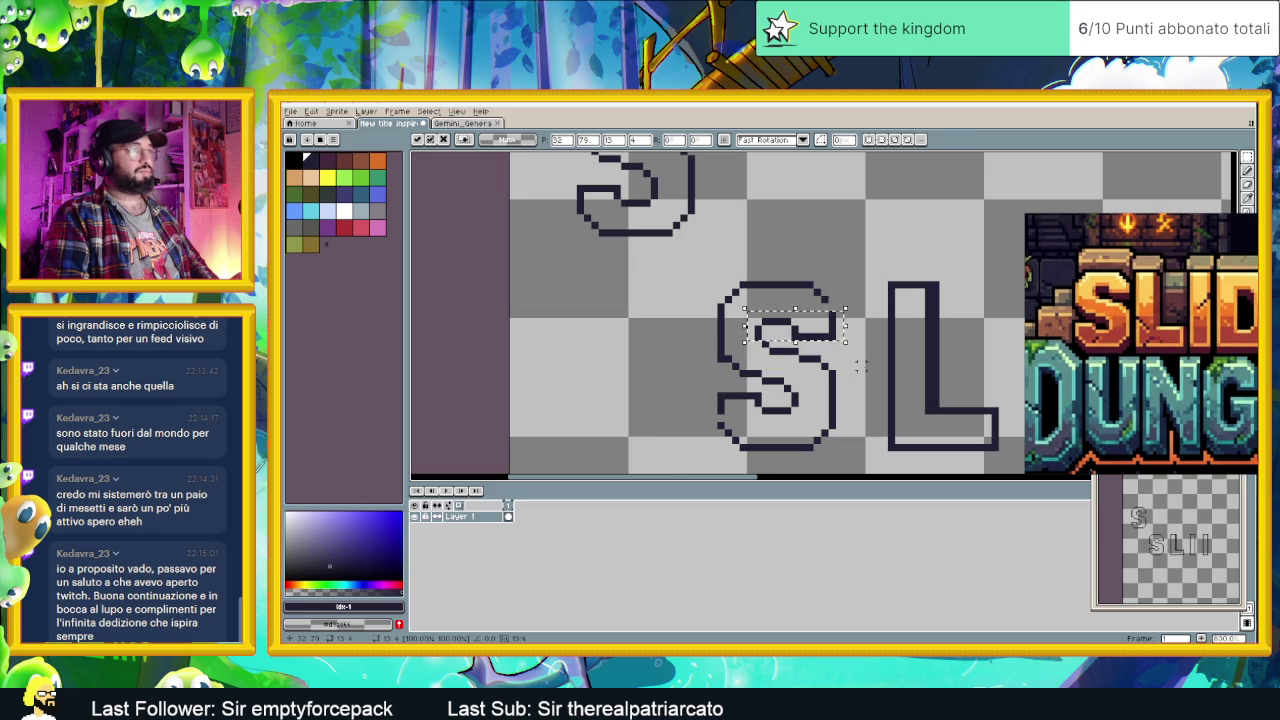
scroll(860, 366, "up", 1)
scroll(860, 366, "up", 1)
key("Return")
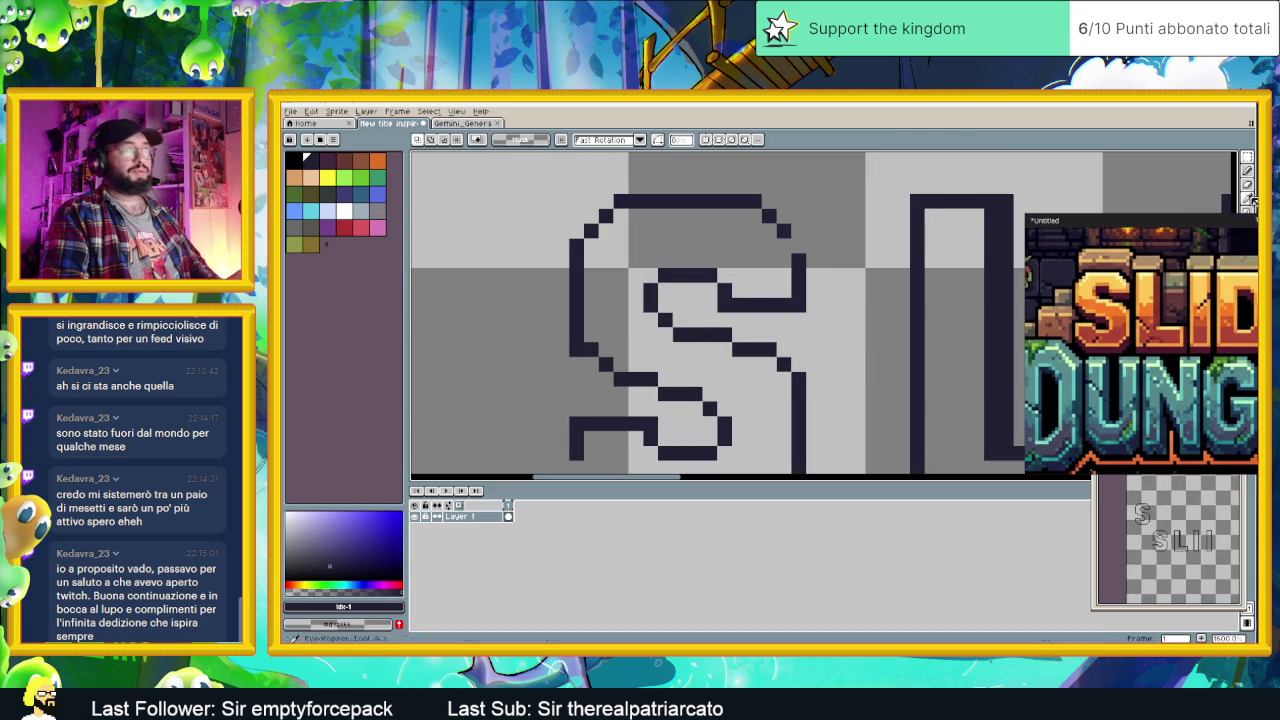
left_click(1247, 171)
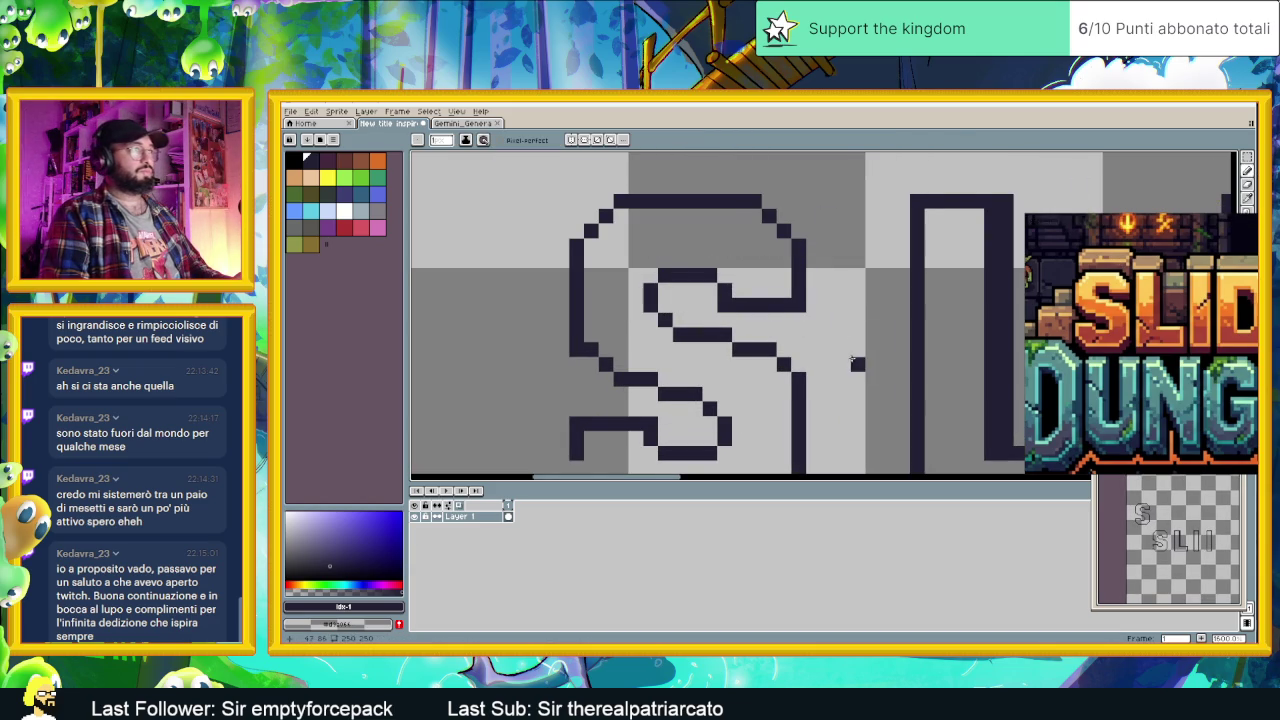
scroll(851, 361, "down", 3)
scroll(591, 325, "down", 2)
scroll(787, 361, "right", 2)
scroll(787, 361, "right", 2)
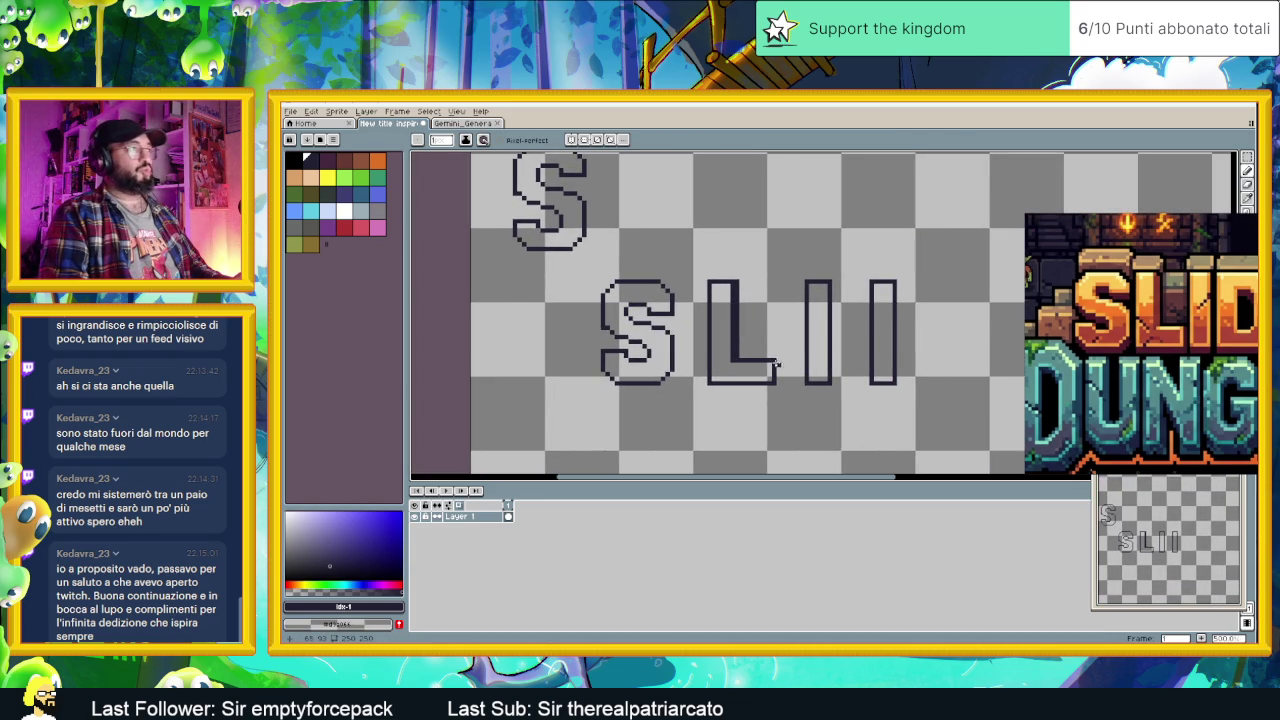
Step: Draw a short horizontal stroke off the last I's right edge, with a stub near its base
scroll(778, 362, "up", 1)
scroll(680, 360, "up", 1)
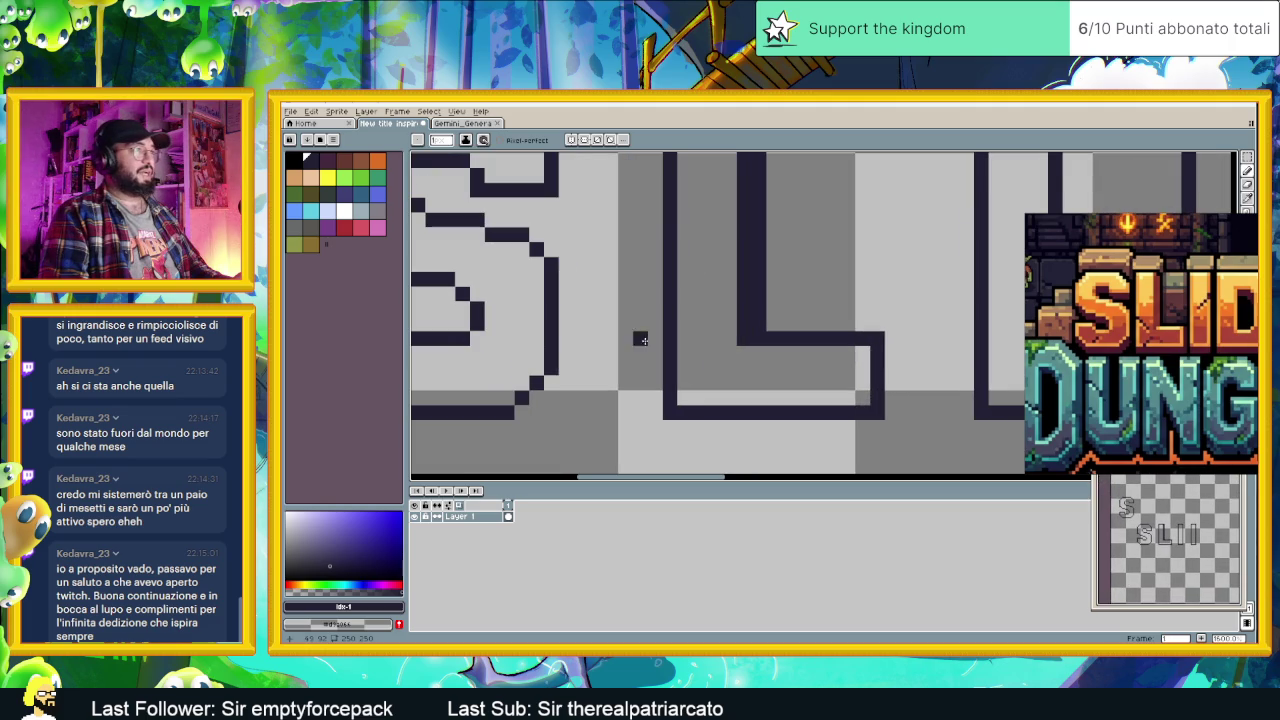
scroll(700, 346, "right", 2)
scroll(880, 336, "right", 1)
scroll(903, 336, "right", 2)
scroll(520, 360, "left", 1)
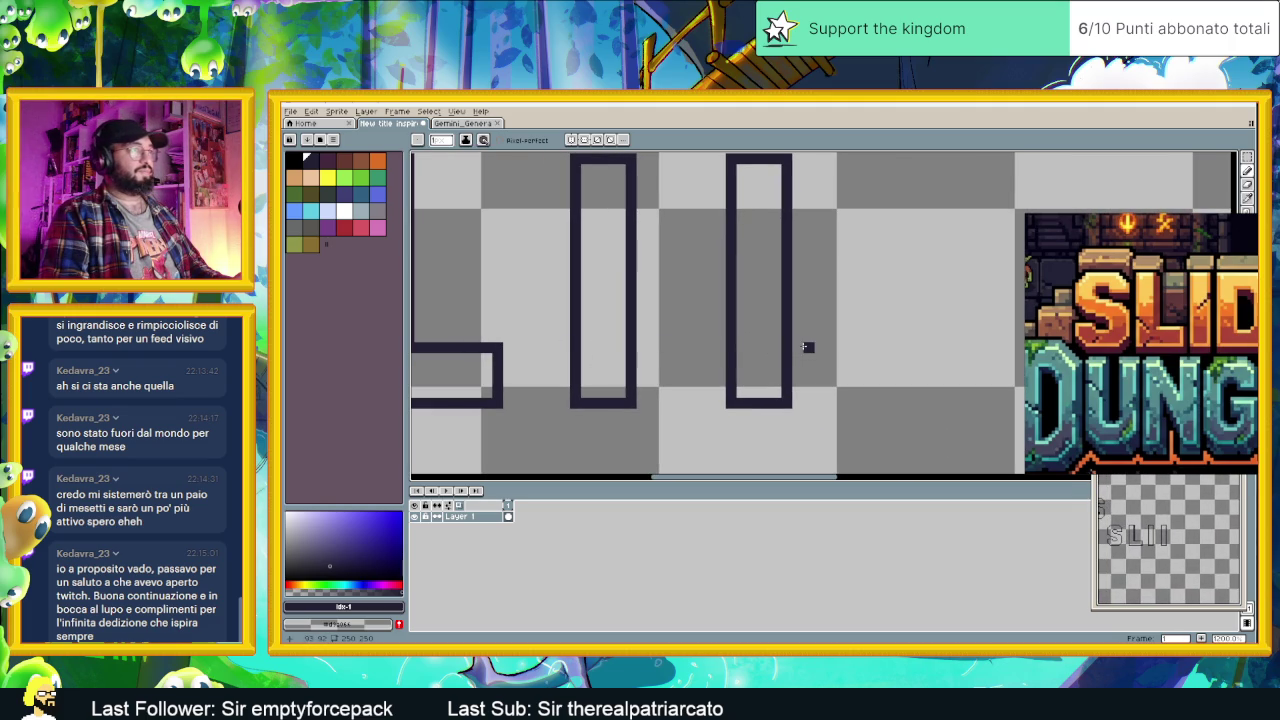
left_click_drag(790, 348, 808, 348)
scroll(820, 358, "right", 2)
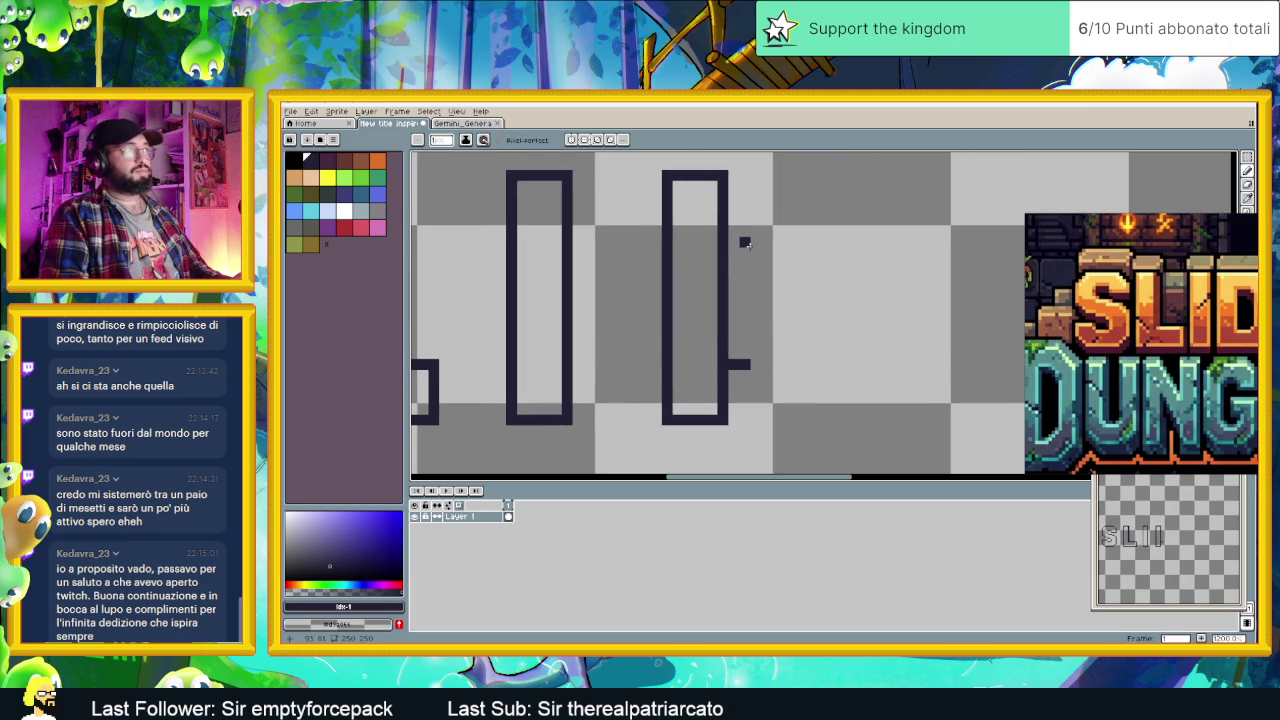
scroll(632, 242, "down", 2)
scroll(757, 295, "left", 2)
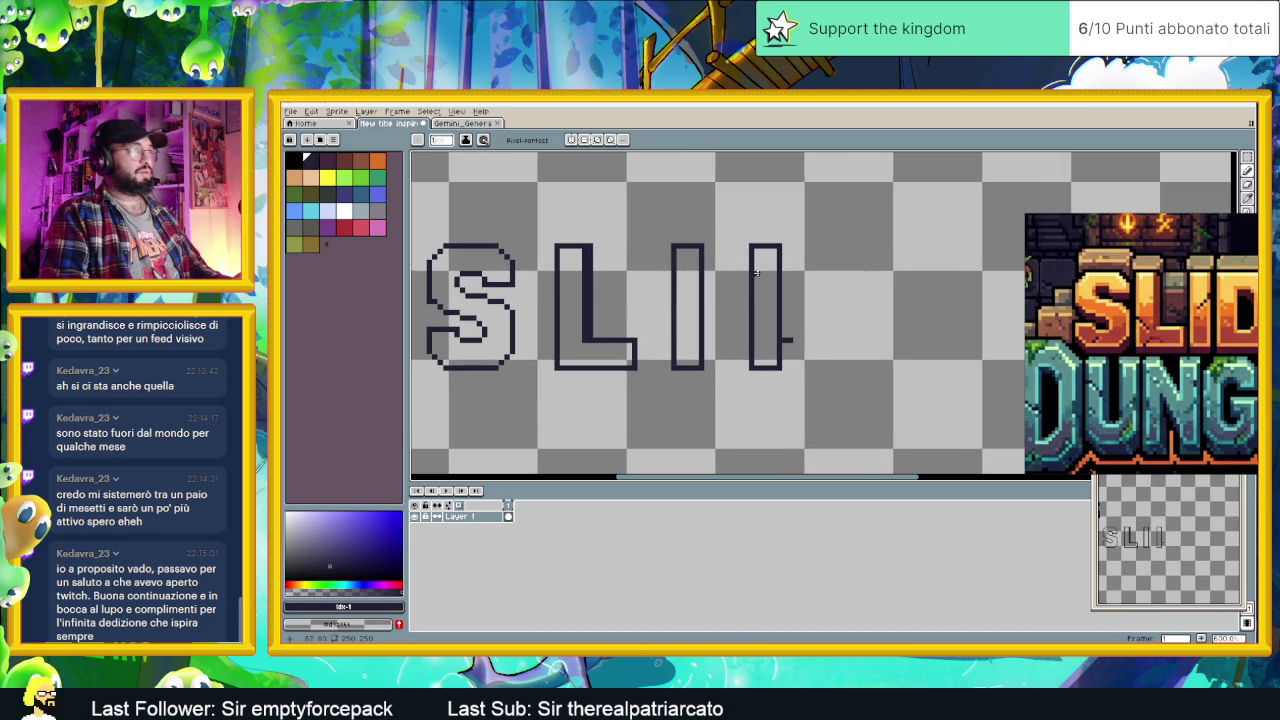
scroll(807, 272, "up", 3)
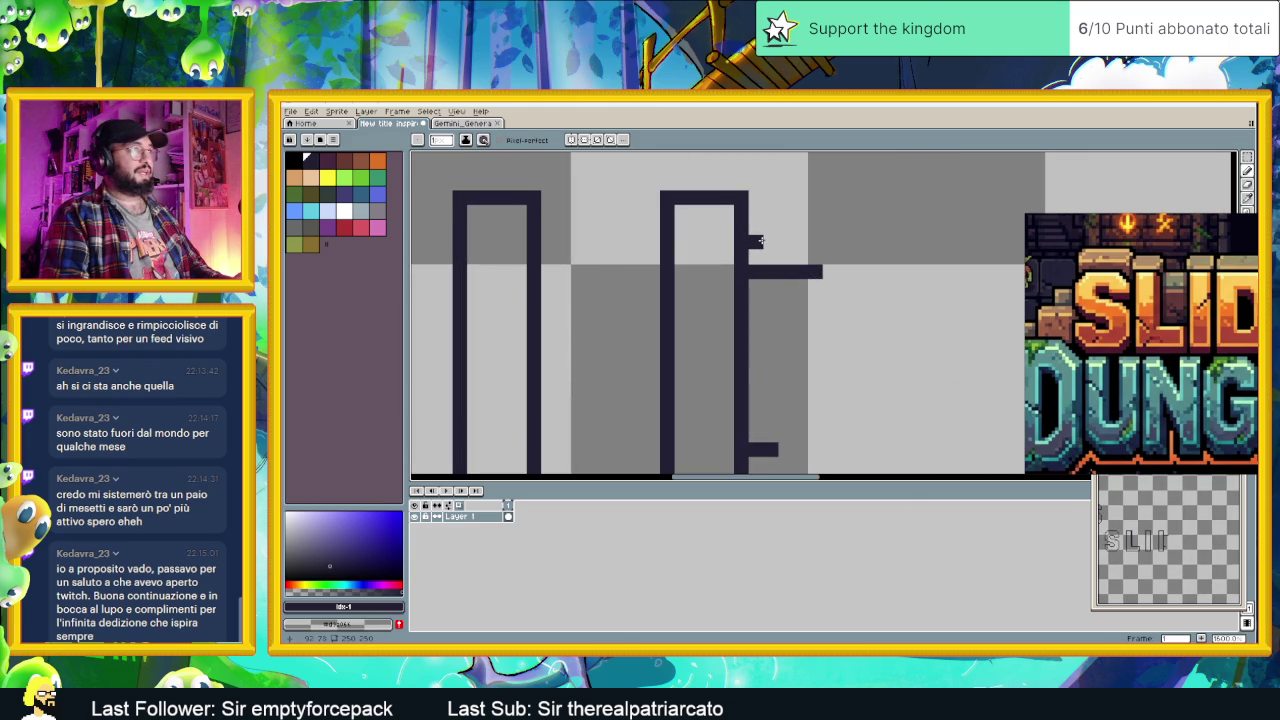
left_click_drag(803, 329, 756, 296)
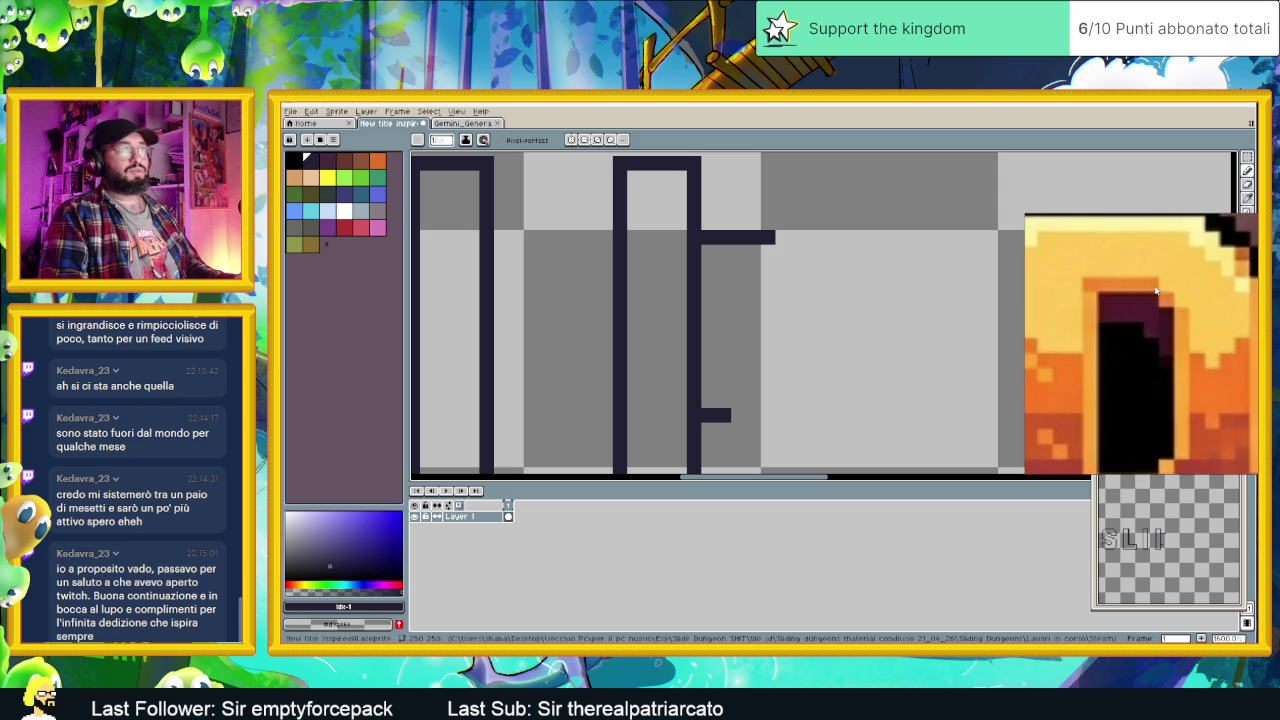
Step: Reshape the D's top bar end, extend its lower bar two pixels, and draw its right side
left_click(720, 223)
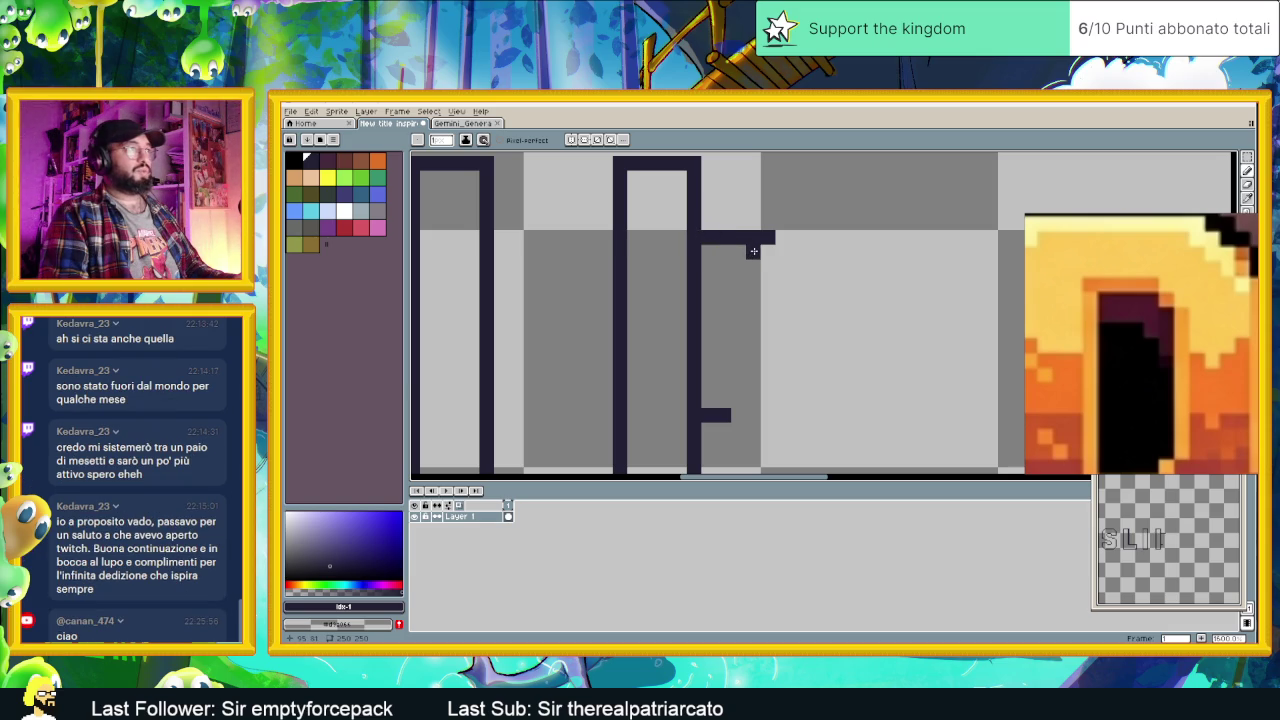
right_click(768, 250)
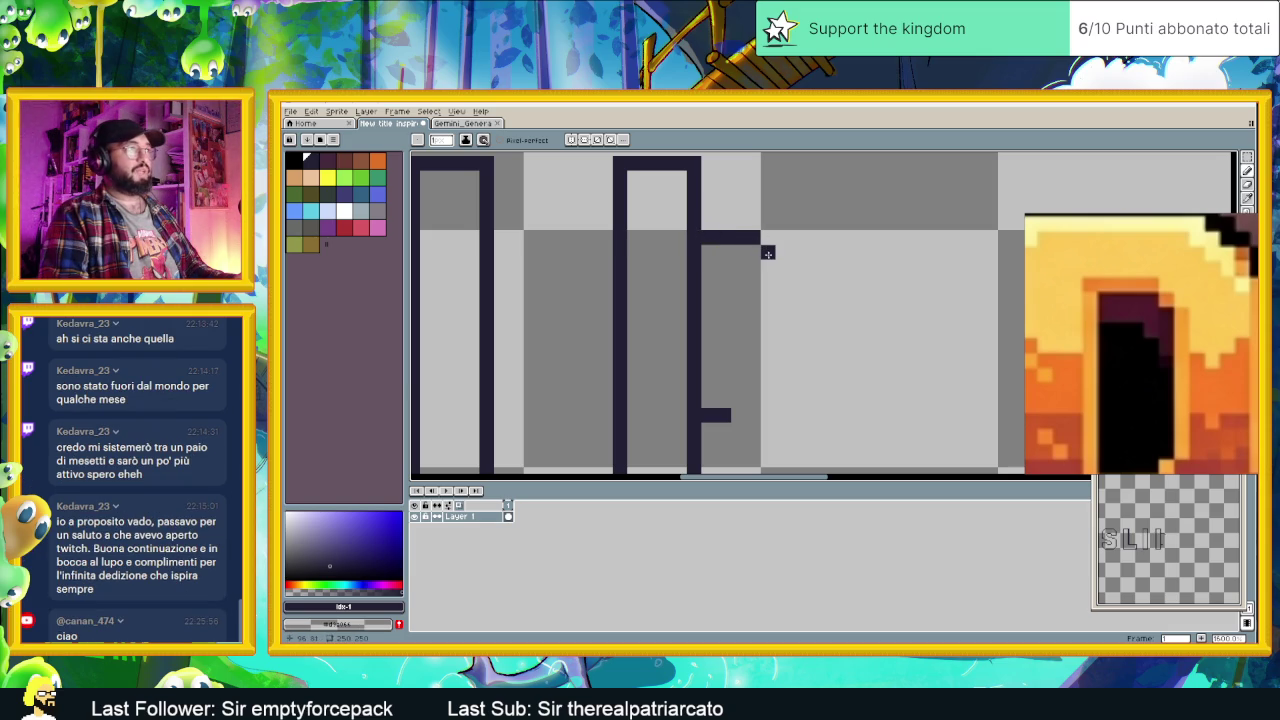
left_click(768, 254)
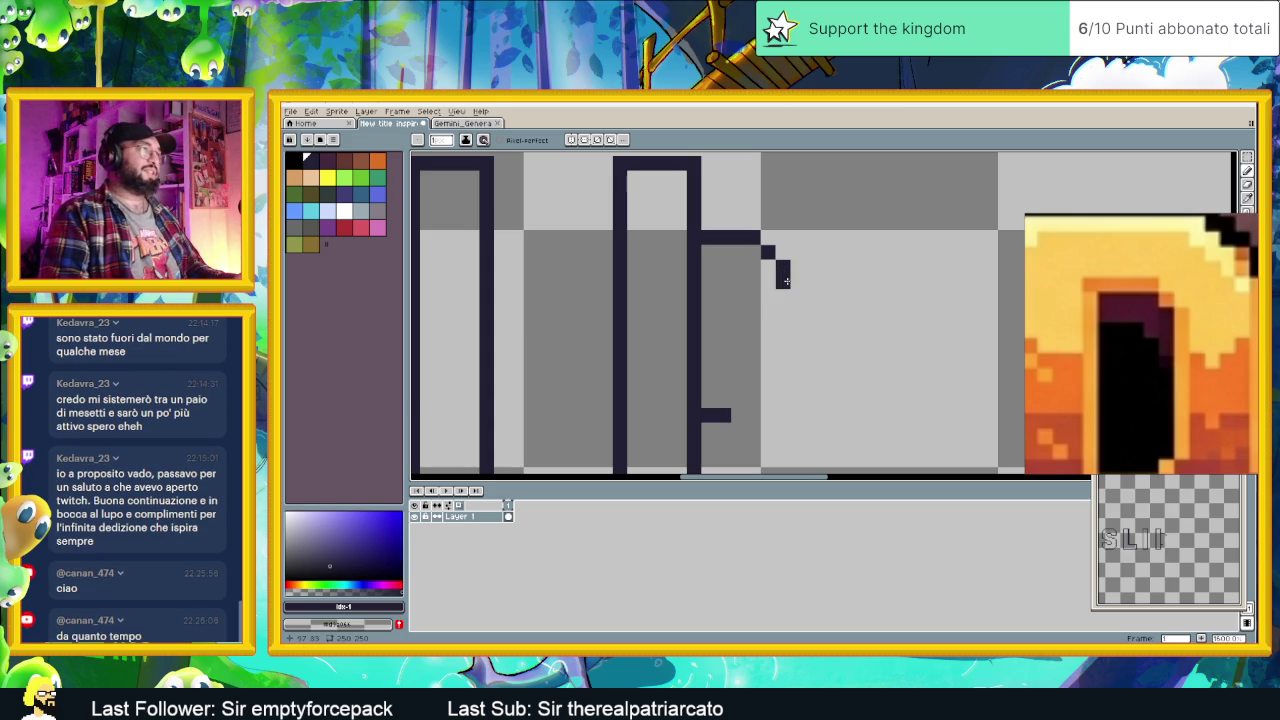
left_click_drag(811, 320, 820, 268)
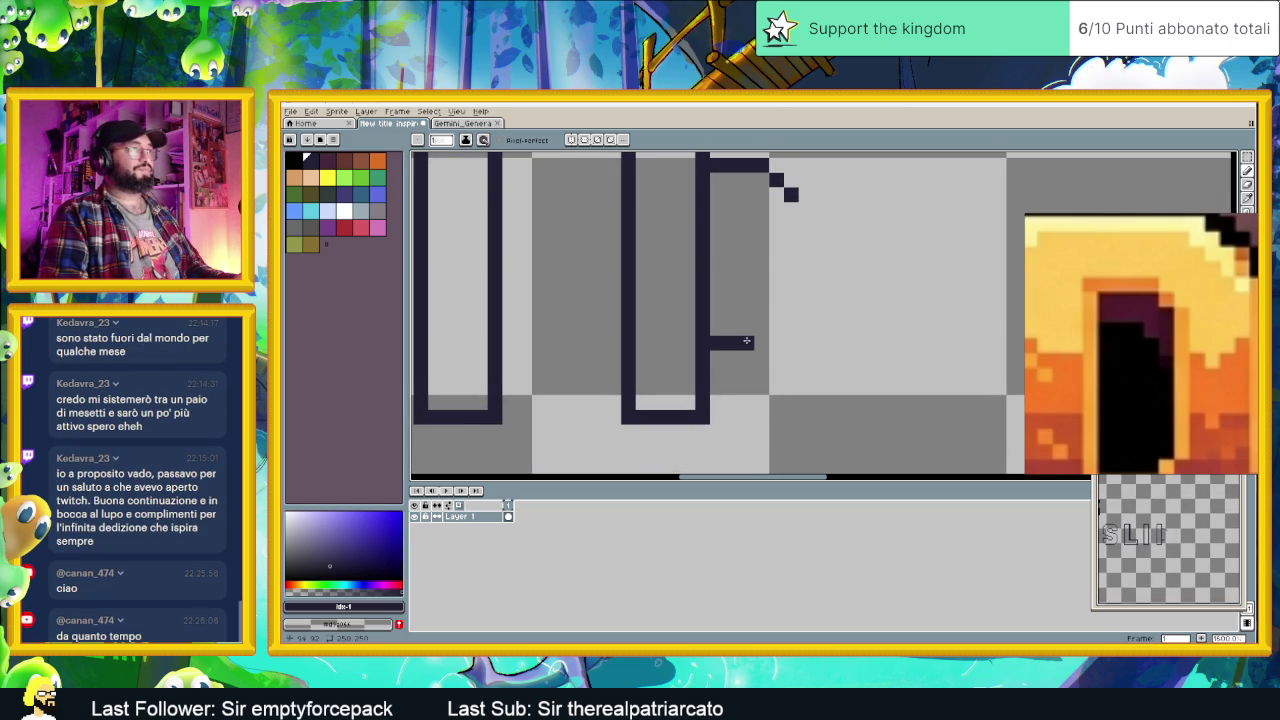
left_click_drag(746, 341, 759, 339)
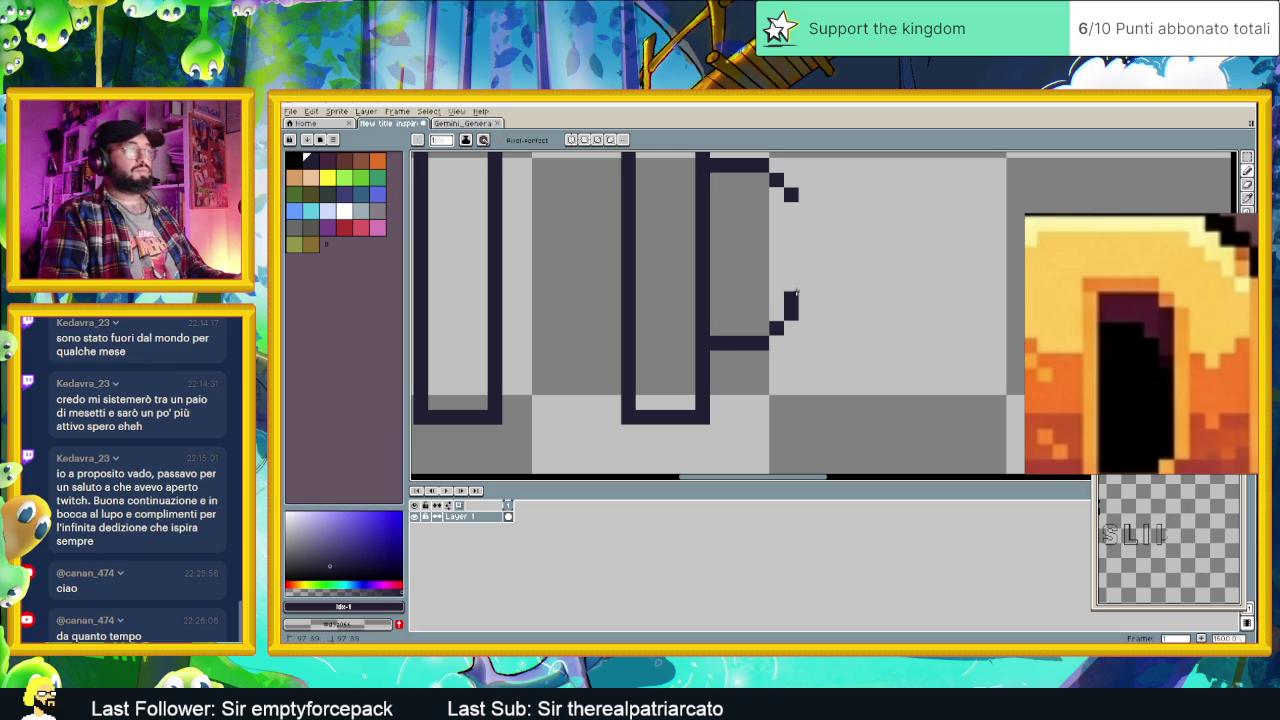
left_click_drag(794, 298, 794, 212)
Step: Shrink the floating reference image and zoom it out to show the logo's DI letters
scroll(866, 309, "down", 1)
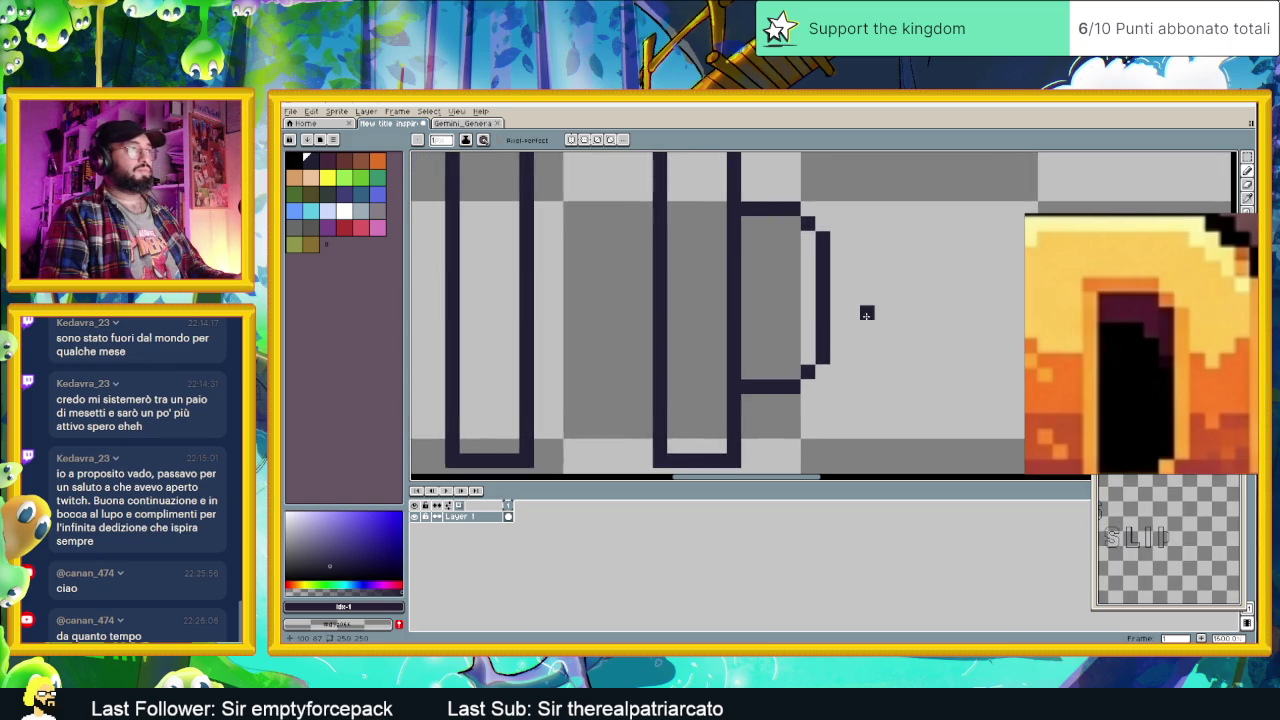
scroll(858, 315, "down", 1)
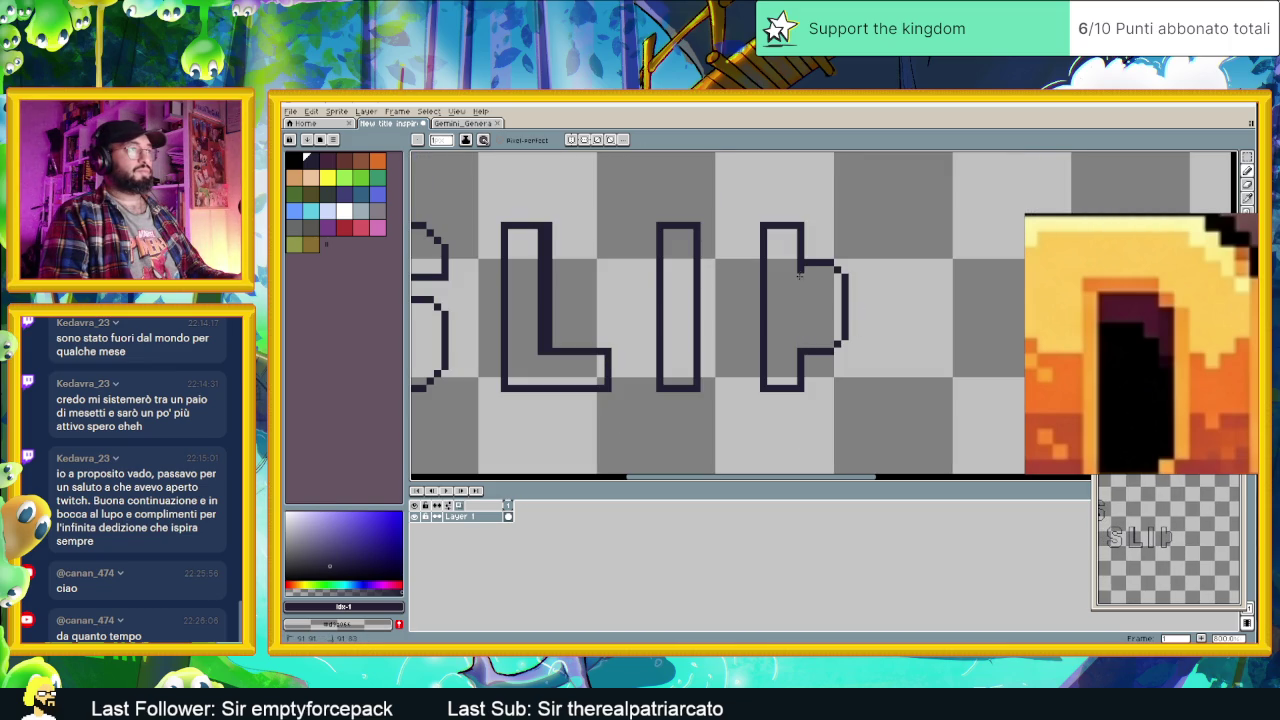
scroll(860, 305, "down", 1)
scroll(875, 300, "down", 1)
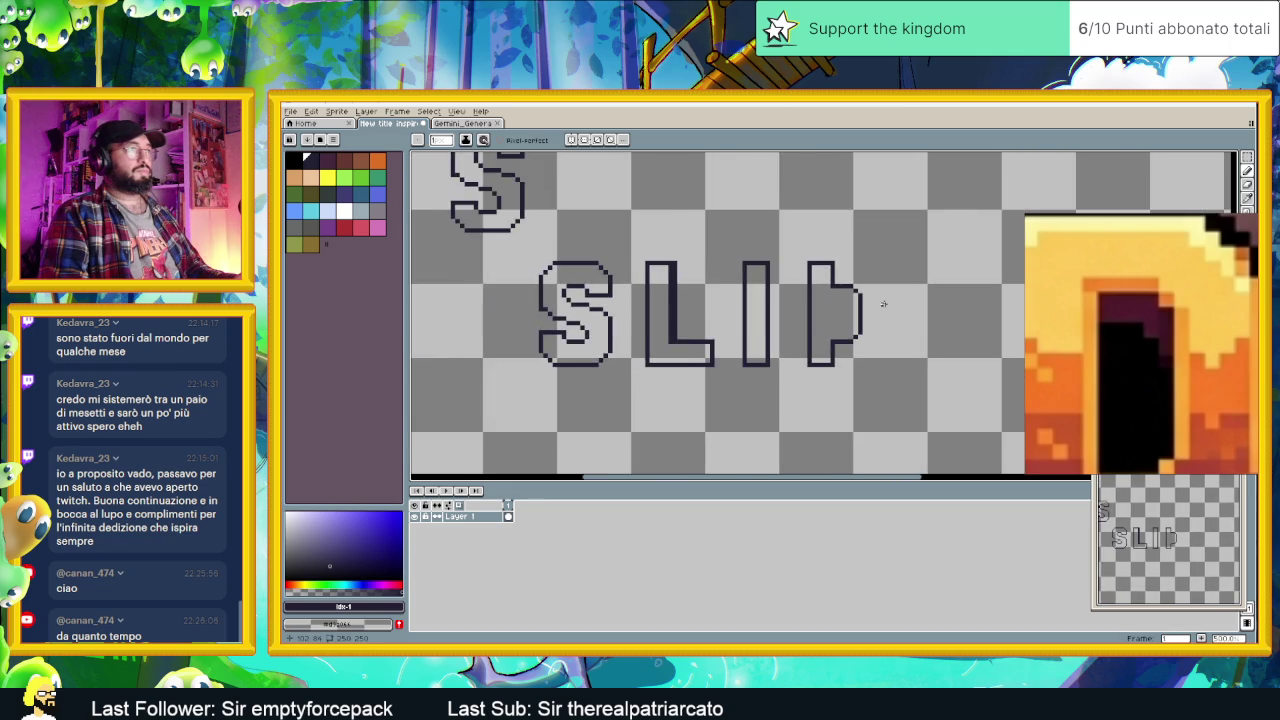
scroll(765, 287, "right", 1)
scroll(763, 287, "up", 2)
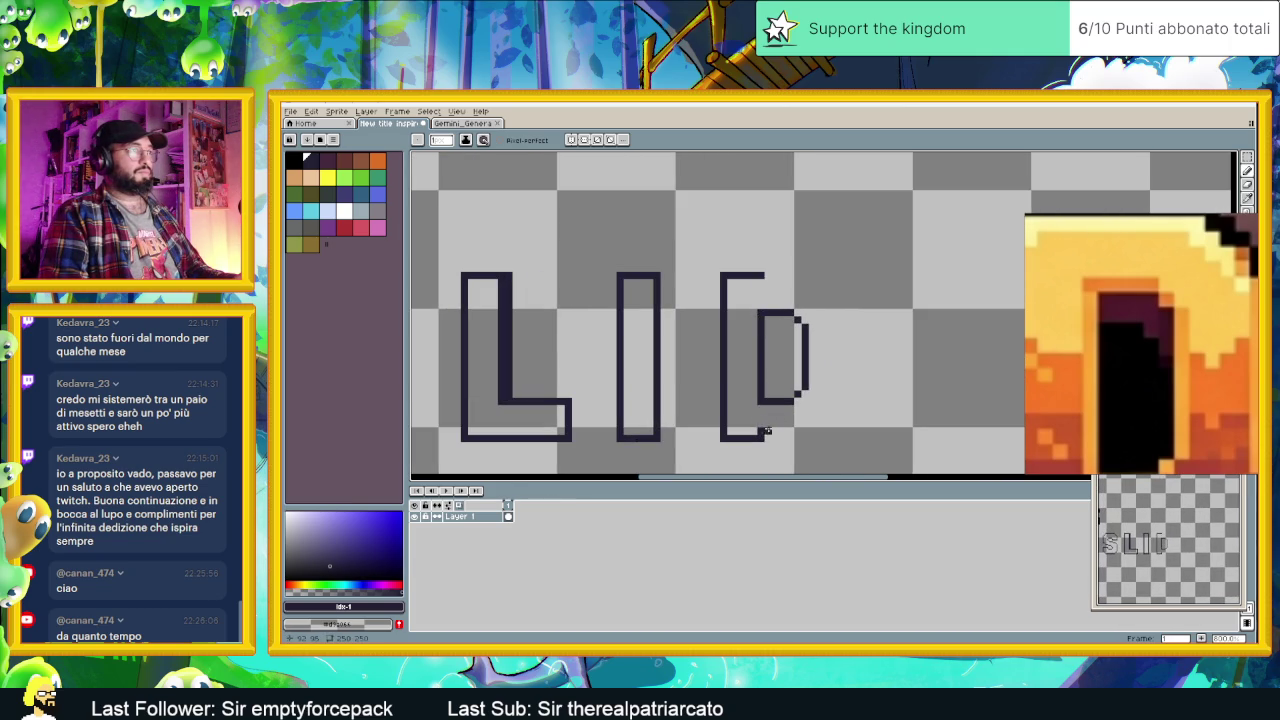
scroll(794, 394, "down", 1)
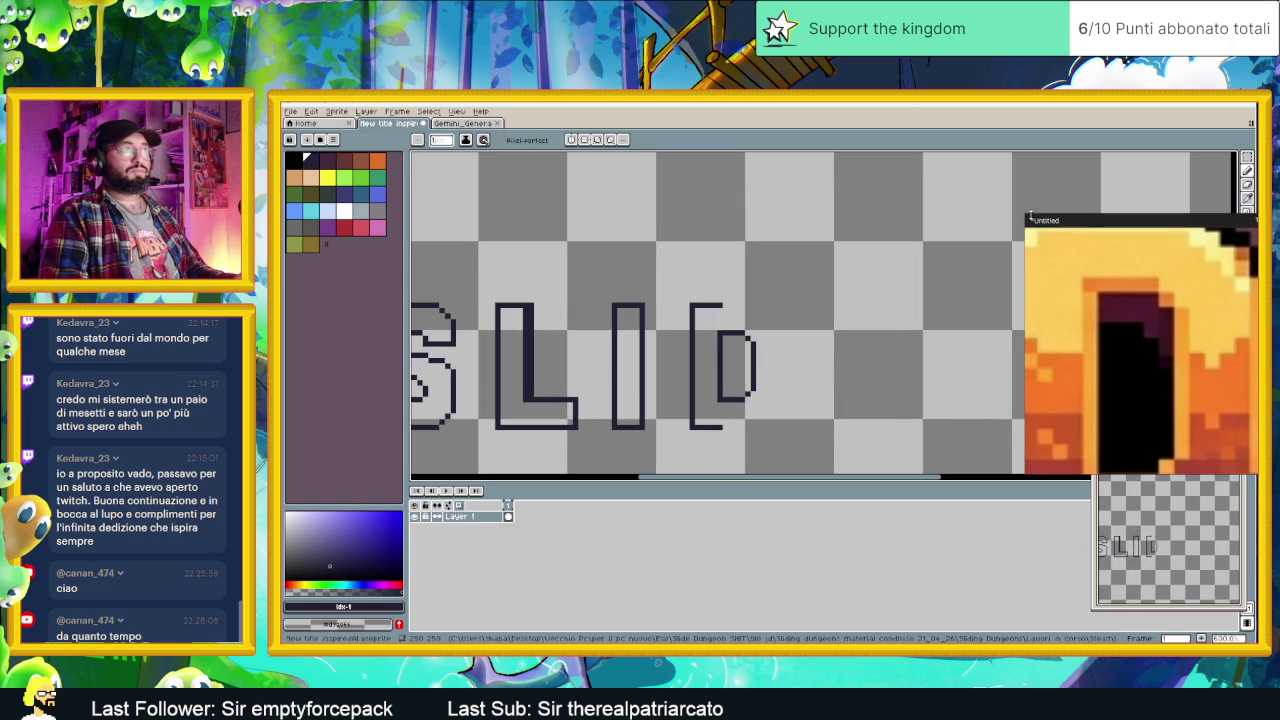
mouse_move(1030, 217)
left_mouse_down()
mouse_move(1123, 262)
mouse_move(1066, 257)
mouse_move(1072, 219)
left_mouse_up()
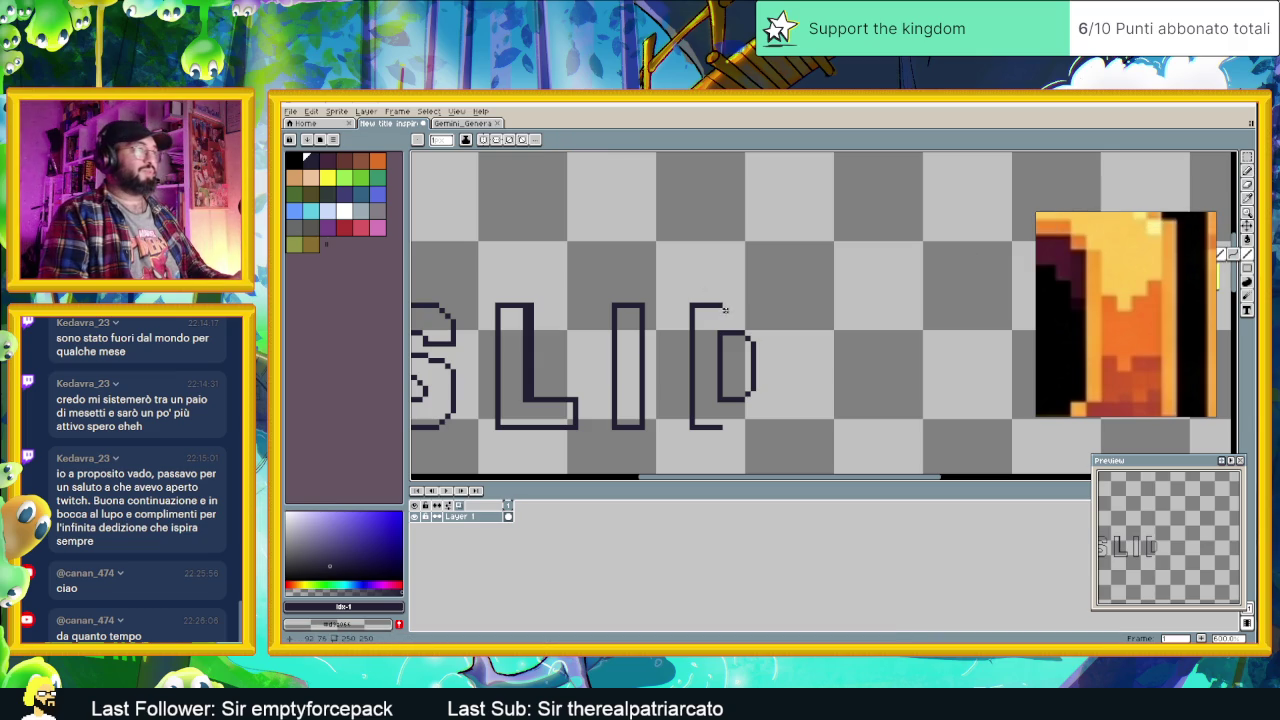
scroll(1144, 317, "down", 2)
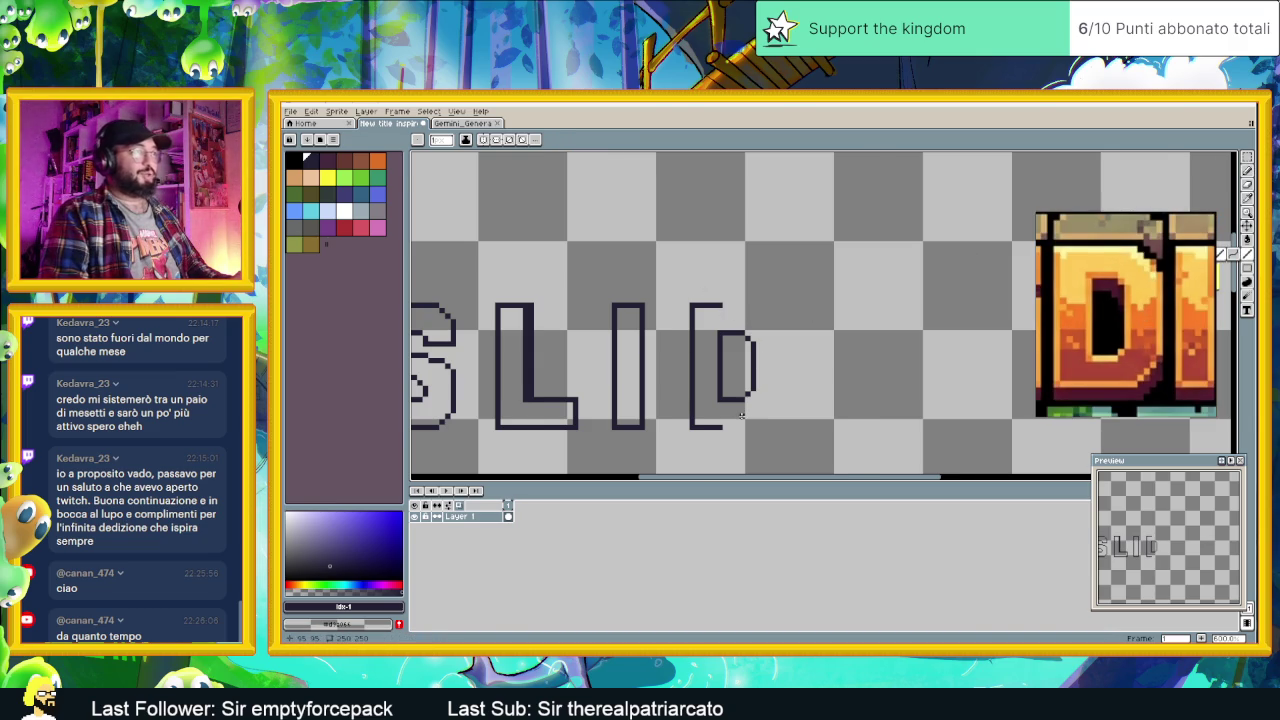
scroll(741, 414, "up", 1)
scroll(752, 394, "up", 1)
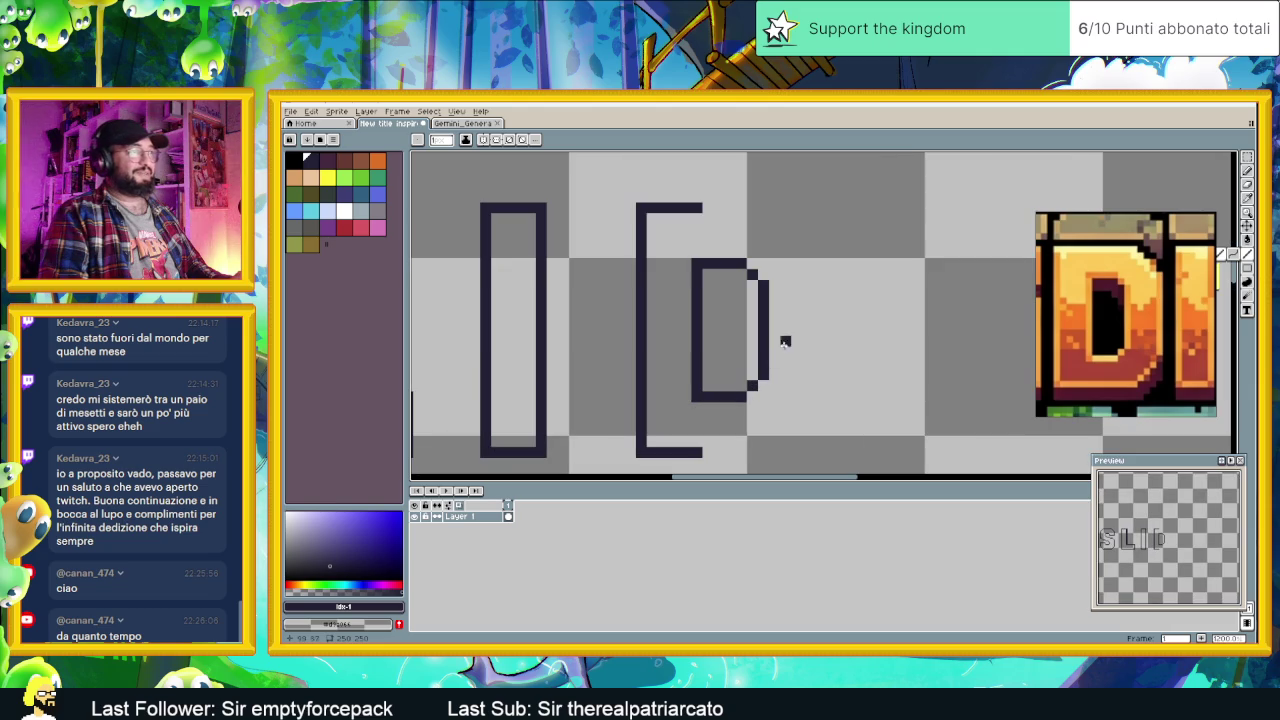
Step: Draw the D's bottom edge, right side and lower-right diagonal corner, erasing extra end pixels
left_click(774, 374)
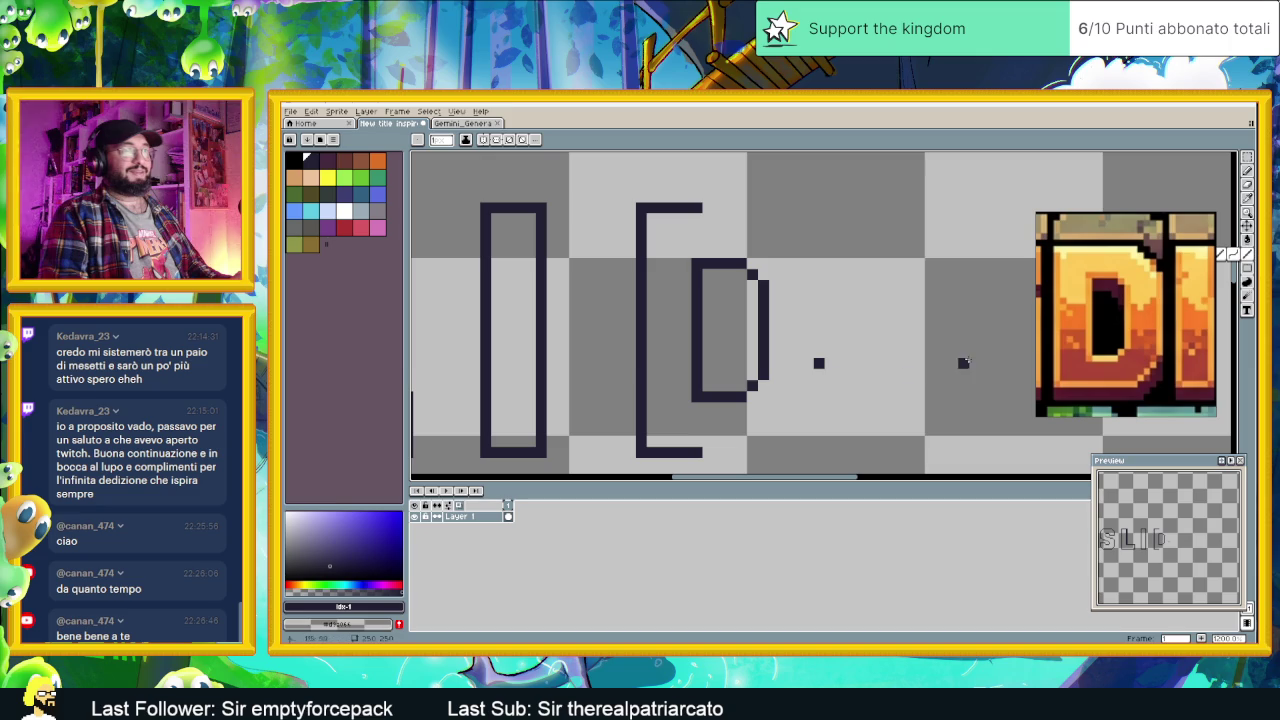
left_click(829, 374)
left_click_drag(703, 452, 732, 451)
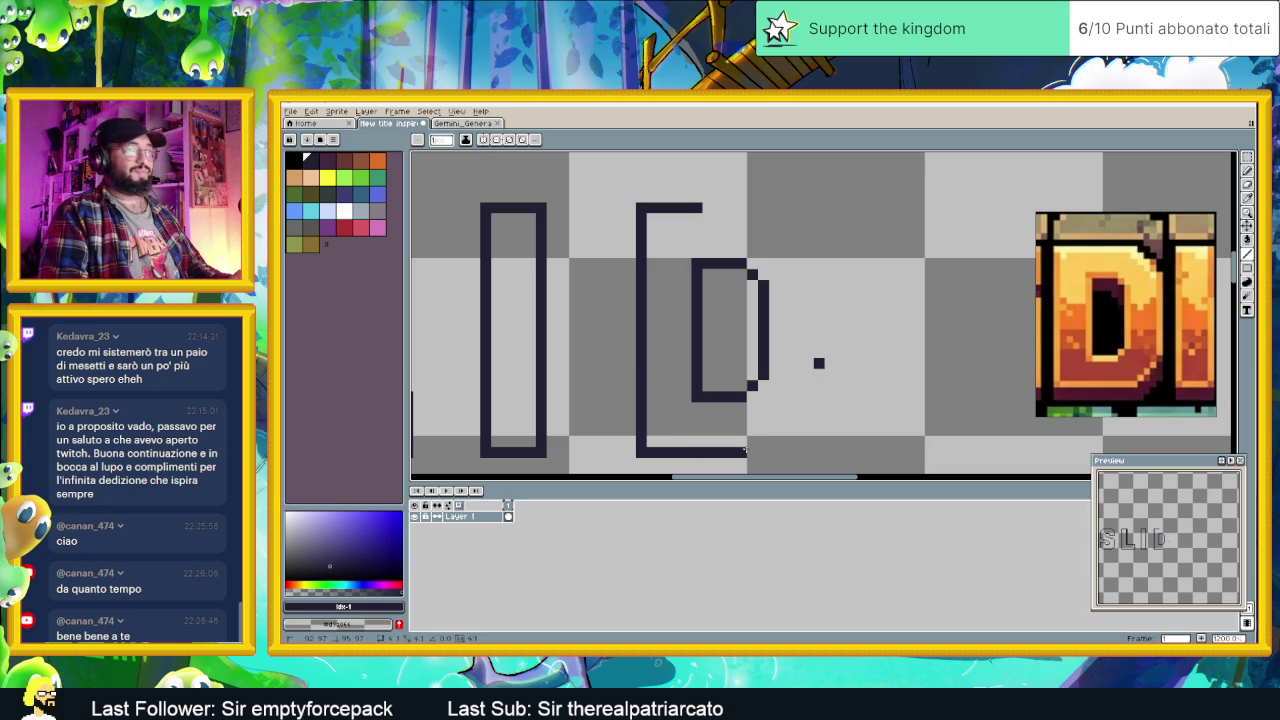
left_click_drag(818, 365, 818, 452)
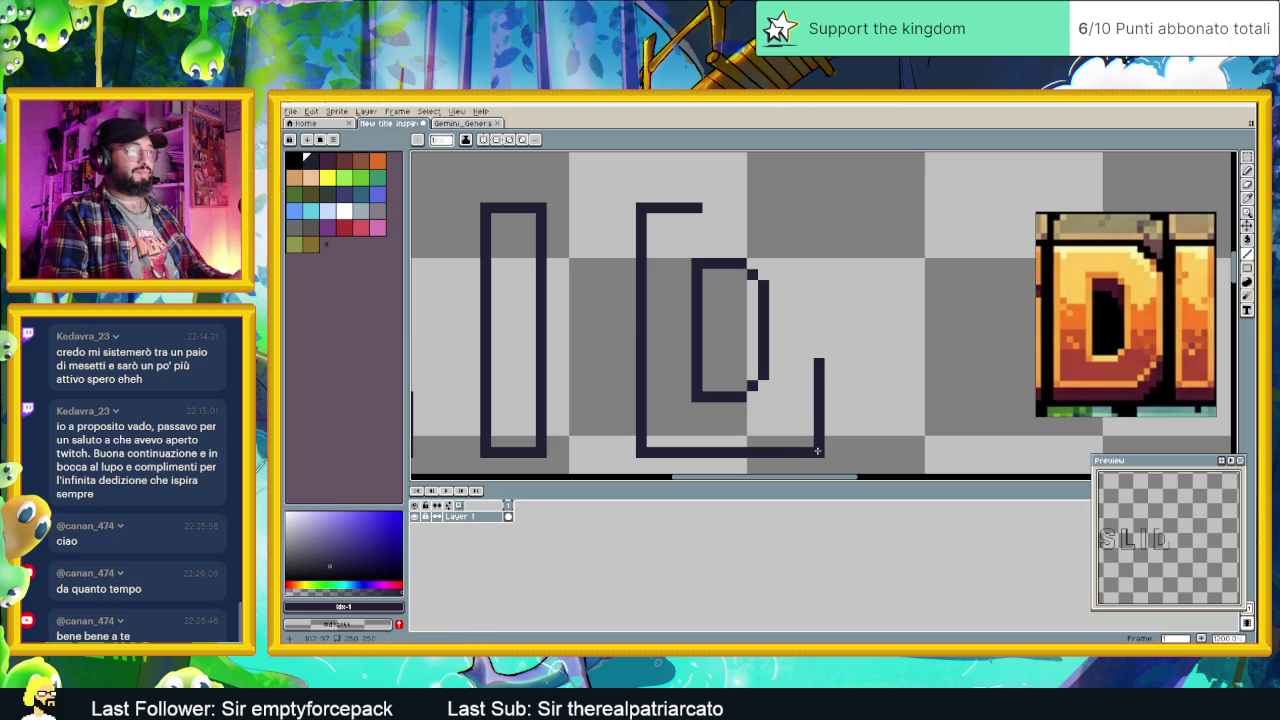
key("ctrl+z")
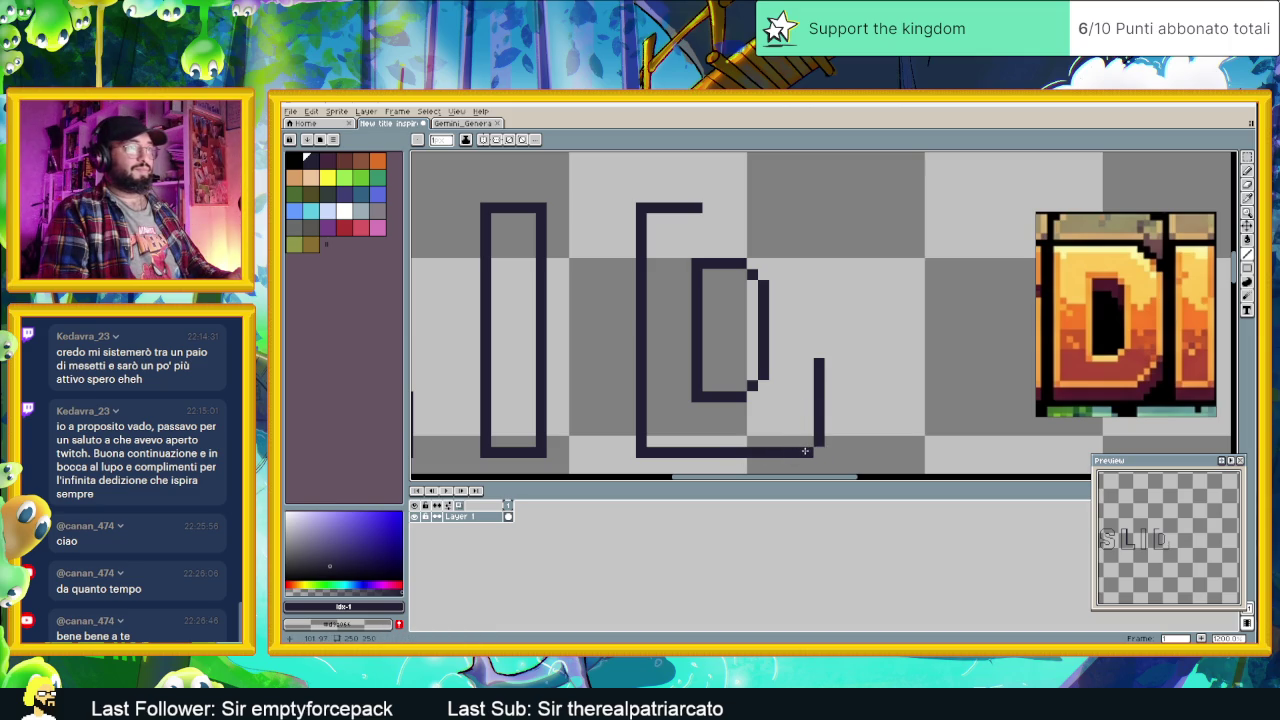
left_click_drag(810, 450, 793, 451)
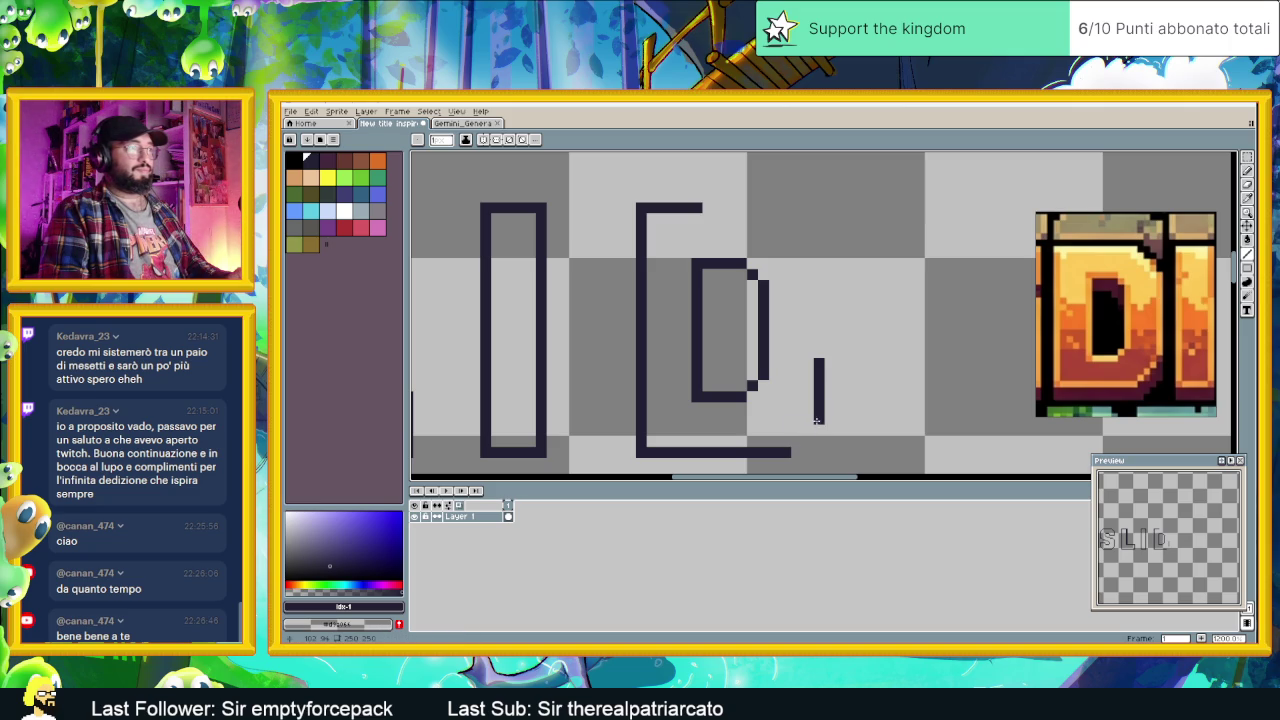
left_click(807, 418)
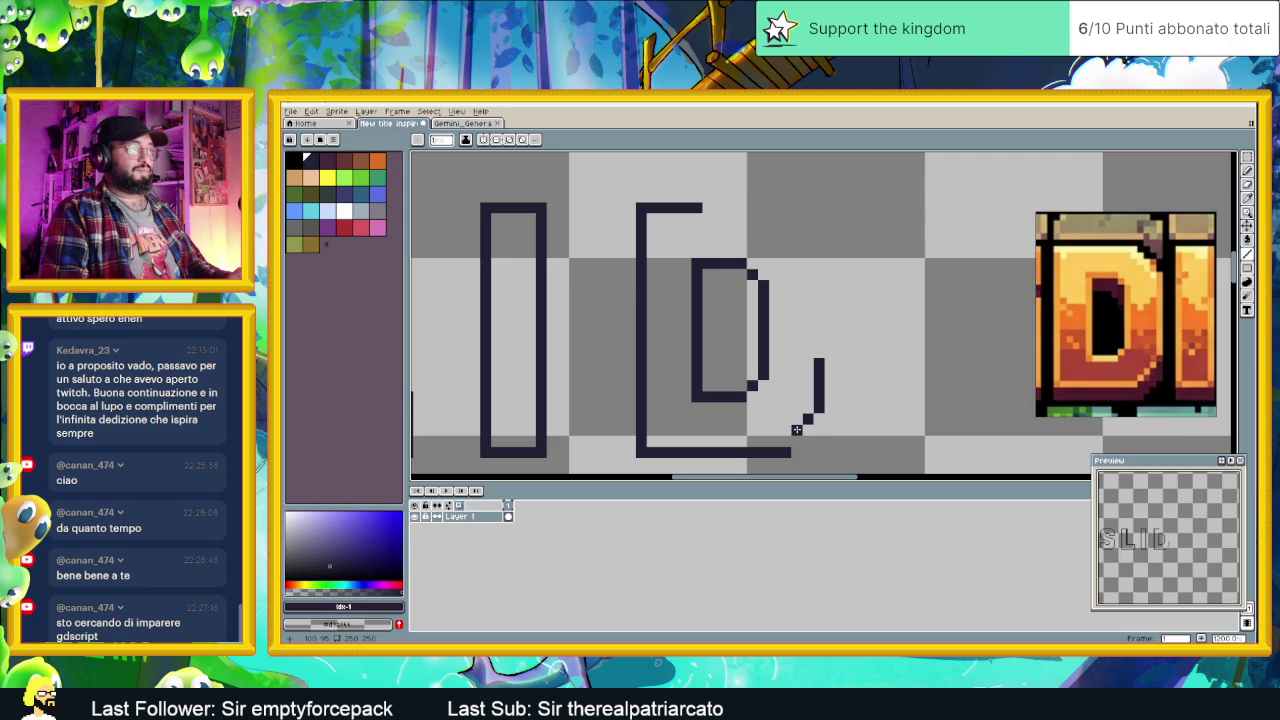
left_click(786, 440)
right_click(786, 451)
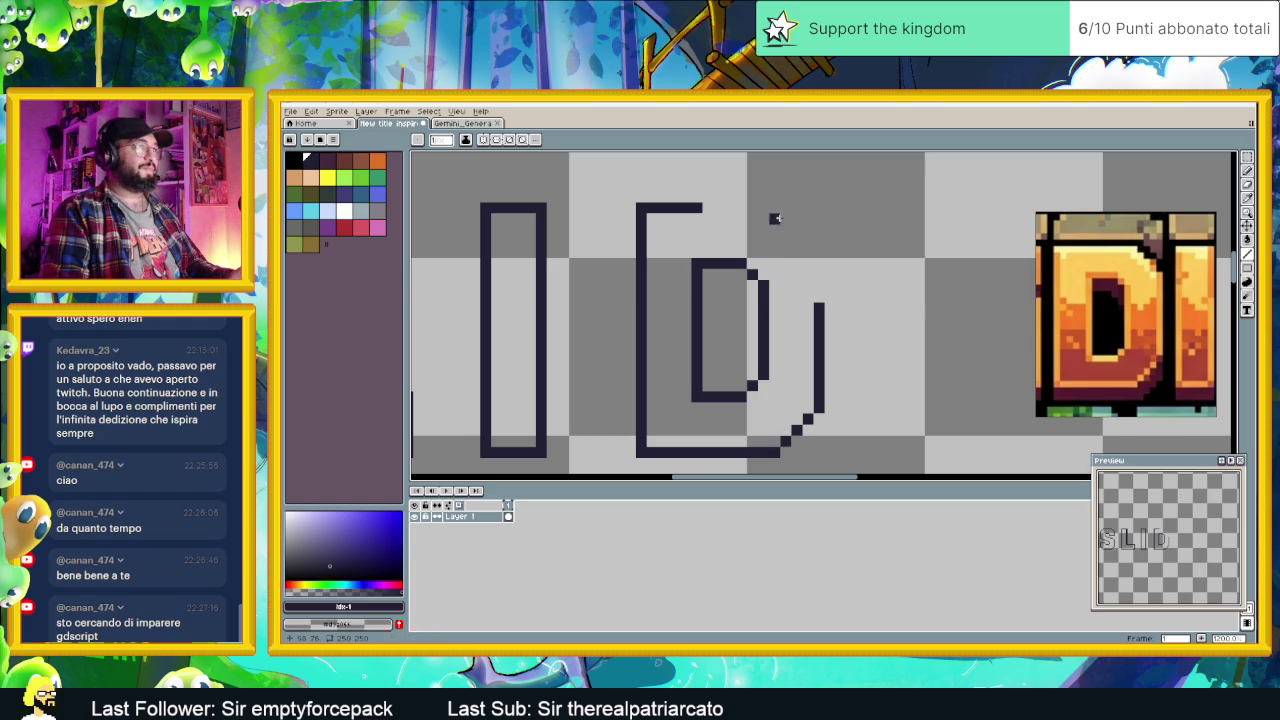
Step: Extend the D's top edge and step a diagonal corner down into its right side
left_click_drag(774, 208, 707, 212)
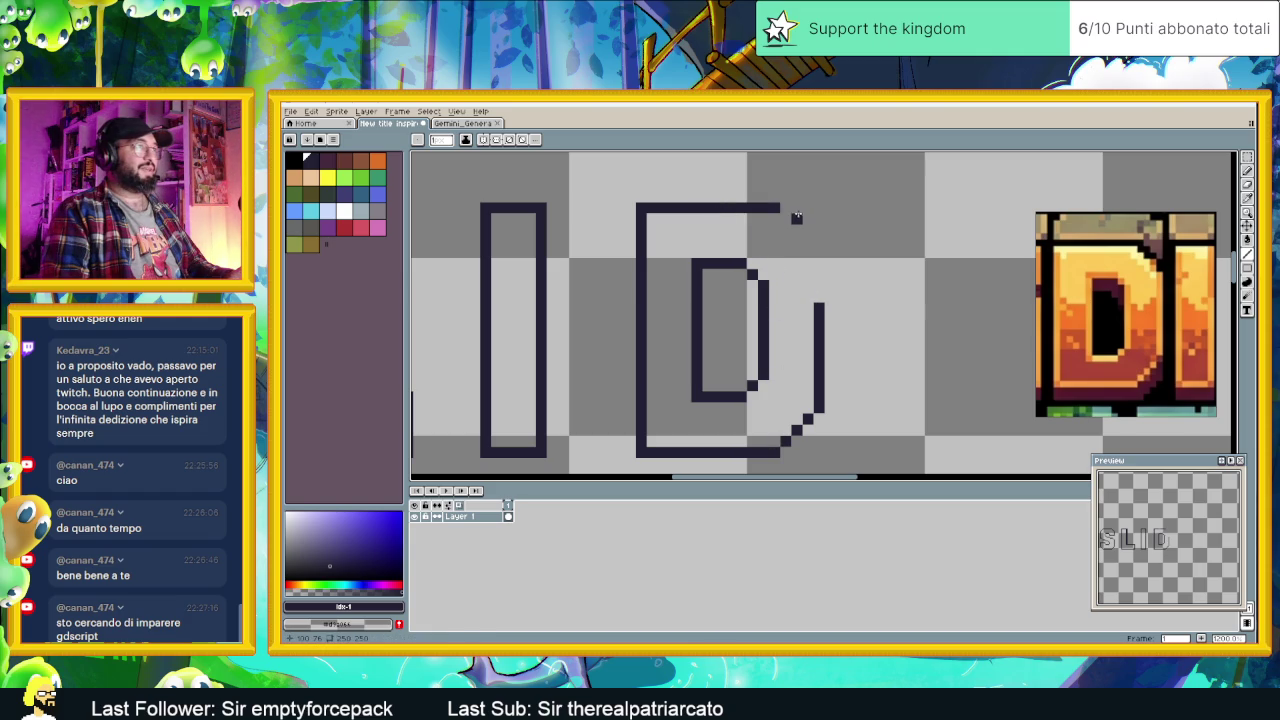
left_click(785, 218)
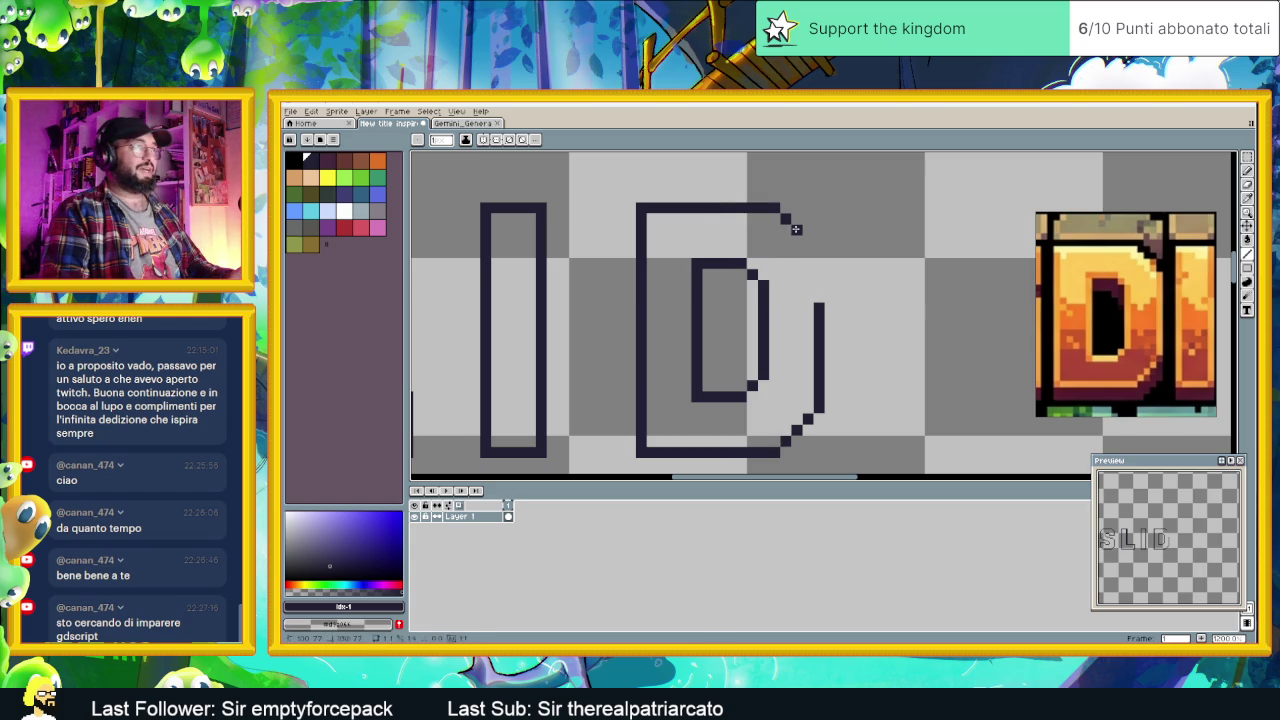
left_click(810, 248)
left_click_drag(818, 253, 818, 300)
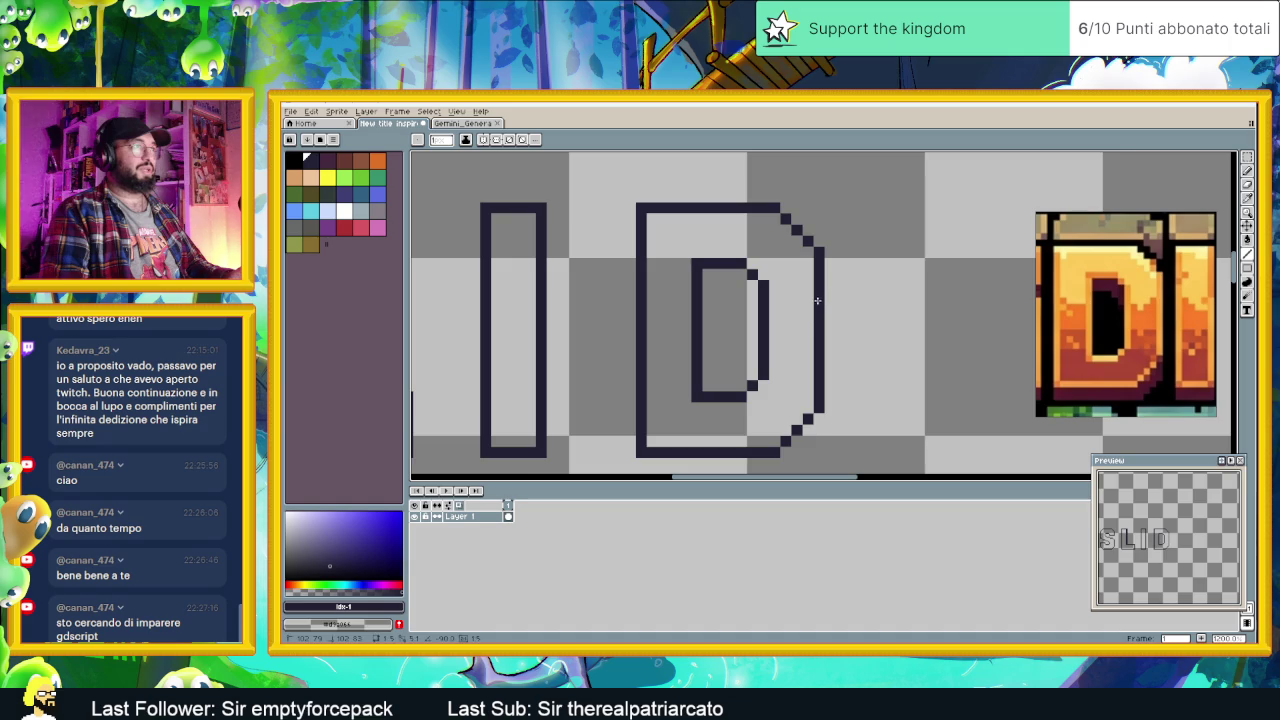
scroll(851, 360, "down", 2)
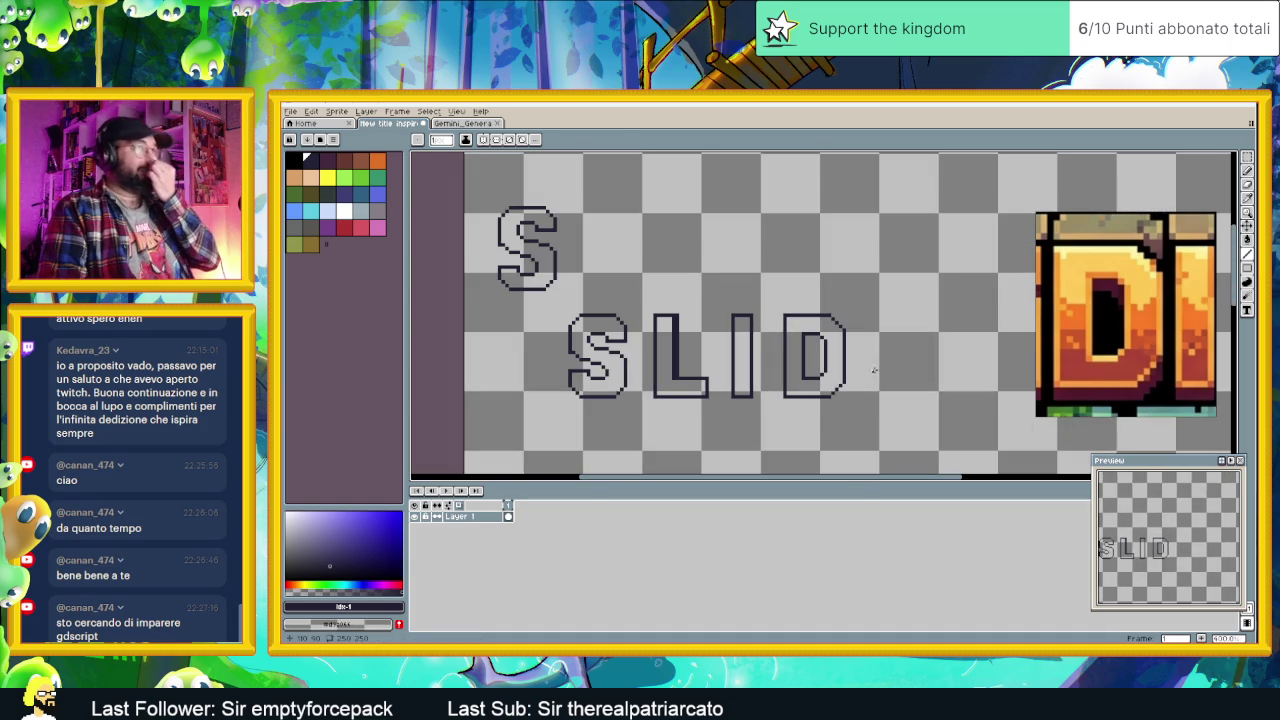
Step: Open Small Capsule V2.aseprite and Small Capsule.aseprite from the recent files list
scroll(895, 378, "down", 1)
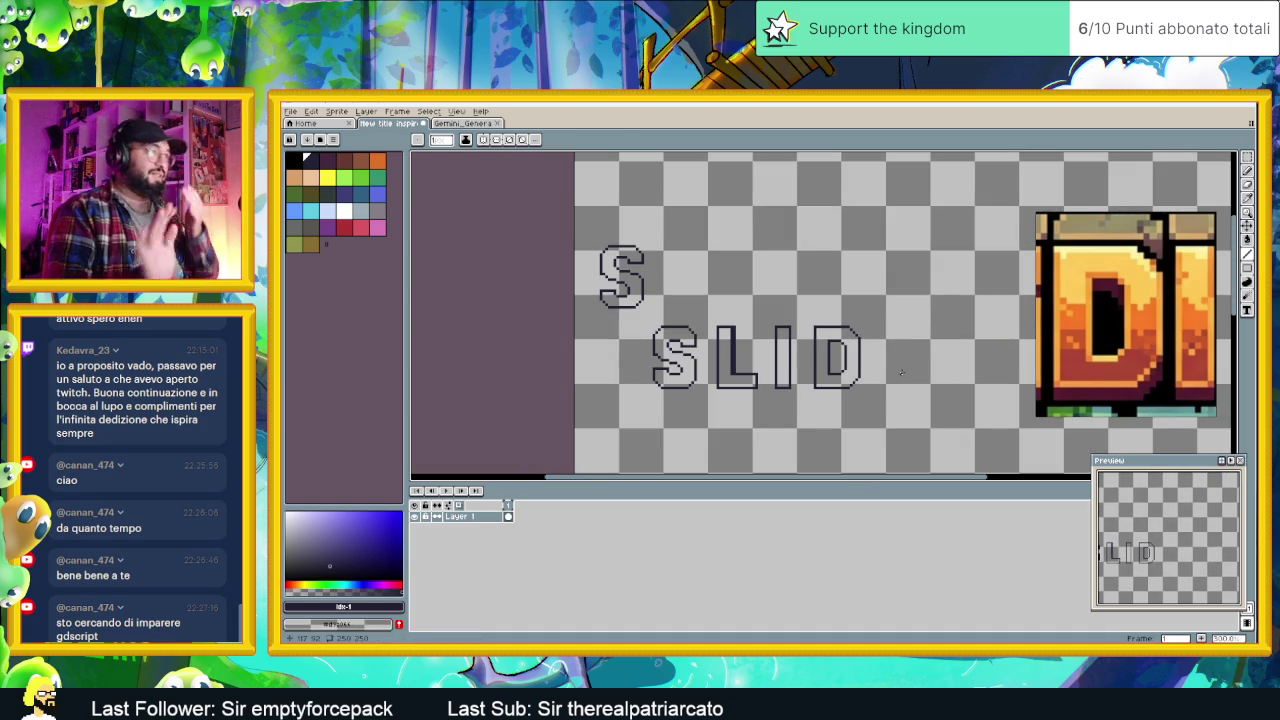
scroll(660, 260, "right", 2)
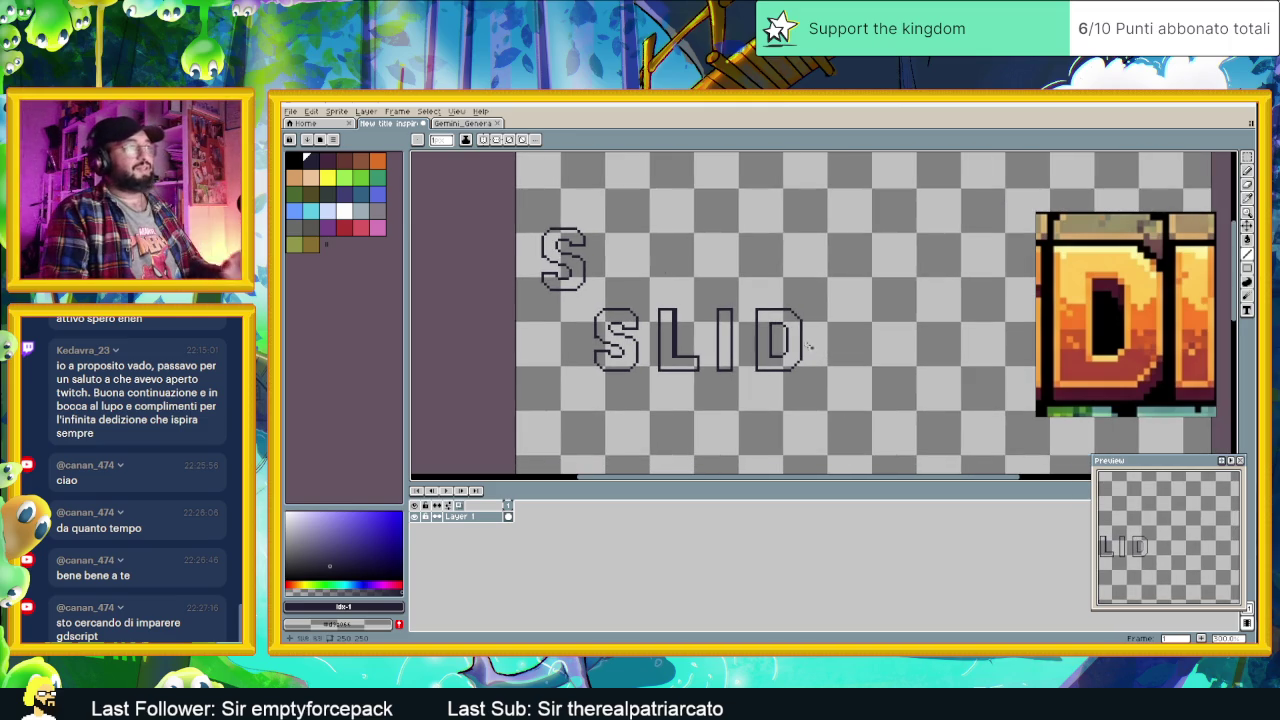
left_click(289, 110)
mouse_move(318, 145)
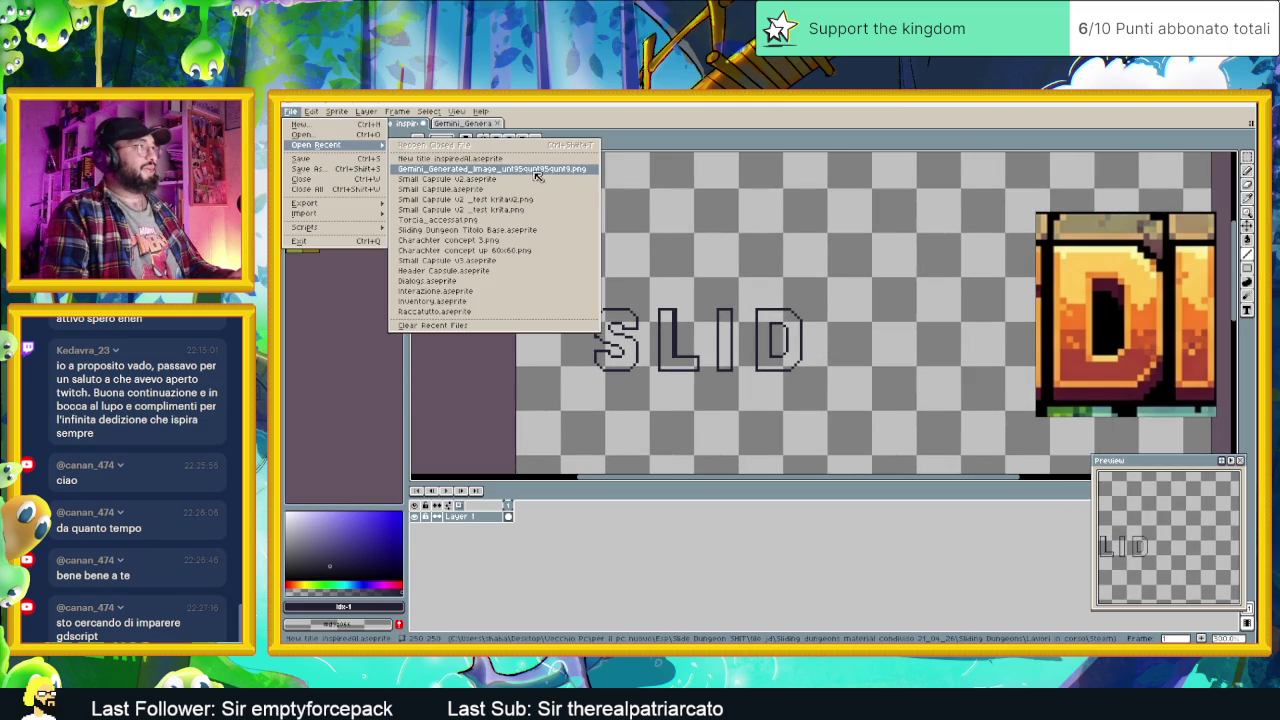
left_click(551, 184)
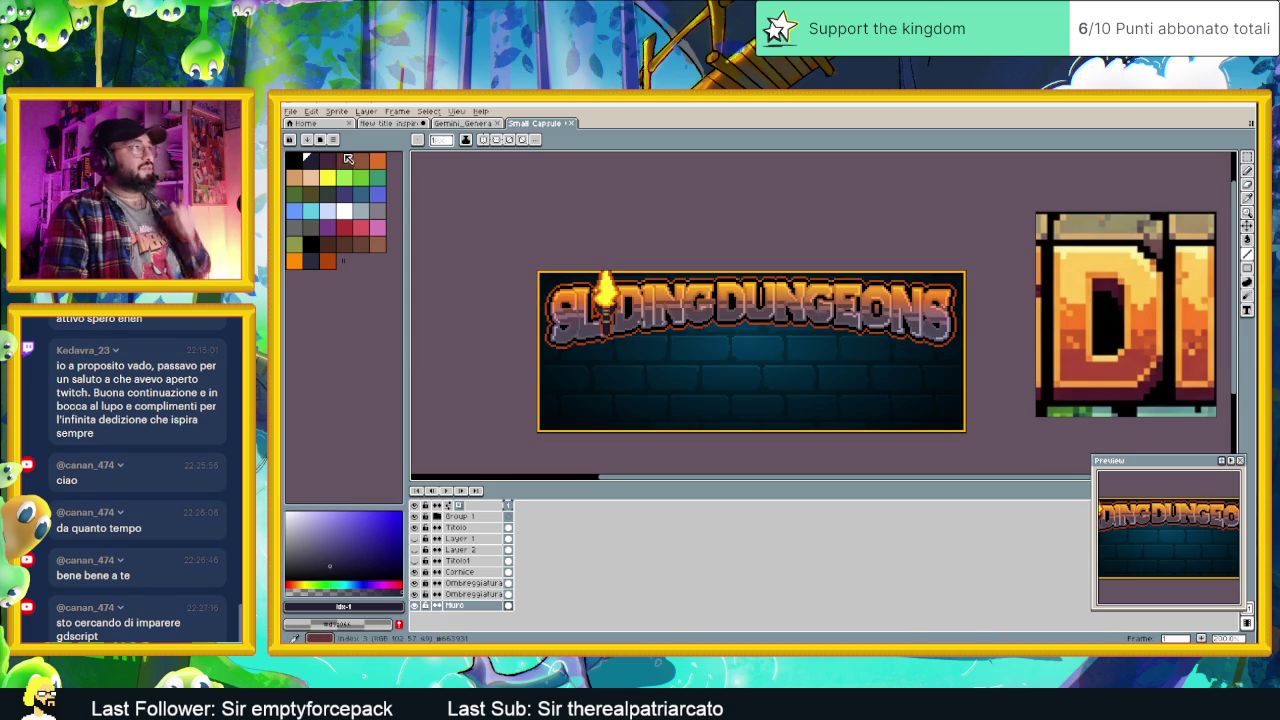
left_click(301, 113)
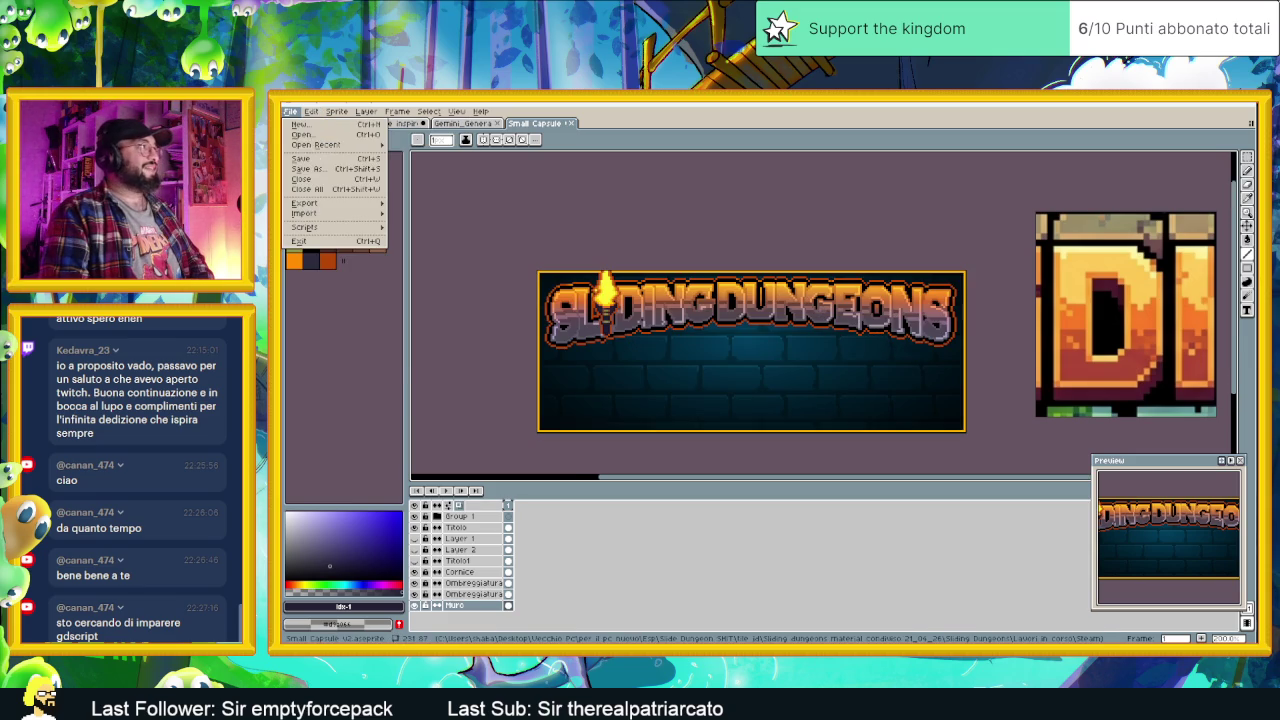
mouse_move(316, 145)
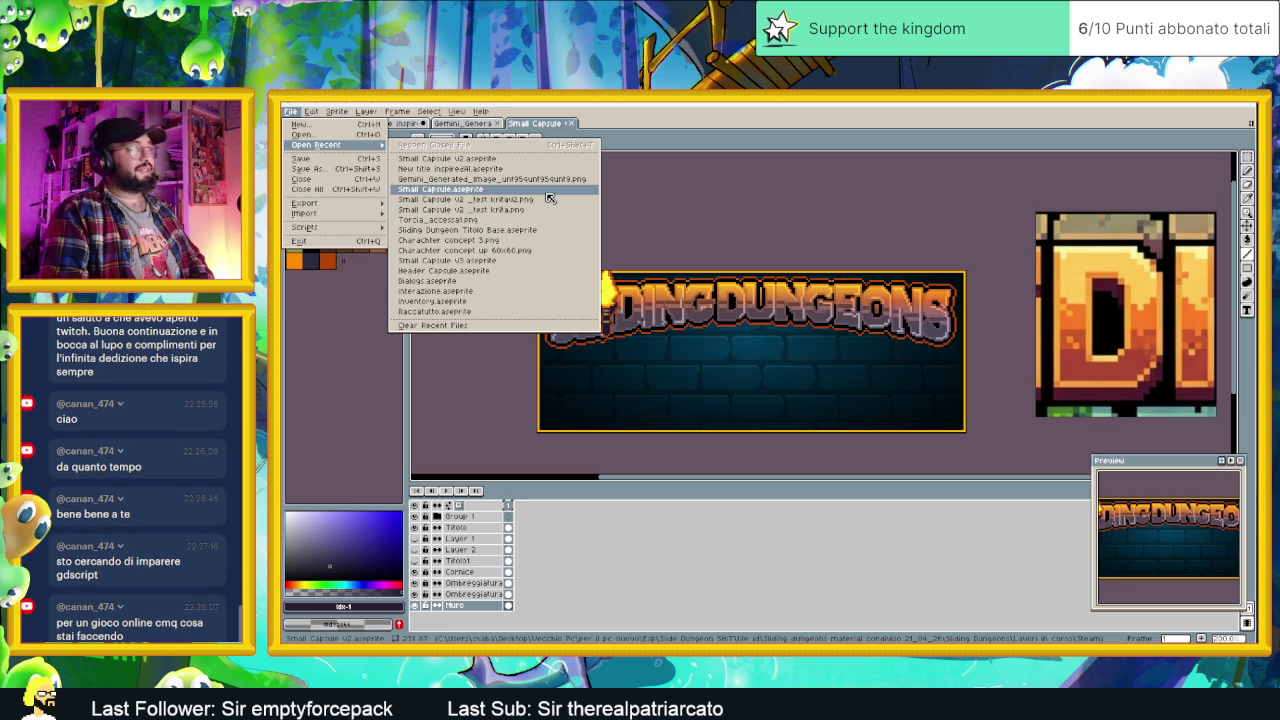
left_click(549, 199)
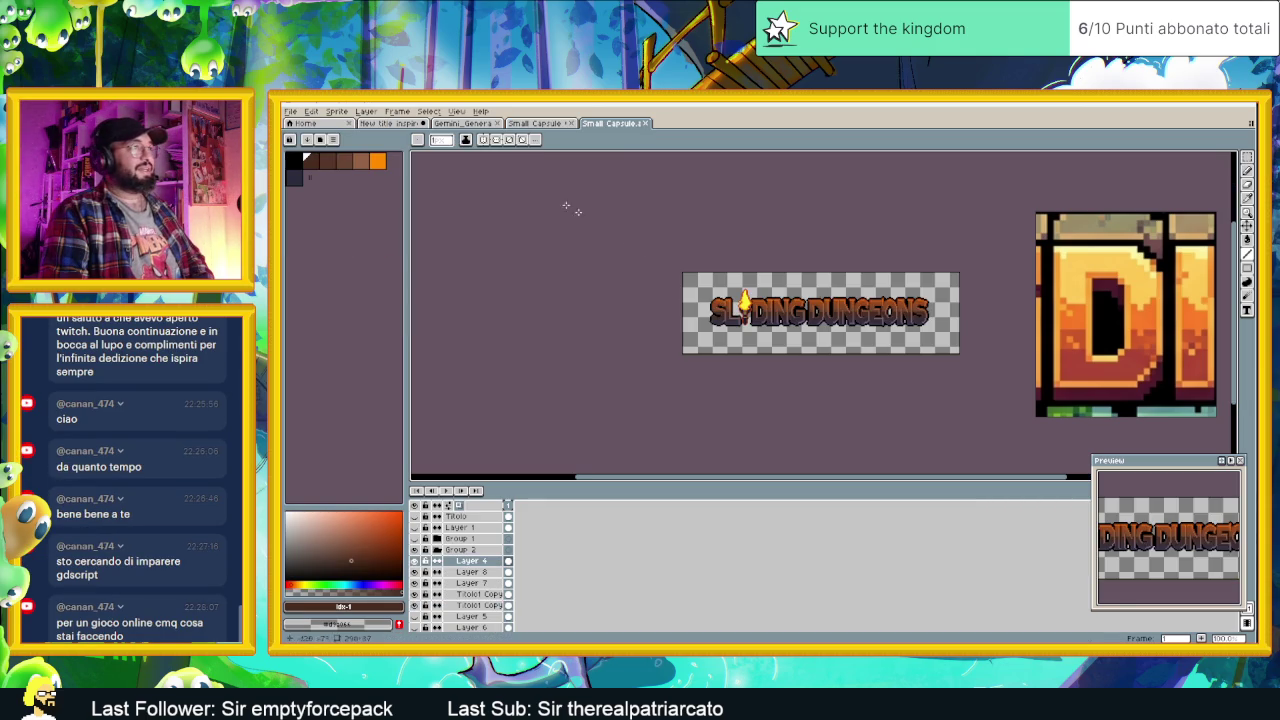
Step: Pan the reference image to the DING letters, then go back to the title sprite
scroll(977, 294, "up", 1)
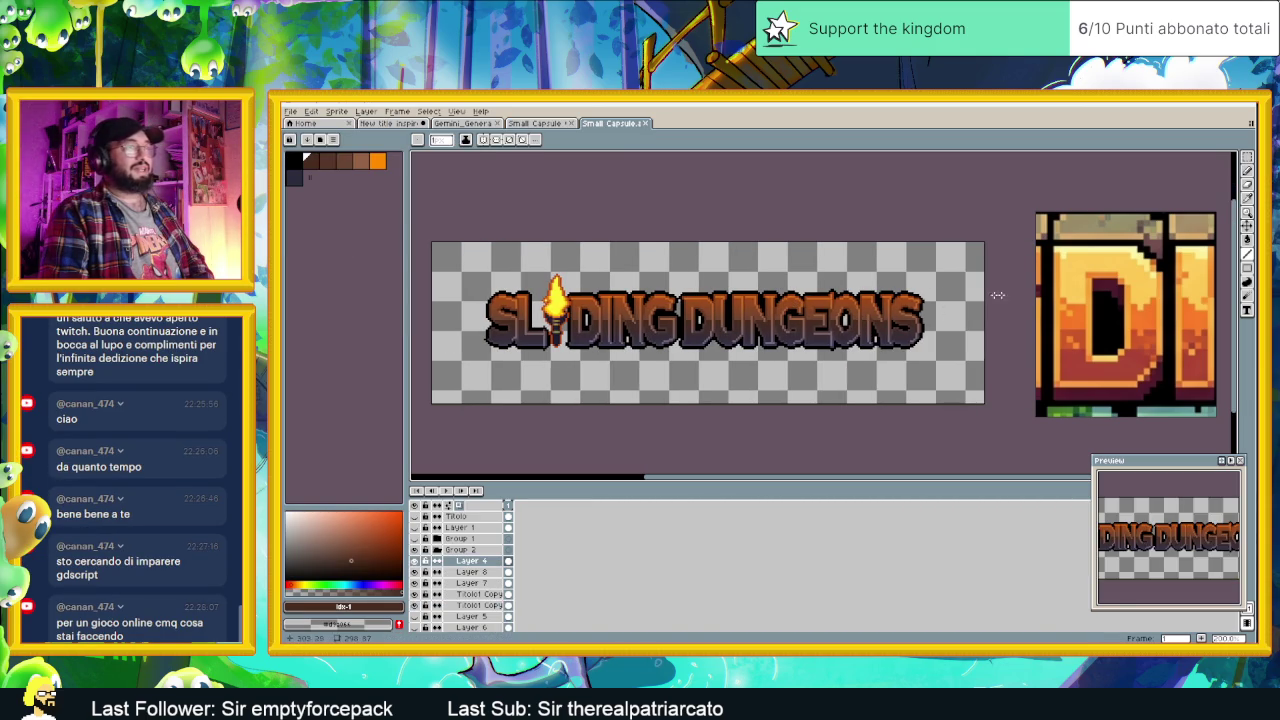
scroll(757, 317, "down", 3)
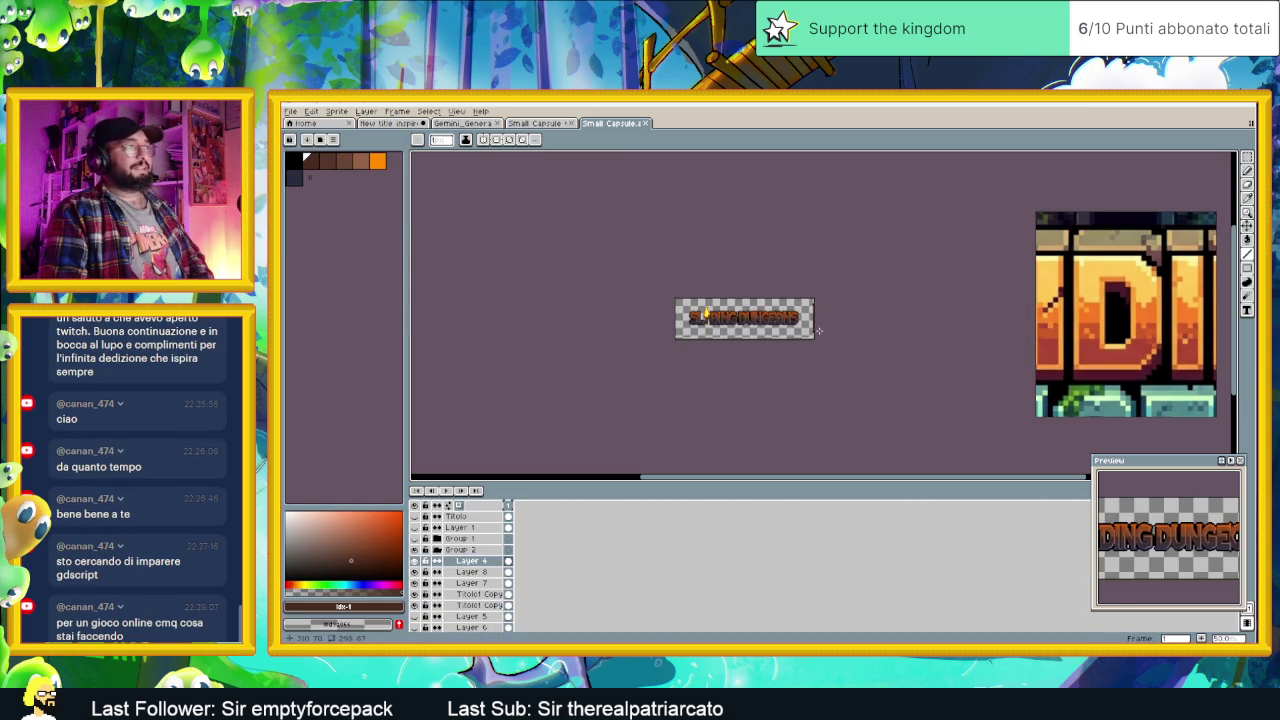
scroll(818, 330, "up", 1)
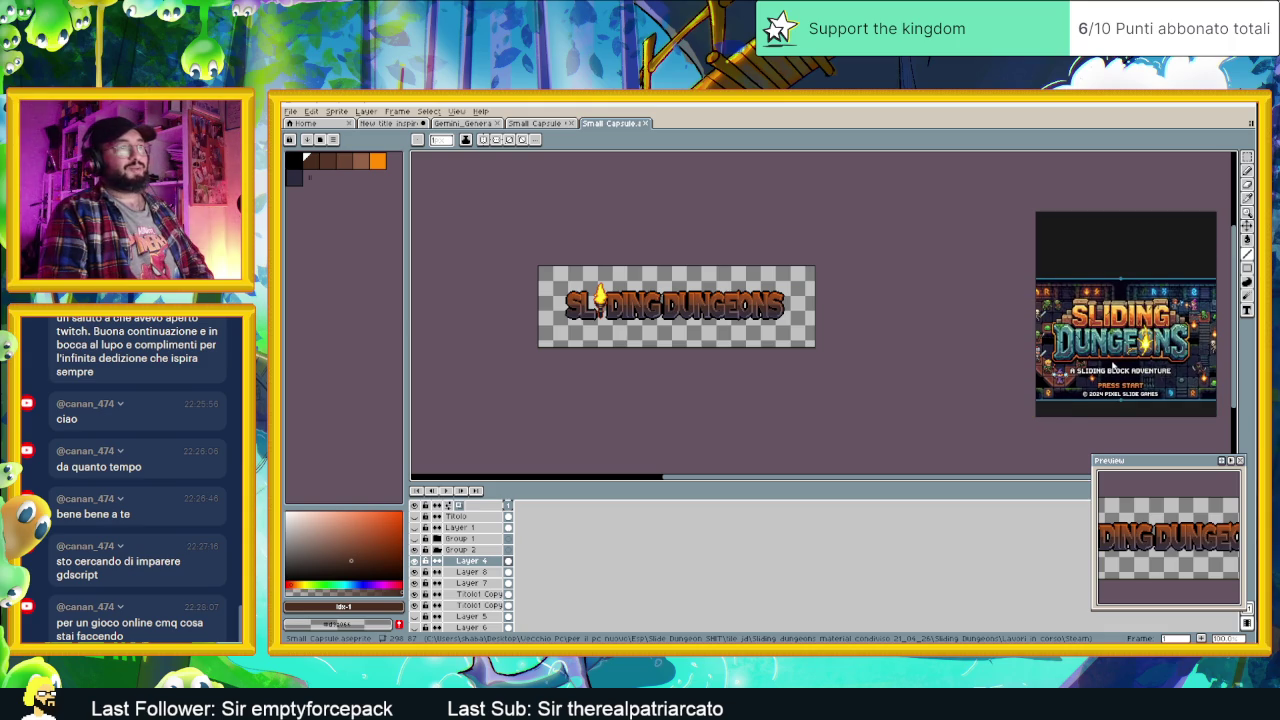
scroll(1163, 317, "up", 2)
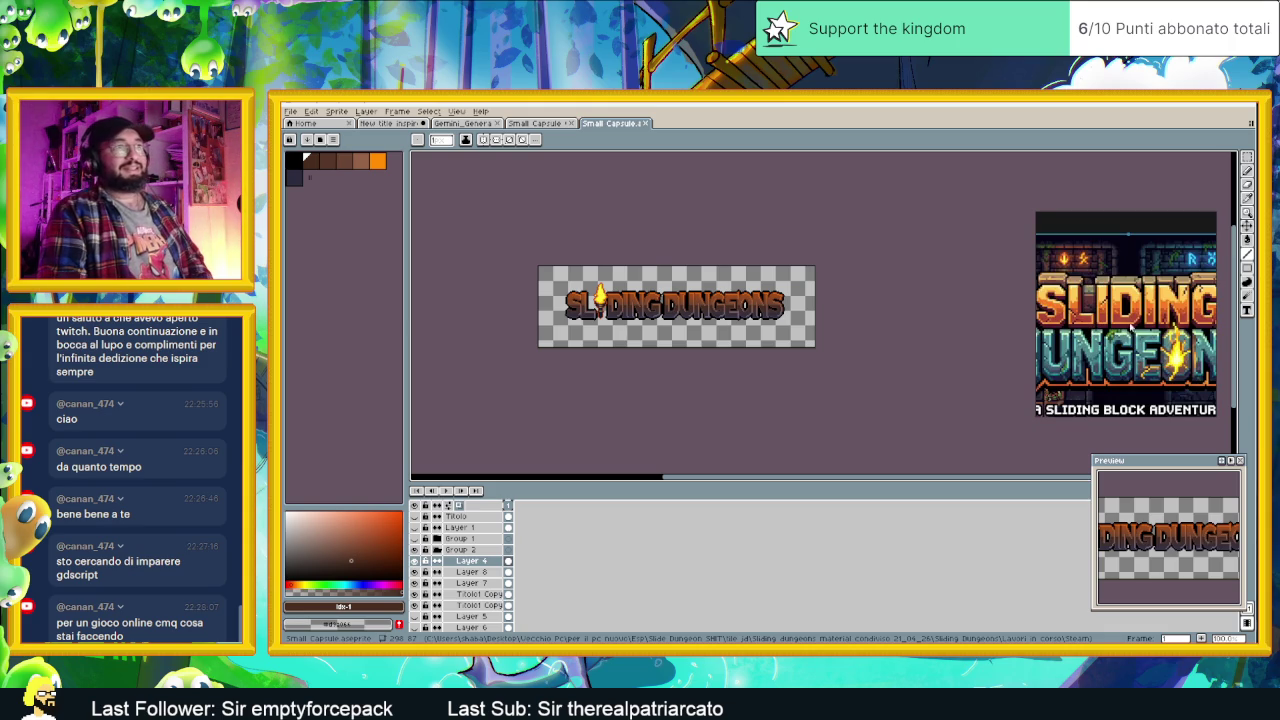
scroll(1163, 317, "up", 1)
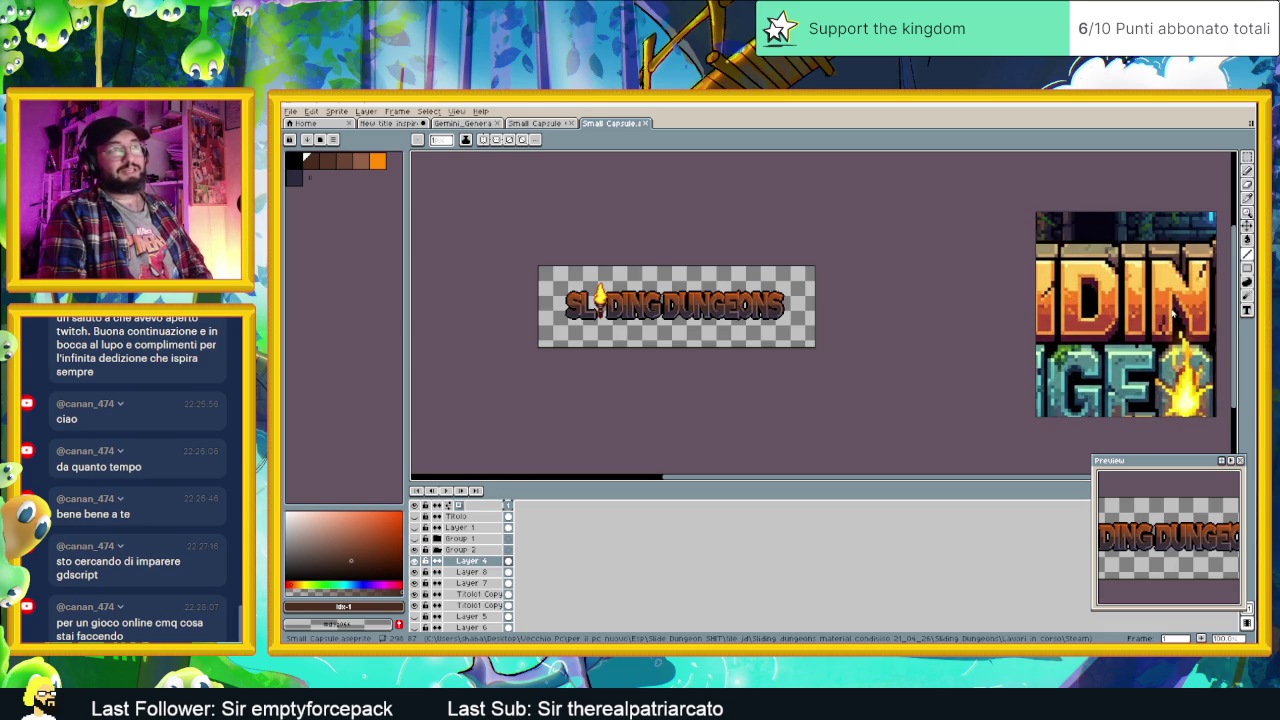
left_click_drag(1175, 316, 1123, 329)
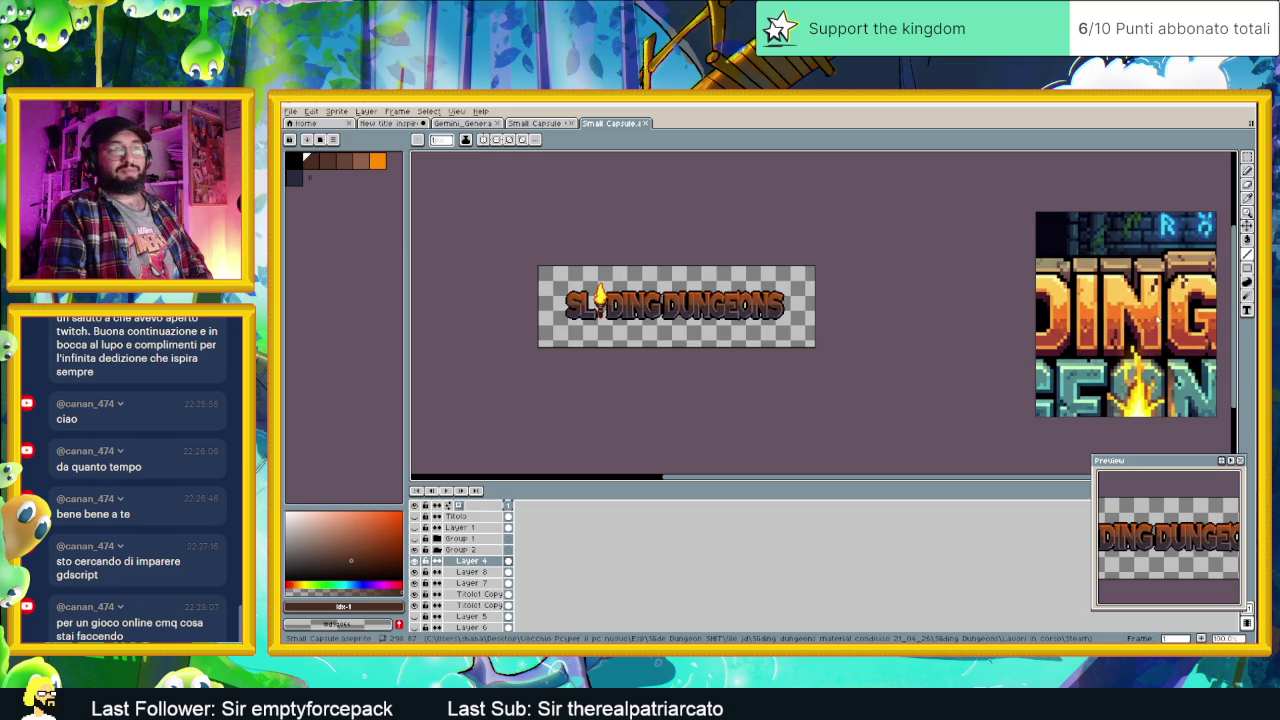
scroll(1143, 322, "up", 2)
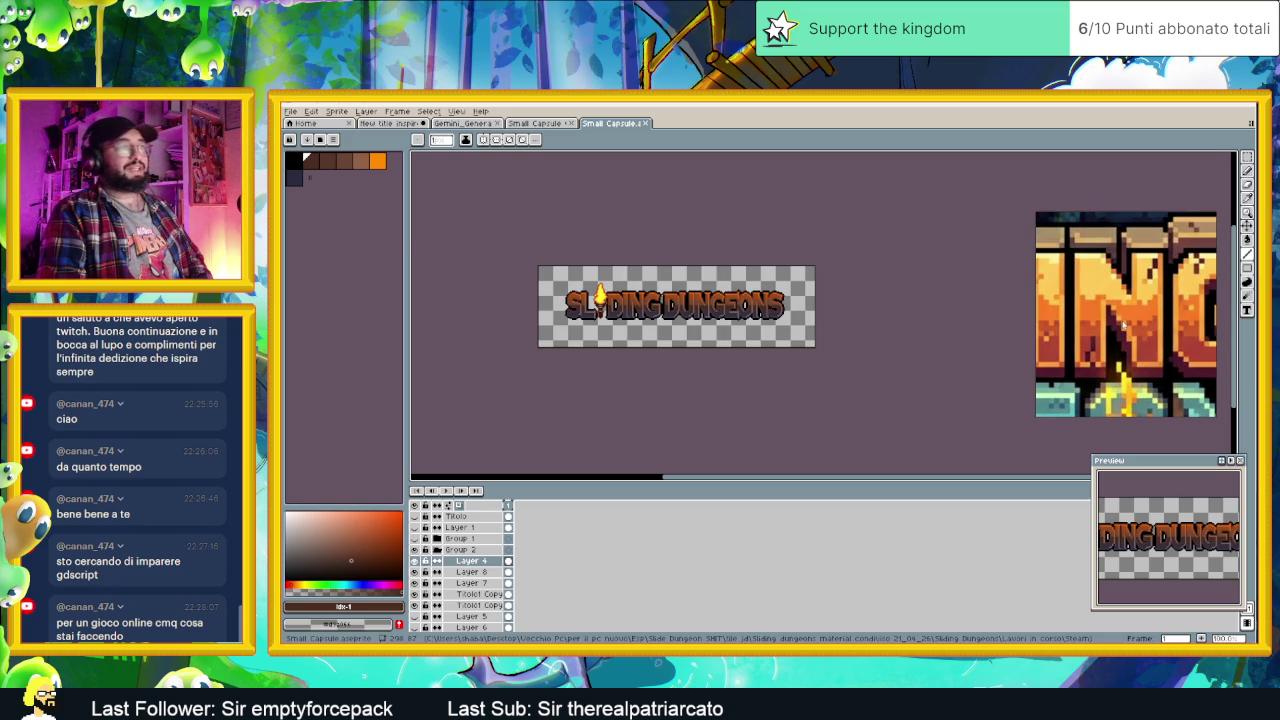
left_click(390, 123)
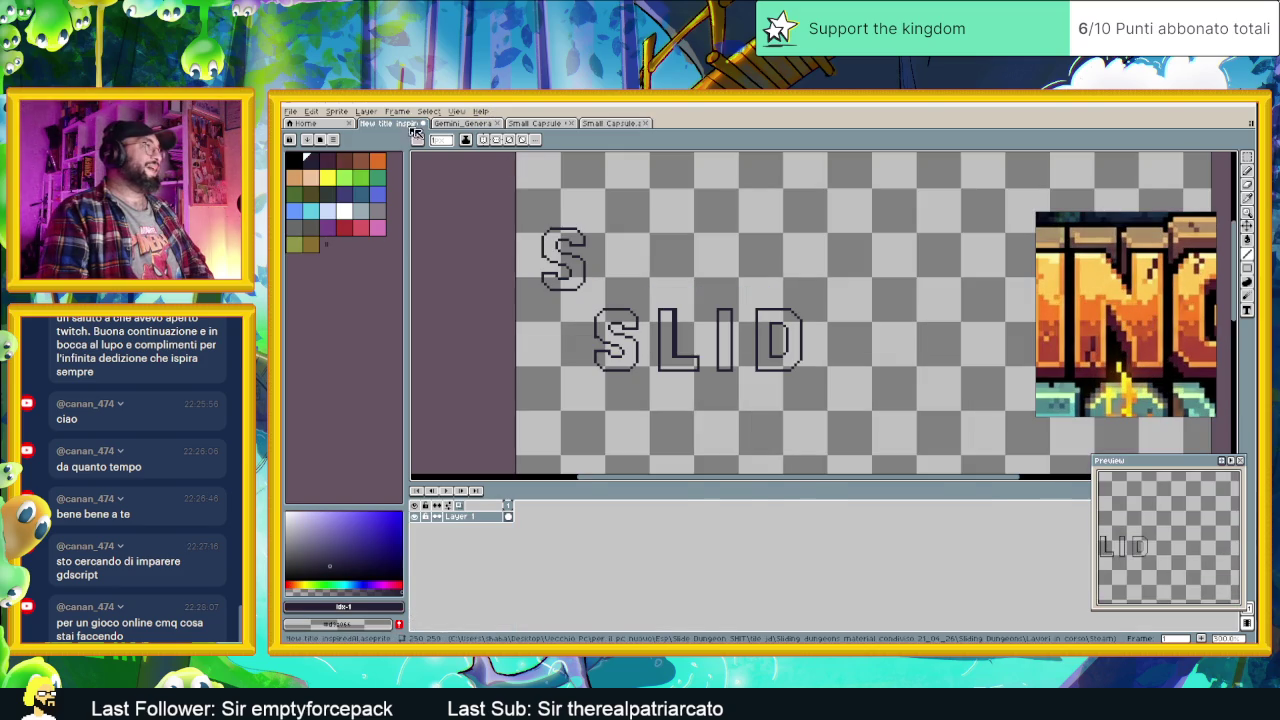
Step: Zoom the canvas to view the outlined S, L, I and D letters together
scroll(877, 340, "up", 1)
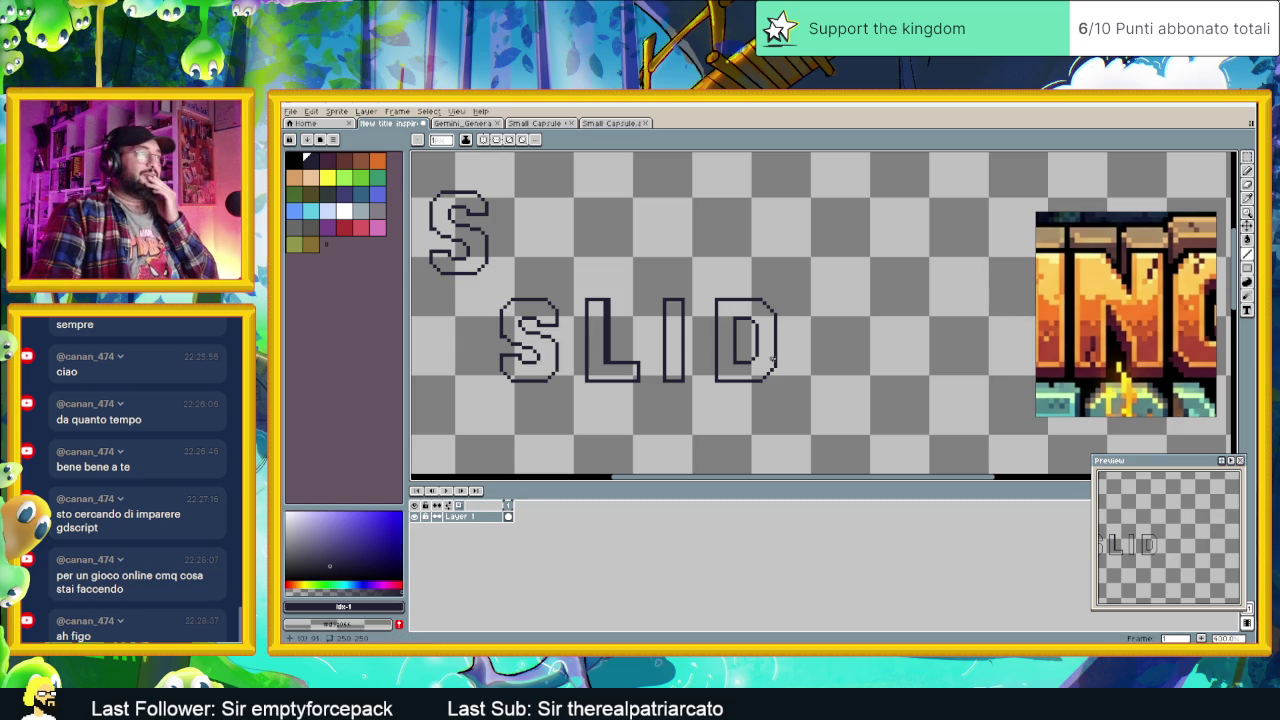
scroll(826, 378, "up", 1)
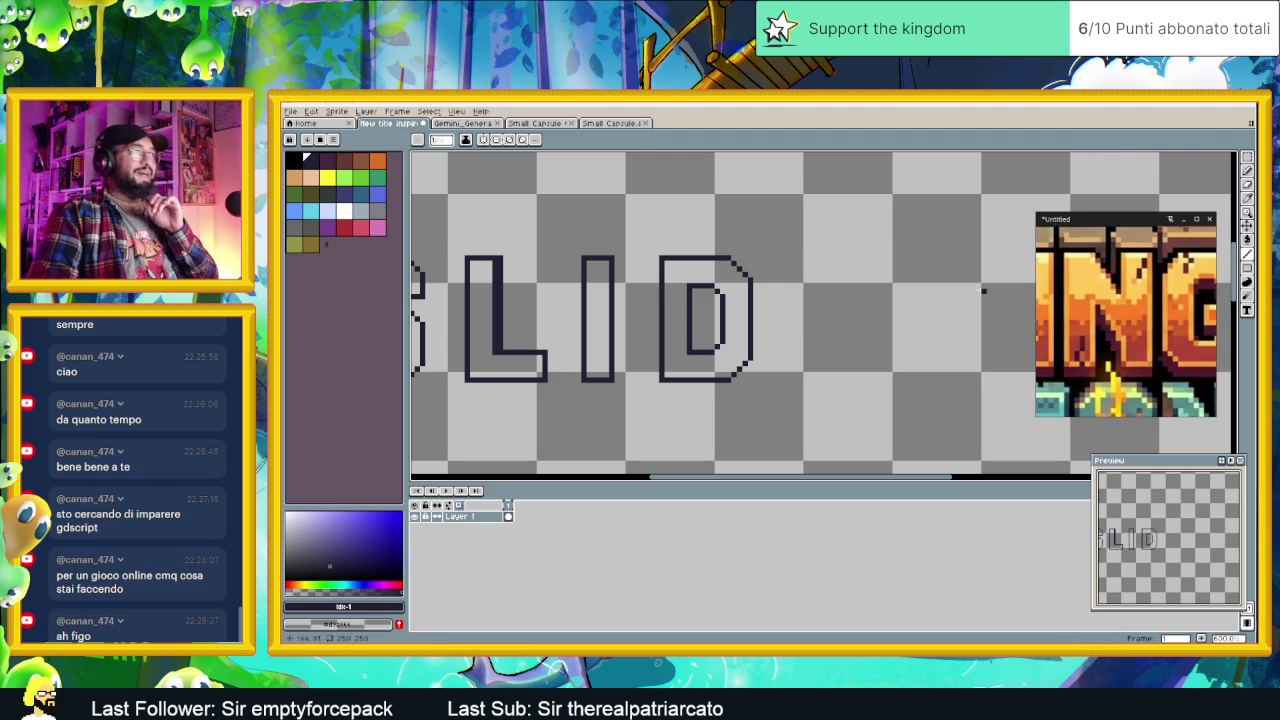
scroll(790, 312, "down", 1)
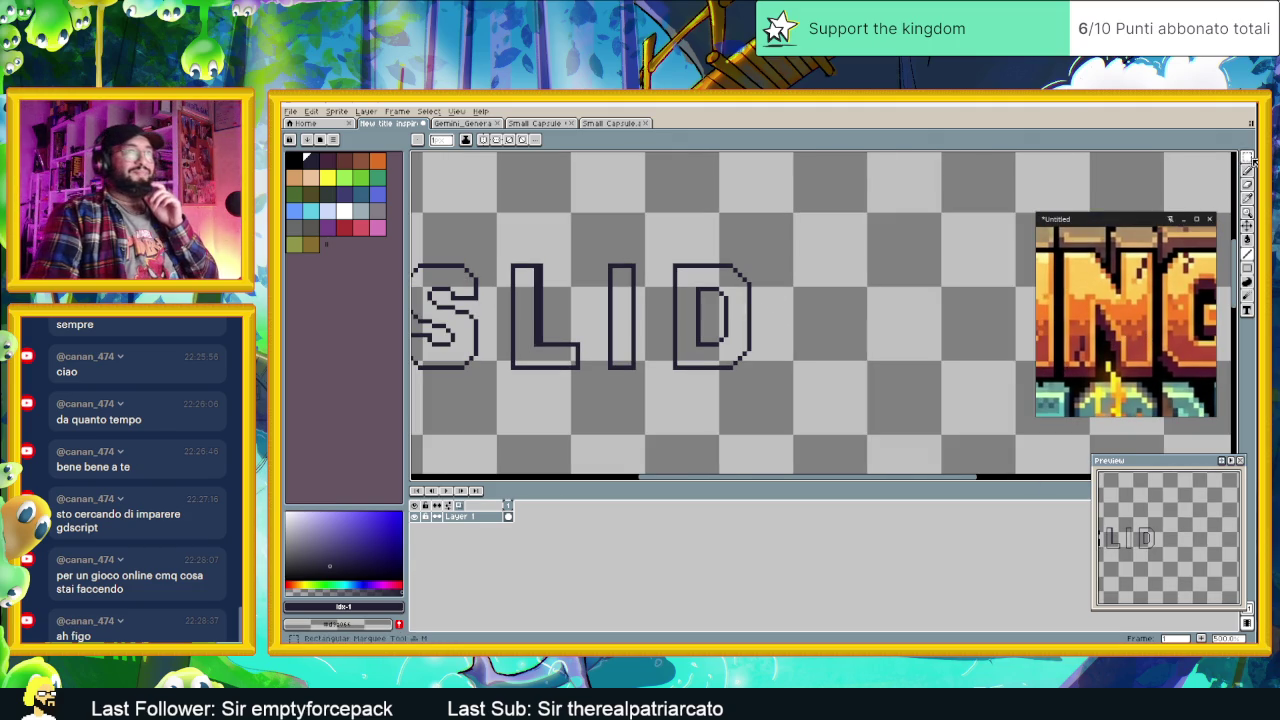
Step: Select the outlined I with the Rectangular Marquee and paste a copy right of the D
key("m")
scroll(820, 300, "left", 1)
left_click_drag(556, 258, 590, 348)
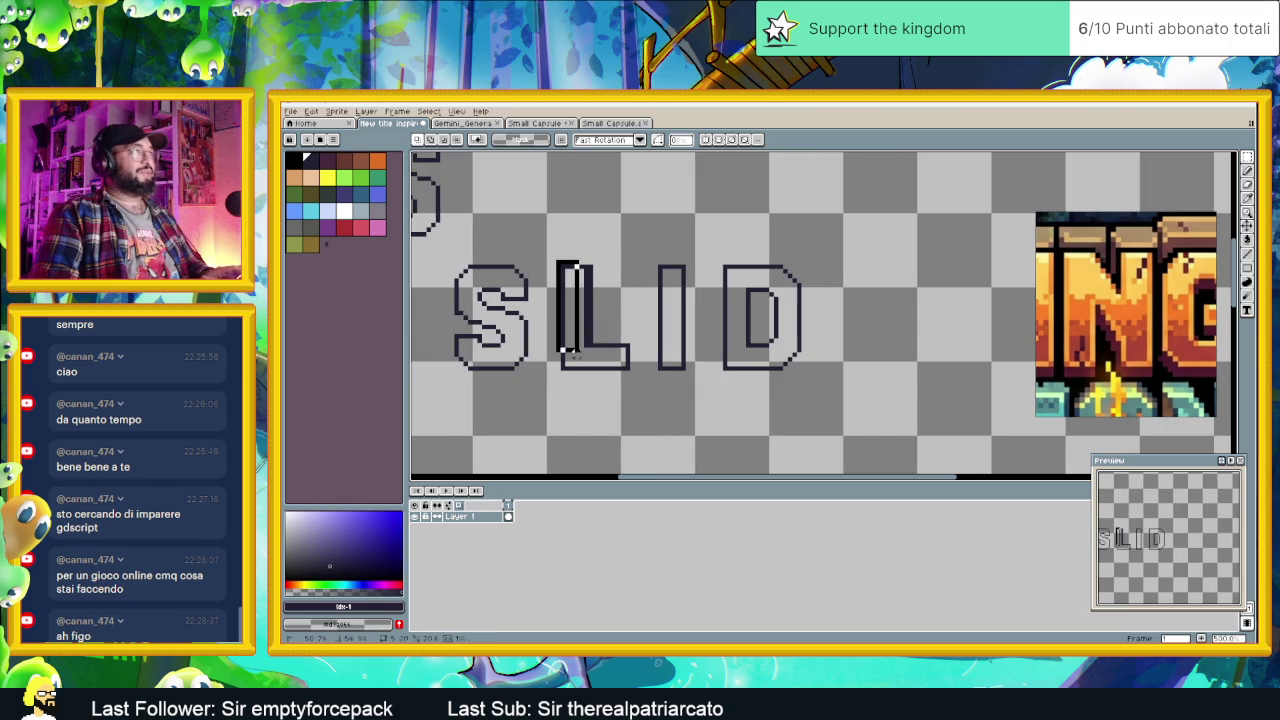
left_click_drag(646, 240, 708, 391)
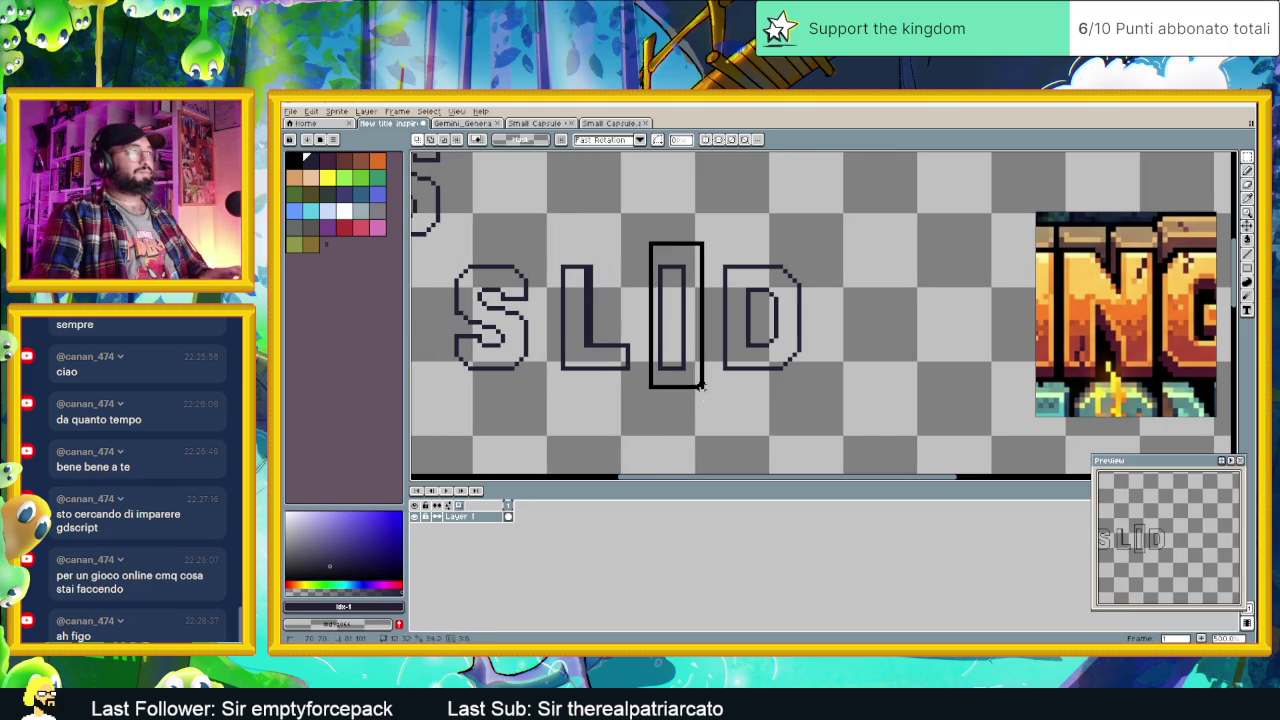
key("ctrl+t")
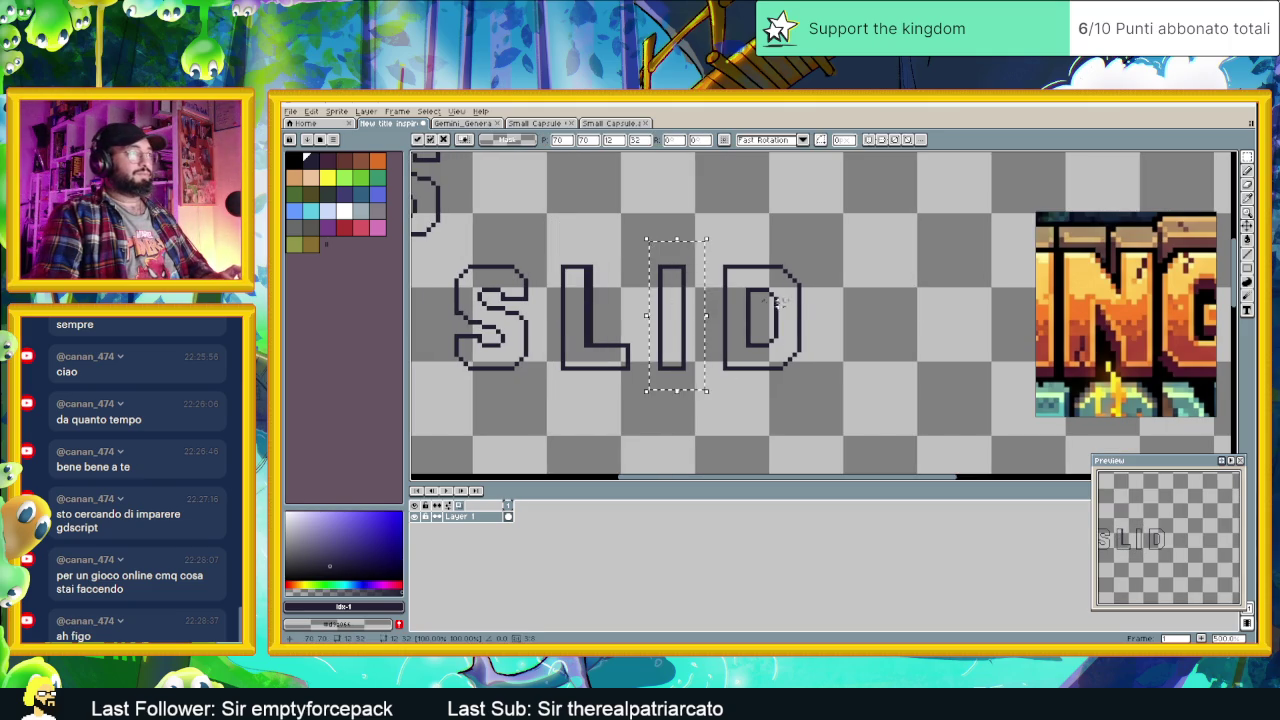
left_click_drag(676, 318, 864, 318)
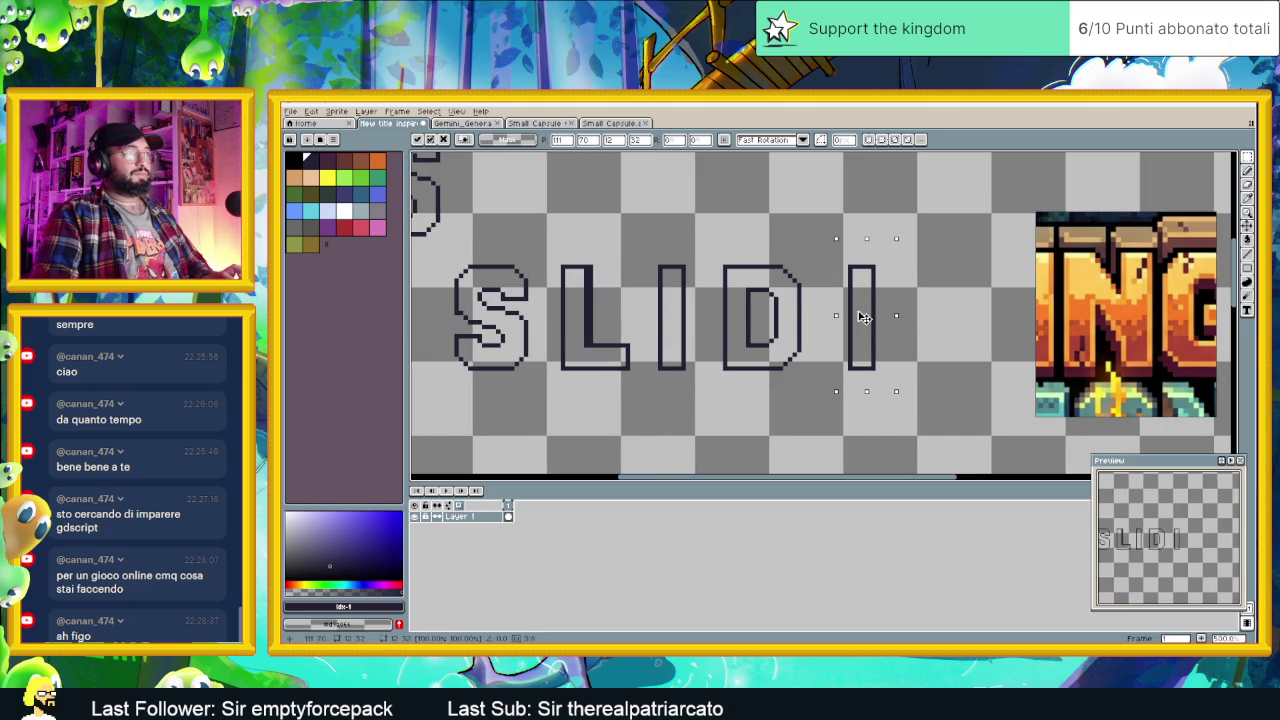
scroll(825, 312, "right", 2)
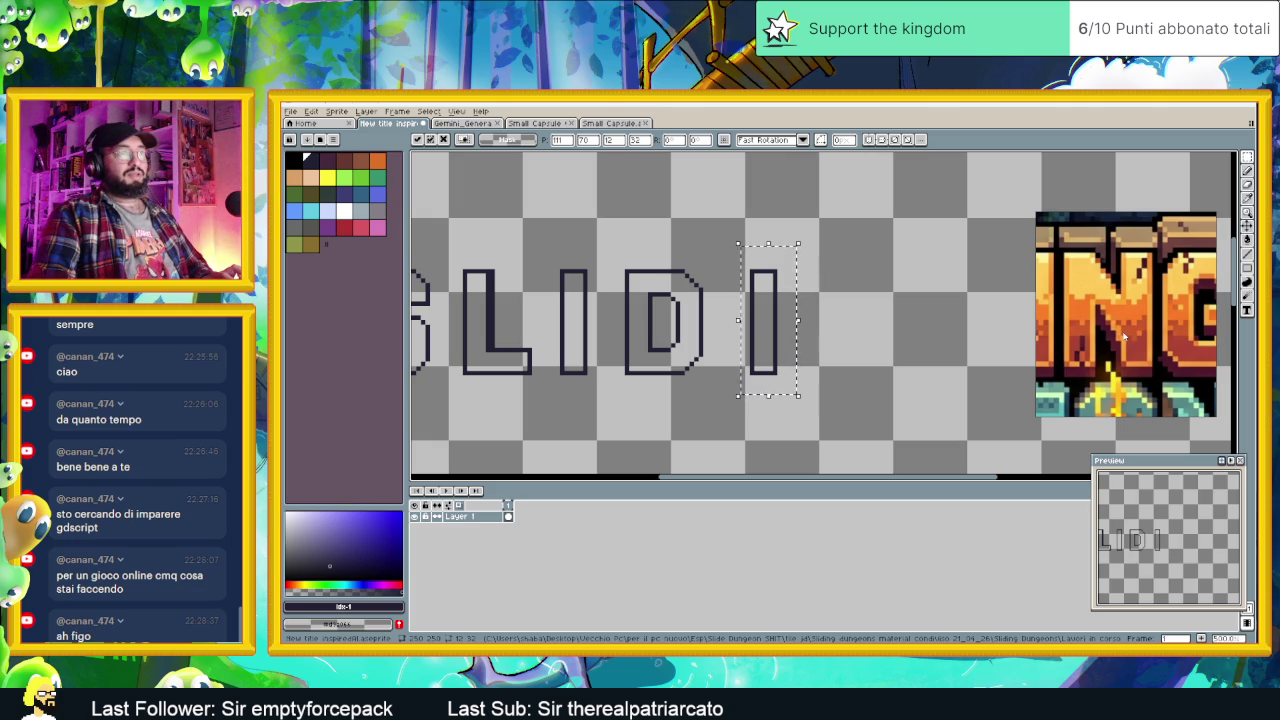
Step: Paste a second I copy after the first, commit it and clear the selection
key("ctrl+v")
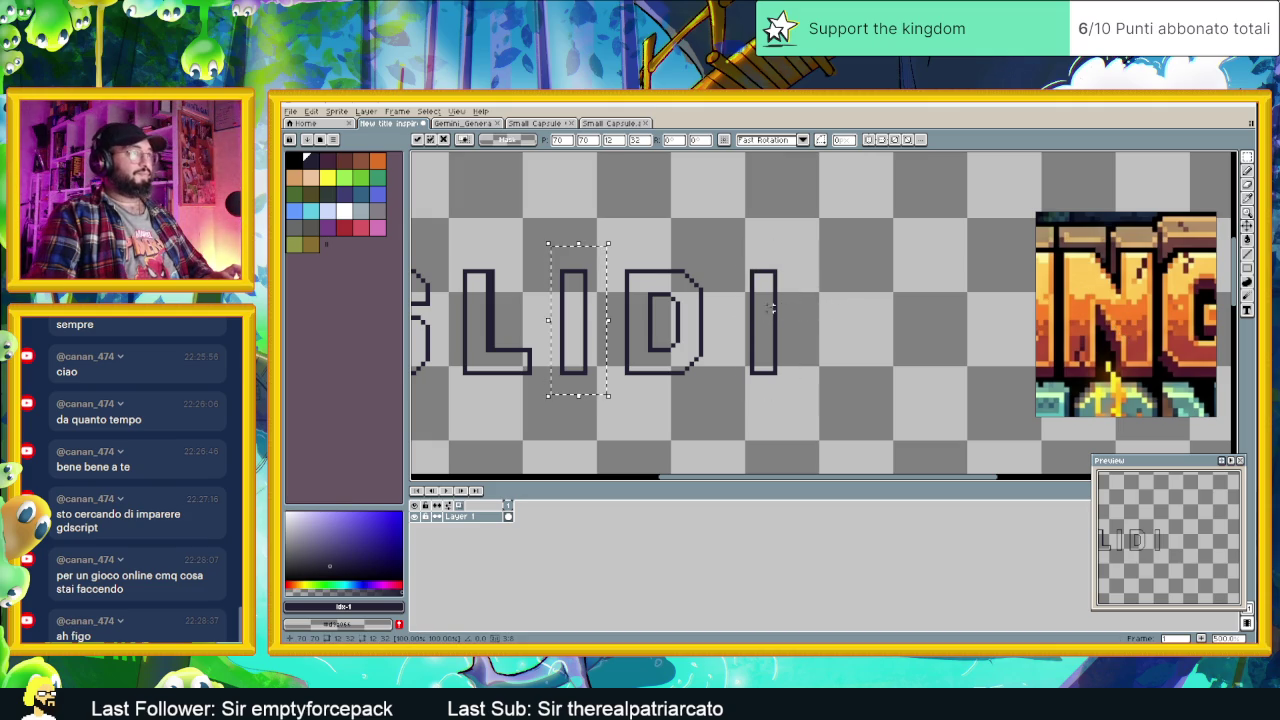
left_click_drag(578, 310, 817, 305)
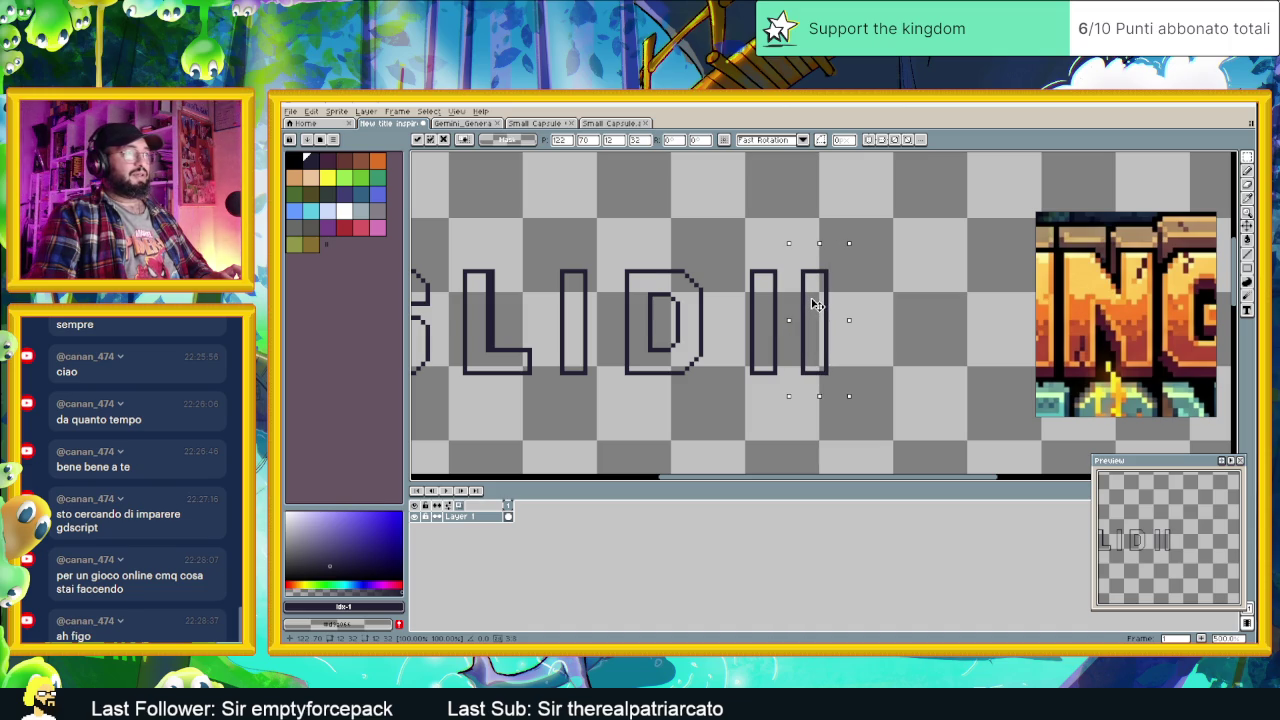
key("Return")
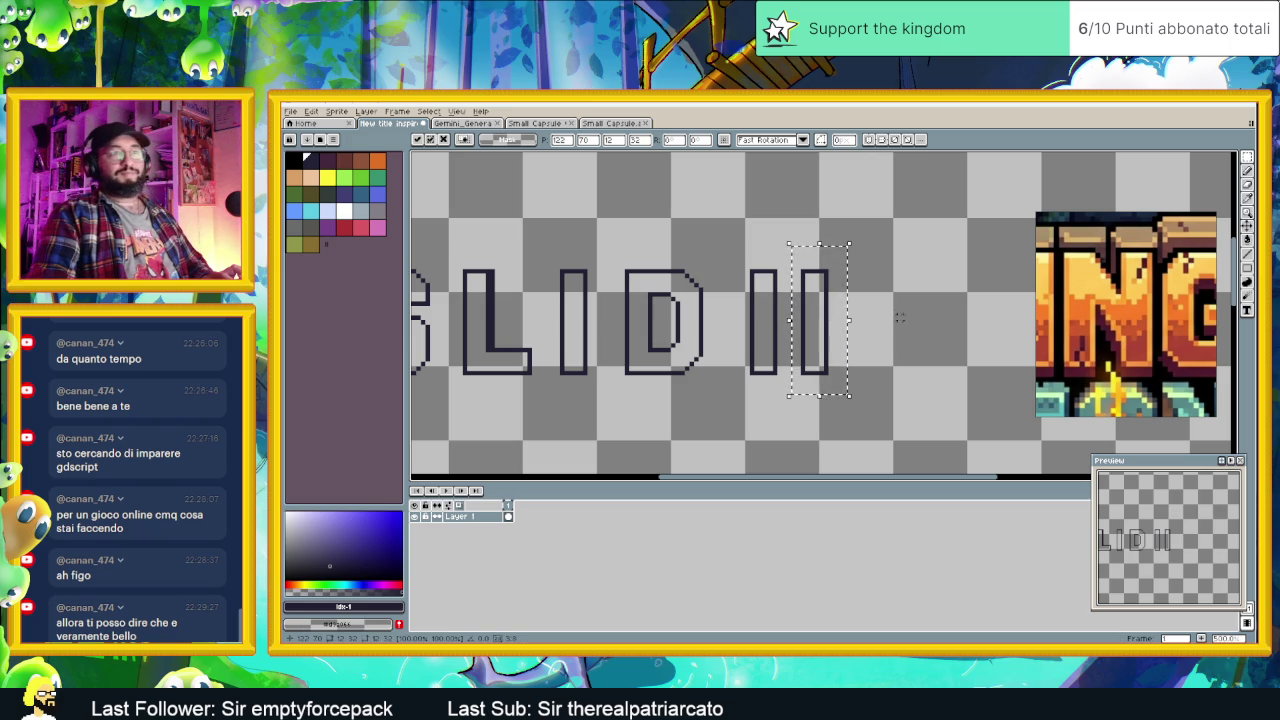
key("ctrl+d")
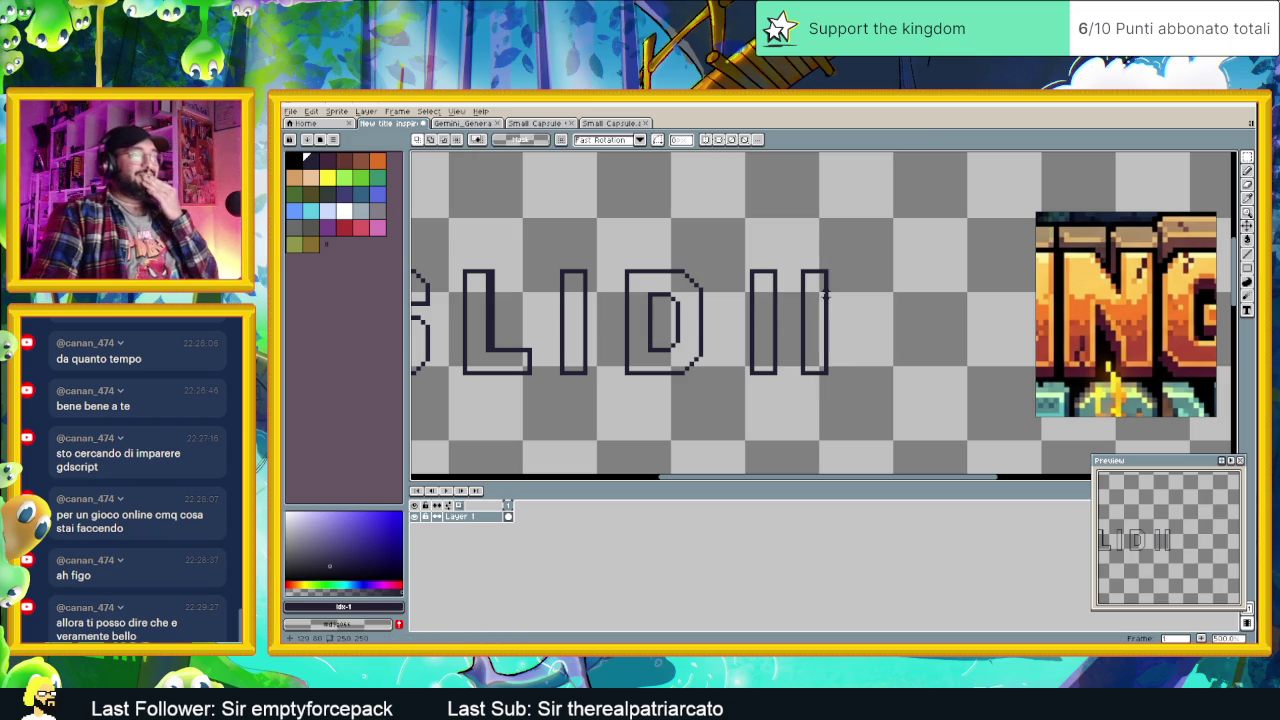
scroll(784, 288, "up", 1)
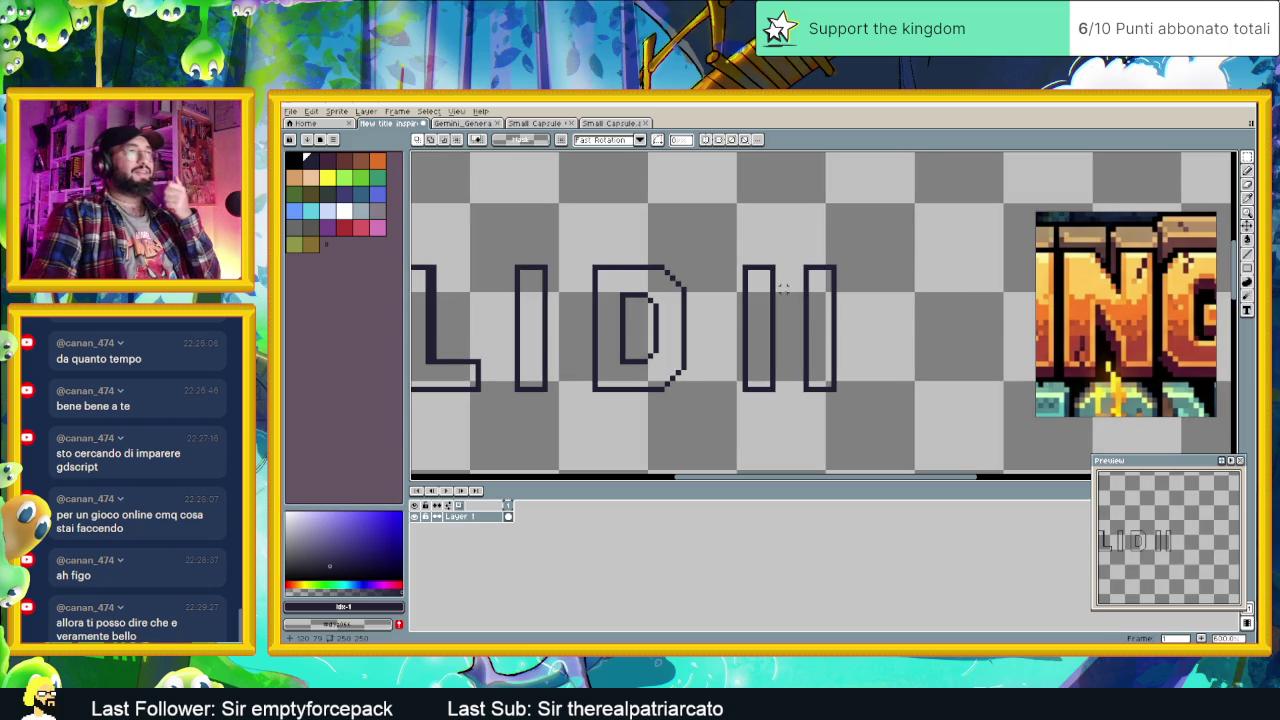
scroll(784, 288, "up", 1)
scroll(782, 286, "up", 1)
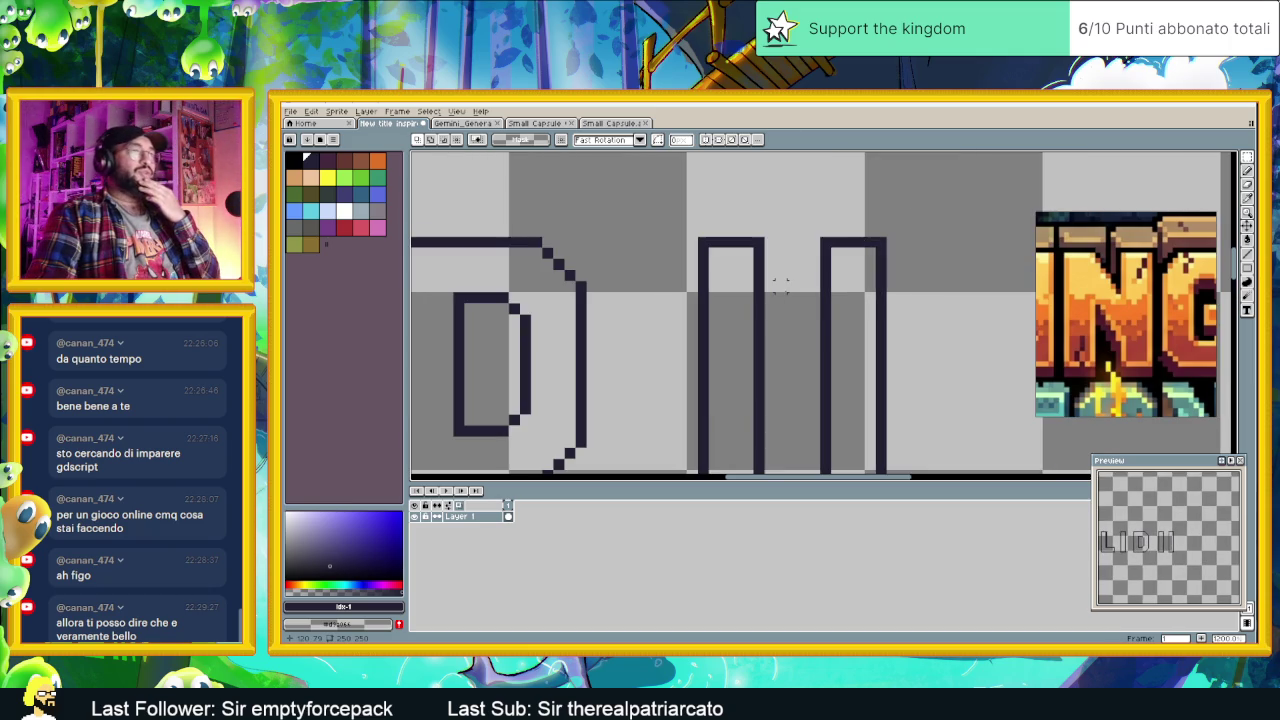
scroll(780, 285, "down", 2)
scroll(1118, 310, "down", 2)
scroll(1118, 310, "down", 1)
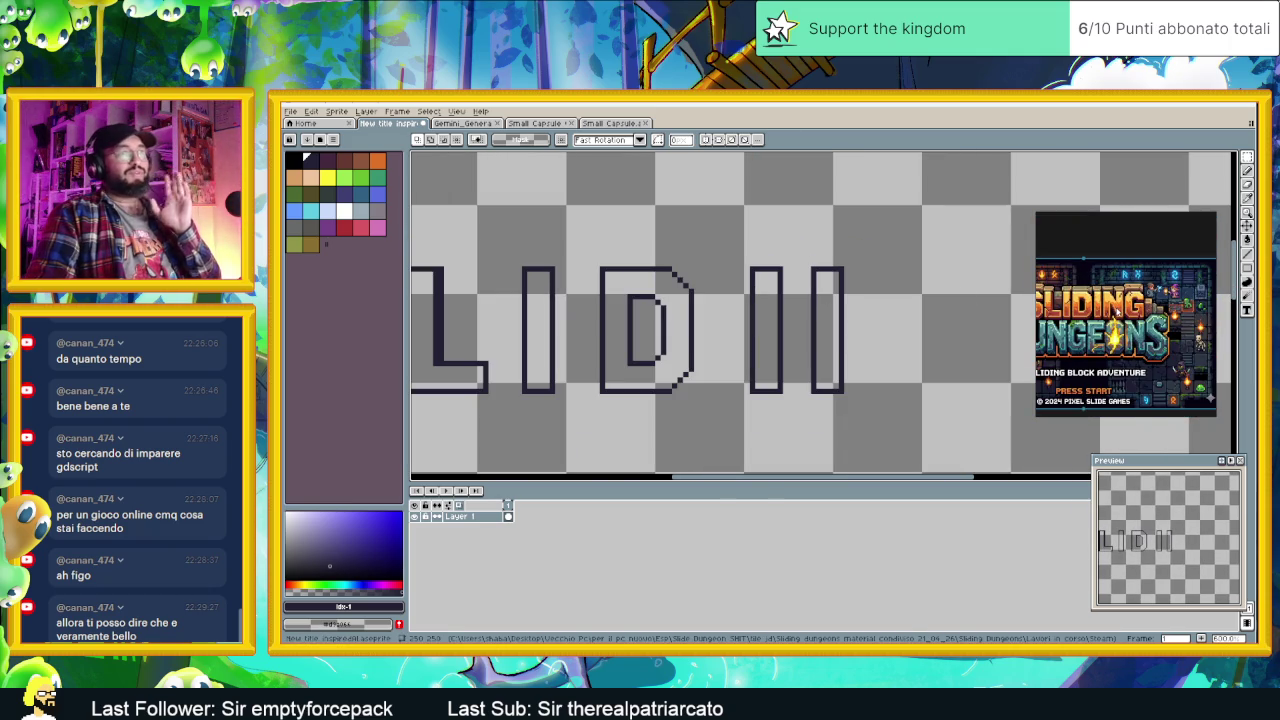
scroll(1124, 316, "up", 2)
scroll(1116, 310, "up", 1)
scroll(1114, 308, "down", 1)
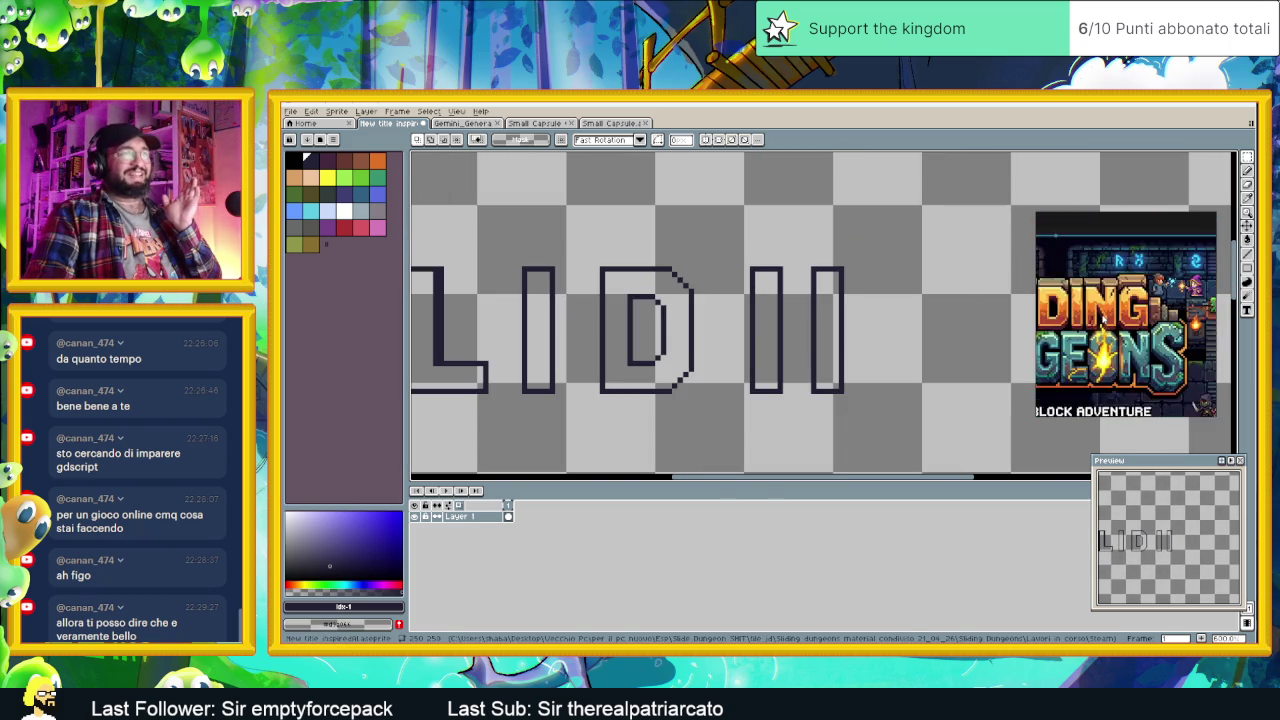
scroll(1104, 320, "down", 1)
scroll(1104, 318, "down", 1)
scroll(1110, 340, "down", 1)
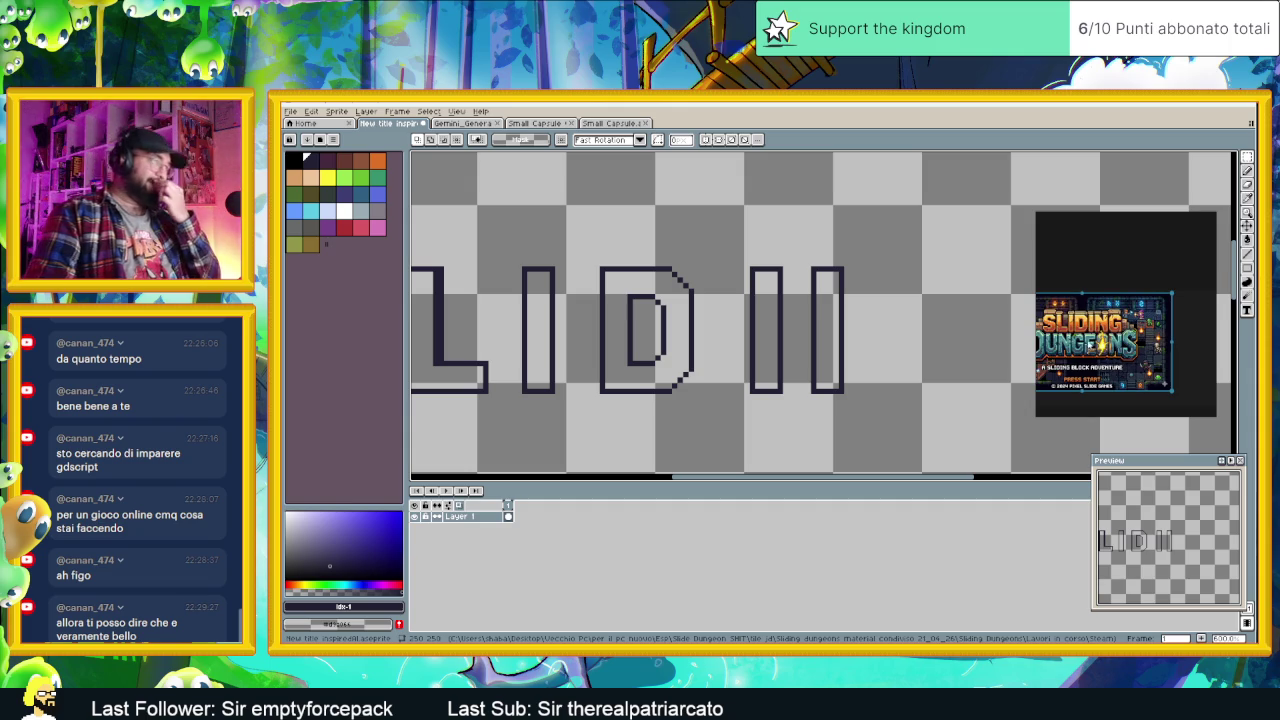
scroll(1118, 355, "up", 1)
scroll(1100, 338, "up", 1)
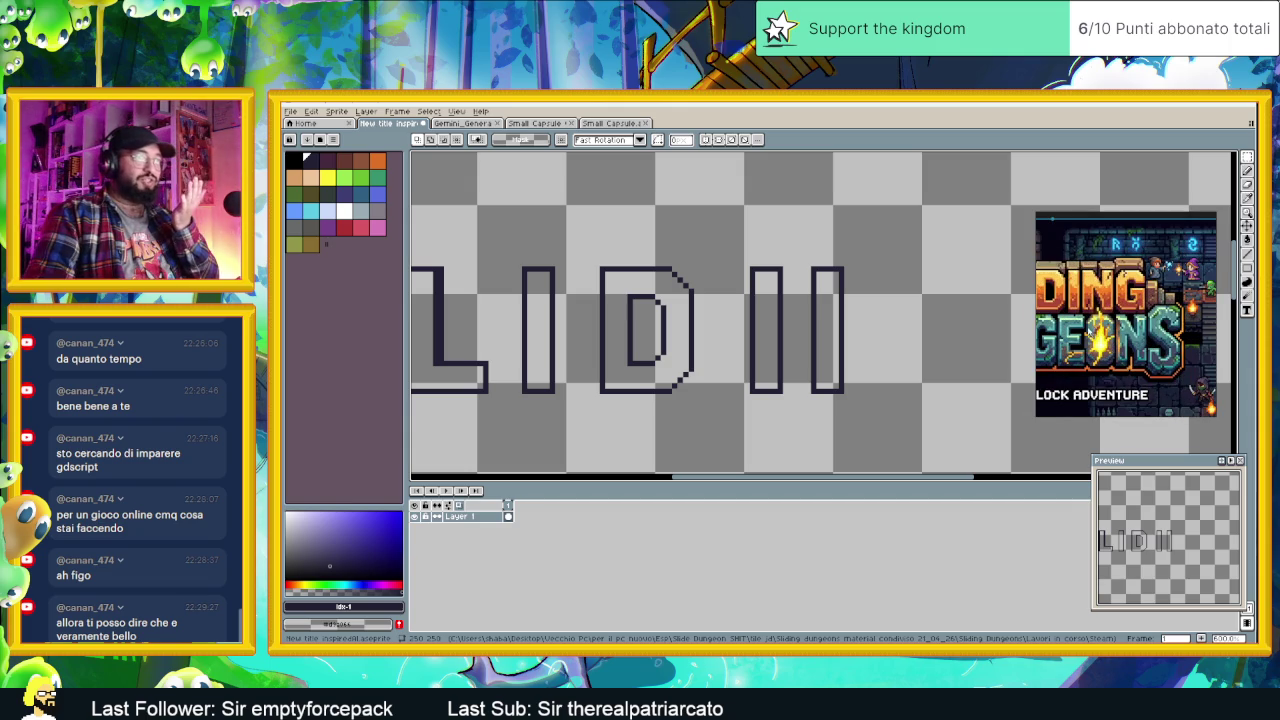
scroll(1100, 335, "down", 2)
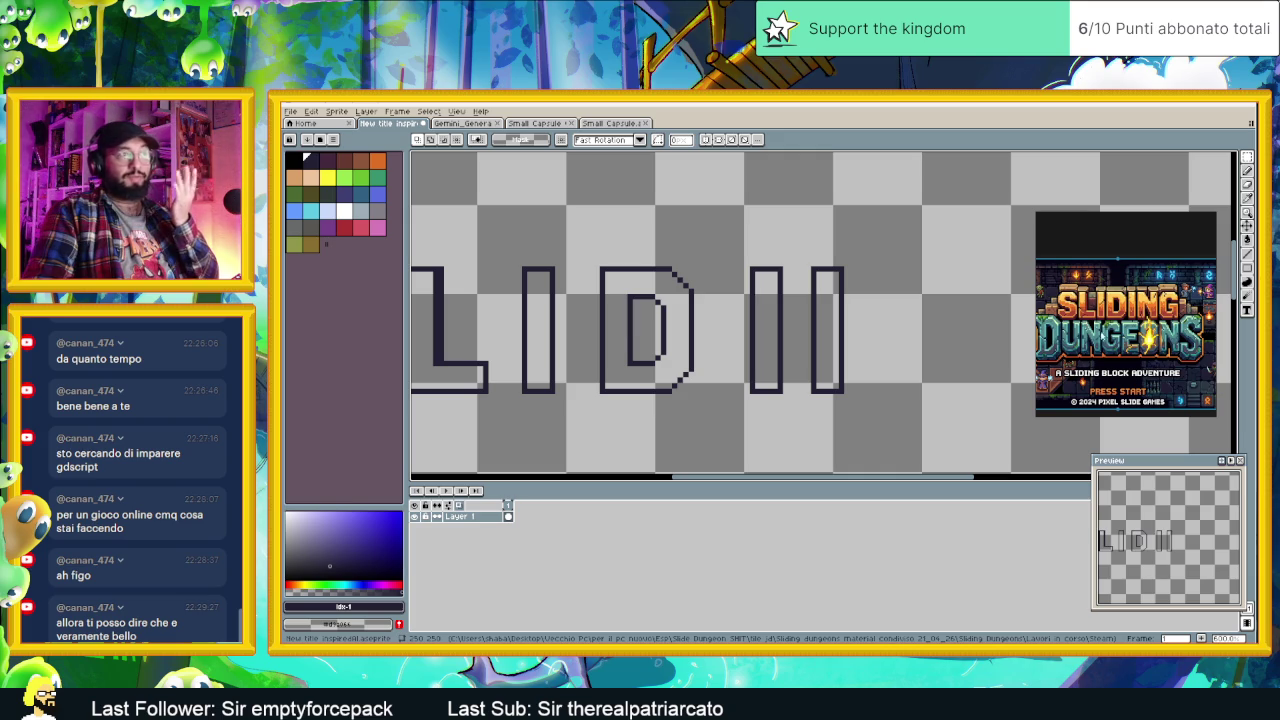
scroll(1126, 303, "up", 2)
scroll(1126, 303, "up", 2)
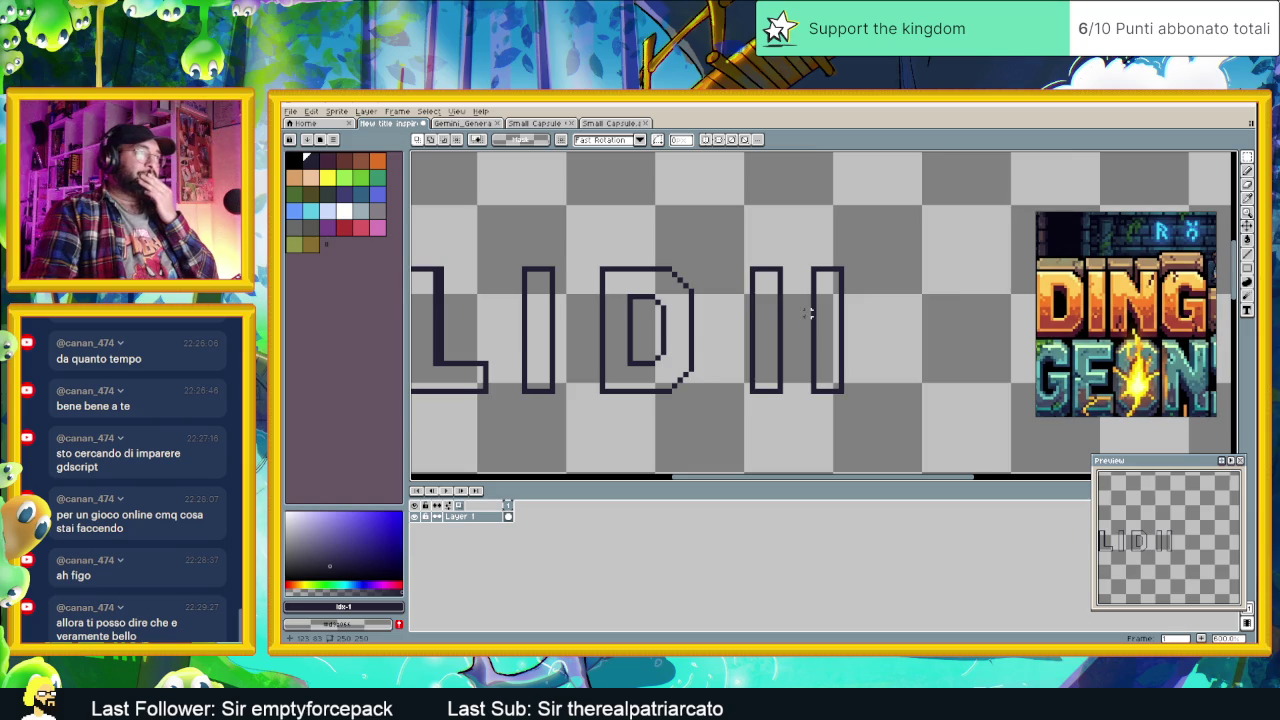
scroll(724, 297, "up", 1)
scroll(1104, 290, "up", 1)
scroll(1090, 289, "up", 1)
scroll(1090, 289, "up", 1)
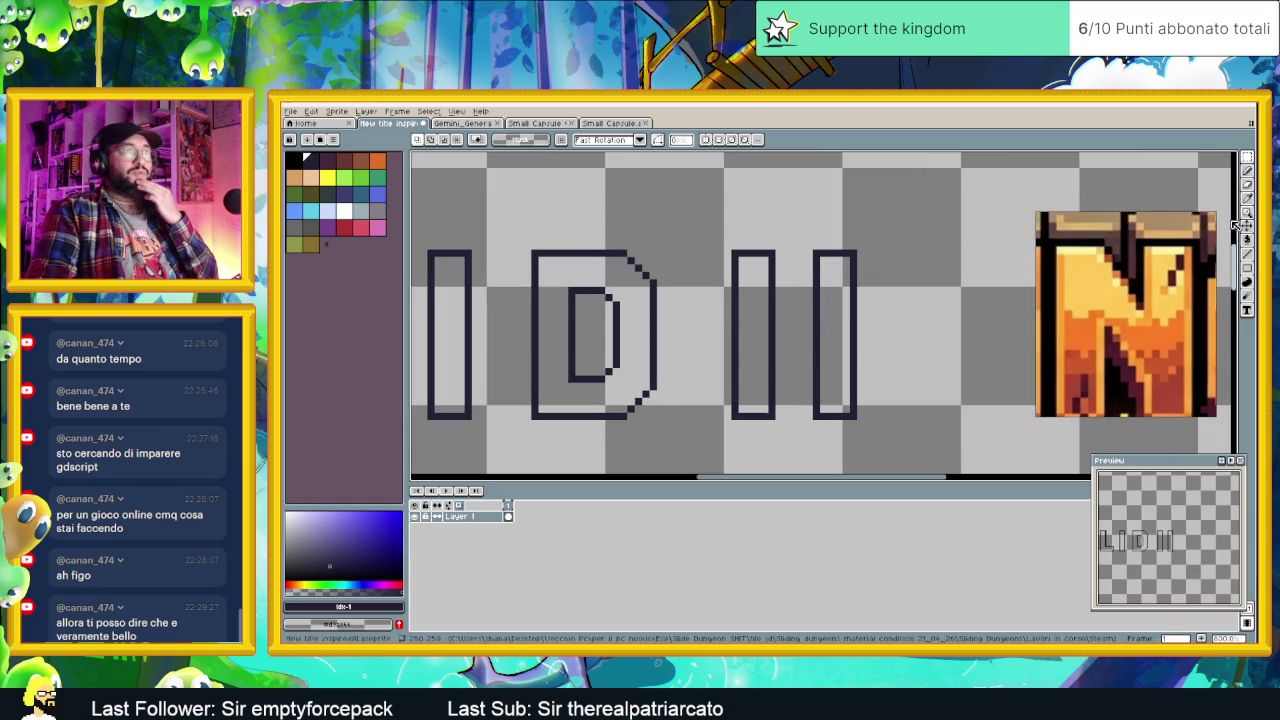
left_click(1248, 172)
Step: With the Pencil, draw a stepped diagonal from the left I's top toward the right I
left_click(1248, 172)
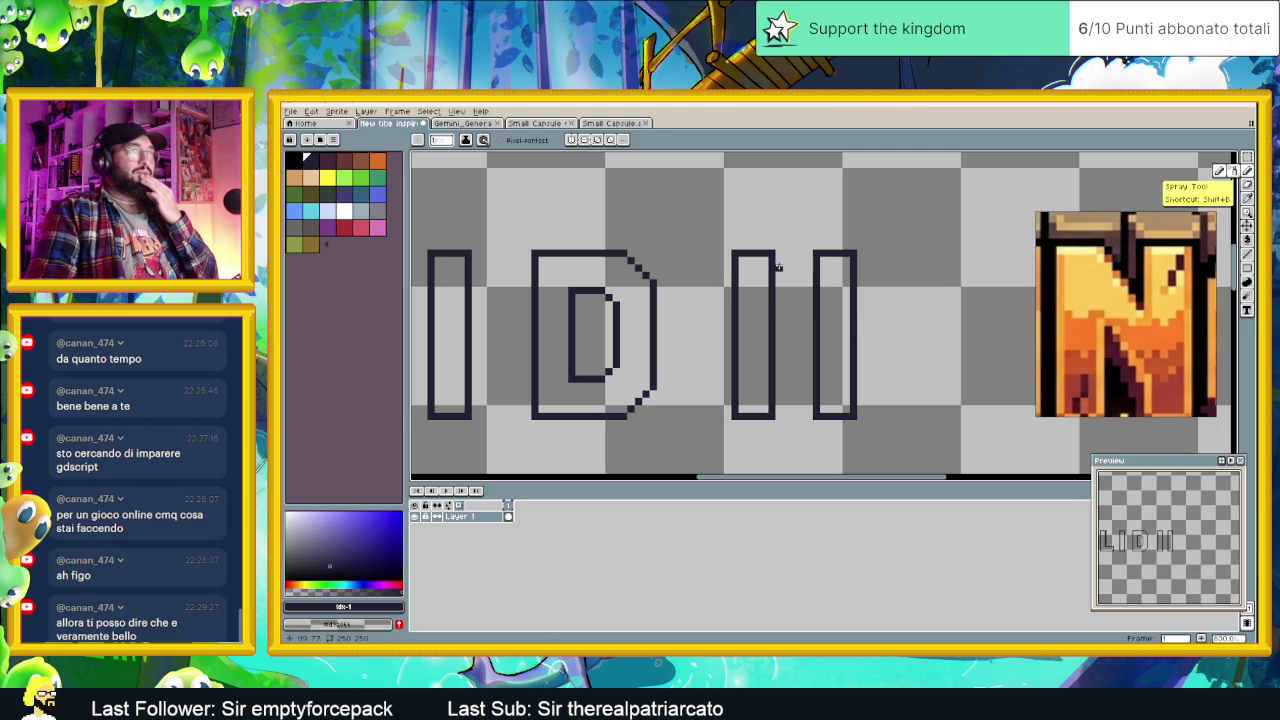
scroll(778, 266, "up", 1)
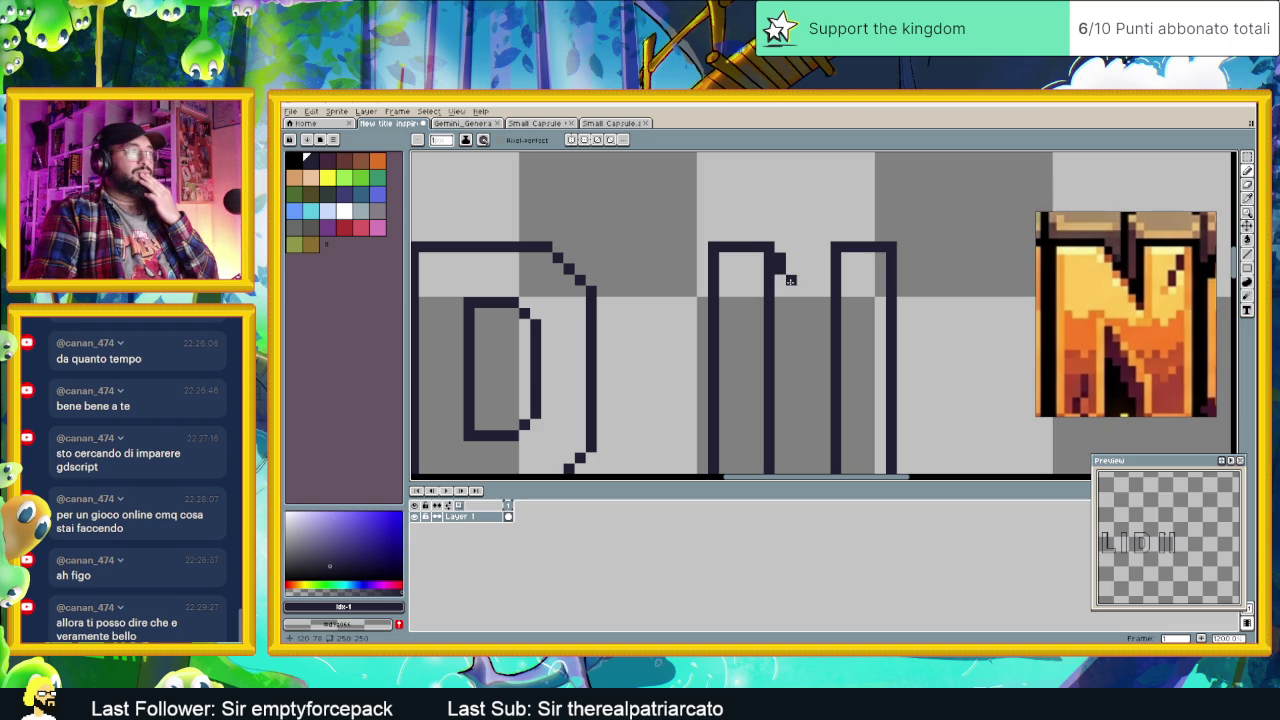
left_click(790, 289)
left_click(803, 309)
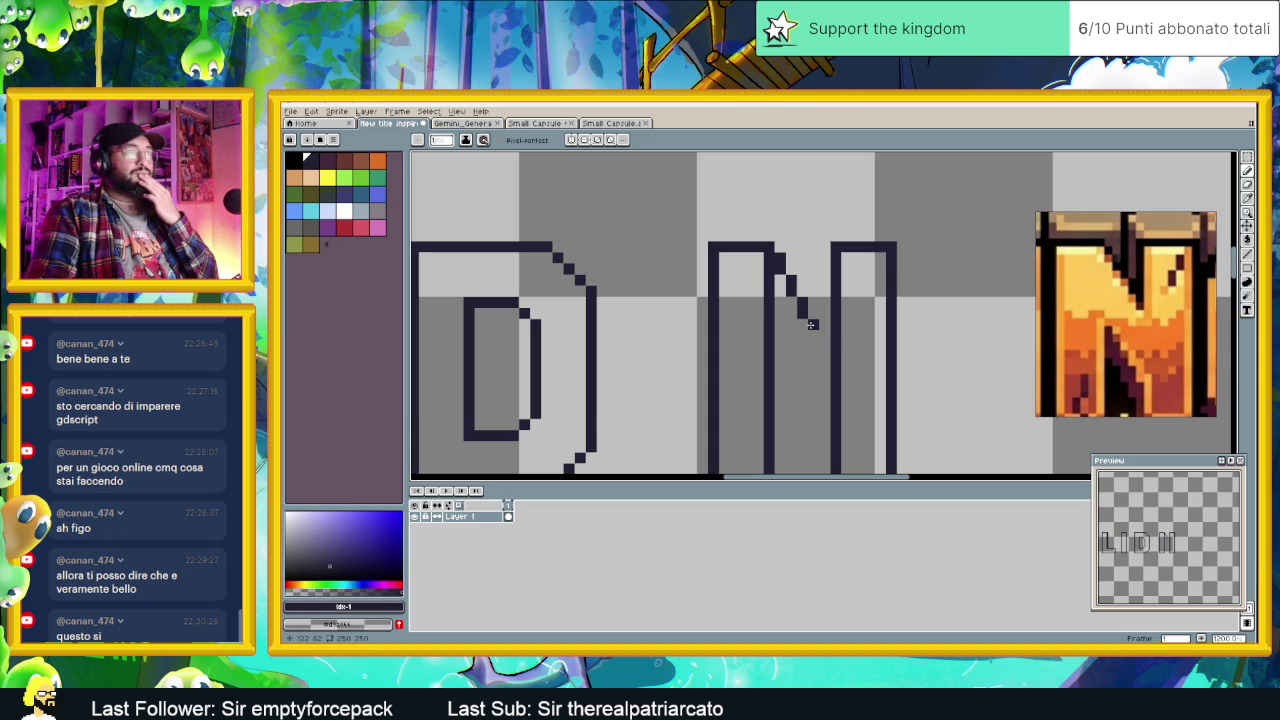
left_click(812, 334)
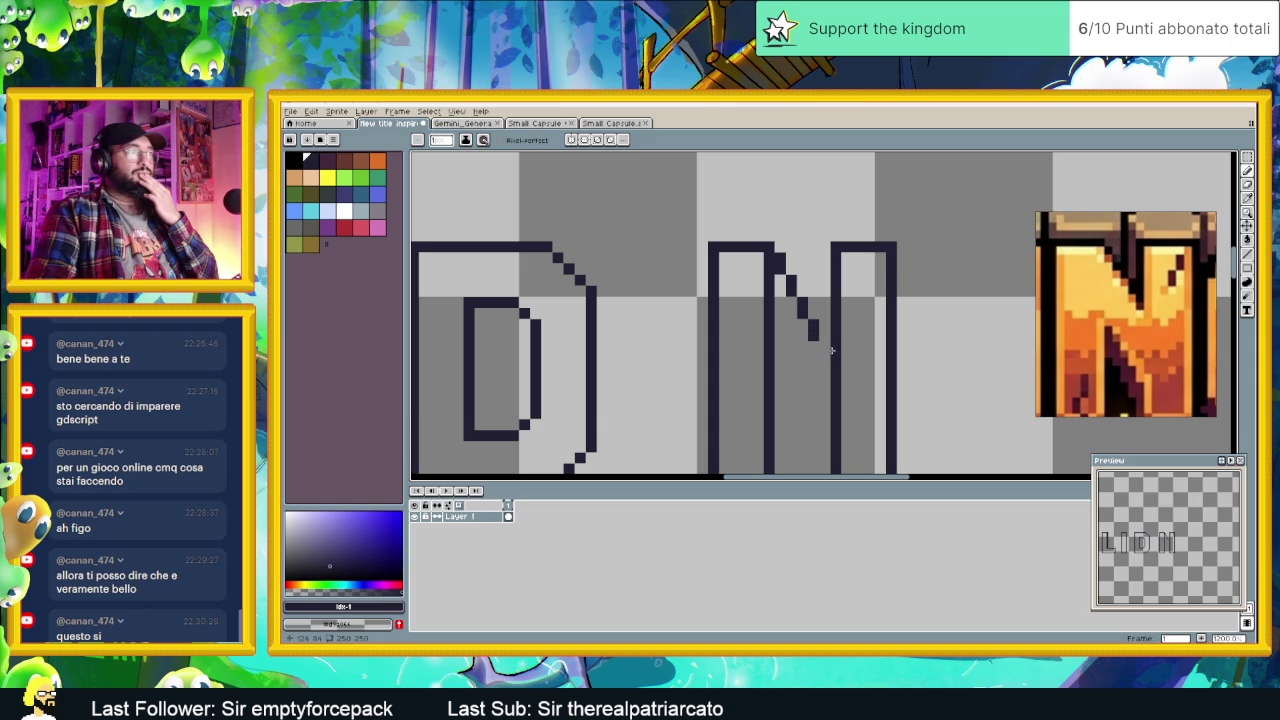
Step: Trim the stray top pixels from the N's inner diagonal stroke
scroll(827, 365, "down", 1)
scroll(836, 375, "up", 1)
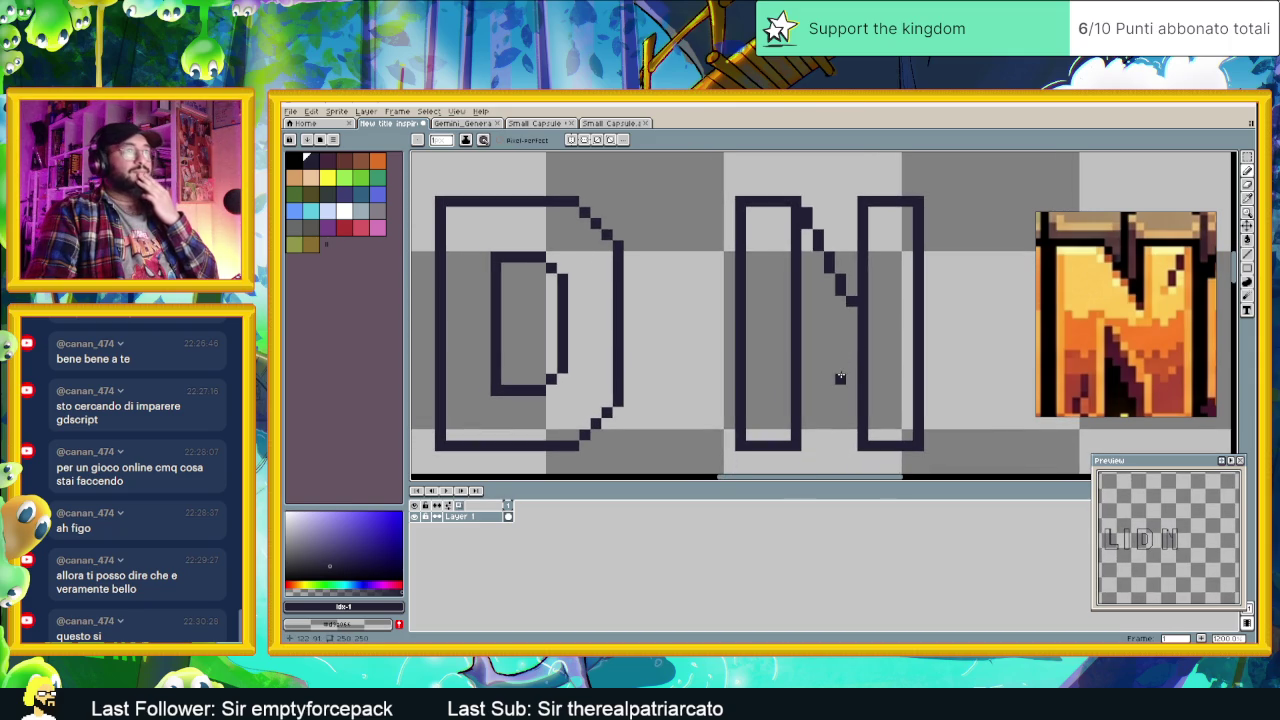
scroll(843, 374, "down", 1)
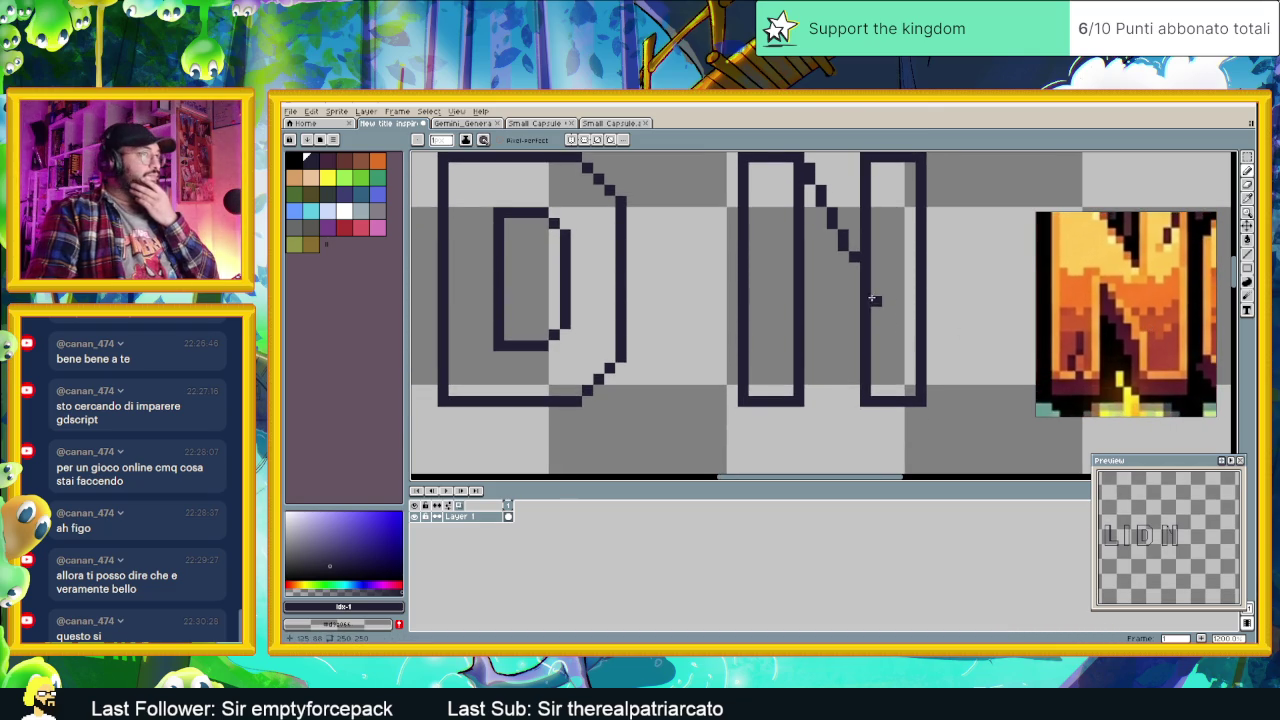
scroll(865, 297, "up", 1)
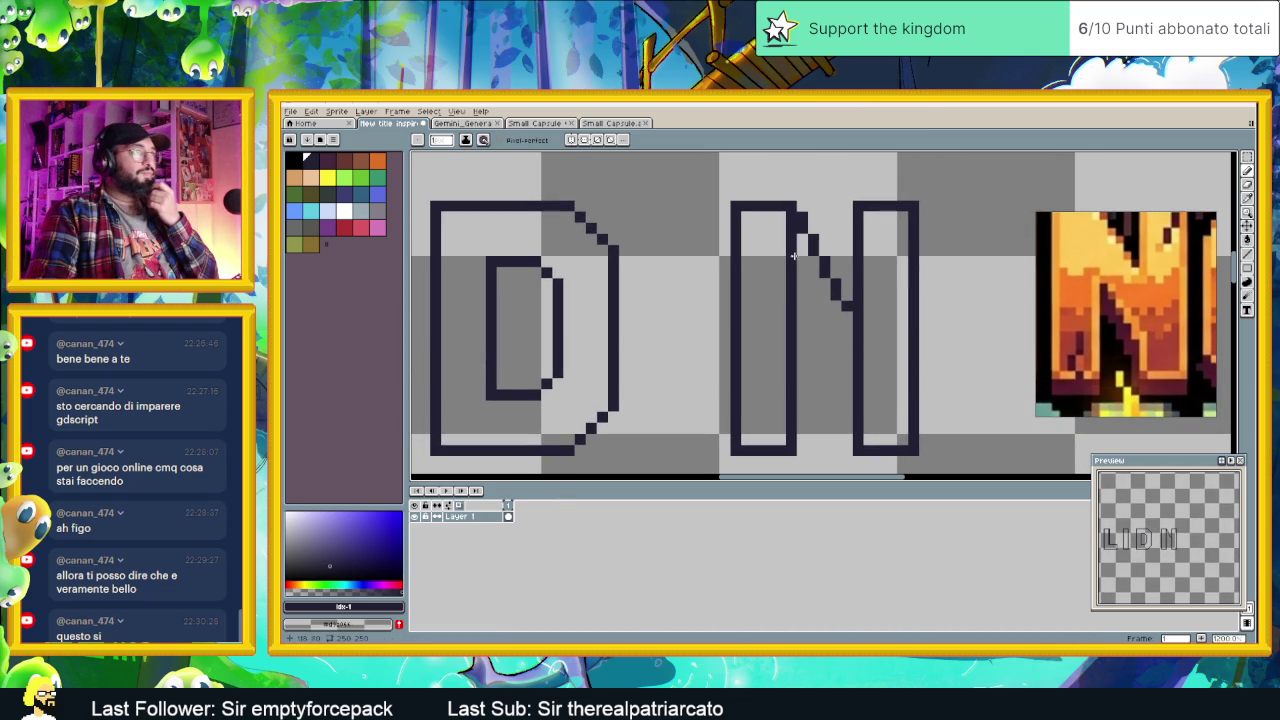
scroll(815, 280, "up", 2)
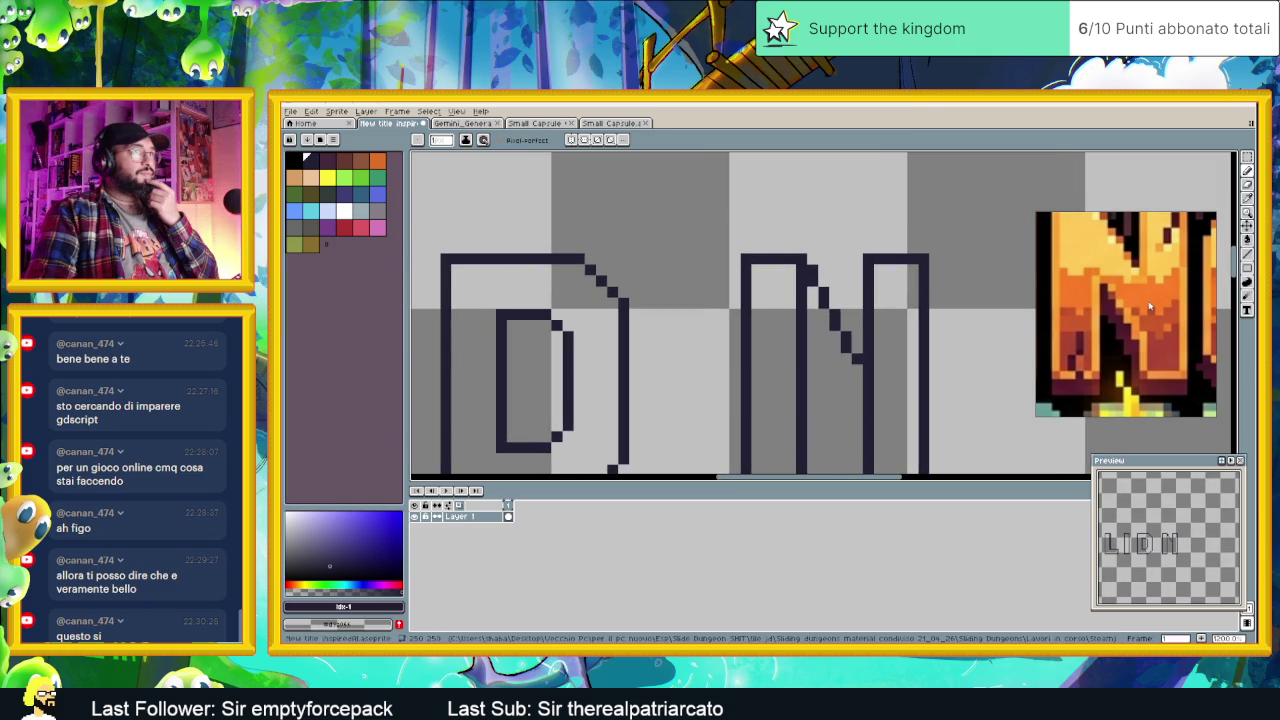
scroll(1152, 330, "up", 2)
scroll(1152, 330, "up", 1)
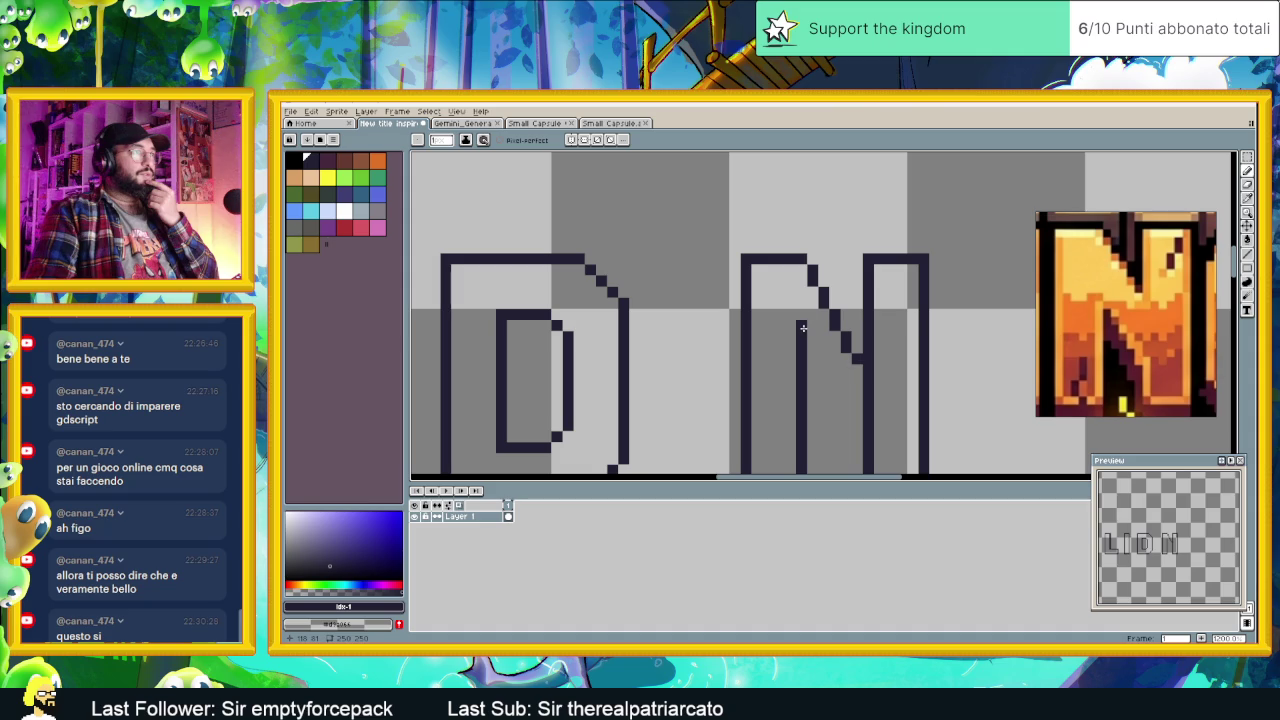
left_click(802, 327)
left_click(802, 325)
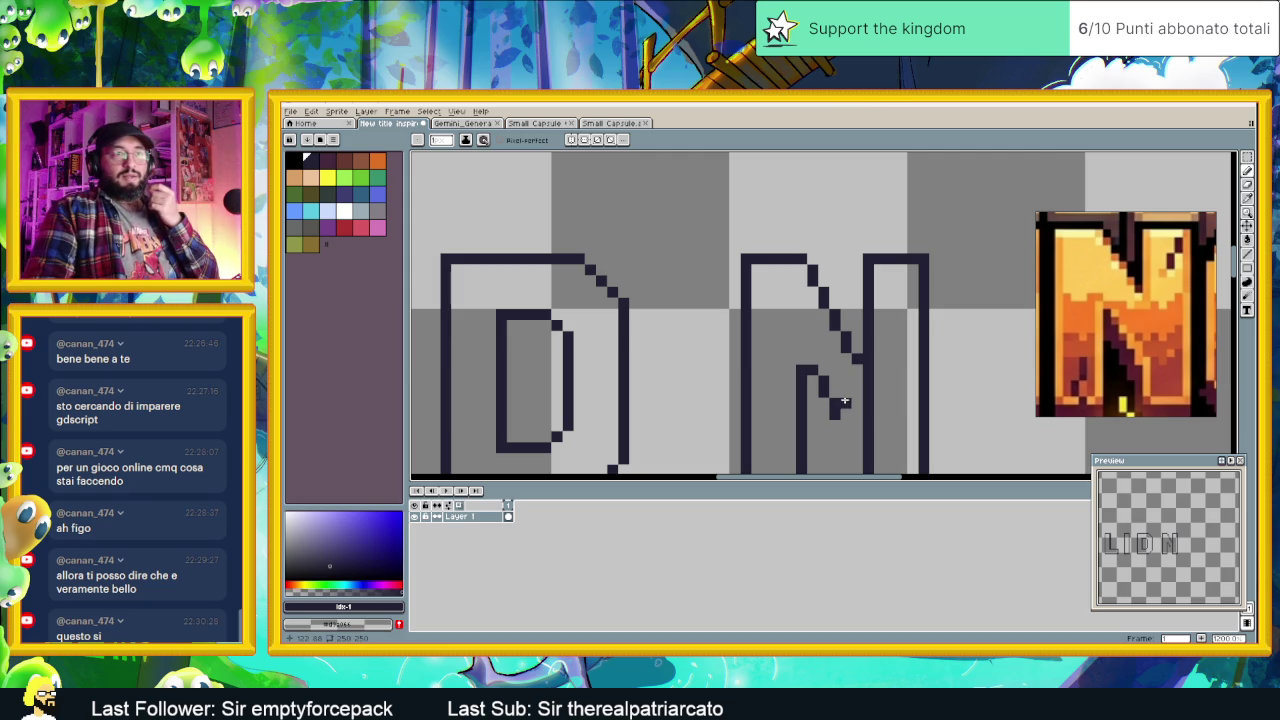
Step: Scroll the view to review the N's stepped inner diagonal
scroll(860, 400, "down", 2)
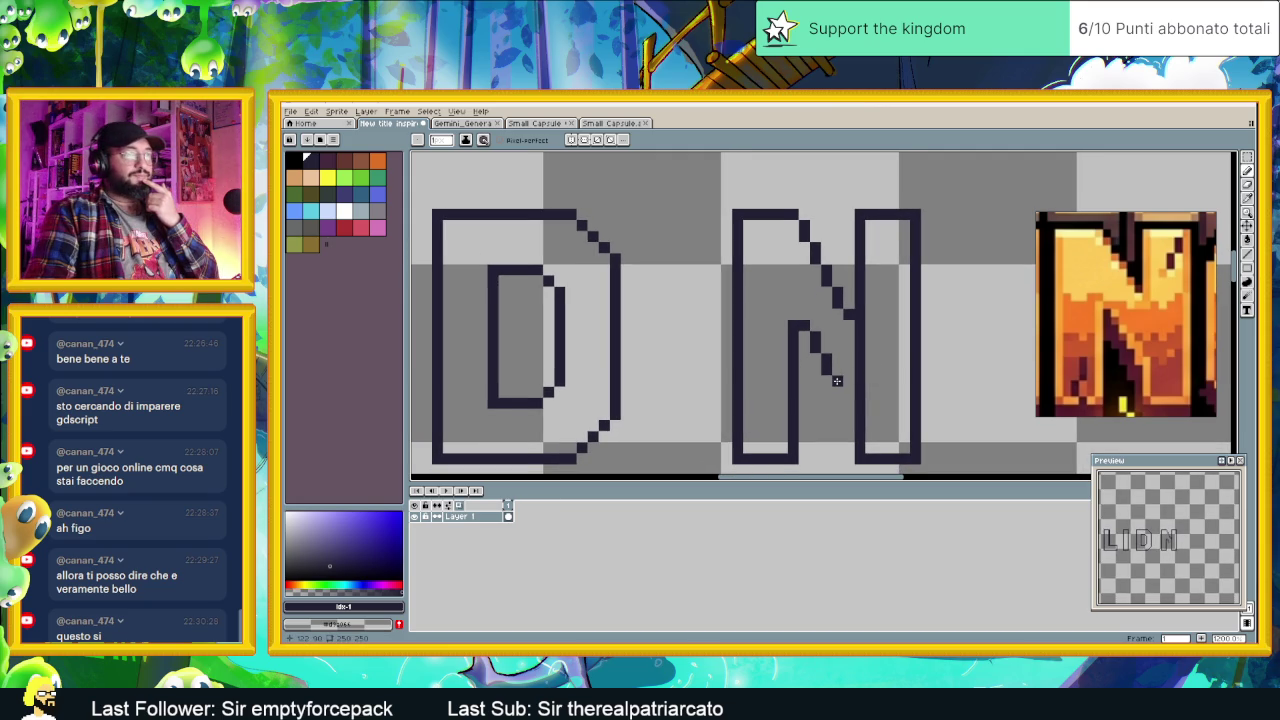
Step: Extend the N's diagonal a few pixels downward and erase part of its inner vertical stroke
left_click_drag(837, 380, 838, 393)
left_click(838, 393)
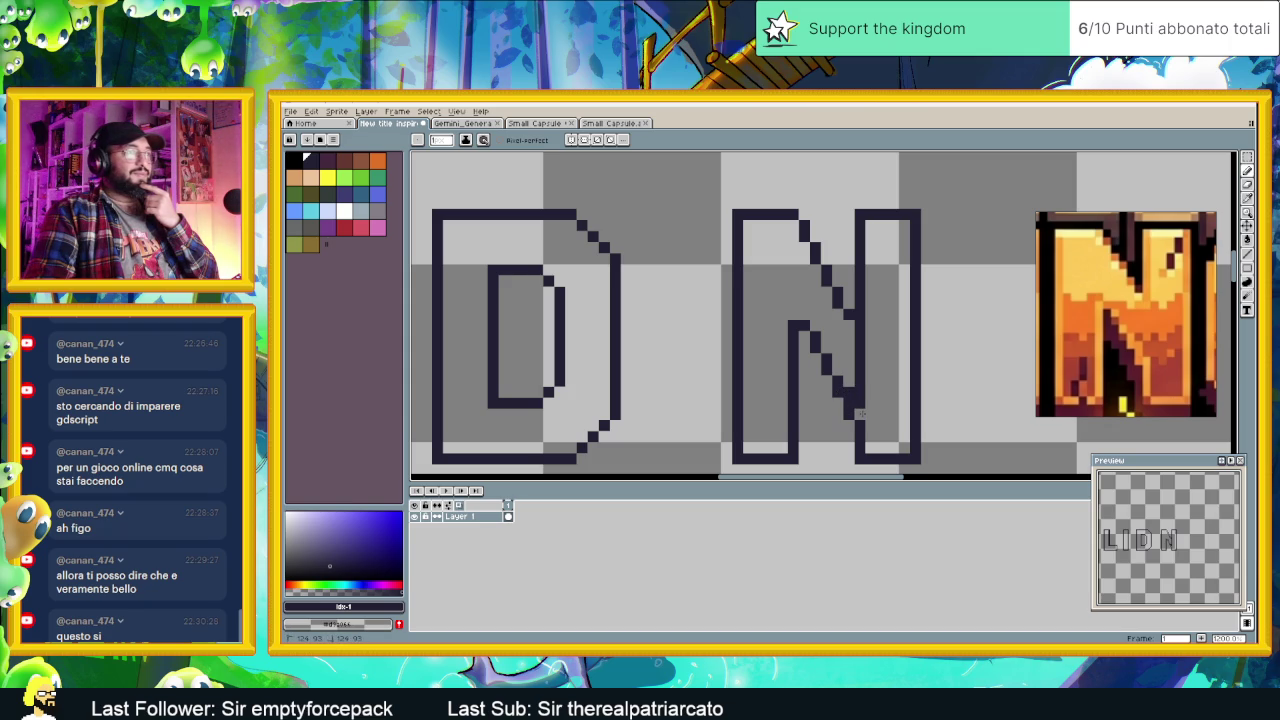
left_click_drag(862, 376, 860, 328)
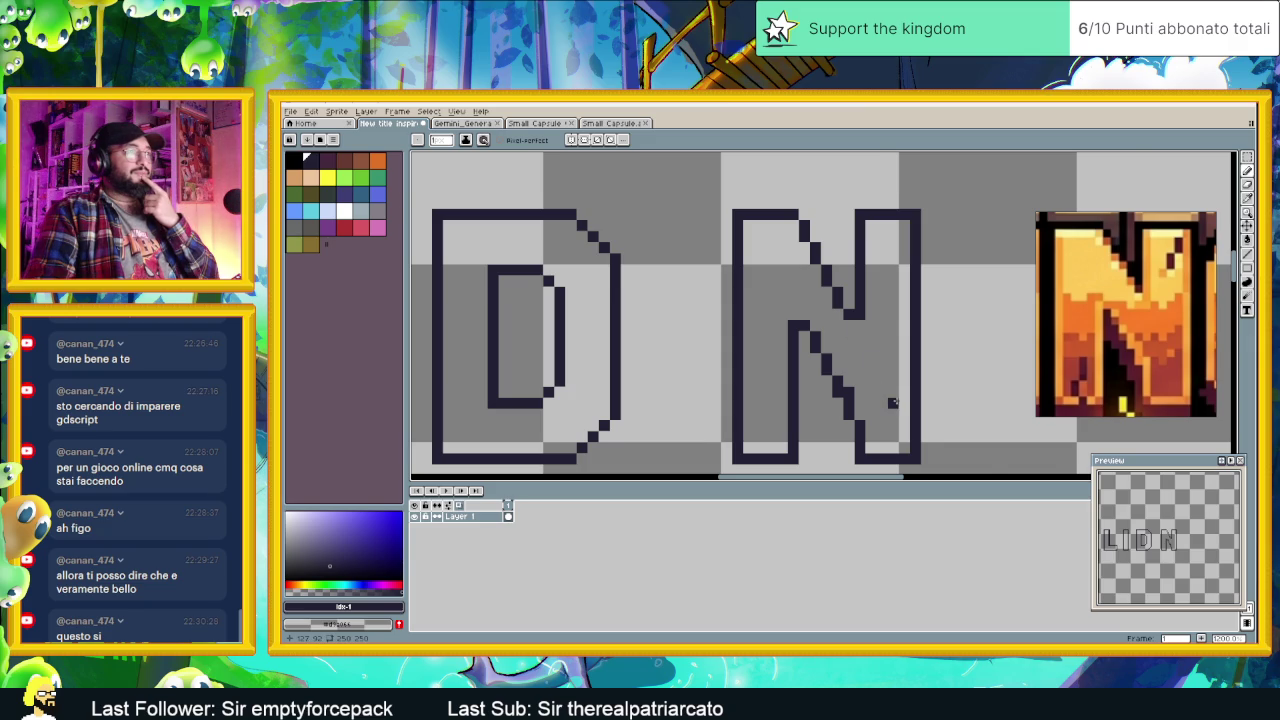
scroll(893, 402, "down", 2)
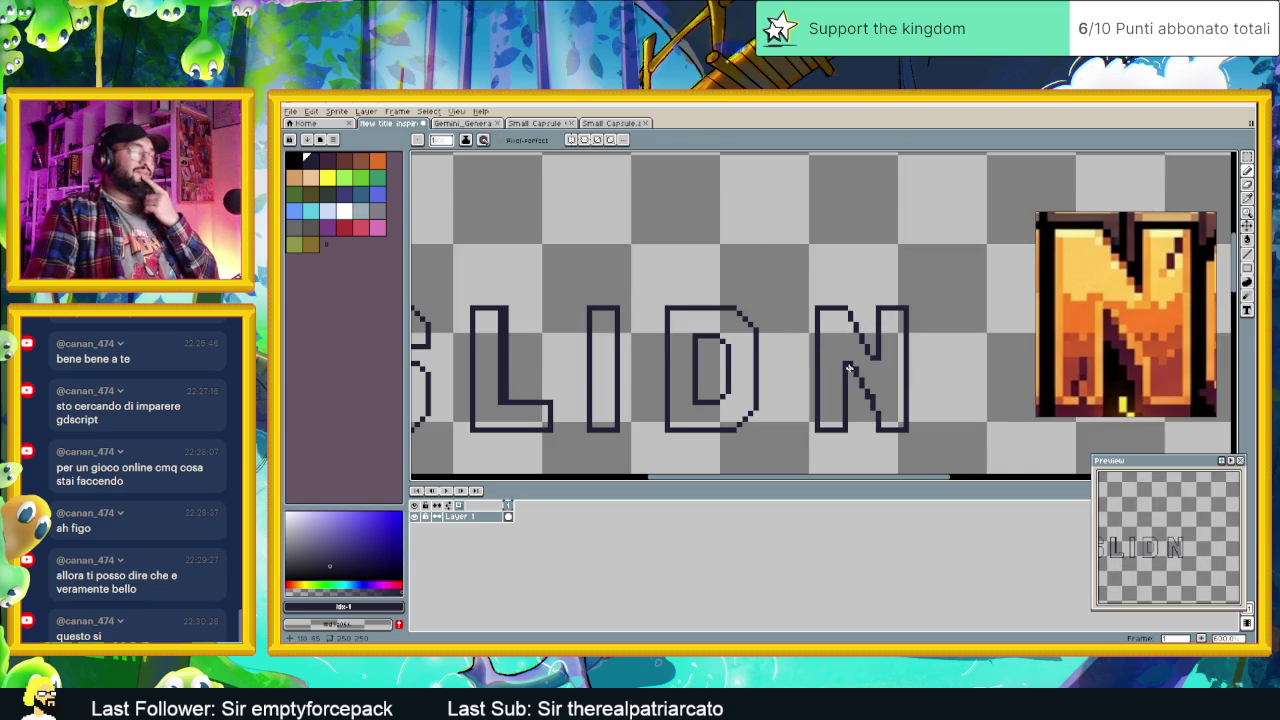
Step: Erase the stray pixels on the N's inner stroke and redraw its lower diagonal
scroll(870, 372, "up", 1)
scroll(851, 341, "up", 1)
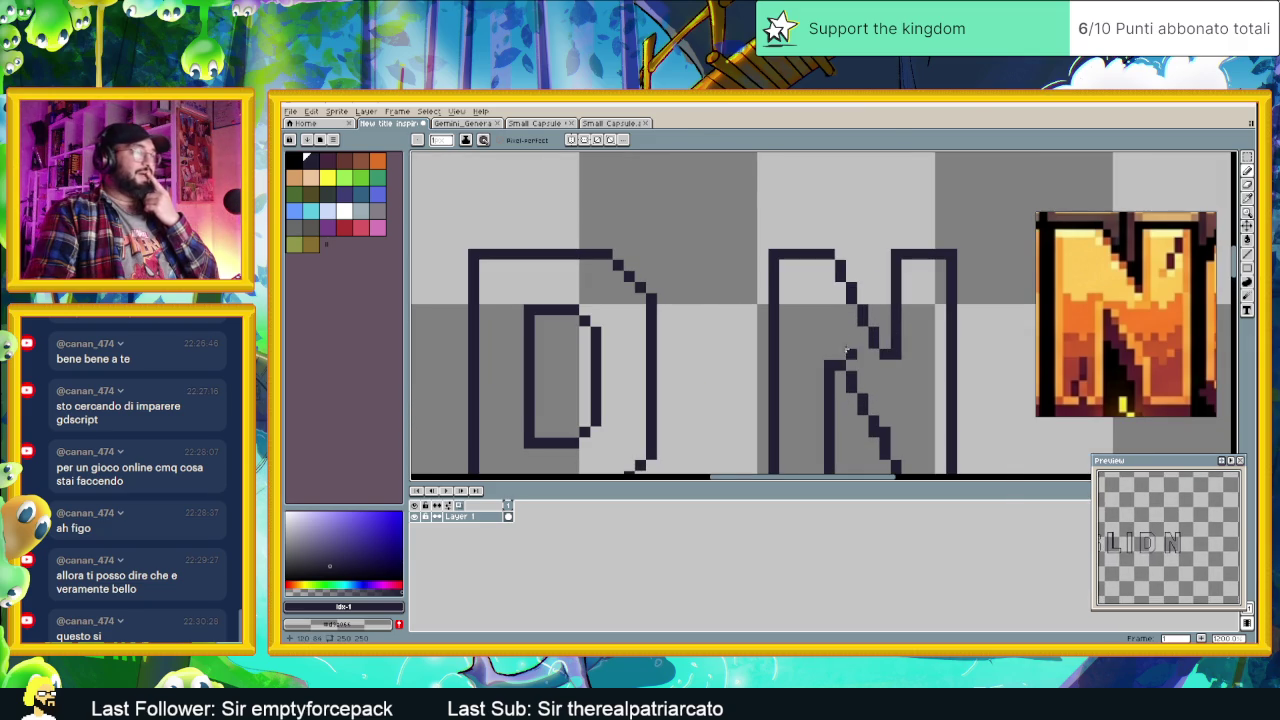
scroll(850, 365, "down", 2)
scroll(845, 360, "down", 1)
scroll(815, 341, "up", 3)
left_click_drag(814, 328, 829, 328)
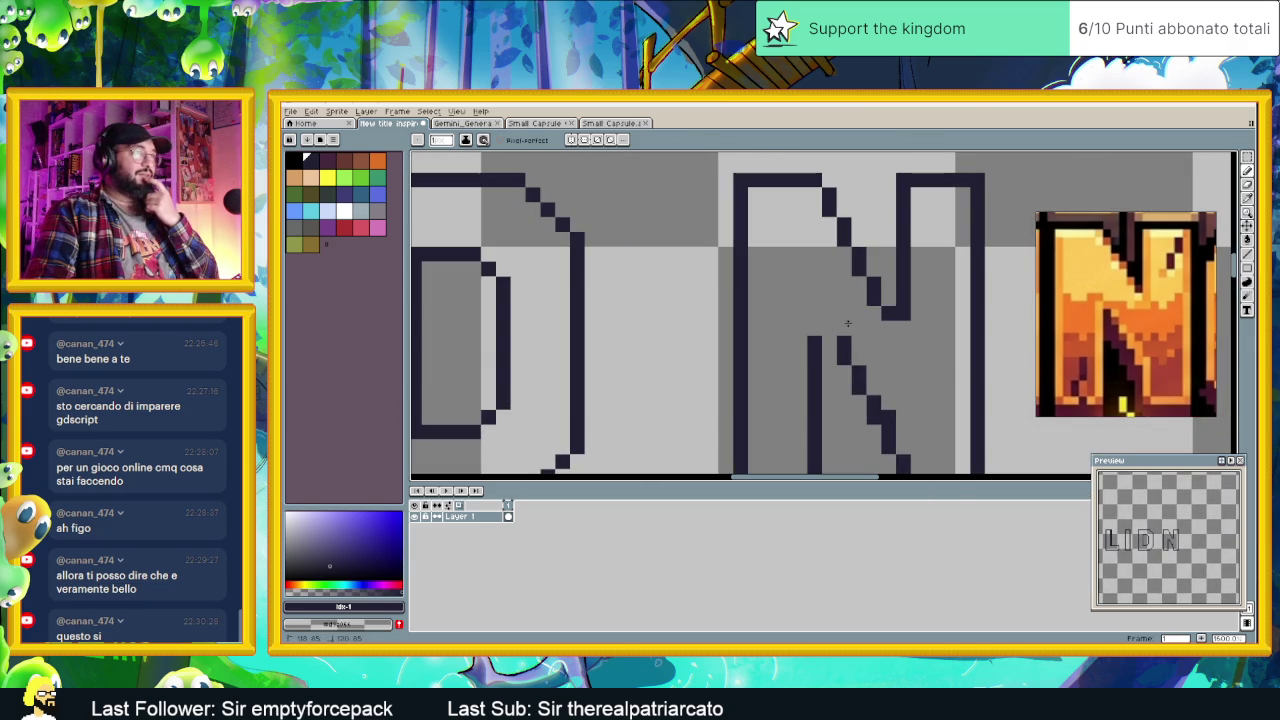
left_click(843, 343)
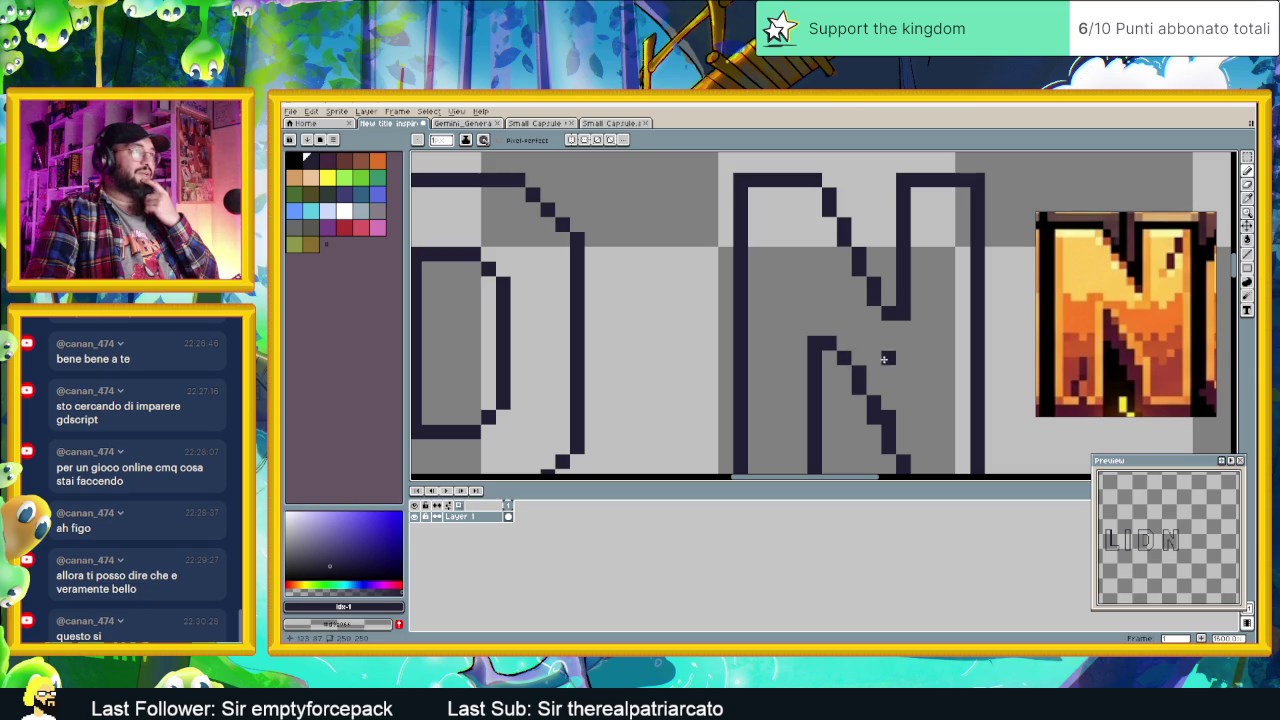
left_click(843, 371)
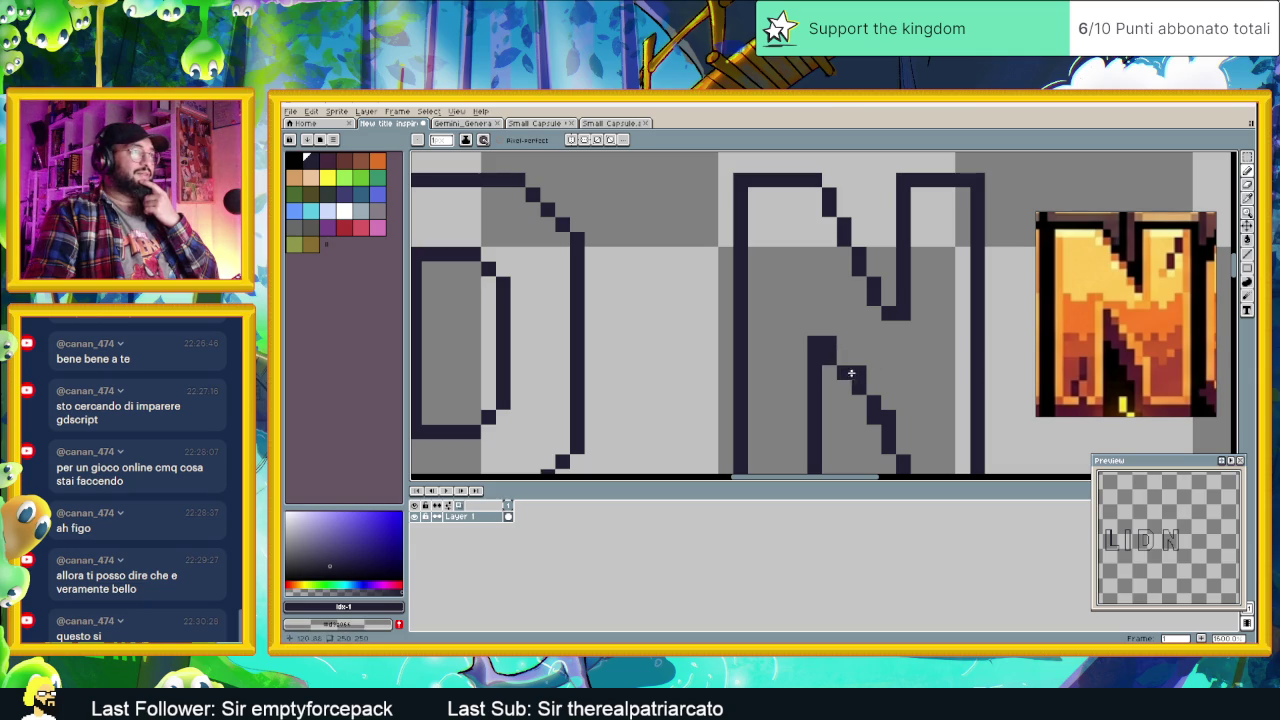
scroll(857, 387, "down", 2)
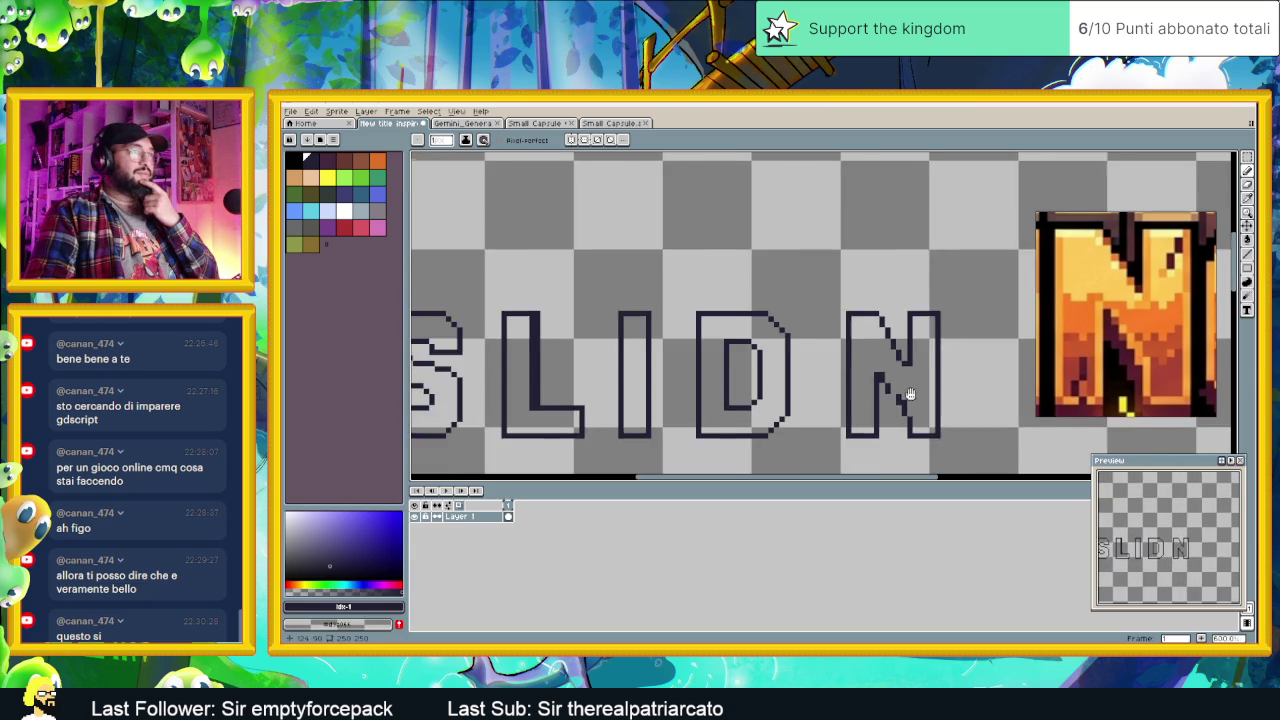
scroll(870, 380, "up", 1)
scroll(876, 375, "up", 1)
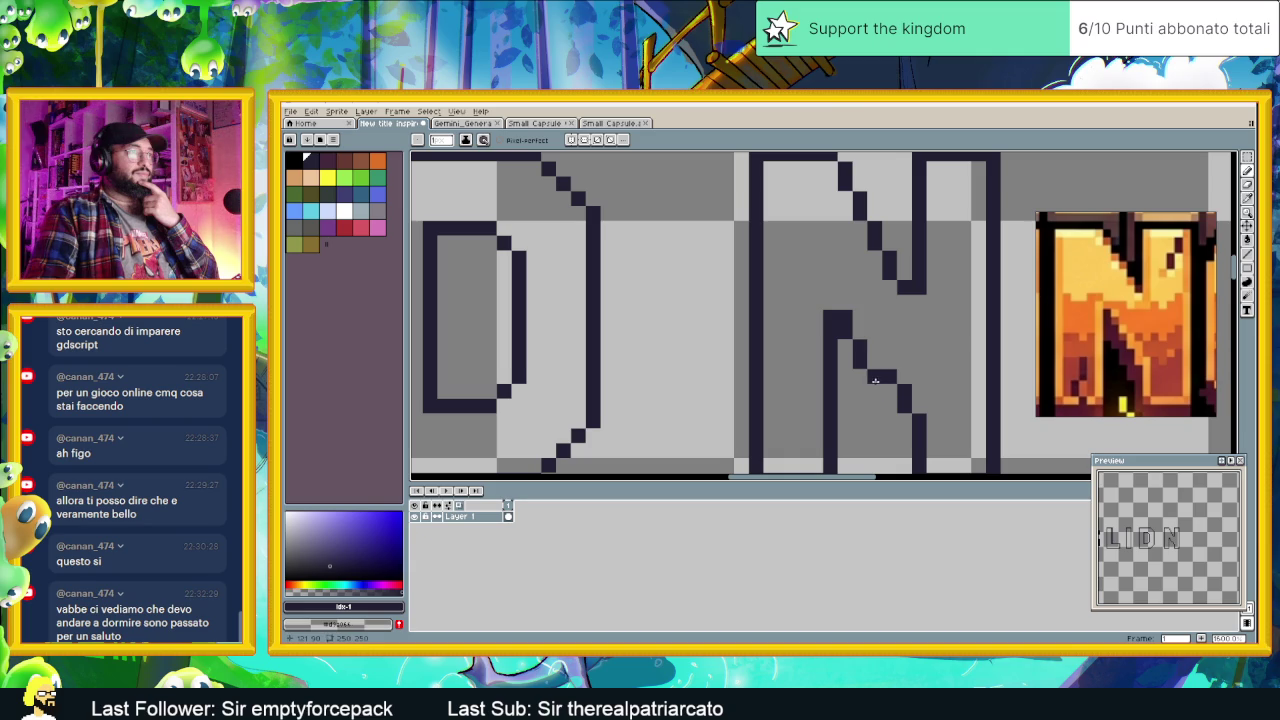
scroll(887, 376, "down", 2)
scroll(890, 373, "up", 1)
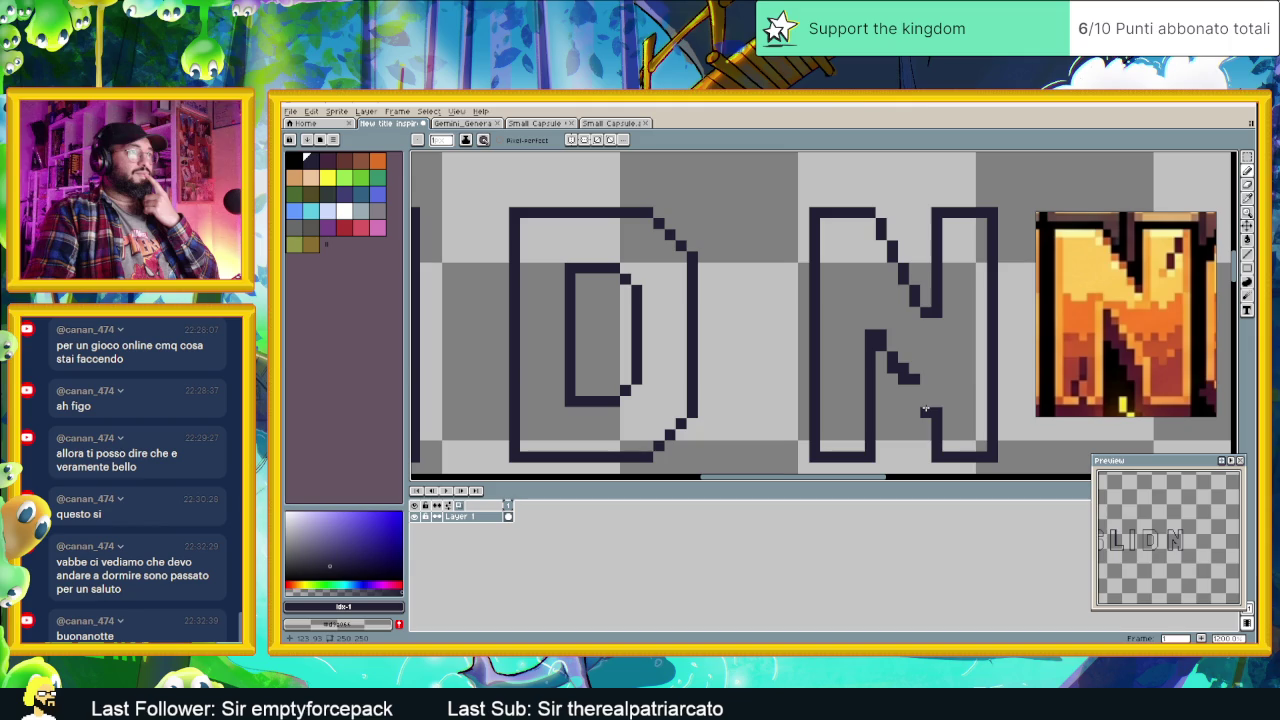
scroll(913, 456, "up", 1)
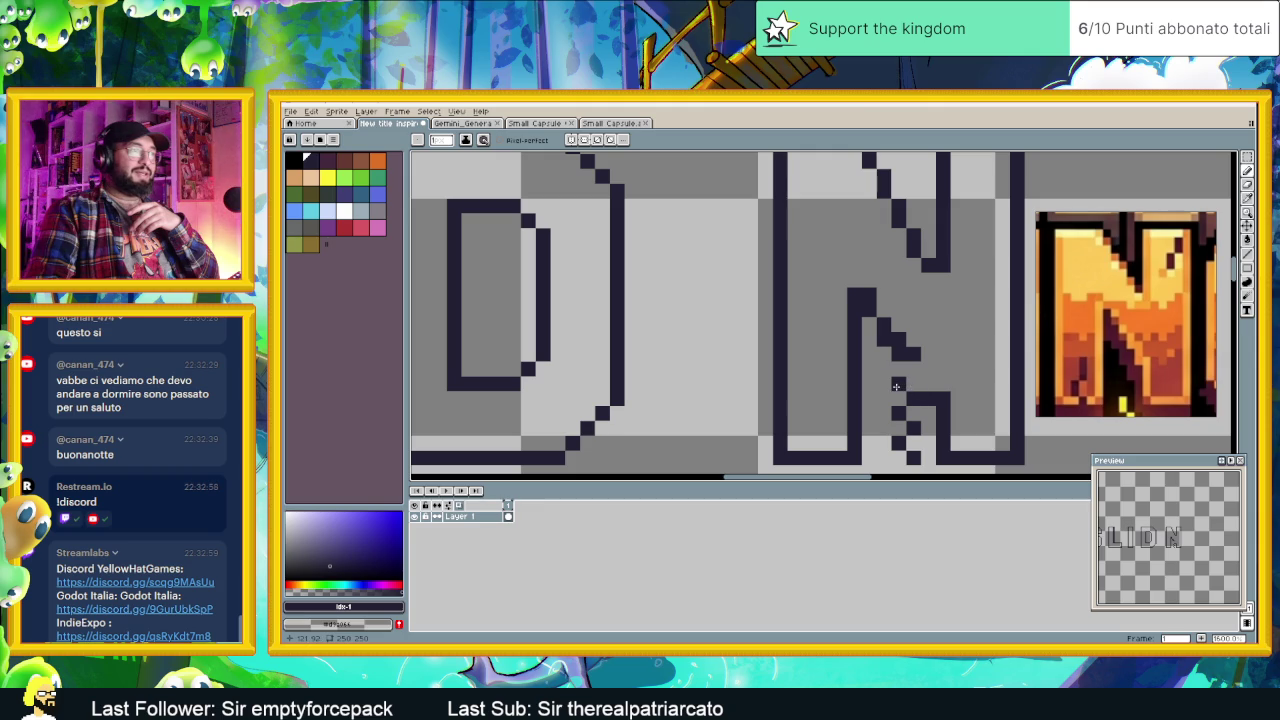
Step: Erase the messy pixels in the N's lower middle and redraw its diagonal pixel by pixel
mouse_move(895, 383)
left_mouse_down()
mouse_move(927, 400)
mouse_move(914, 440)
left_mouse_up()
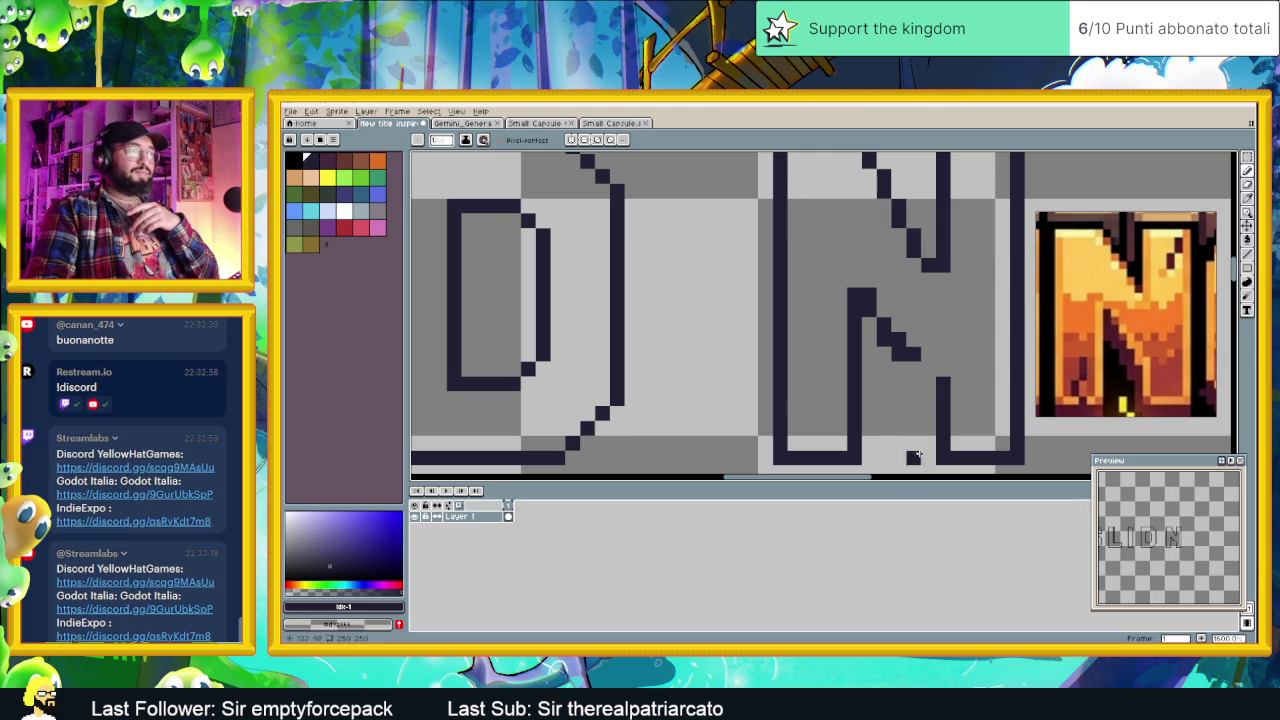
left_click(926, 367)
key("ctrl+z")
left_click(926, 379)
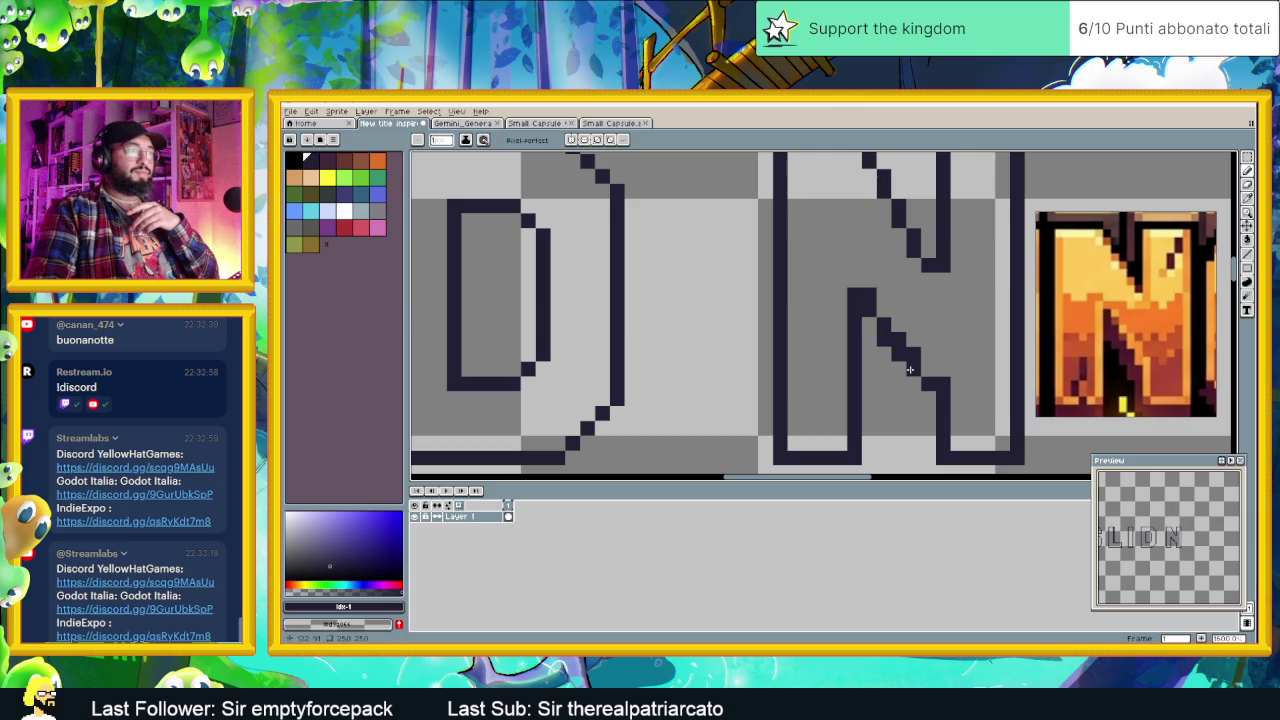
left_click(899, 328)
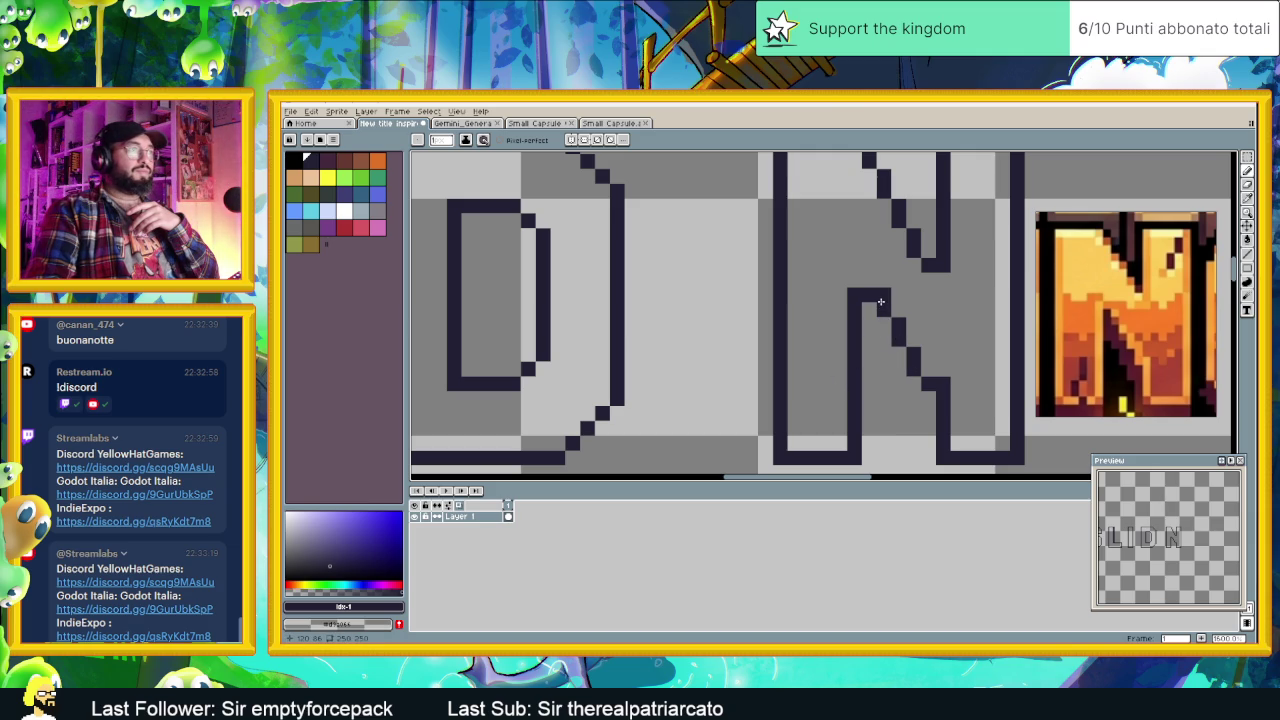
scroll(867, 300, "down", 1)
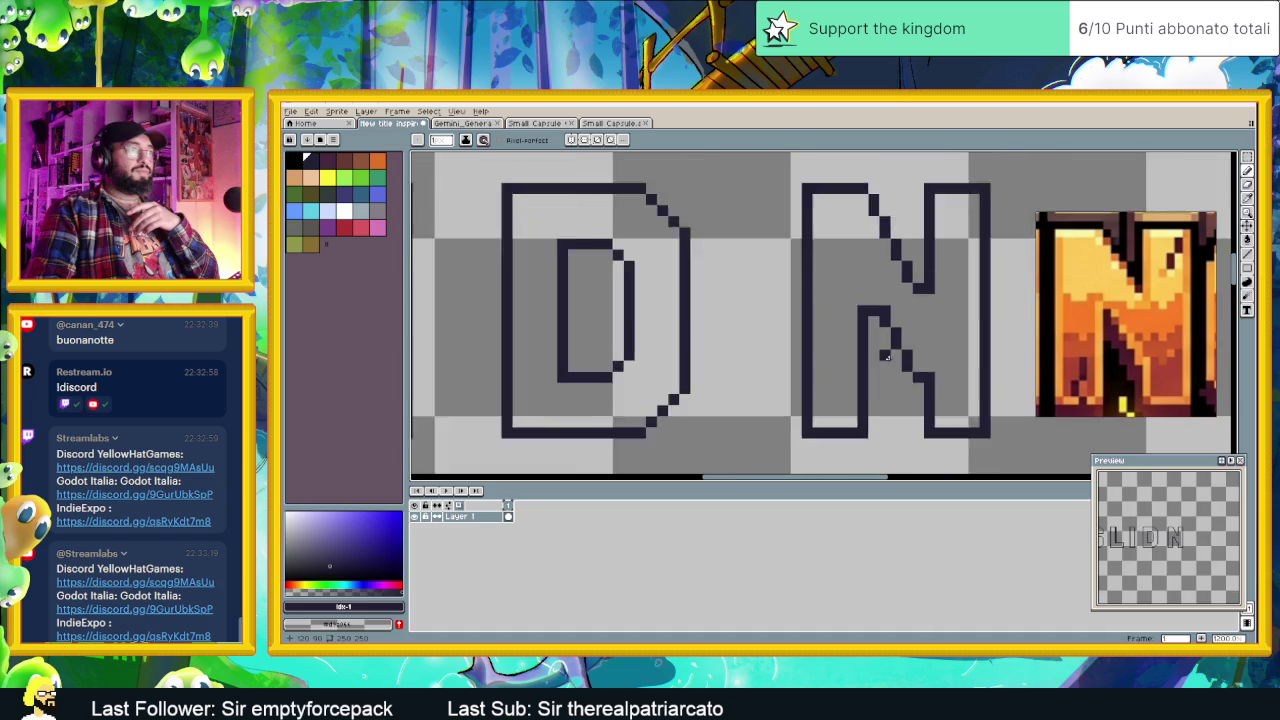
scroll(876, 330, "down", 1)
scroll(885, 358, "down", 1)
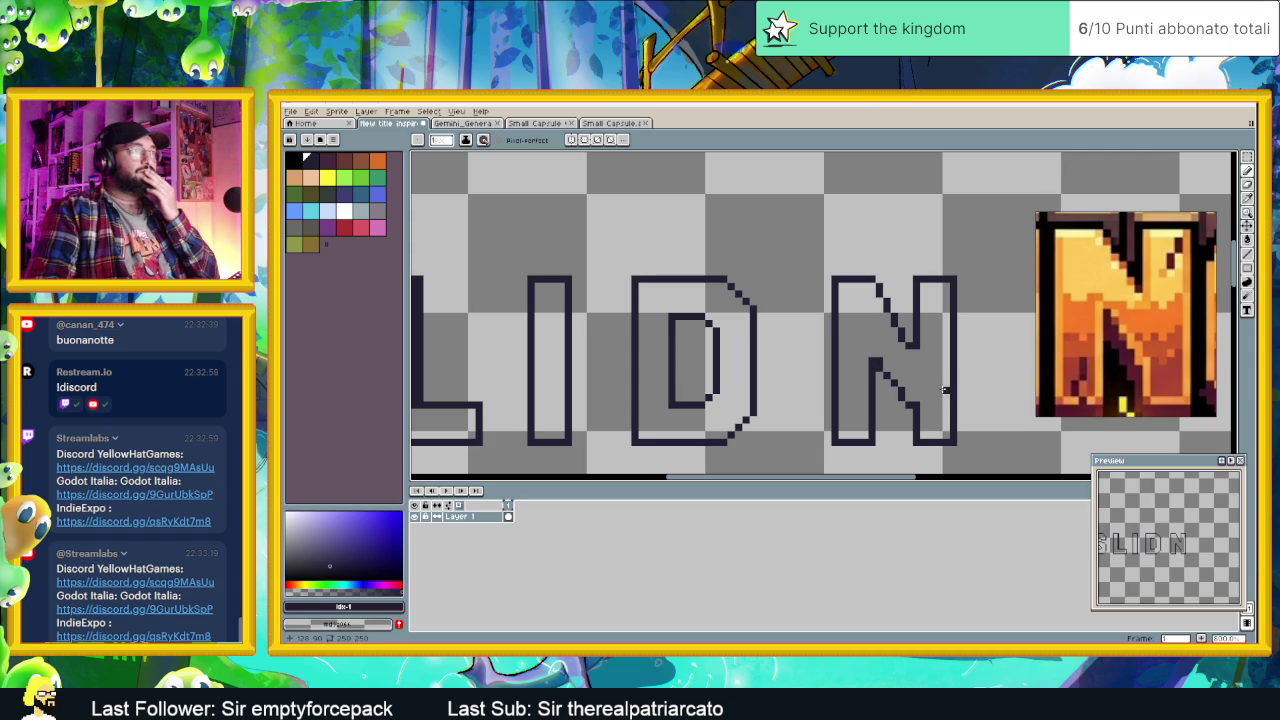
scroll(950, 408, "down", 1)
scroll(912, 397, "up", 2)
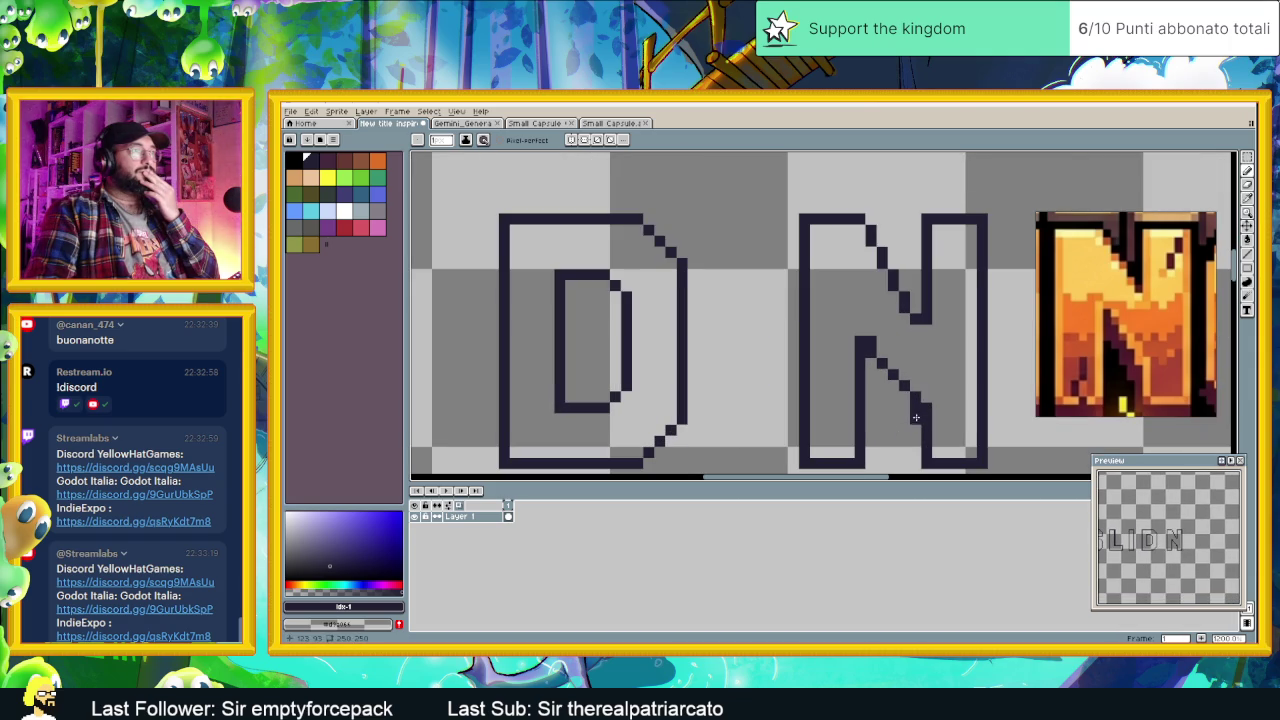
scroll(905, 419, "down", 1)
scroll(885, 416, "down", 1)
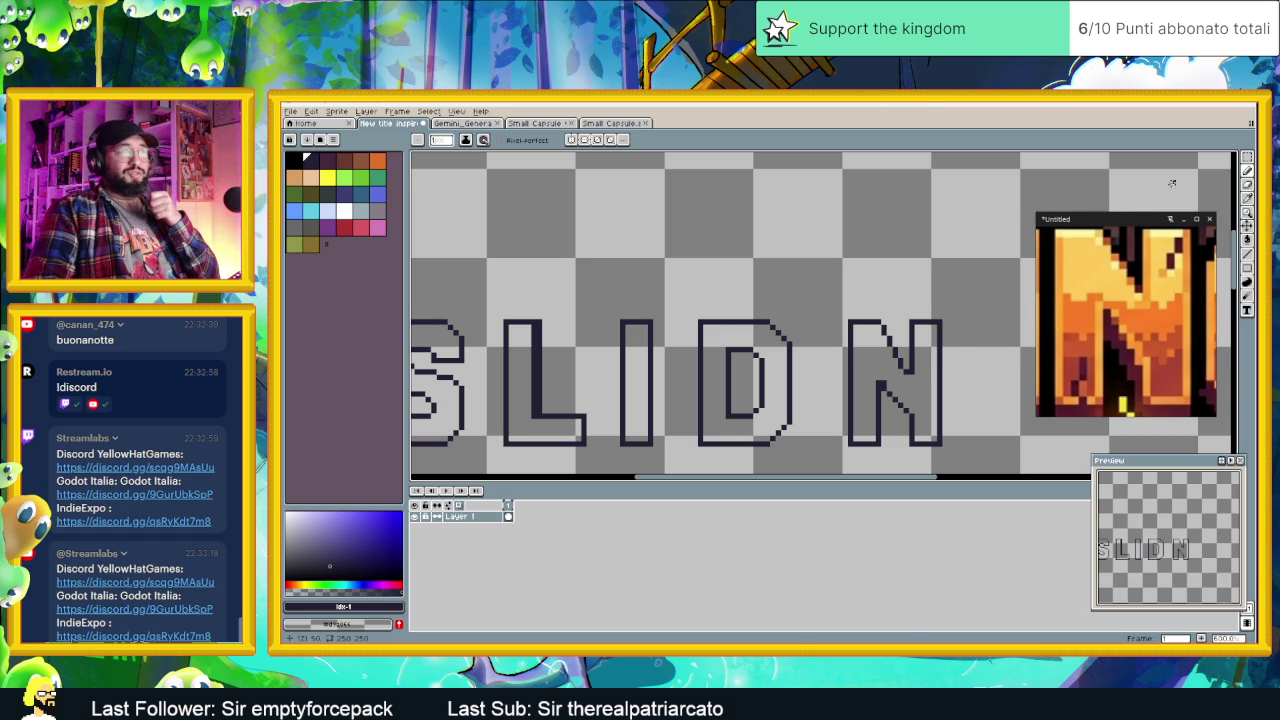
left_click(1248, 158)
Step: Select the whole N and drop a duplicate of it to its right
left_click_drag(991, 288, 826, 455)
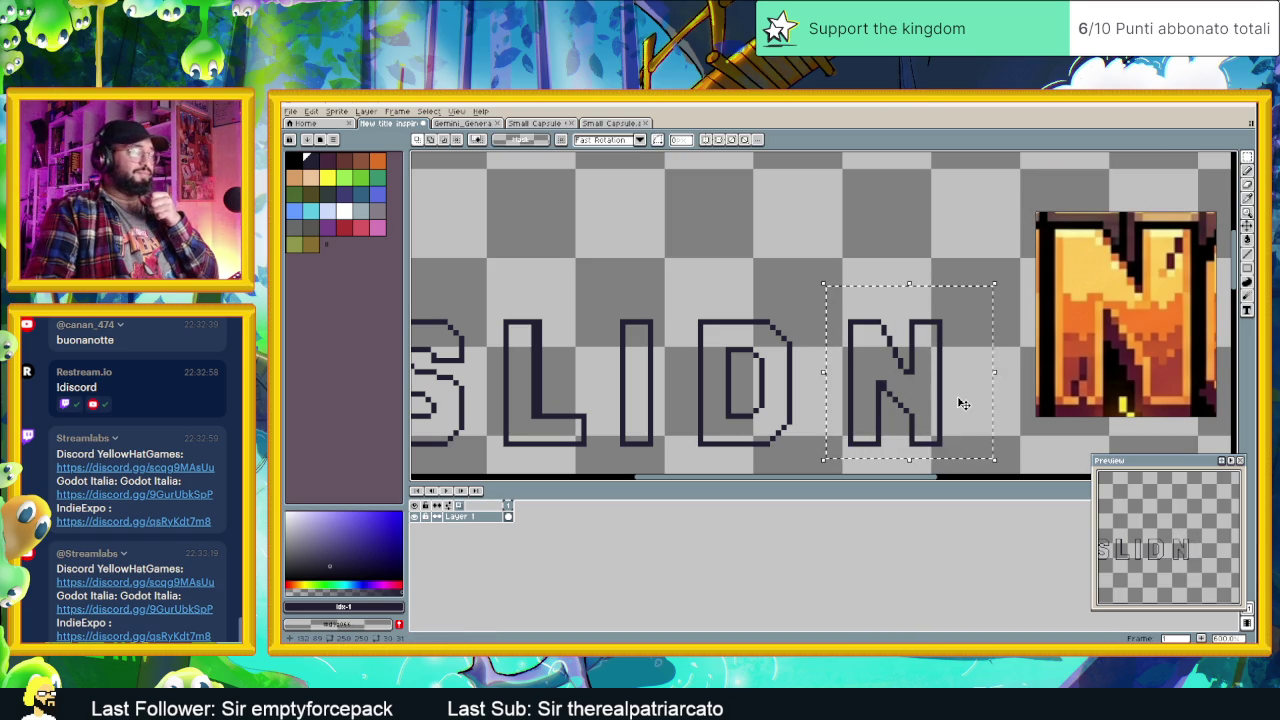
mouse_move(978, 412)
left_mouse_down()
mouse_move(738, 318)
mouse_move(879, 318)
left_mouse_up()
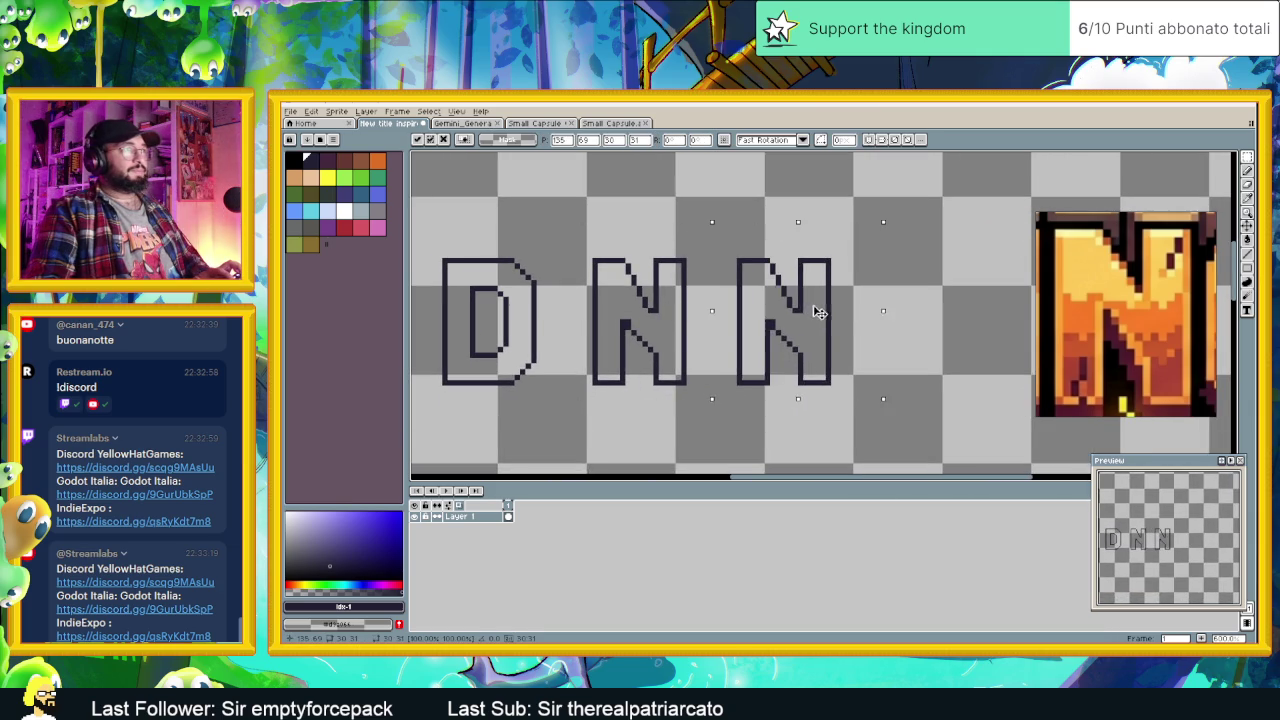
left_click(955, 288)
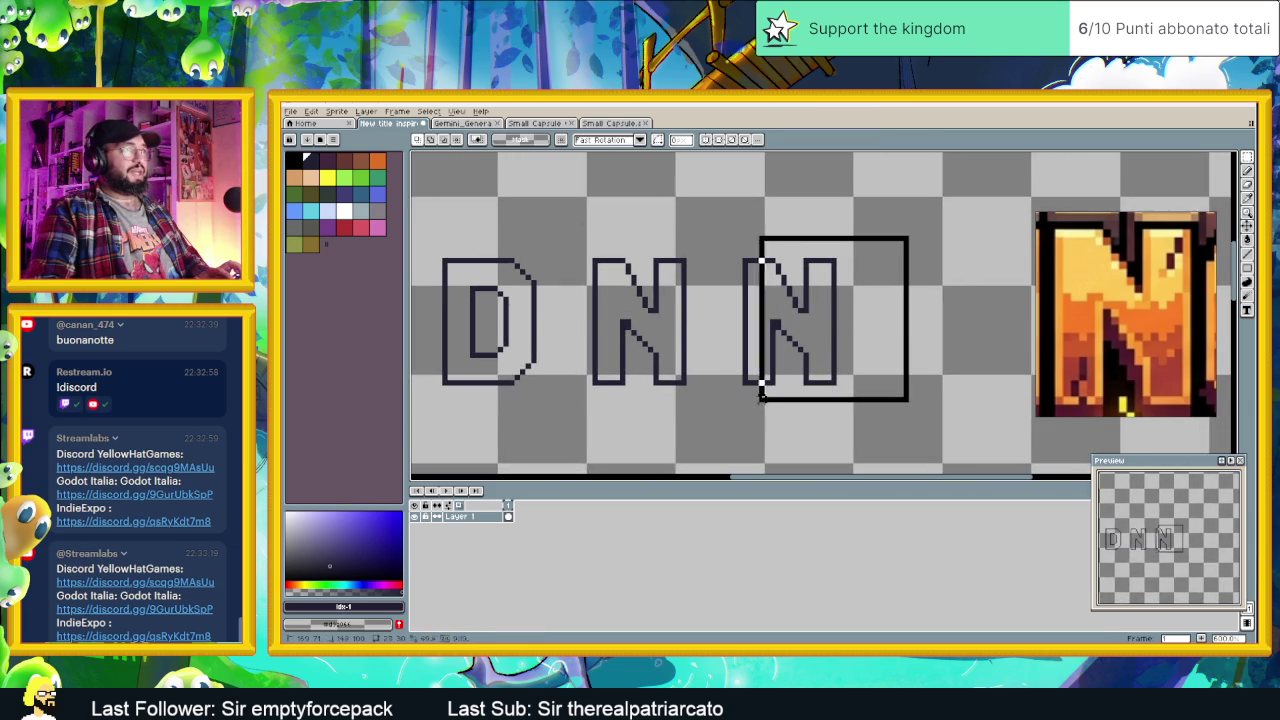
Step: Cut the copy apart, widening and nudging one piece into a new letter stem
mouse_move(910, 234)
left_mouse_down()
mouse_move(774, 404)
mouse_move(868, 305)
mouse_move(913, 297)
left_mouse_up()
scroll(755, 393, "down", 1)
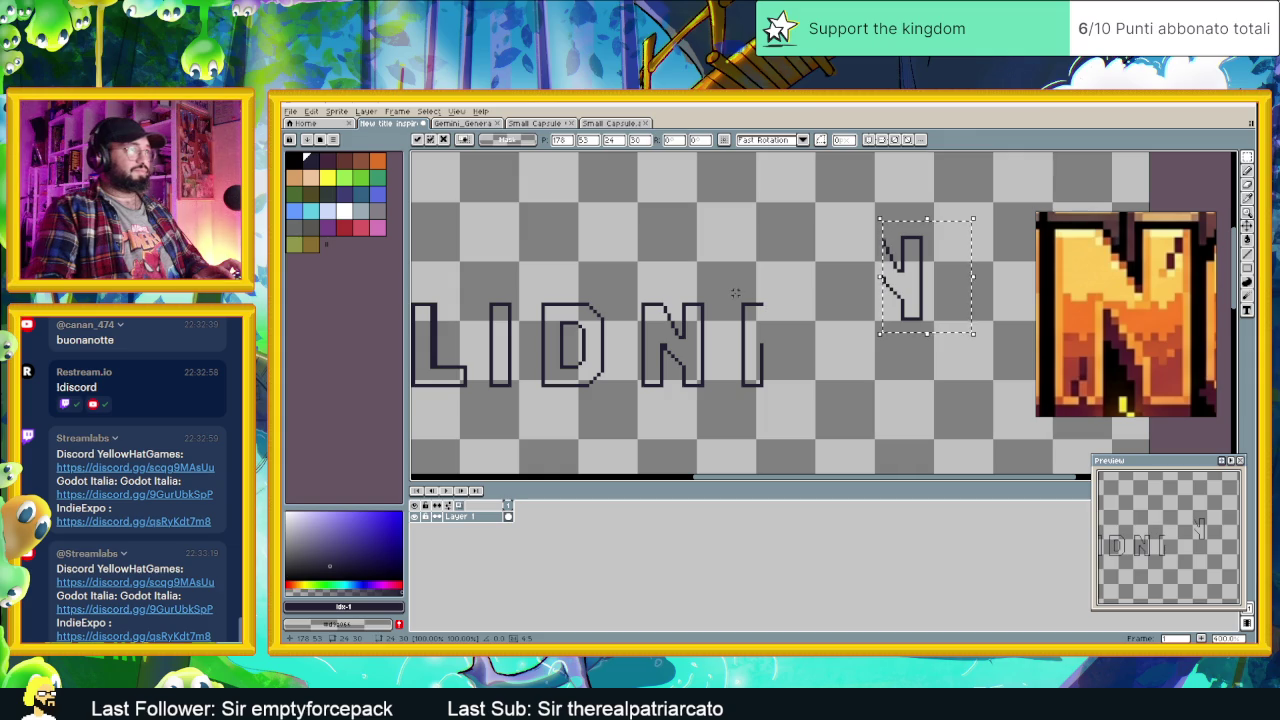
left_click_drag(728, 290, 820, 404)
left_click(818, 402)
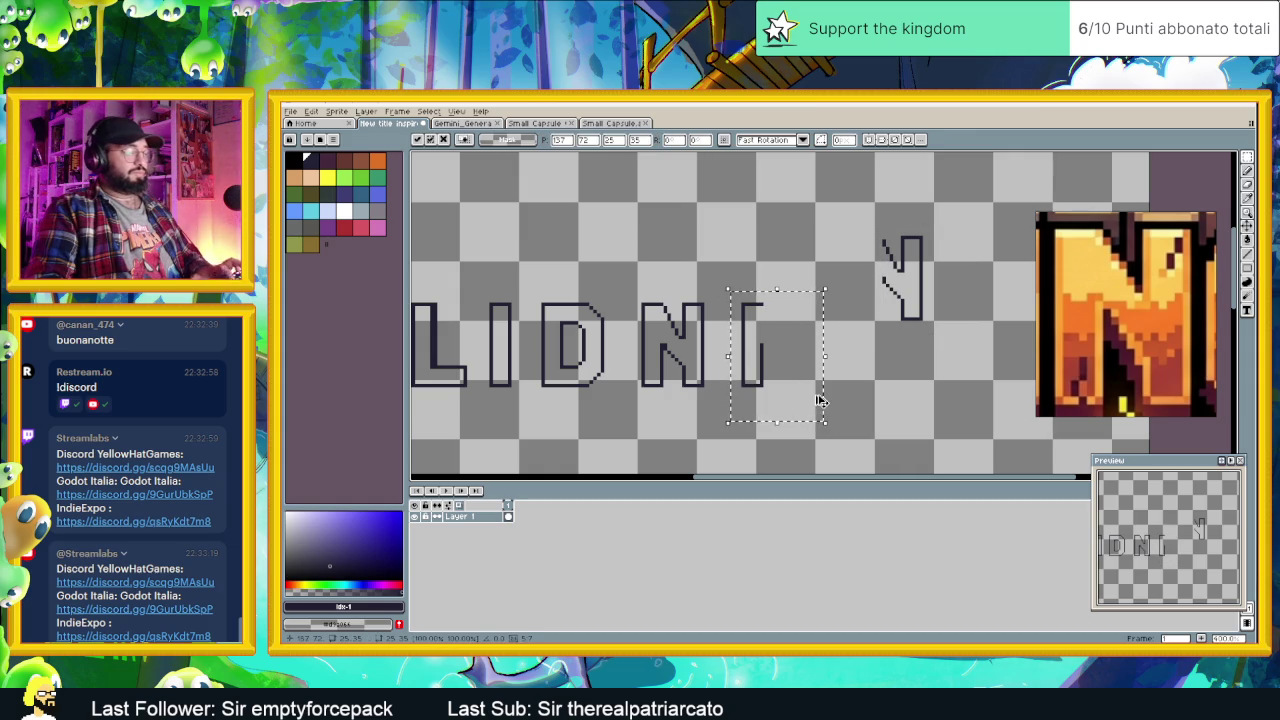
mouse_move(818, 400)
left_mouse_down()
mouse_move(776, 390)
mouse_move(803, 333)
mouse_move(752, 369)
mouse_move(790, 368)
left_mouse_up()
scroll(800, 345, "up", 2)
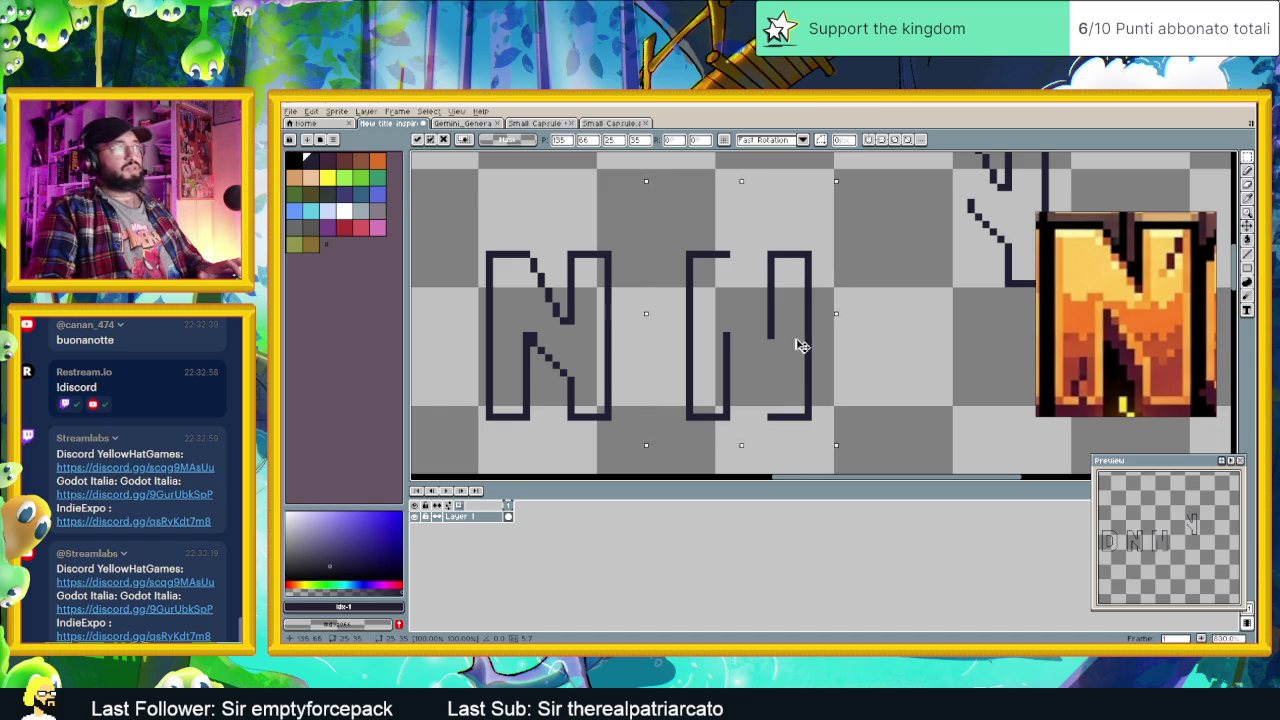
key("Right")
key("ctrl+d")
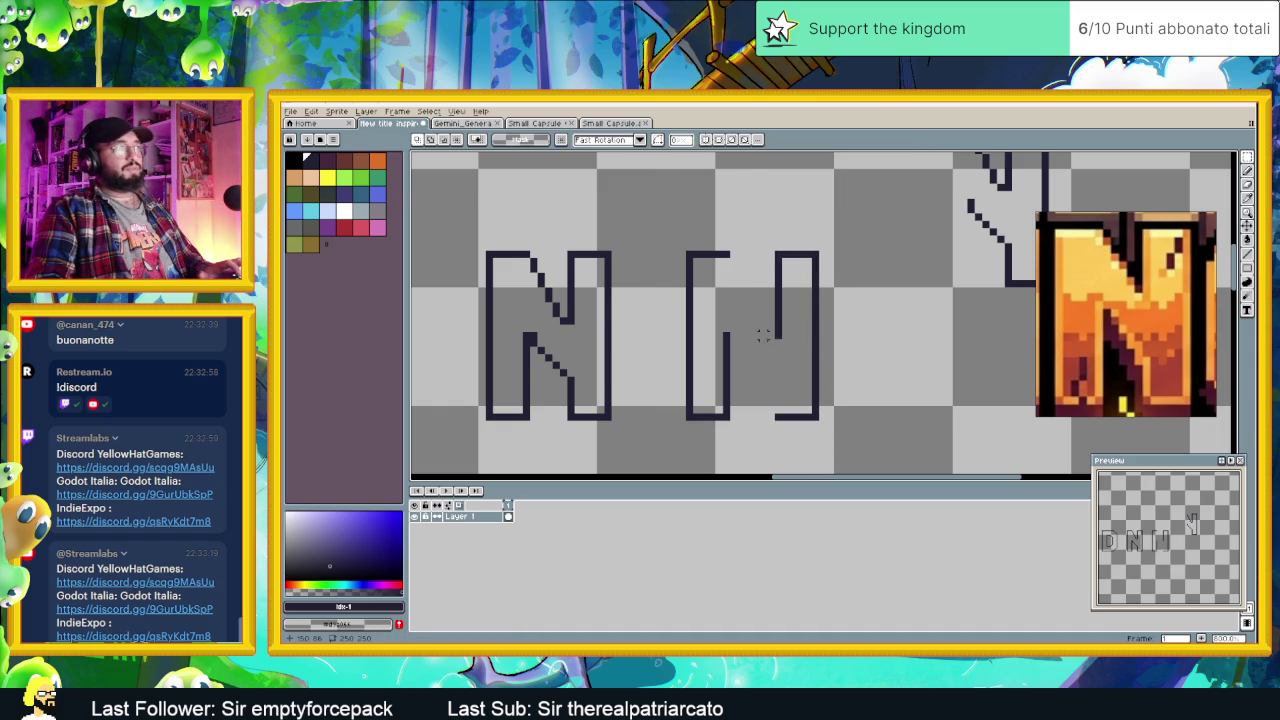
scroll(777, 348, "up", 1)
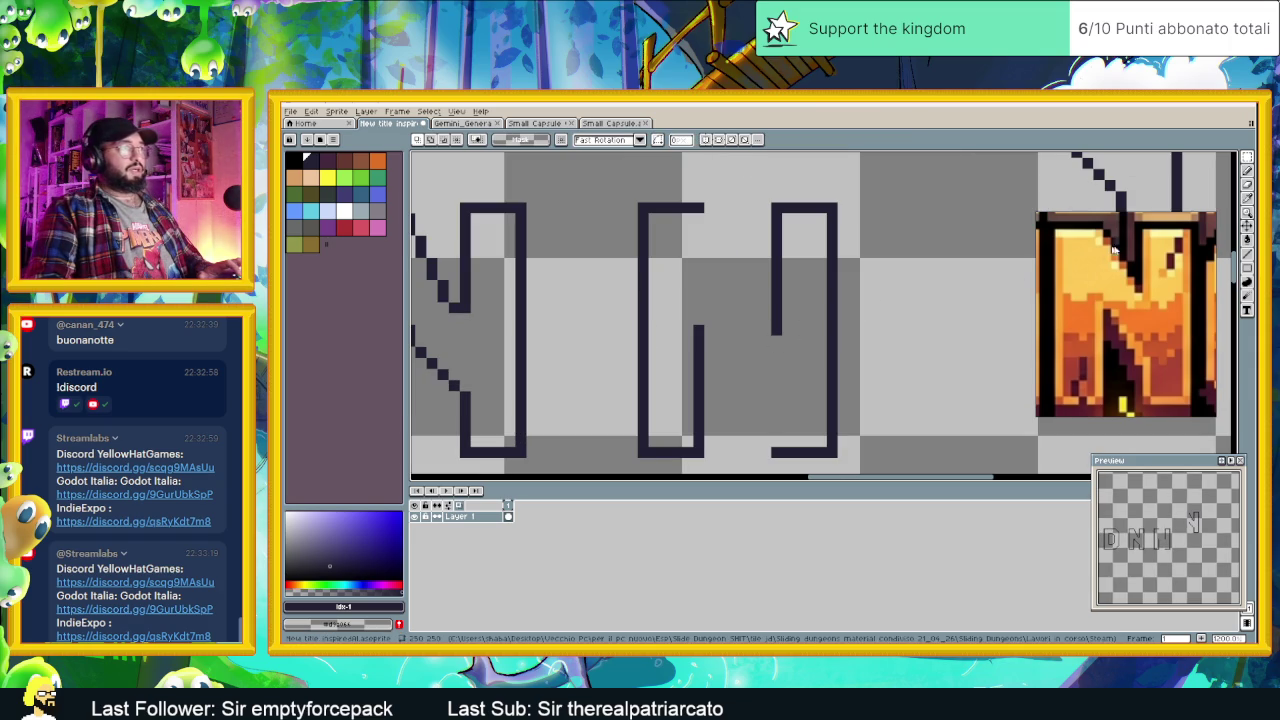
Step: Pencil dark pixels inside the third letter, then erase the stray dark block with the Eraser
key("b")
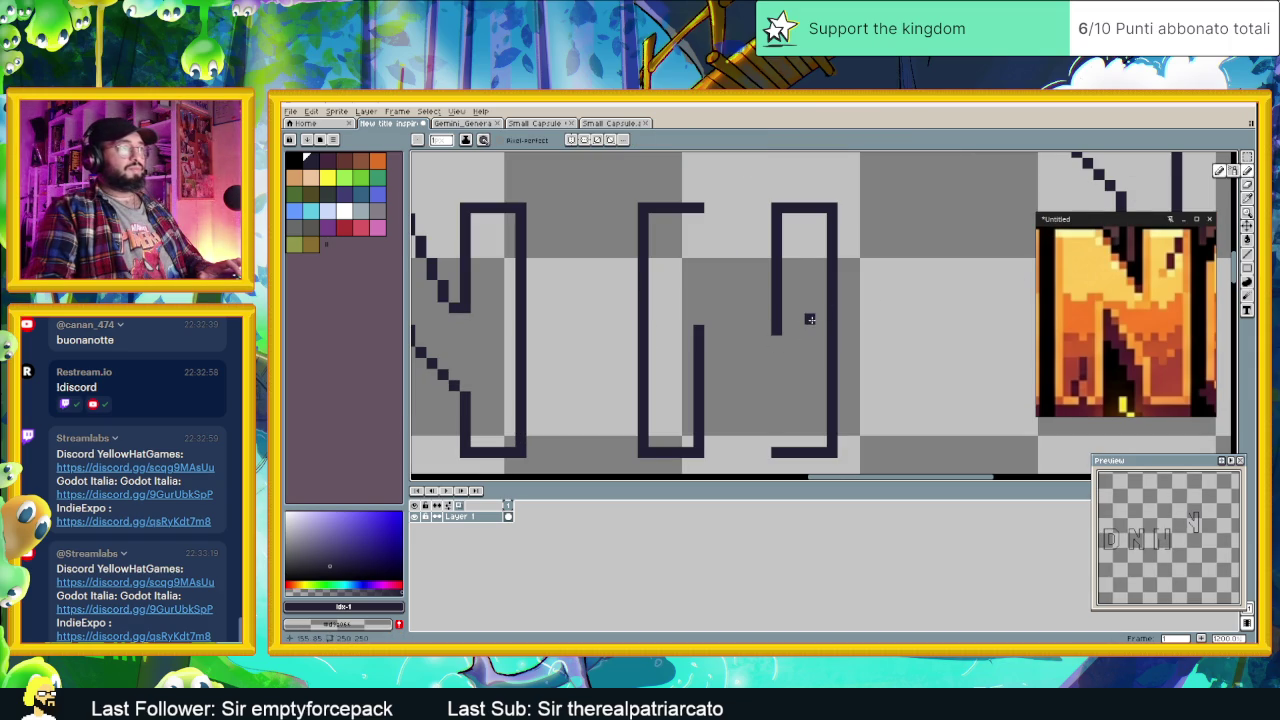
scroll(754, 407, "down", 1)
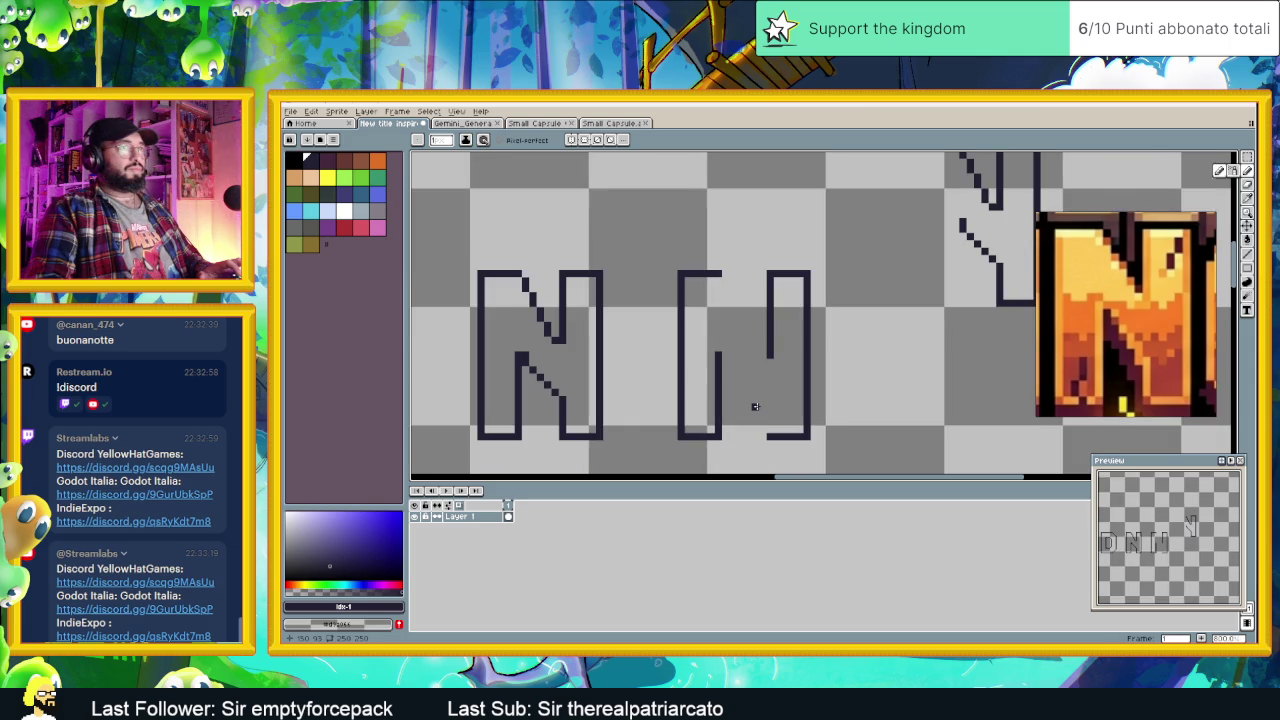
scroll(755, 402, "down", 1)
scroll(755, 401, "down", 1)
scroll(1165, 280, "down", 1)
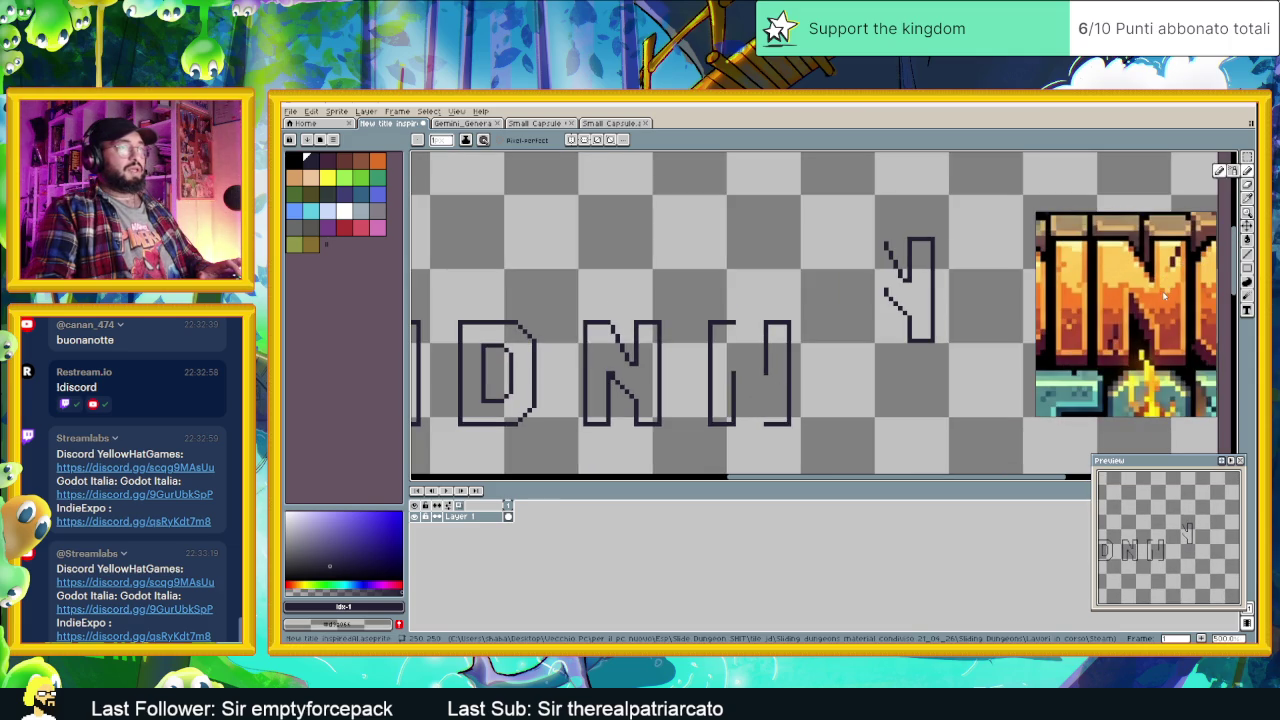
scroll(1165, 295, "down", 1)
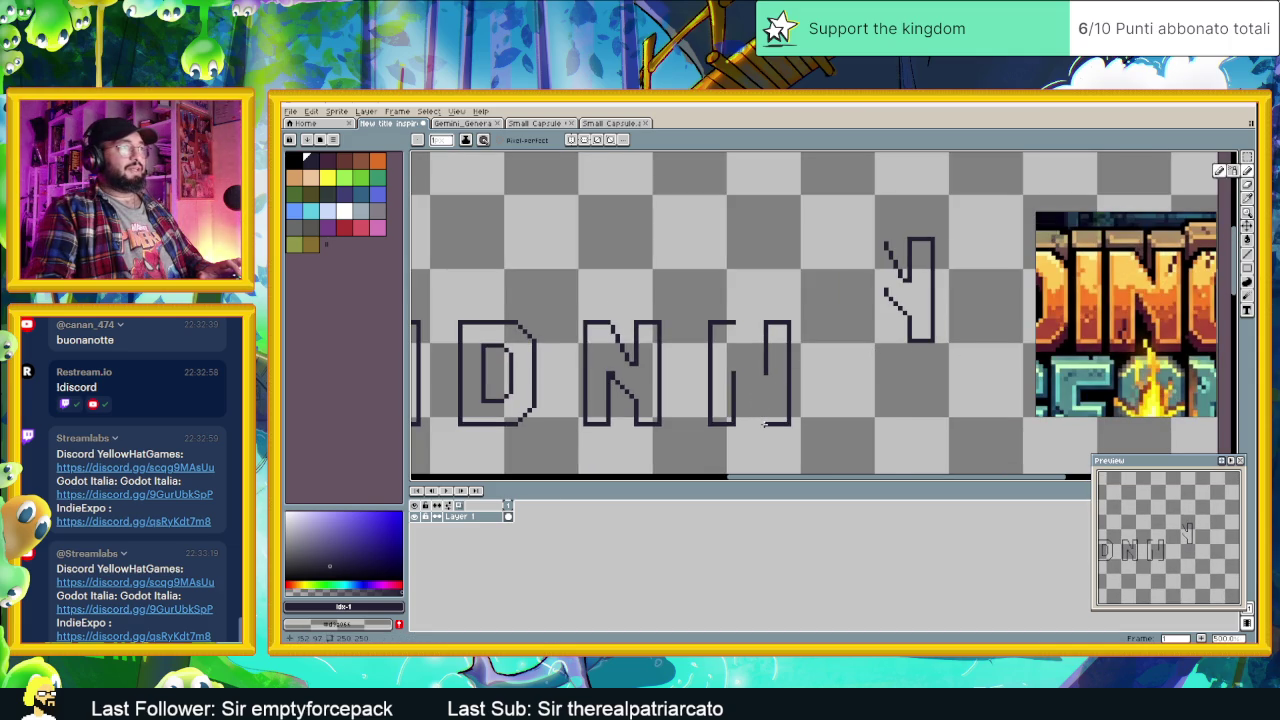
scroll(765, 423, "up", 1)
scroll(765, 420, "up", 1)
scroll(765, 416, "down", 1)
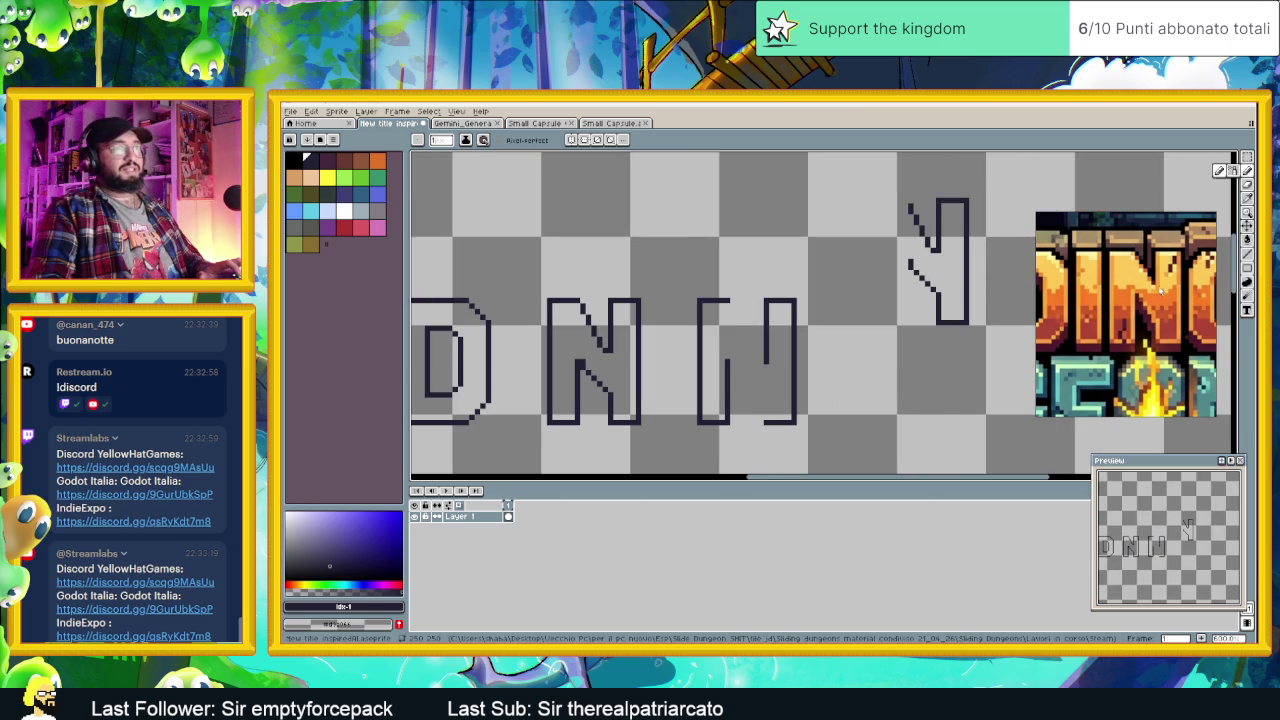
scroll(760, 400, "up", 2)
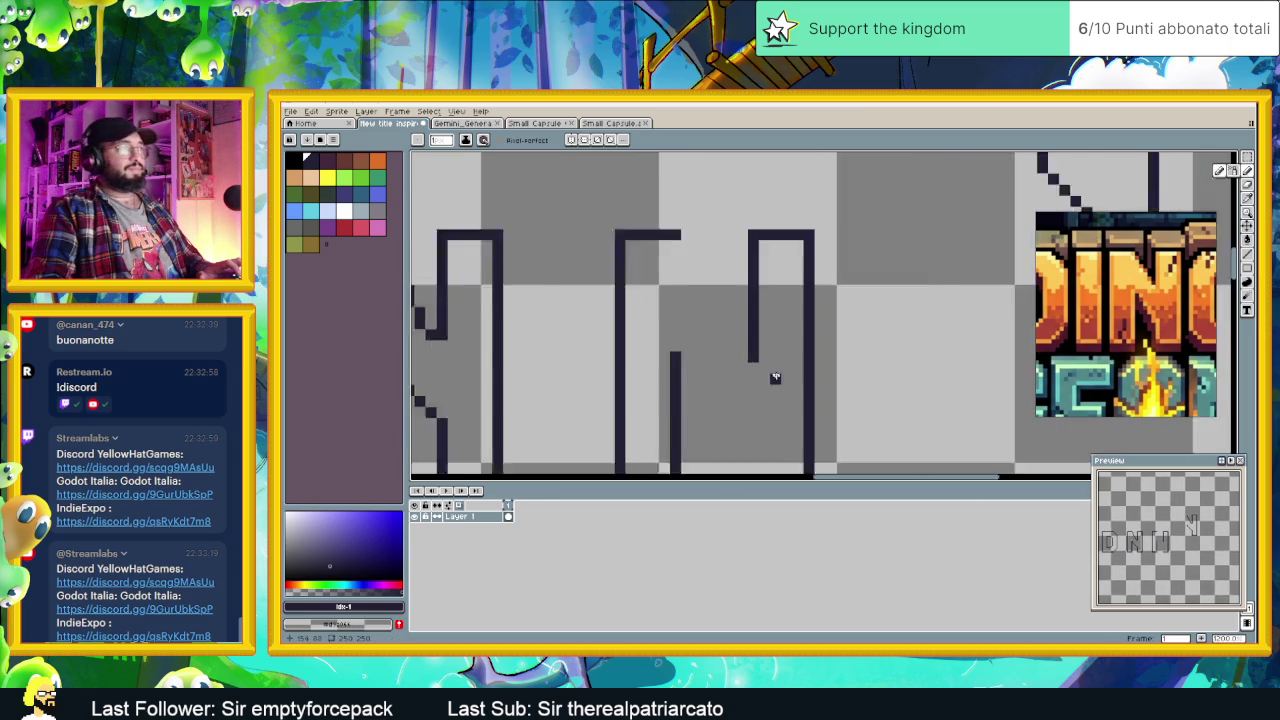
scroll(795, 295, "up", 1)
scroll(760, 390, "down", 1)
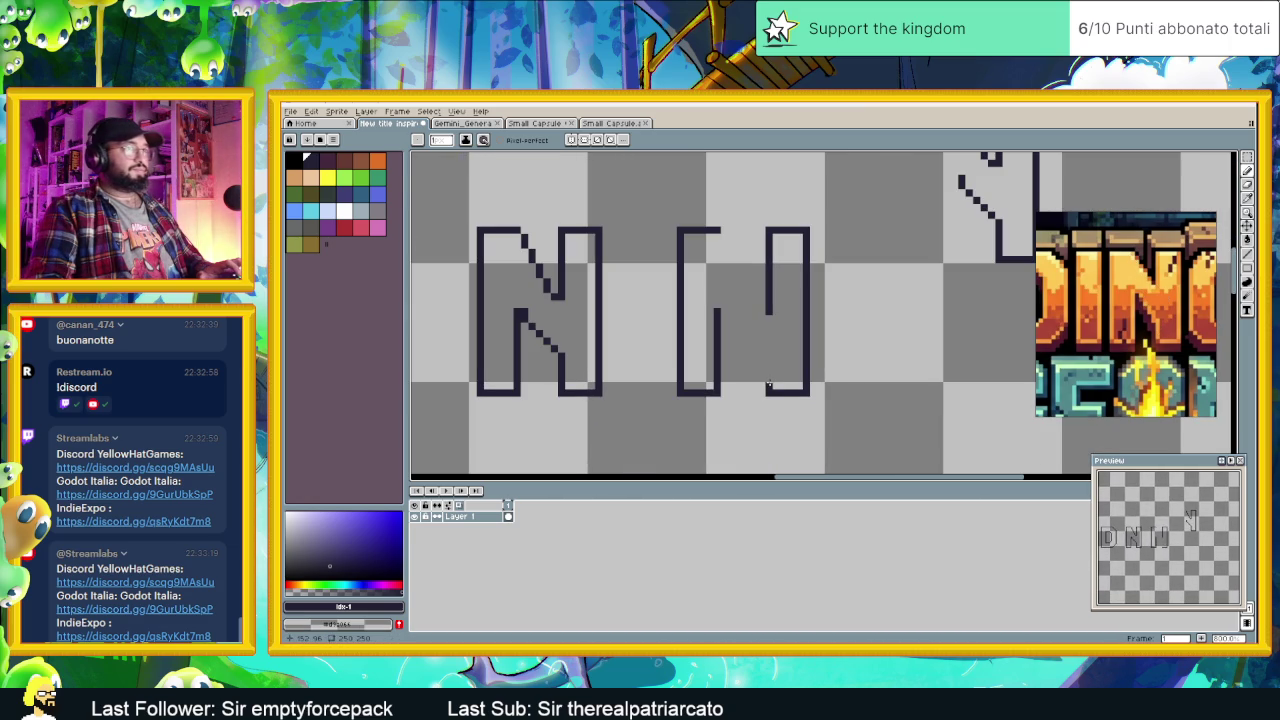
scroll(768, 385, "up", 1)
left_click_drag(768, 383, 789, 345)
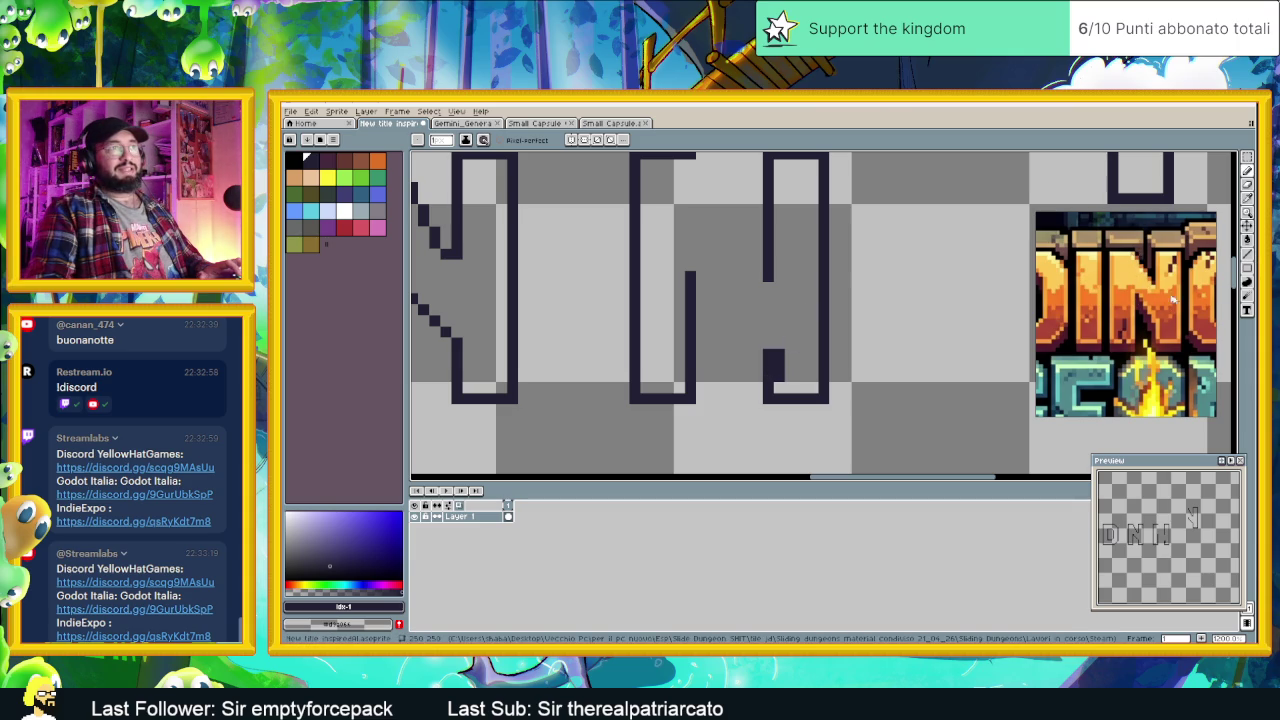
left_click(1247, 256)
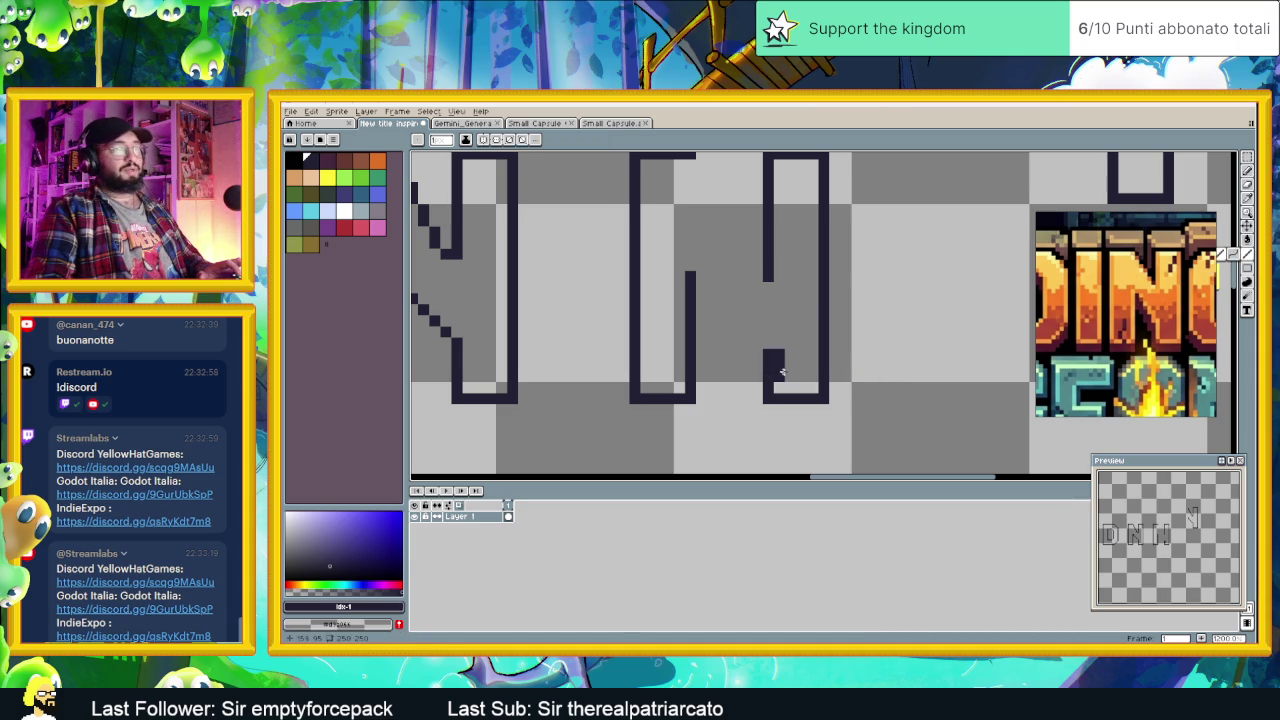
mouse_move(784, 370)
left_mouse_down()
mouse_move(769, 344)
mouse_move(754, 352)
left_mouse_up()
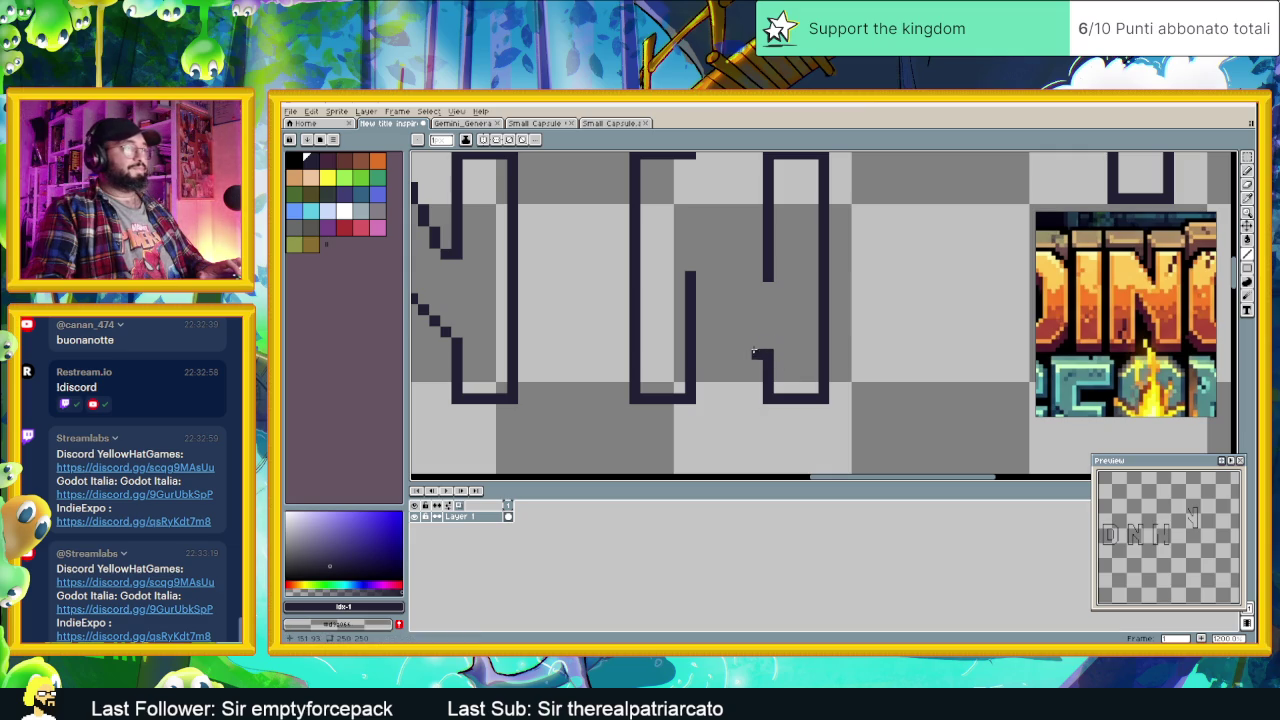
Step: Draw a thickened stepped diagonal from the third letter's left stem to form the N
left_click(755, 345)
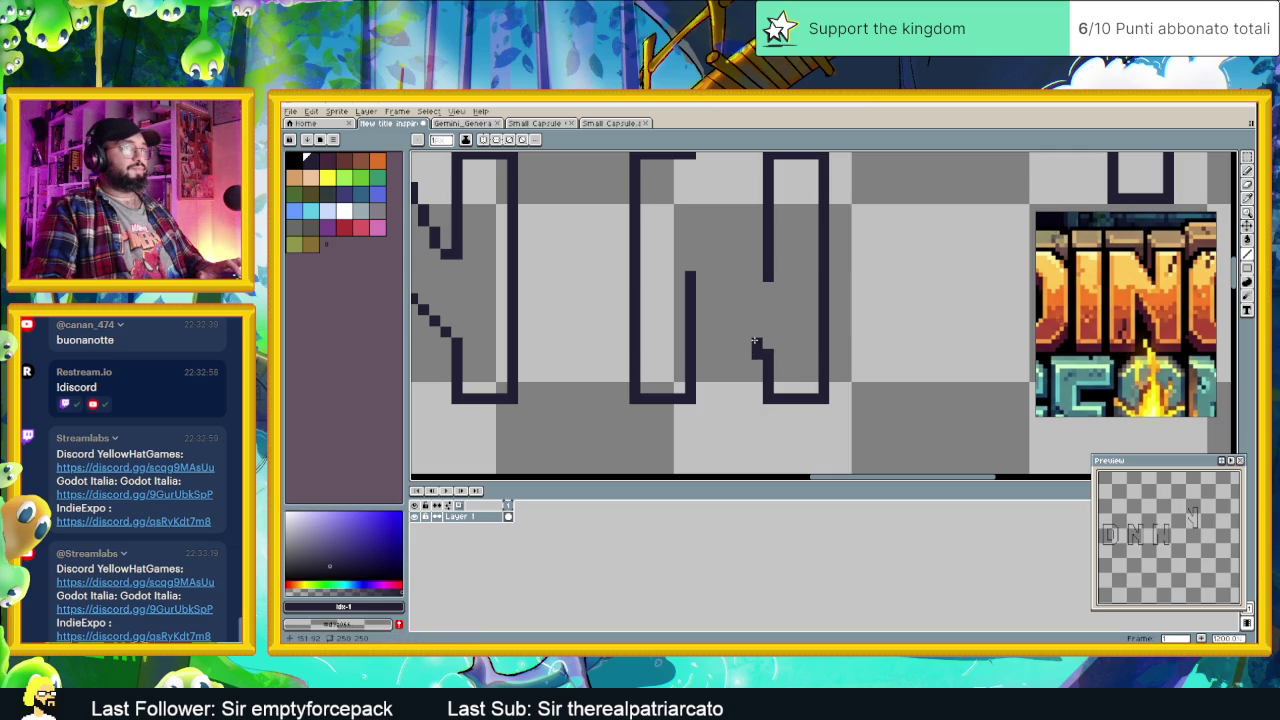
left_click(748, 342)
left_click(736, 322)
left_click(734, 301)
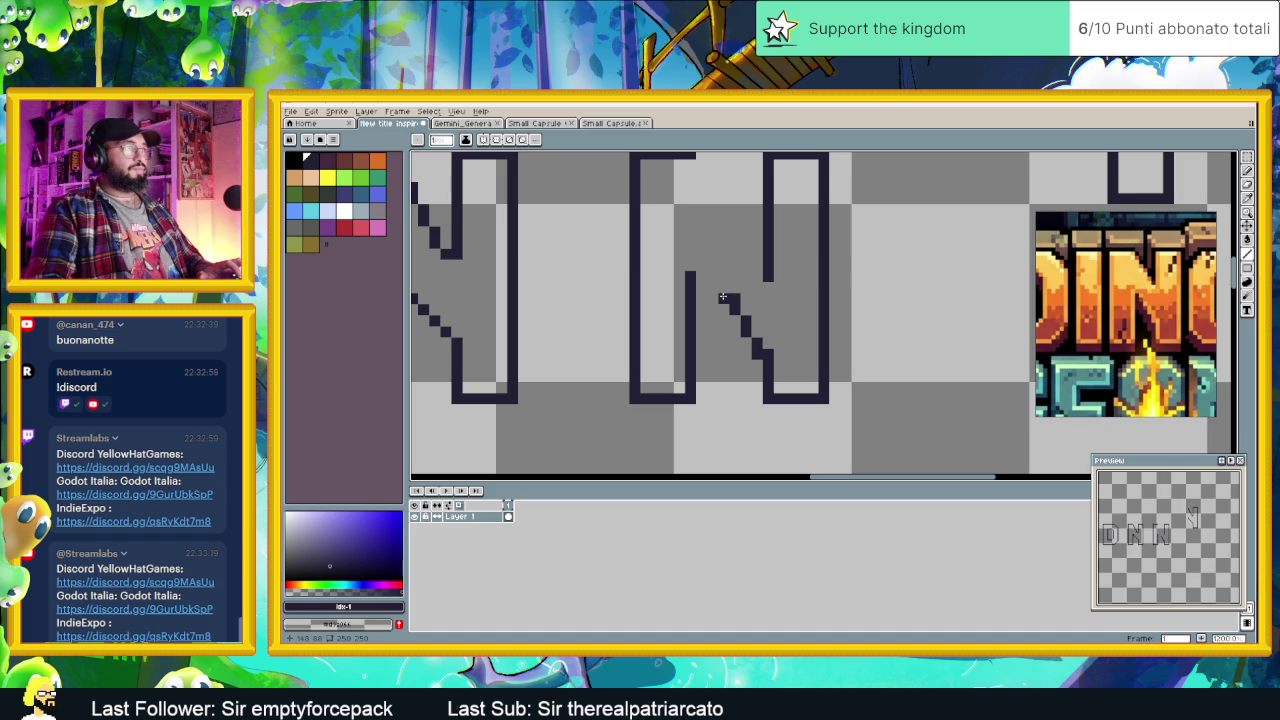
left_click(722, 288)
left_click(714, 277)
left_click(705, 278)
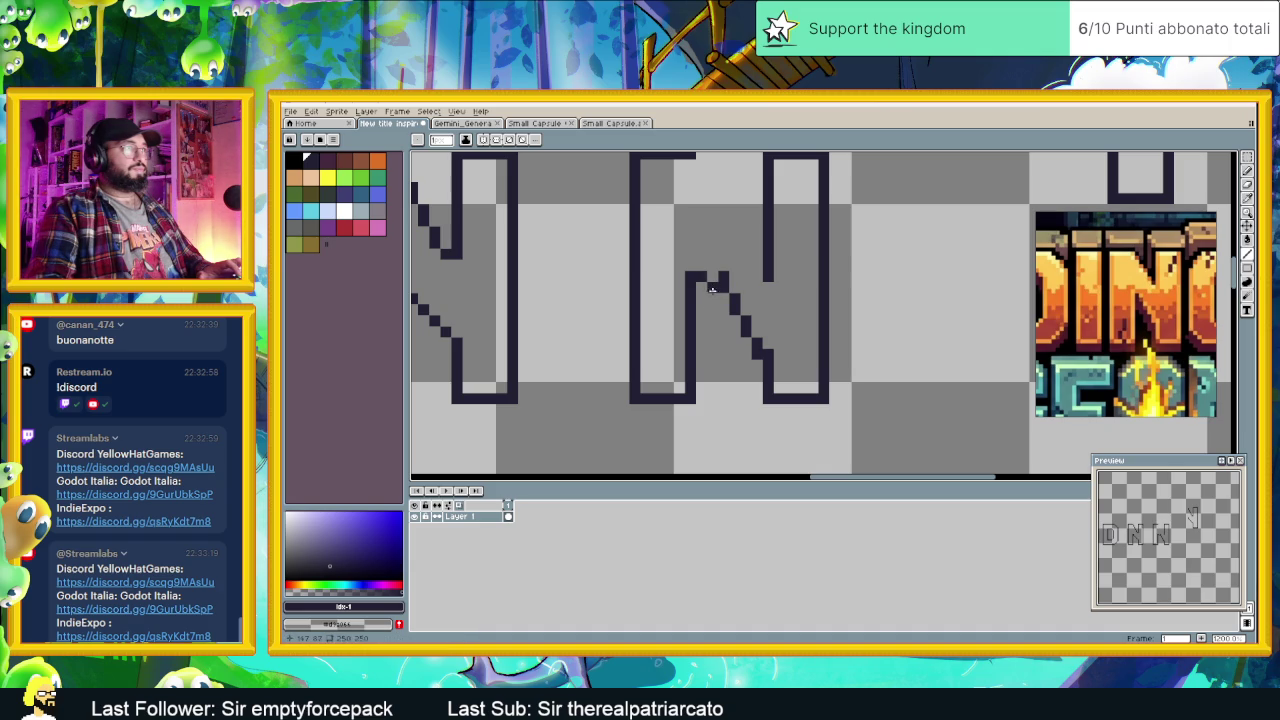
left_click(712, 289)
left_click(722, 306)
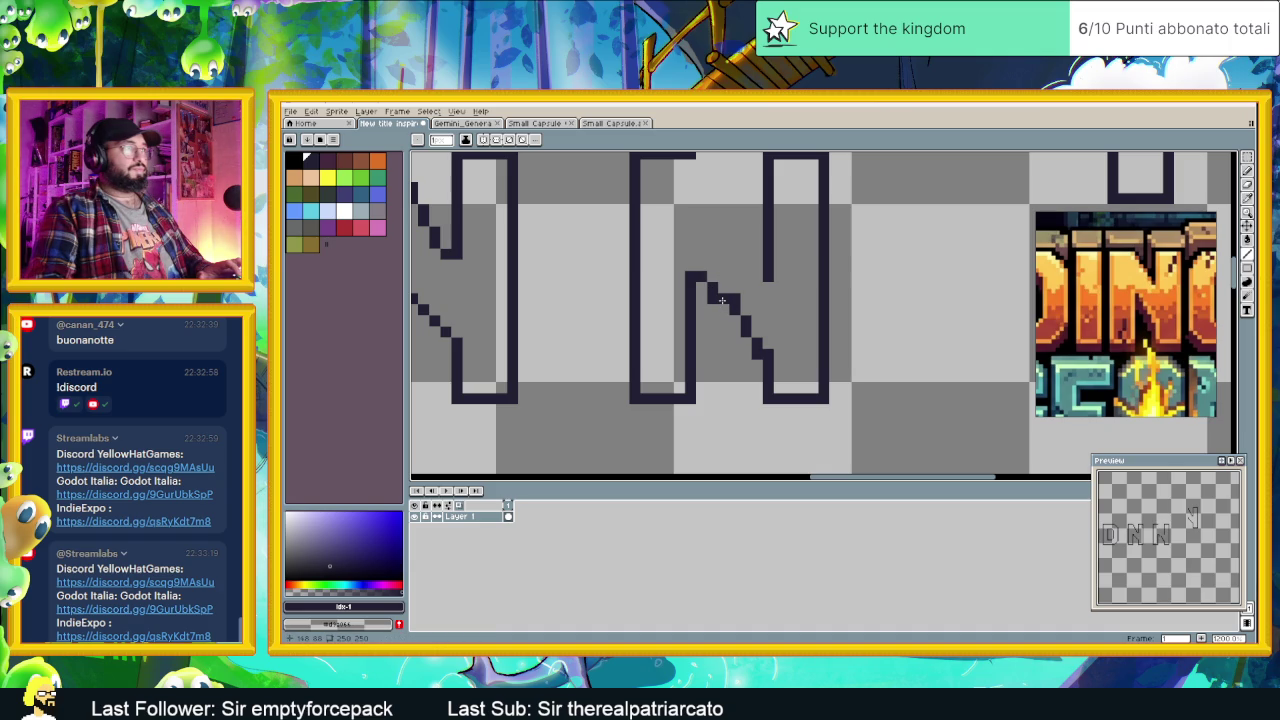
left_click(722, 306)
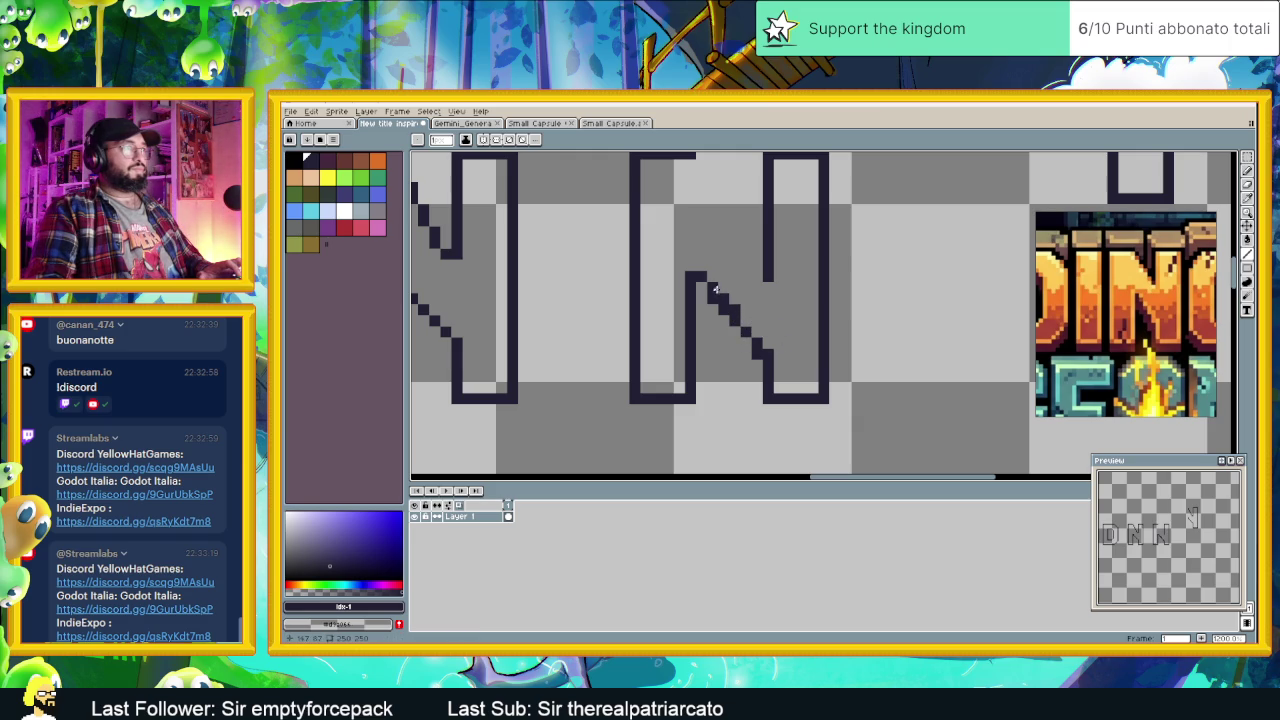
scroll(765, 318, "down", 1)
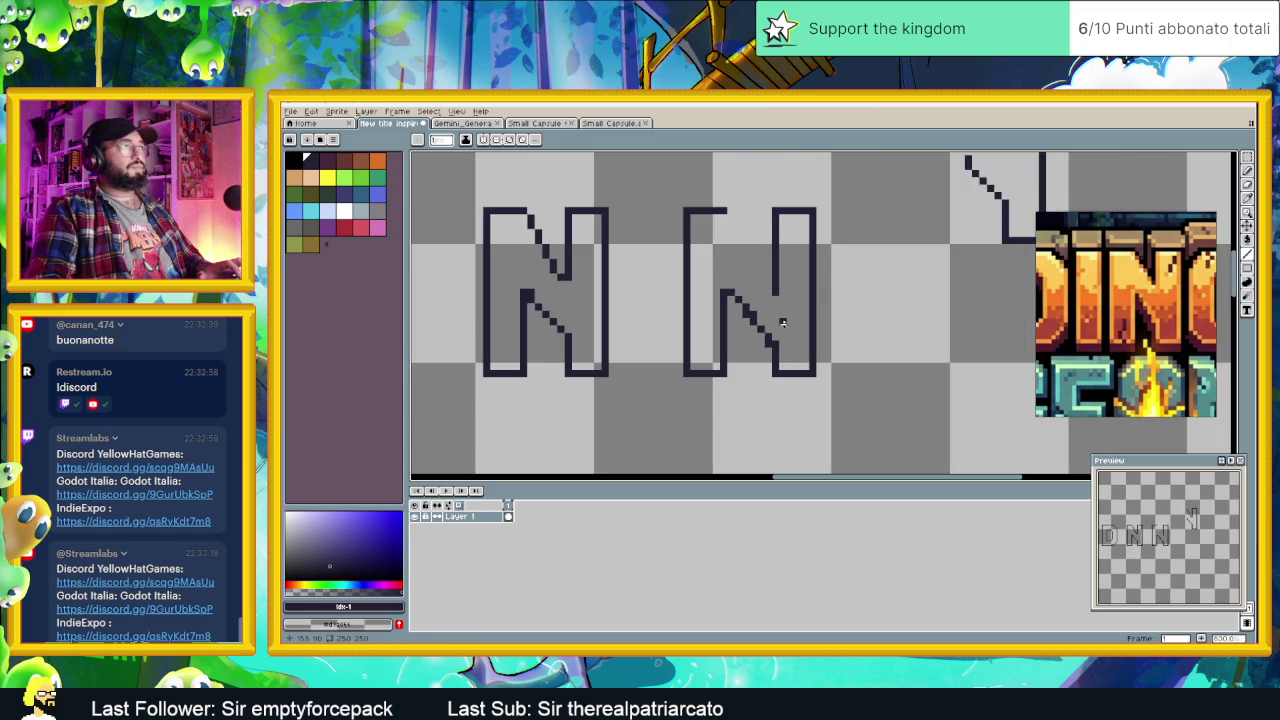
Step: Close the right end of the N's top bar and extend its upper diagonal by two pixels
scroll(755, 312, "up", 1)
scroll(780, 311, "down", 1)
scroll(779, 320, "up", 1)
scroll(778, 350, "down", 2)
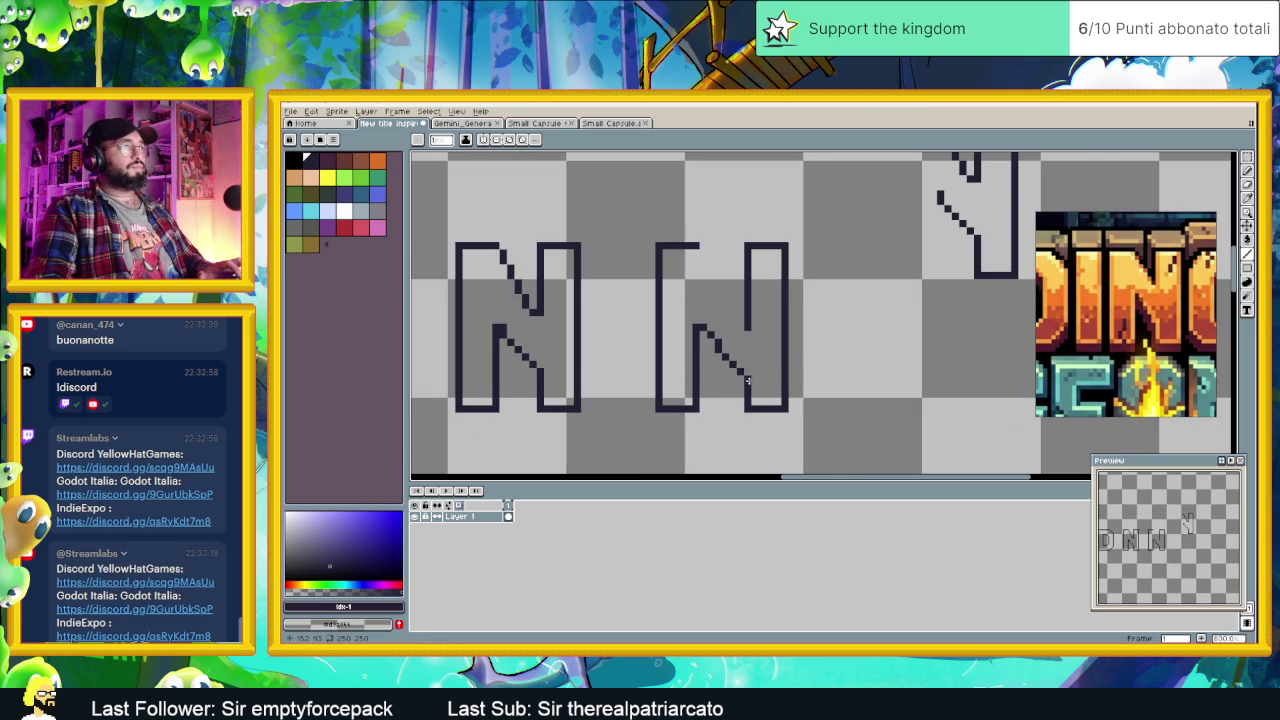
scroll(740, 380, "up", 1)
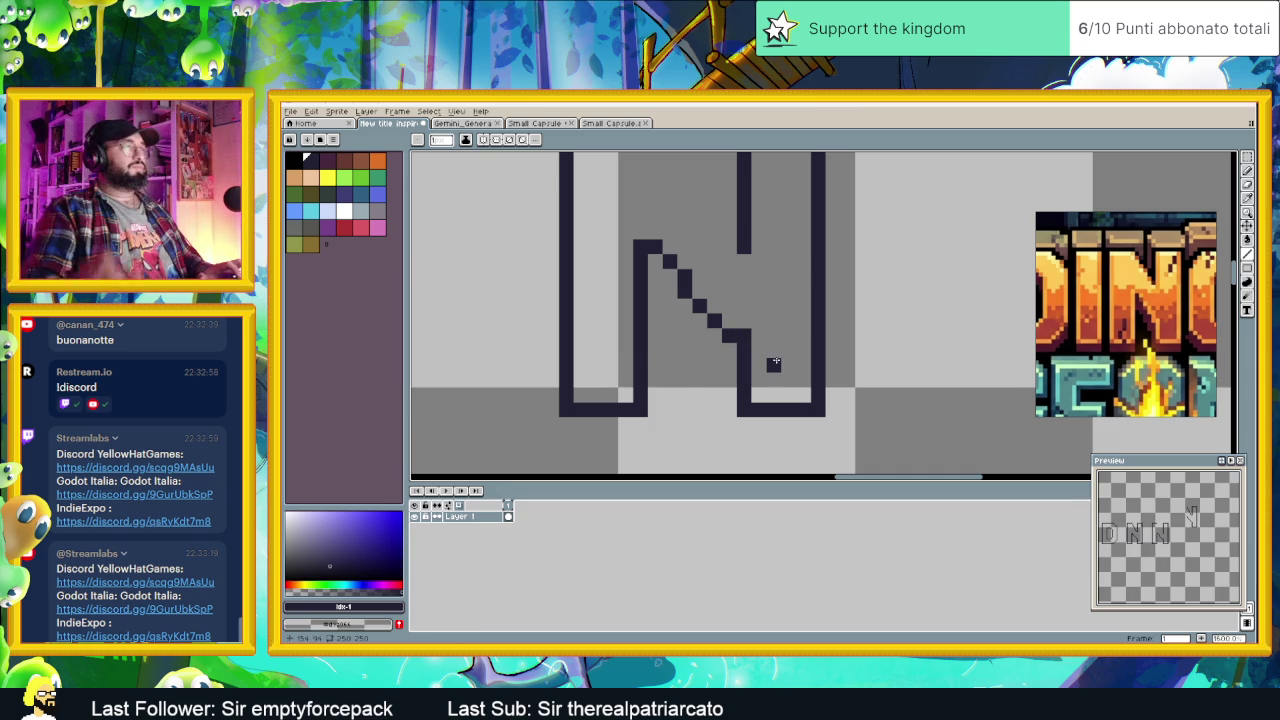
scroll(760, 340, "down", 3)
scroll(731, 286, "up", 2)
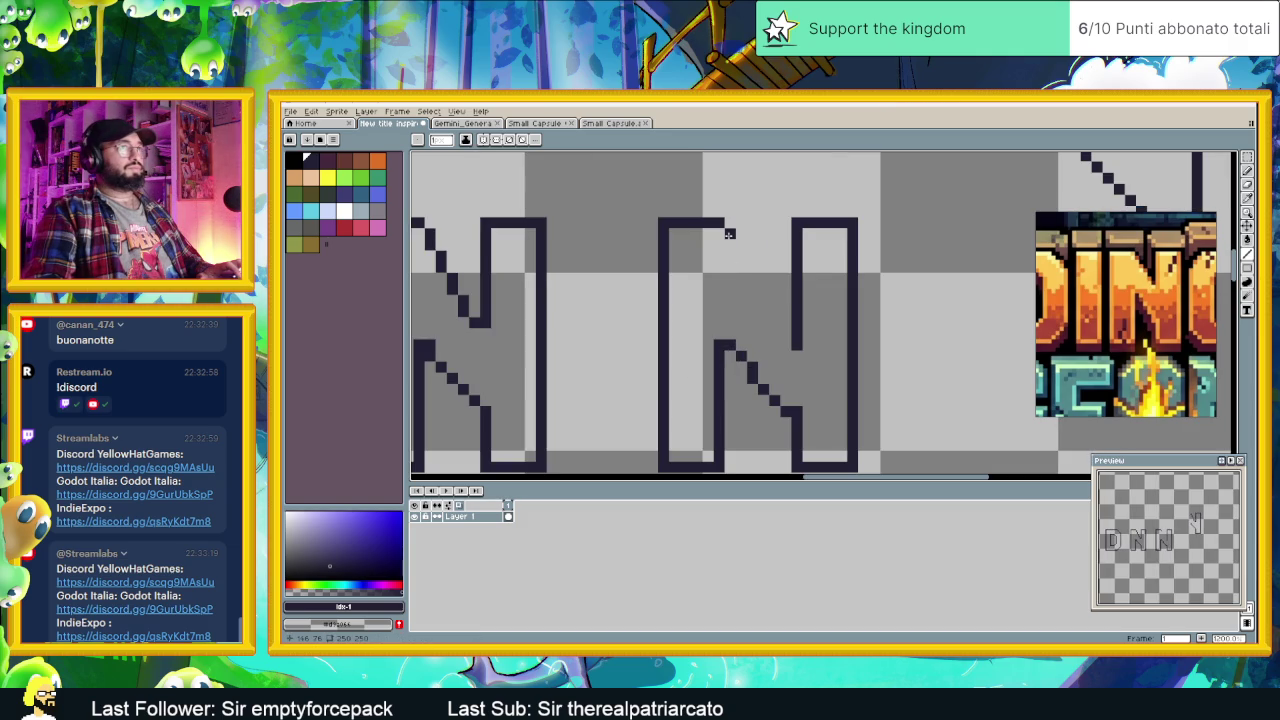
left_click_drag(729, 233, 729, 240)
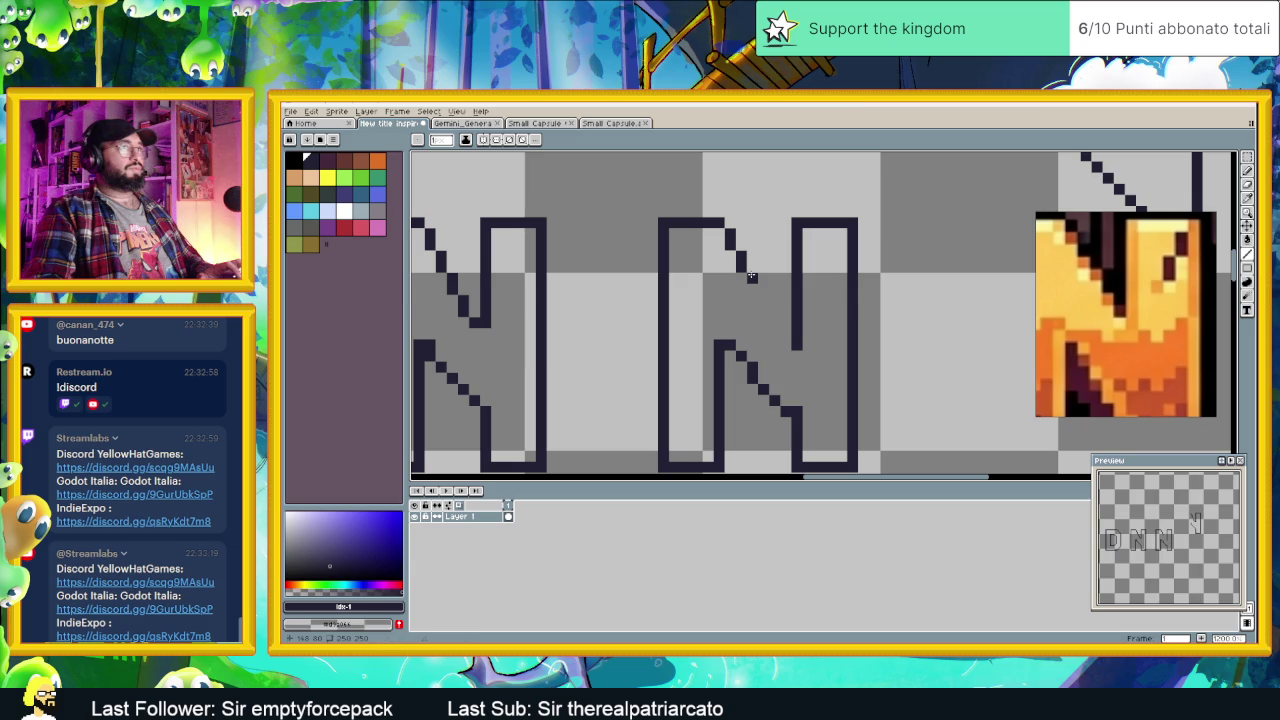
left_click(764, 298)
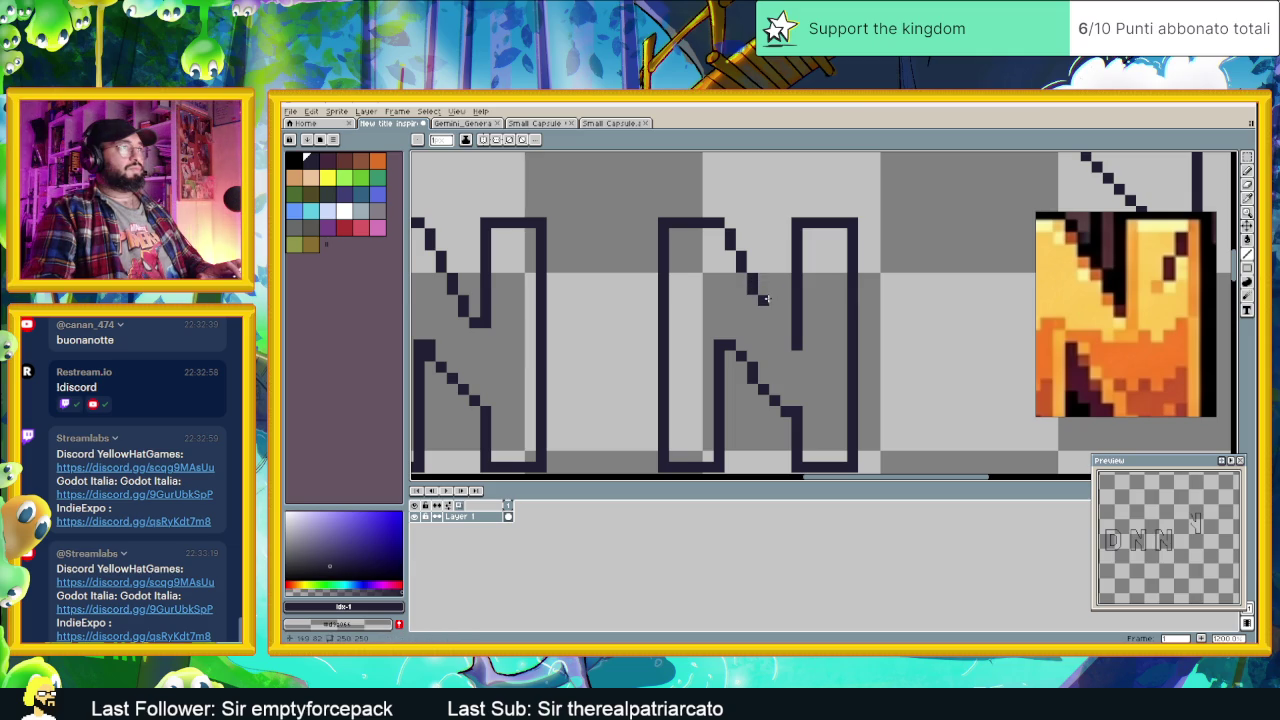
left_click(774, 311)
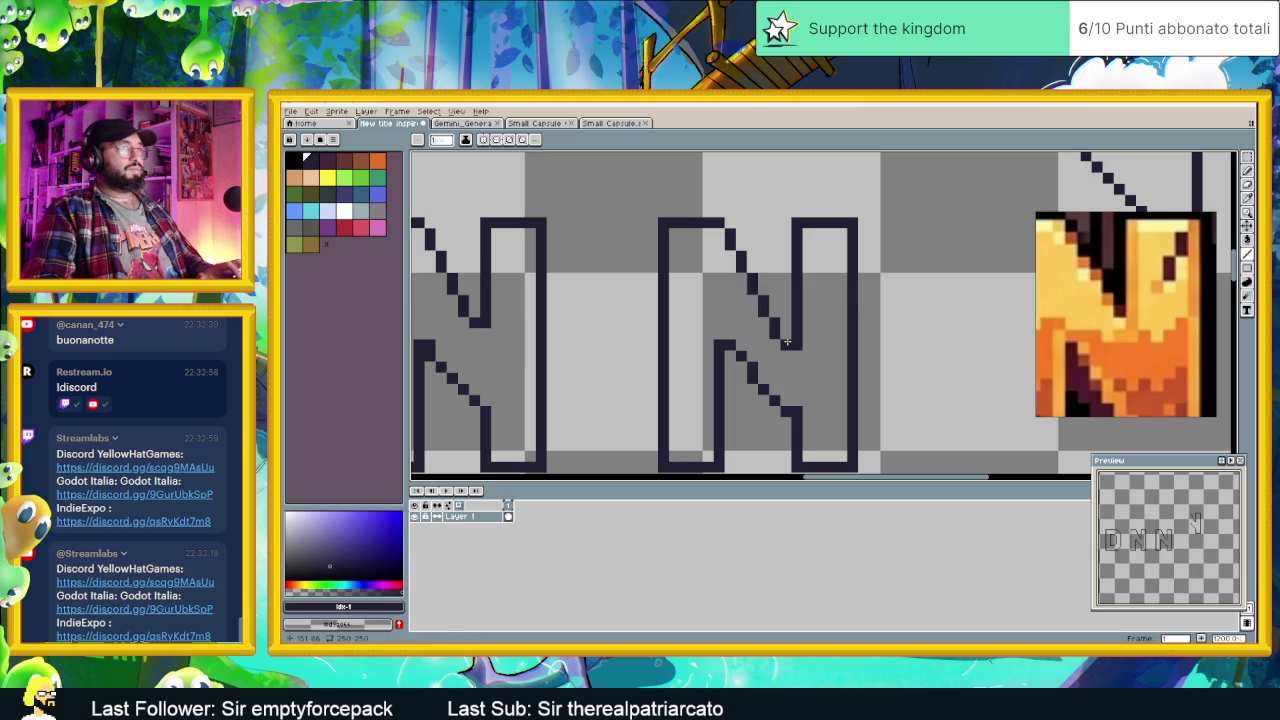
Step: Undo the stray diagonal pixels and reconnect the upper diagonal to the N's right stroke
scroll(787, 342, "down", 2)
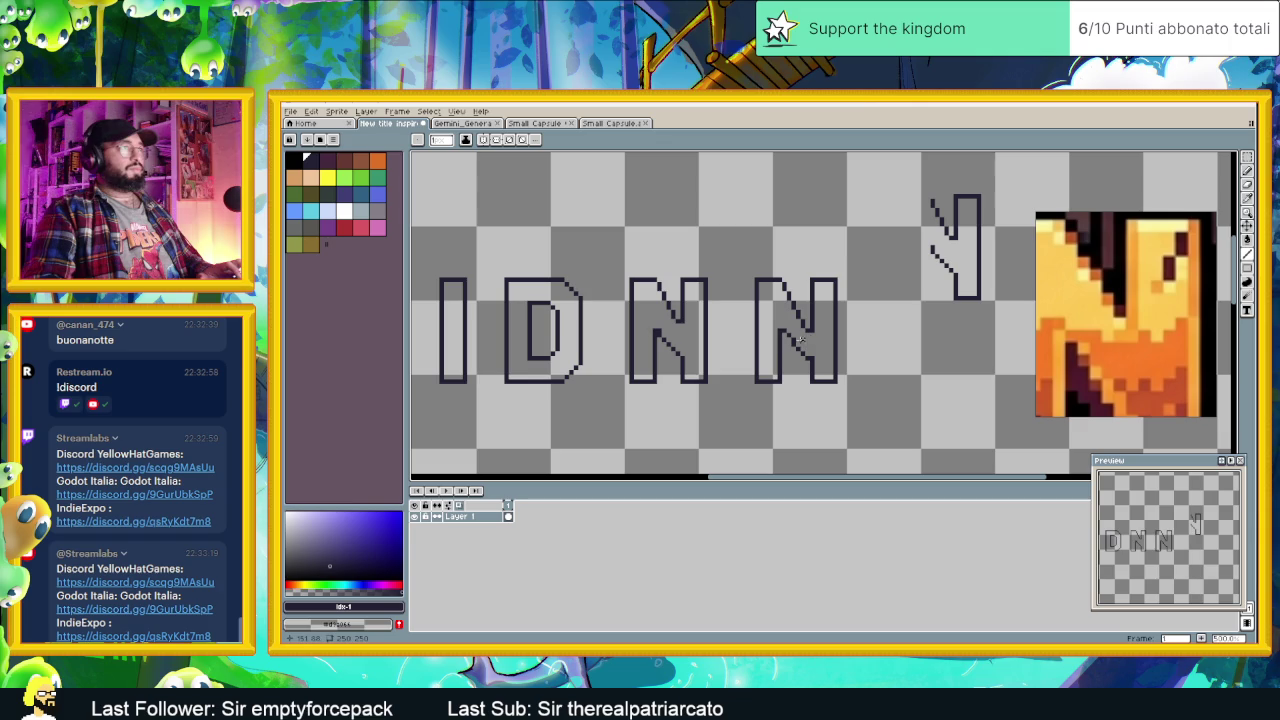
scroll(806, 340, "up", 1)
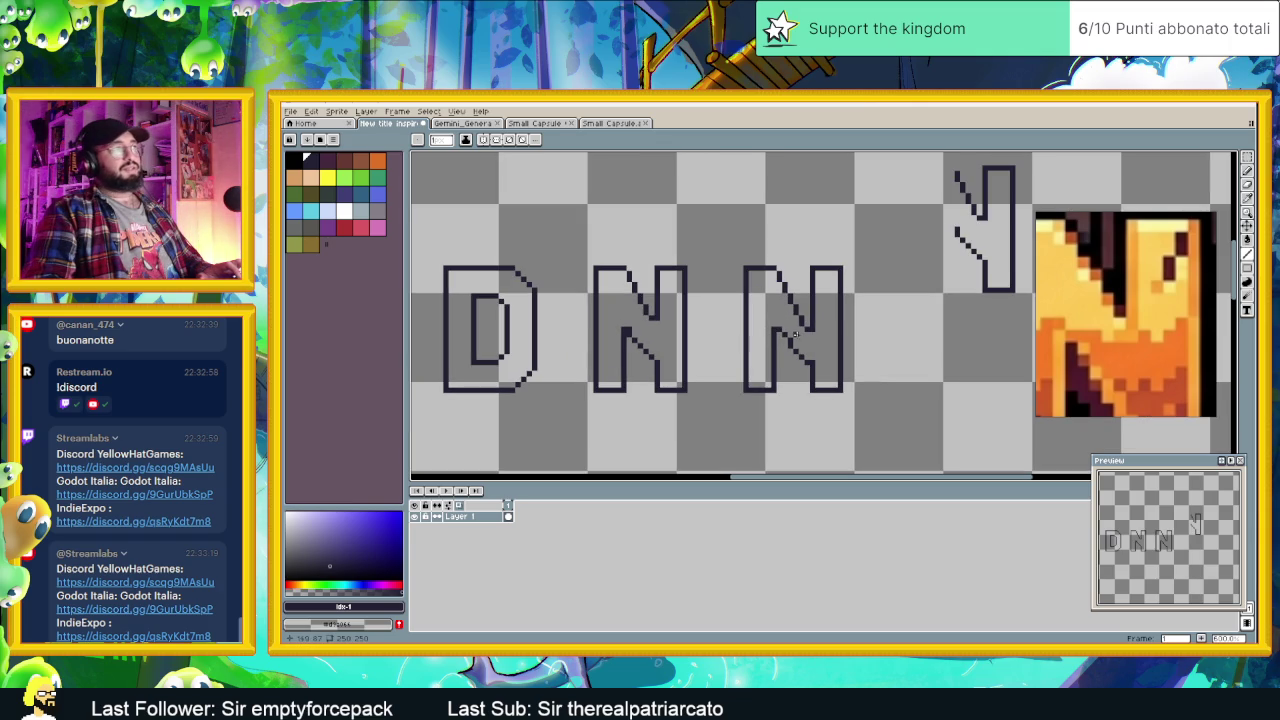
scroll(817, 334, "up", 2)
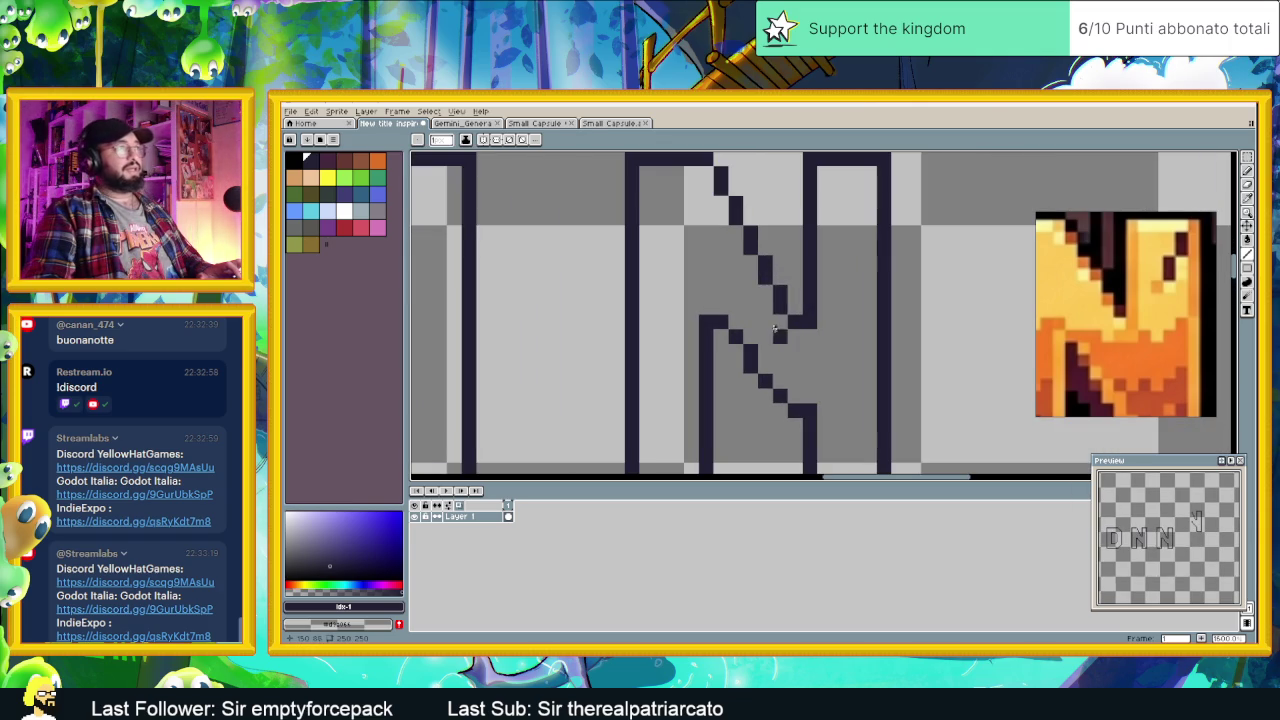
key("ctrl+z")
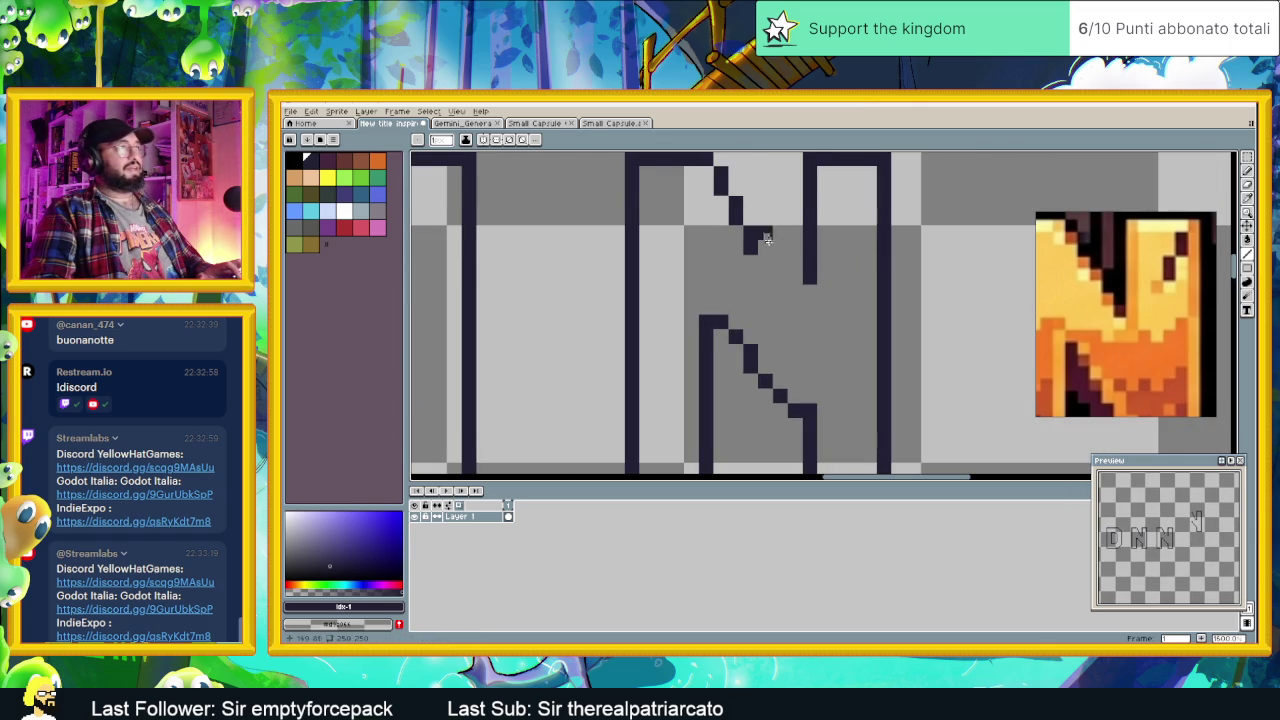
key("ctrl+z")
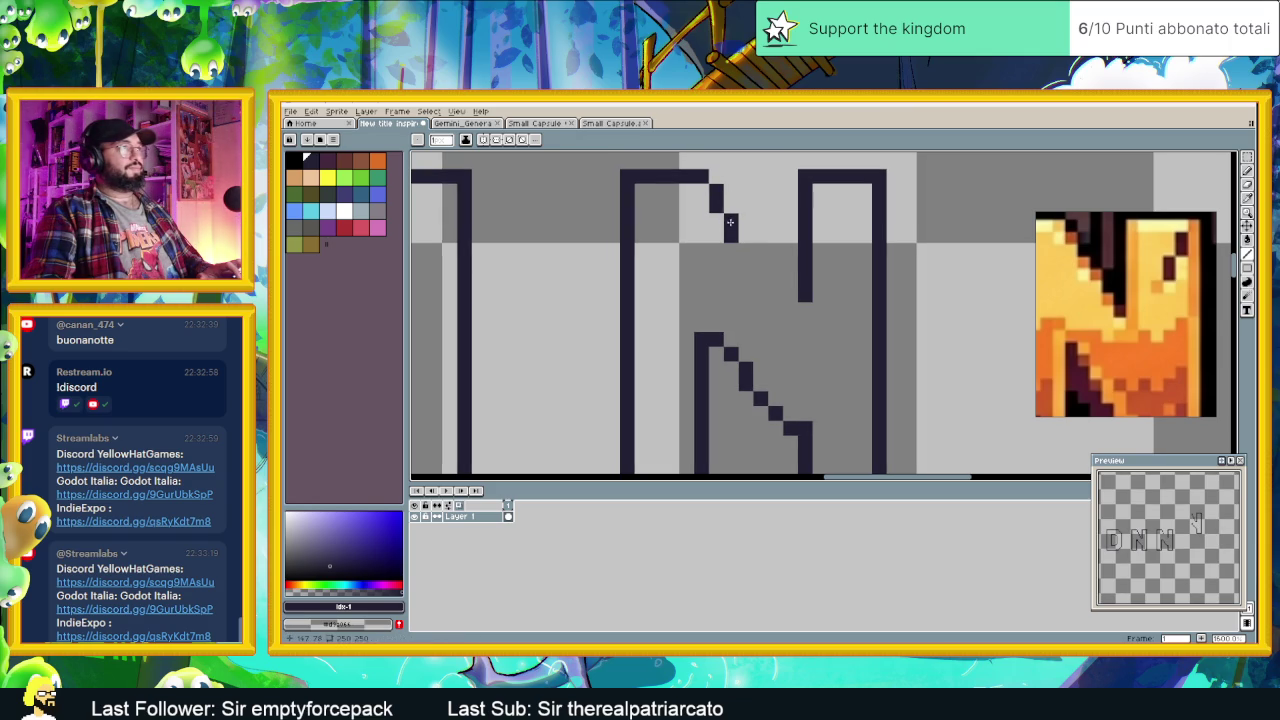
left_click(733, 219)
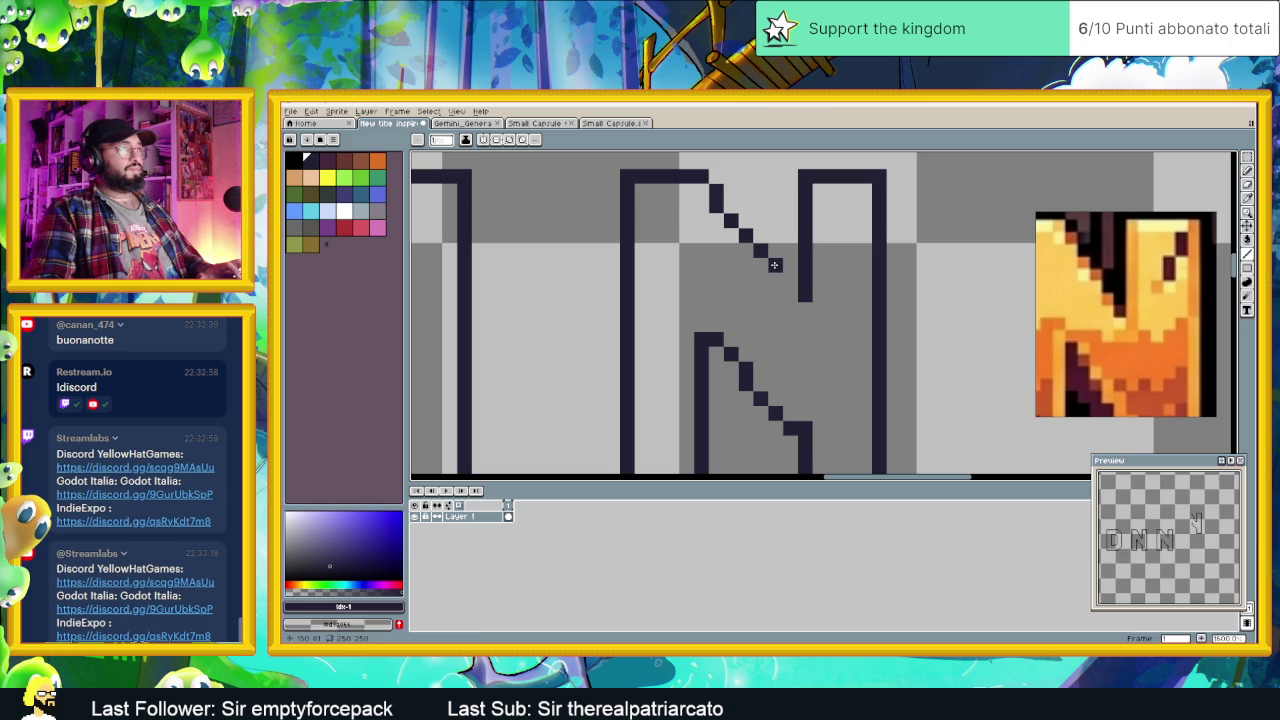
left_click_drag(775, 275, 787, 289)
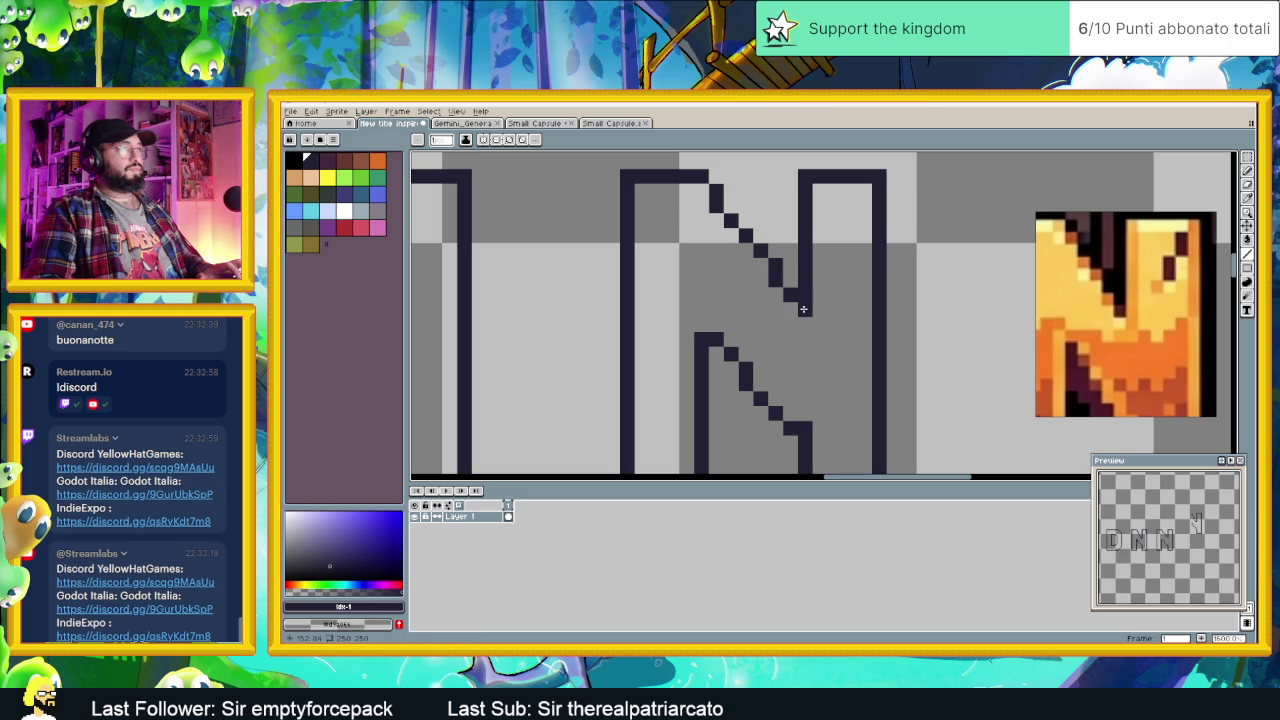
scroll(787, 291, "down", 2)
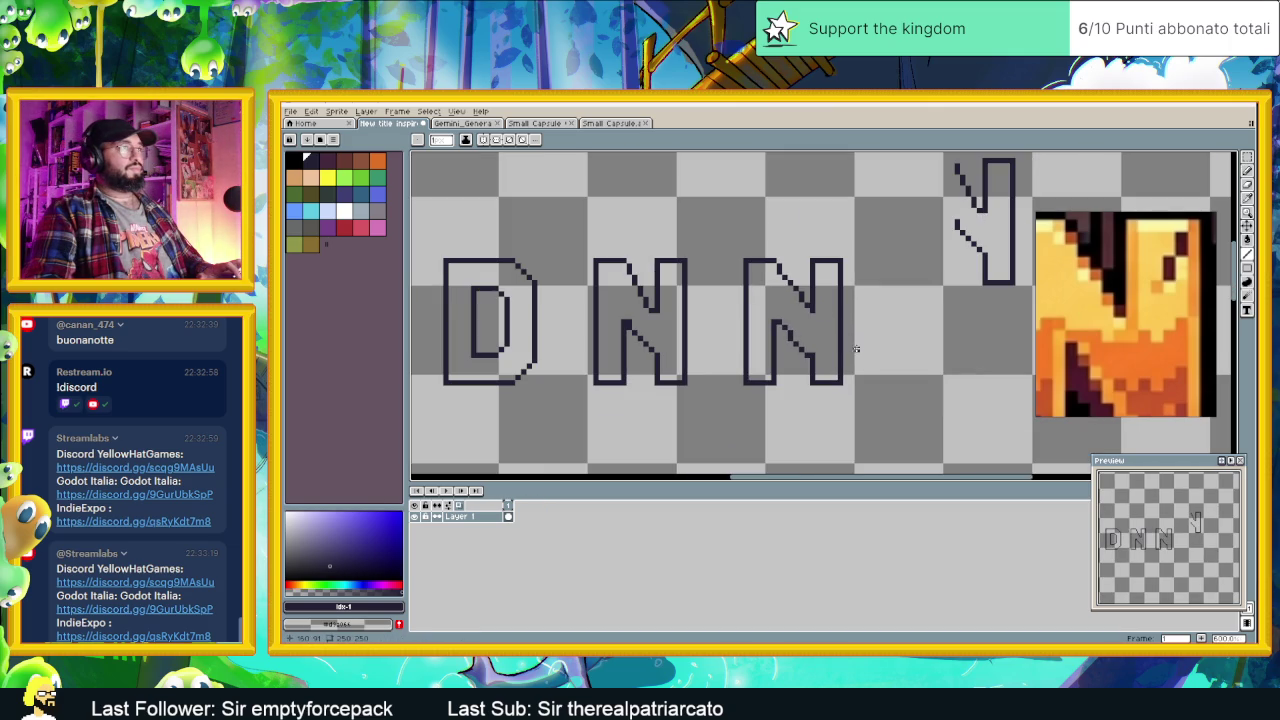
Step: Zoom around to inspect the D, N and N letters, and switch to the Rectangular Marquee
scroll(800, 300, "up", 1)
scroll(802, 275, "up", 1)
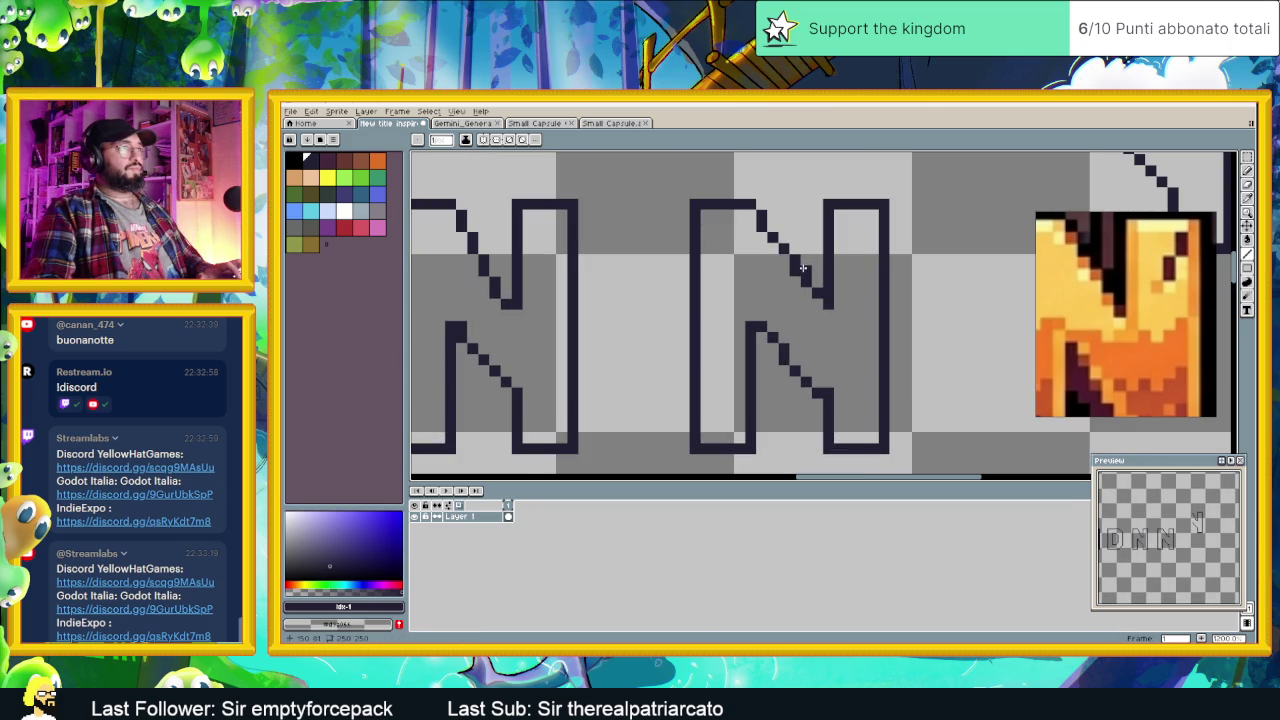
scroll(861, 335, "down", 1)
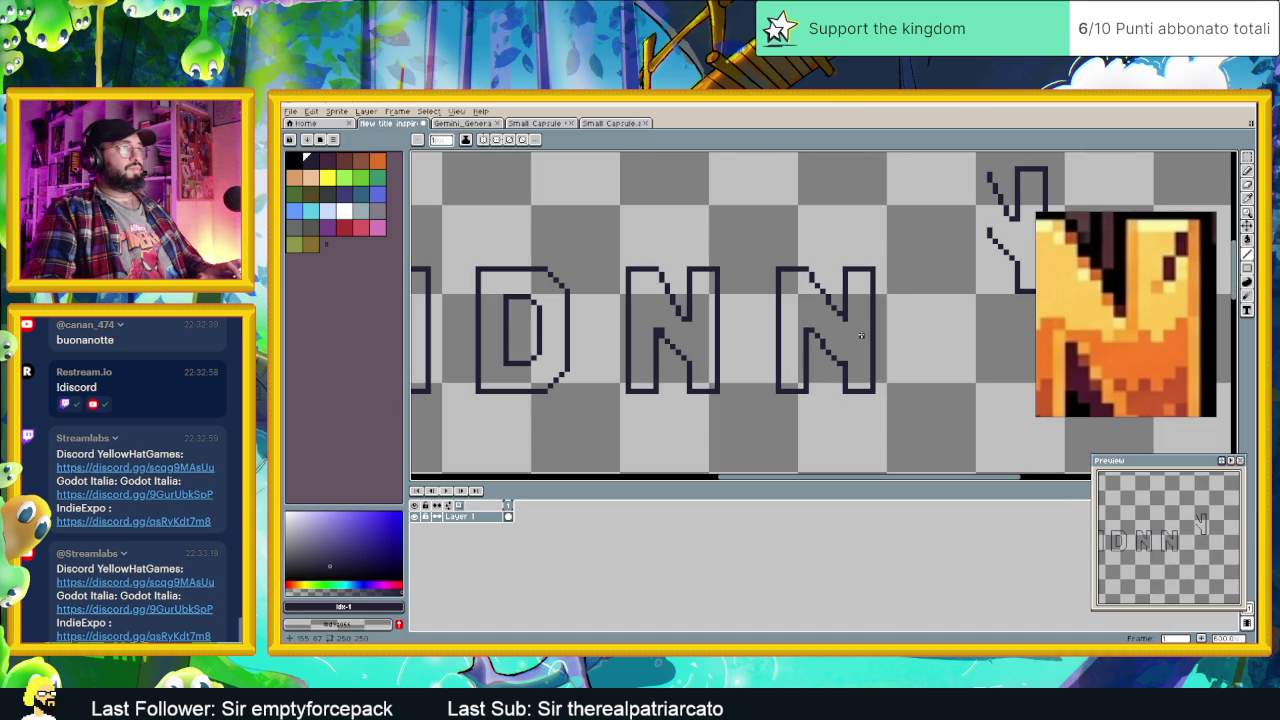
scroll(845, 334, "up", 1)
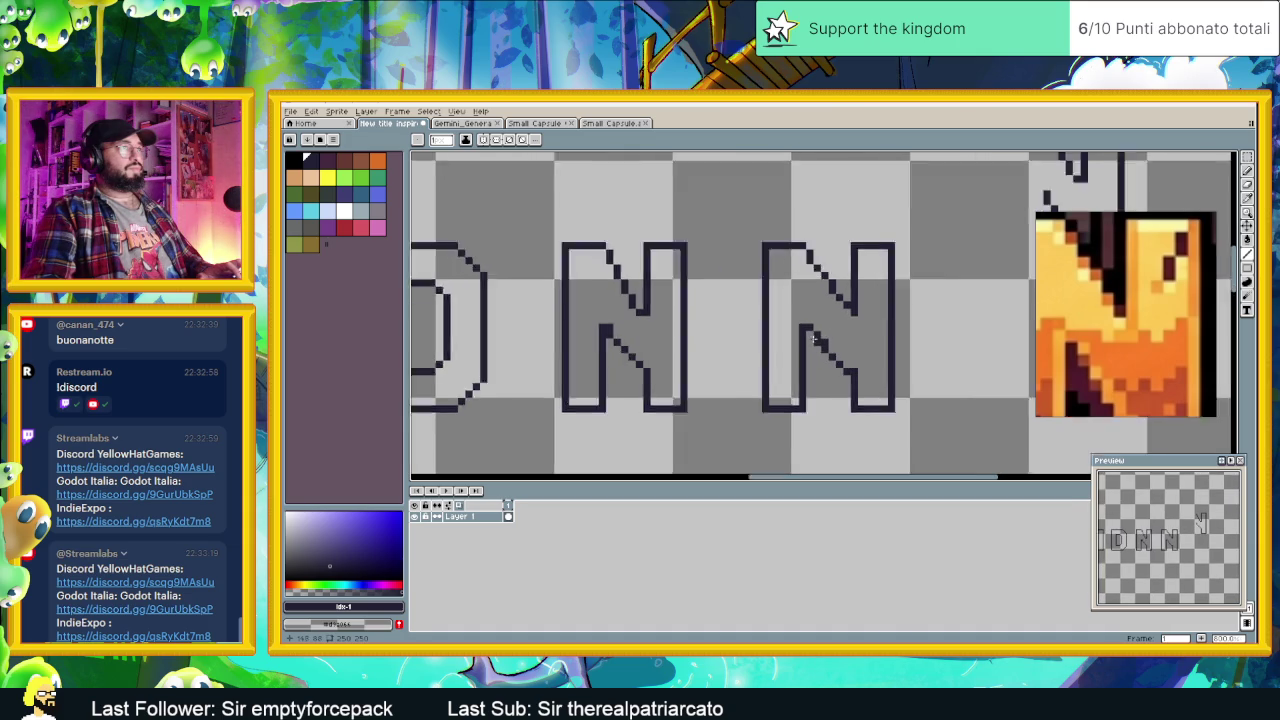
scroll(812, 338, "up", 1)
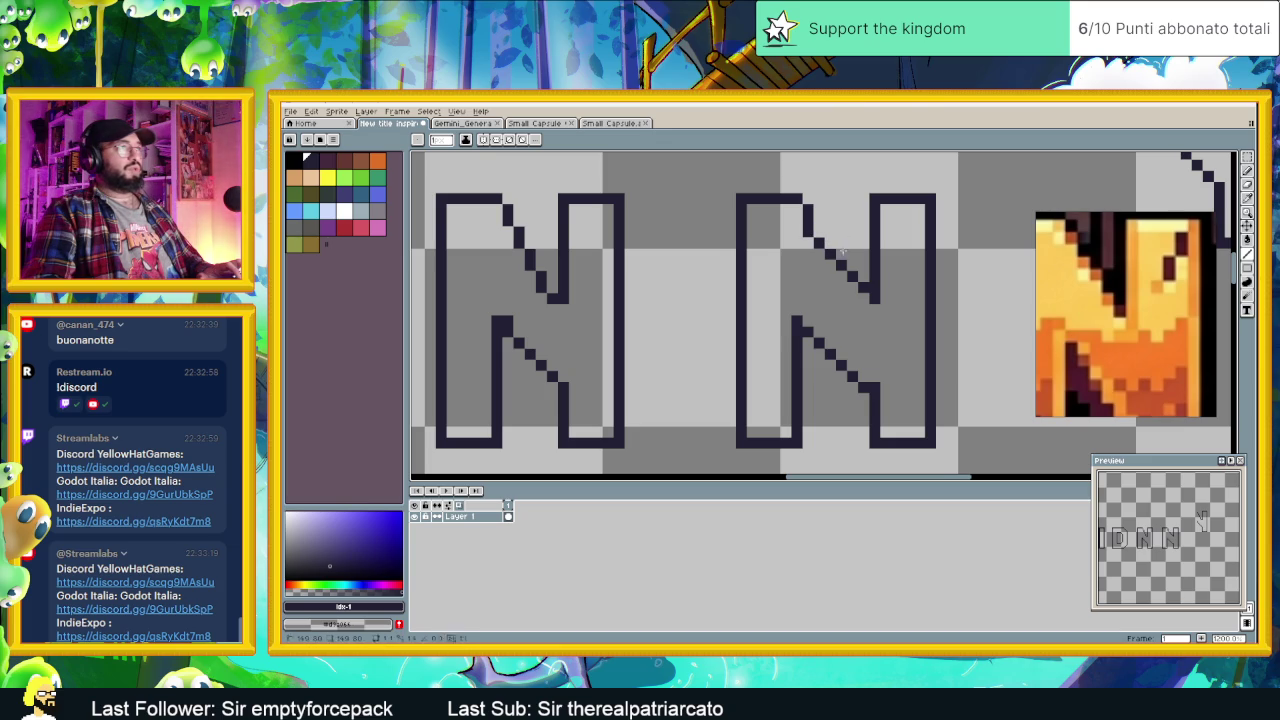
scroll(894, 331, "down", 1)
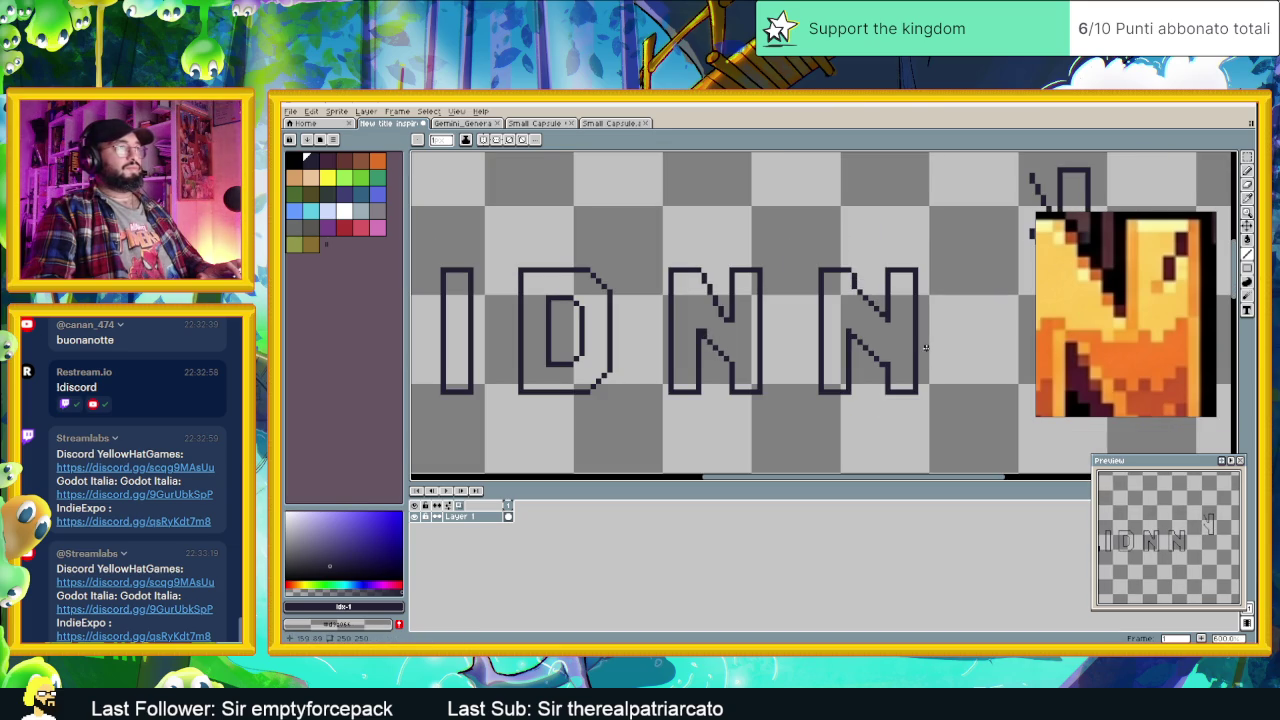
scroll(873, 323, "up", 1)
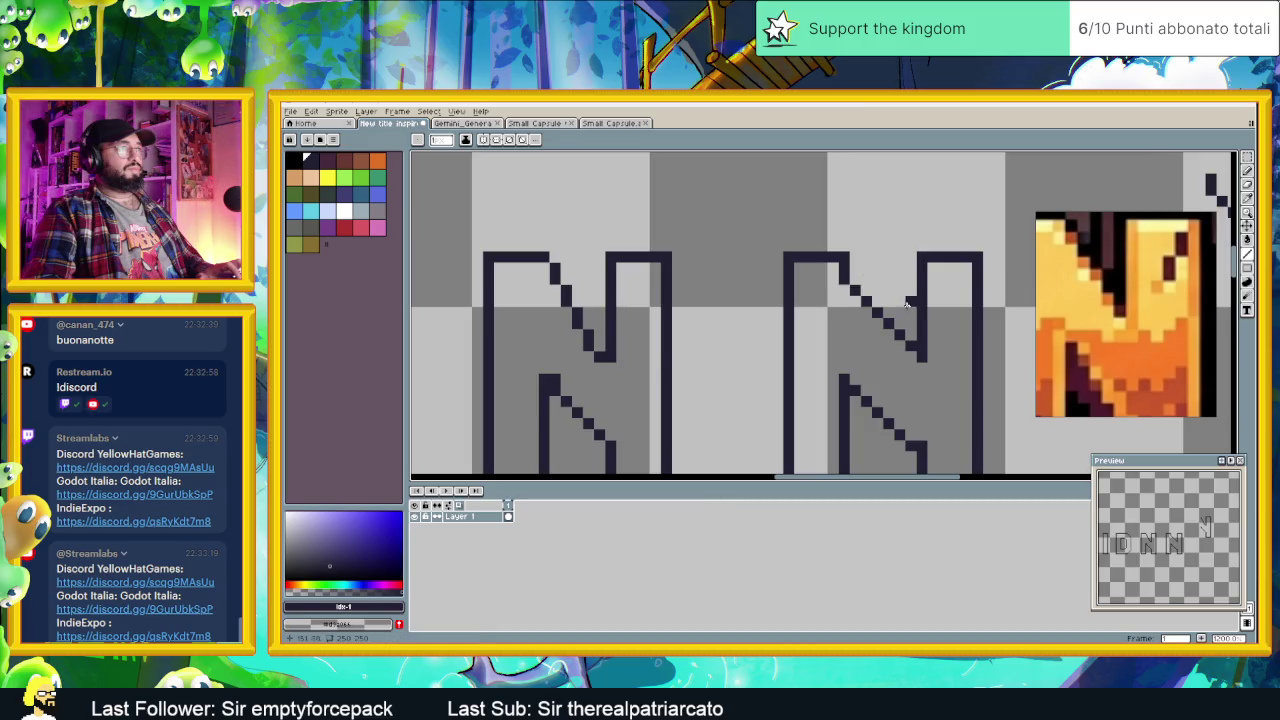
scroll(940, 335, "down", 1)
scroll(948, 341, "up", 2)
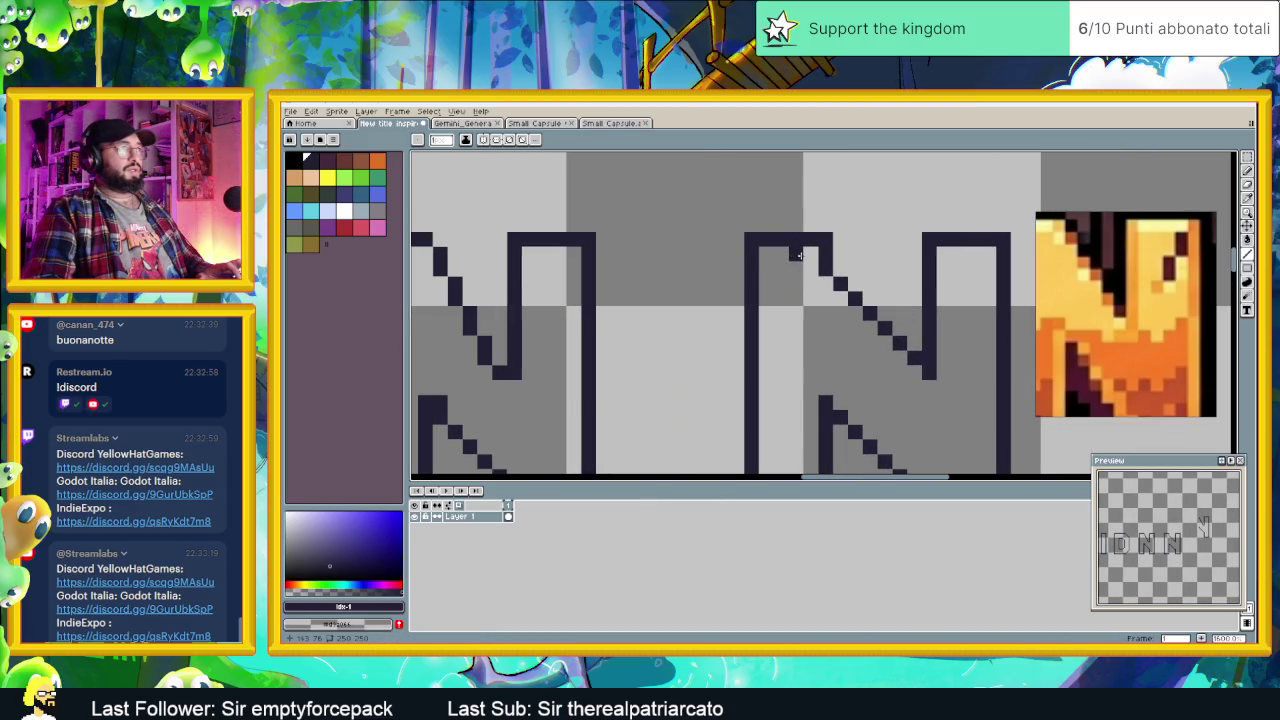
scroll(907, 308, "down", 1)
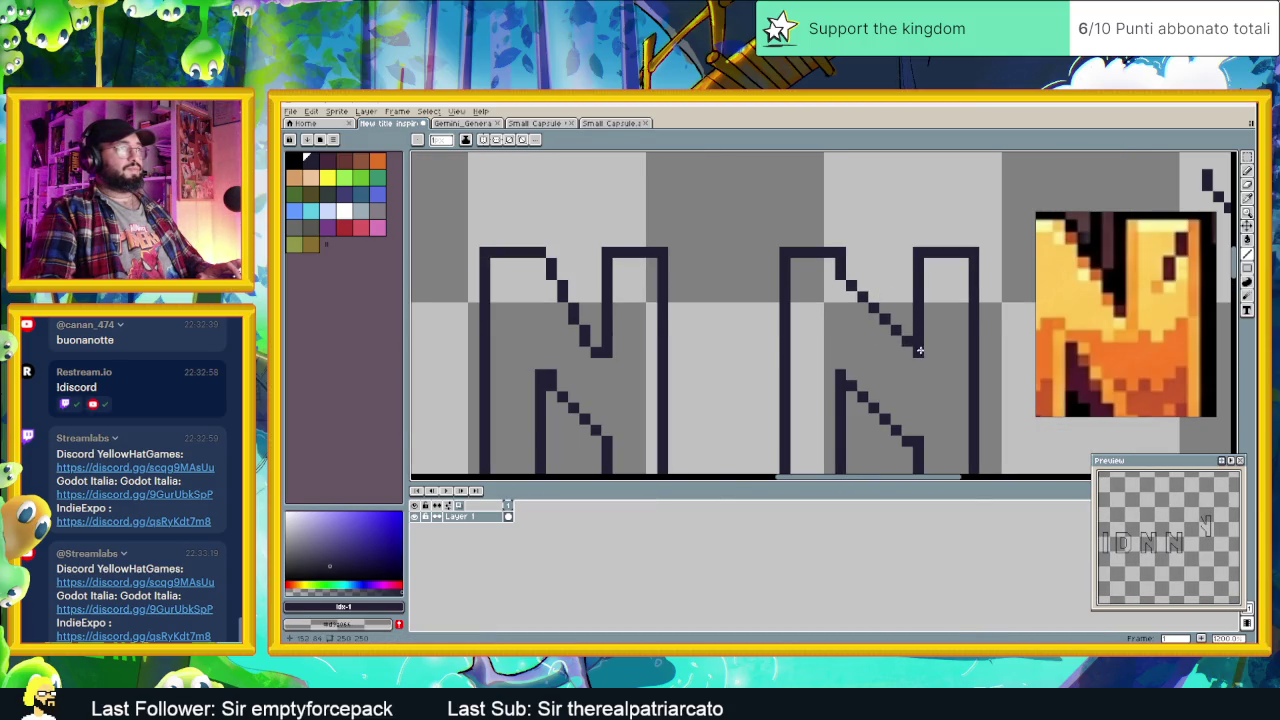
scroll(918, 348, "down", 1)
left_click(1246, 158)
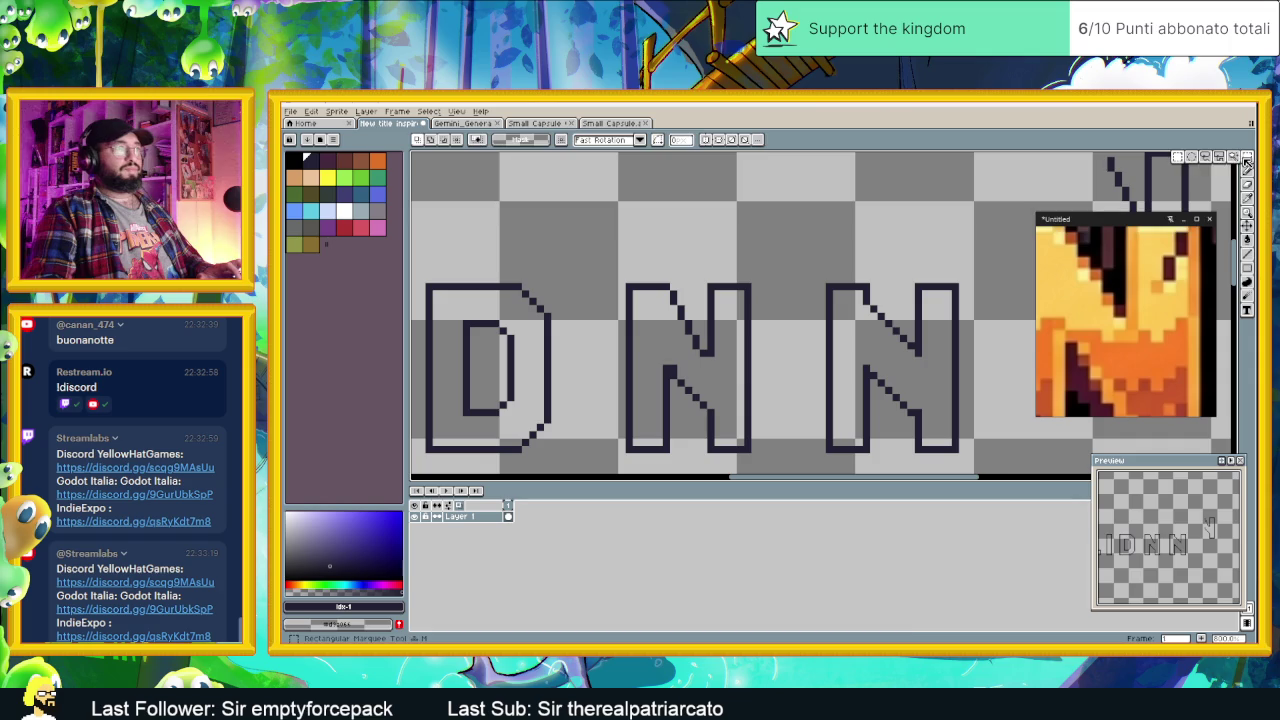
Step: Select the second N's upper diagonal and move it up into place
scroll(870, 340, "up", 1)
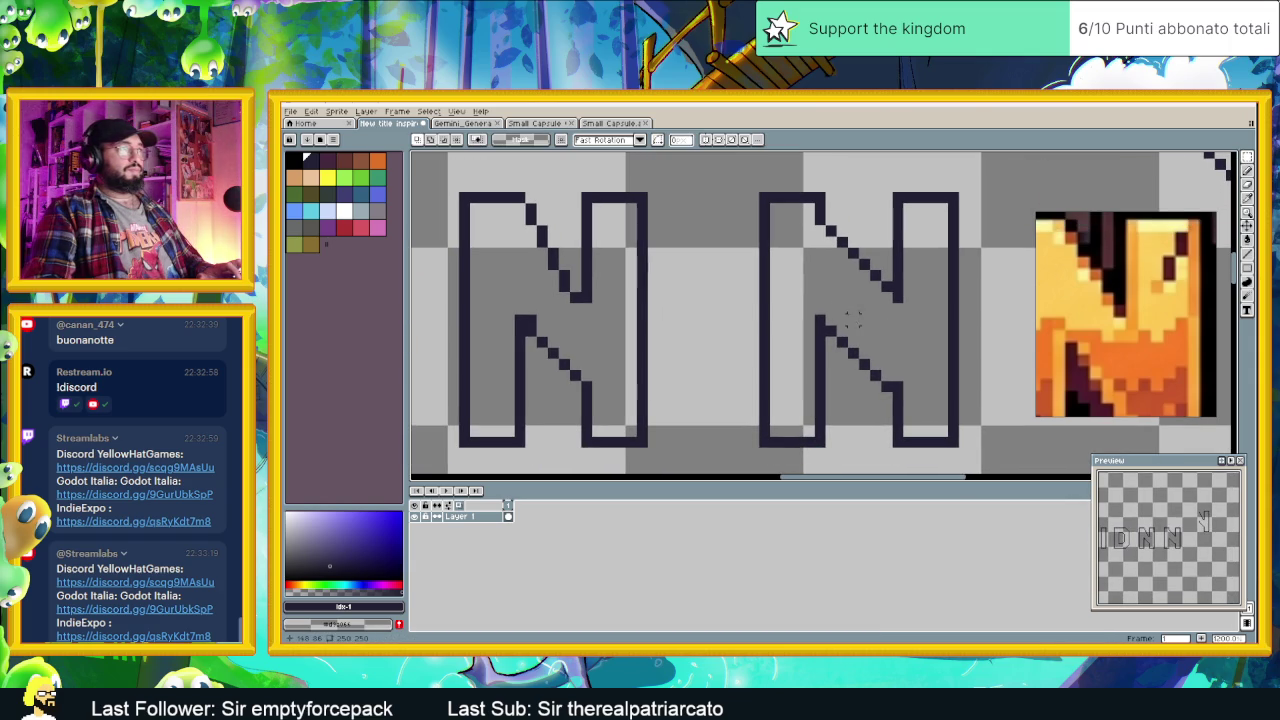
mouse_move(801, 213)
left_mouse_down()
mouse_move(928, 316)
mouse_move(889, 281)
left_mouse_up()
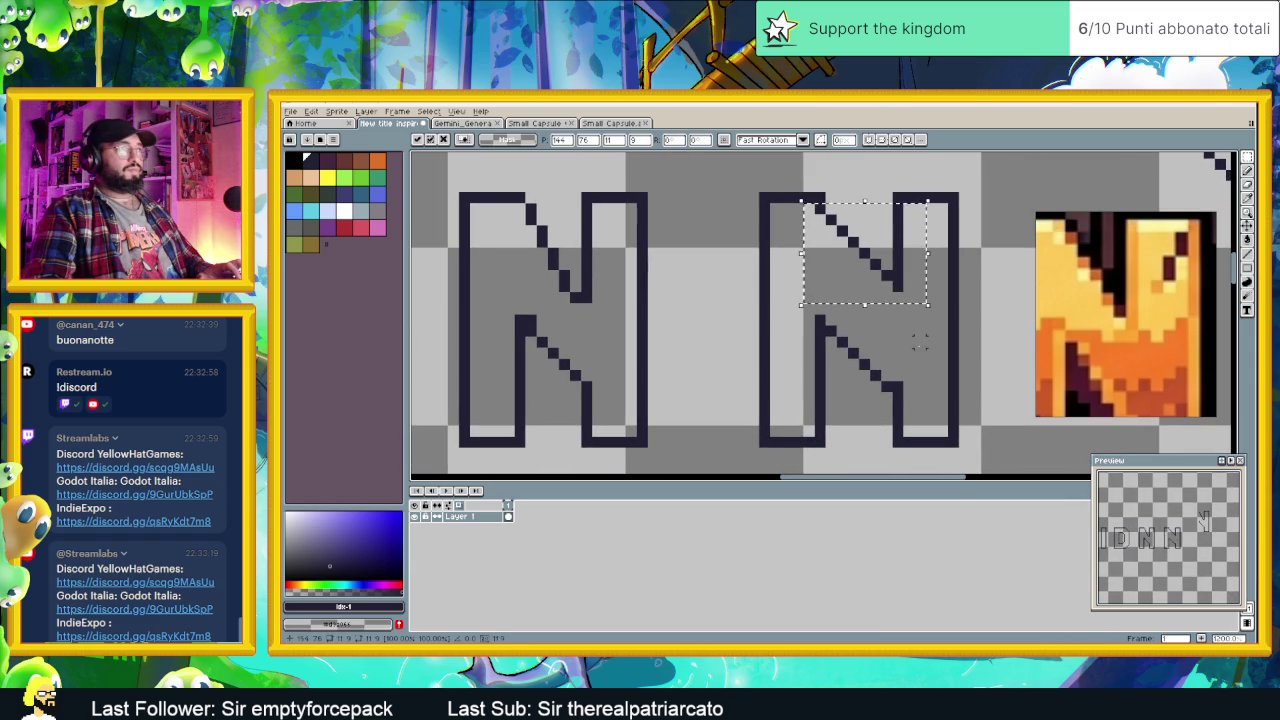
left_click(808, 297)
mouse_move(810, 298)
left_mouse_down()
mouse_move(903, 400)
mouse_move(880, 352)
left_mouse_up()
left_click(945, 318)
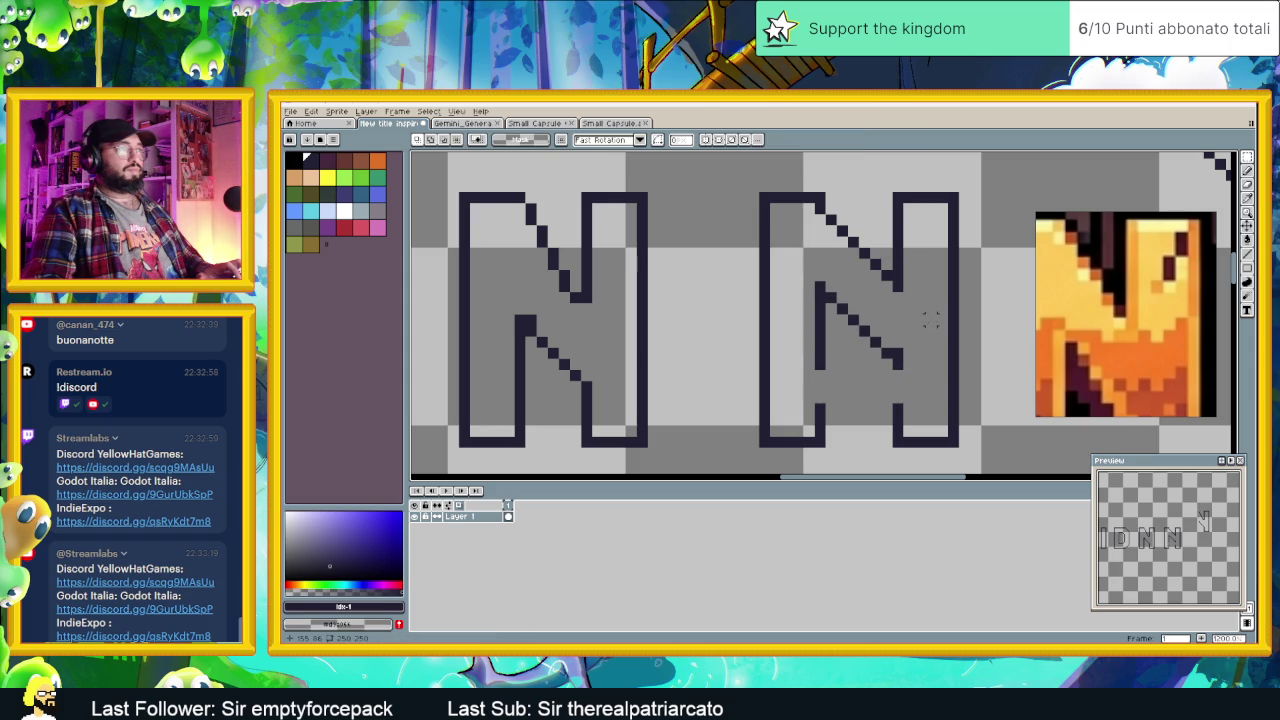
Step: Pencil in the gaps in both stems and the missing lower-diagonal pixels
key("b")
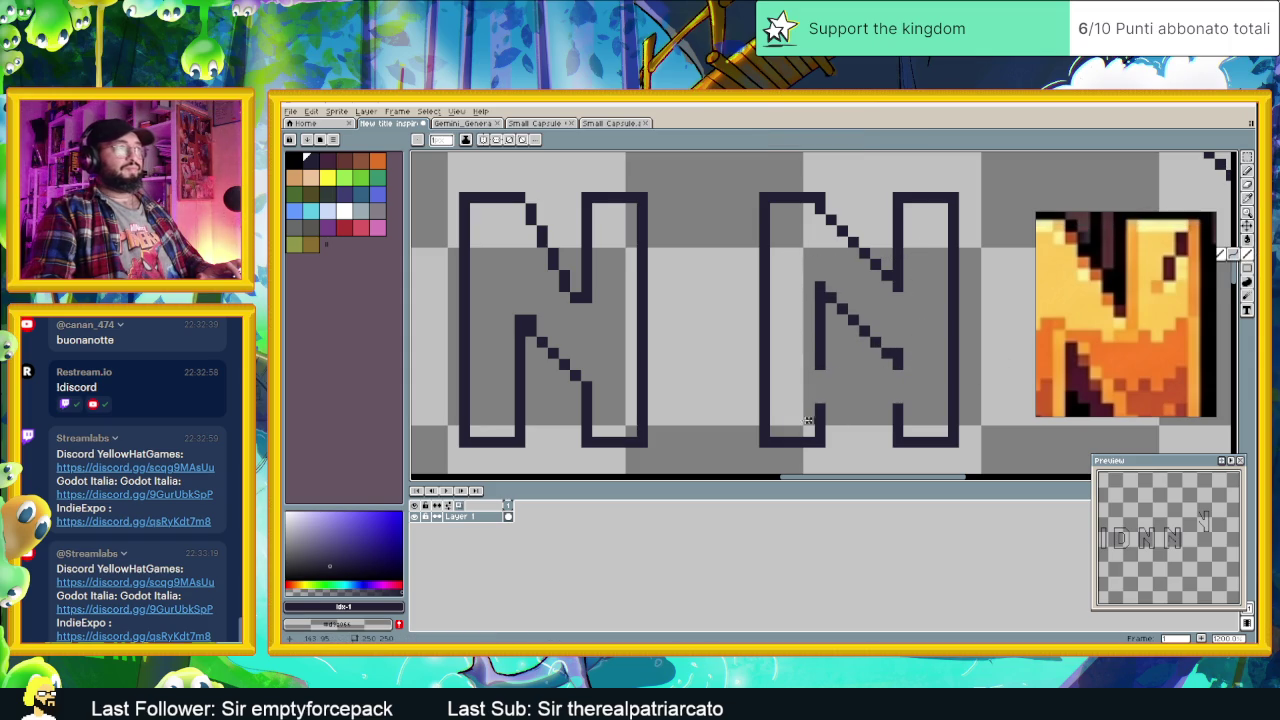
left_click_drag(821, 366, 821, 406)
left_click_drag(898, 366, 898, 404)
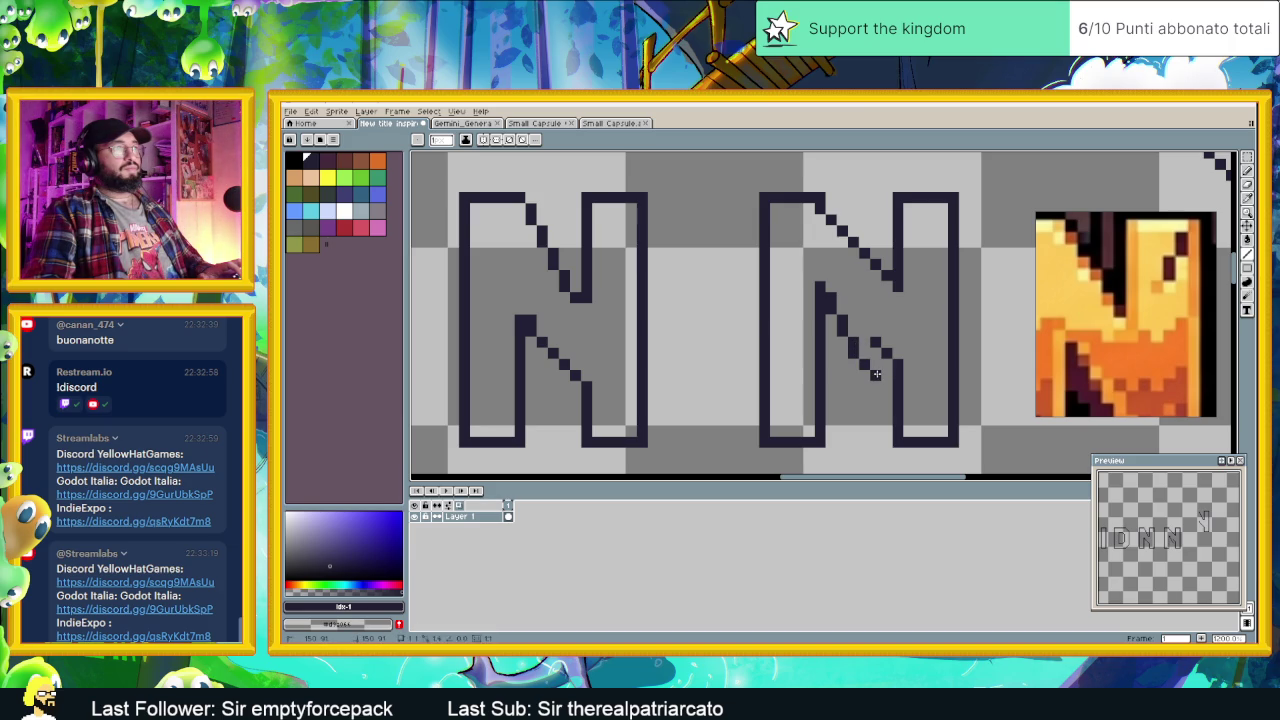
left_click(870, 373)
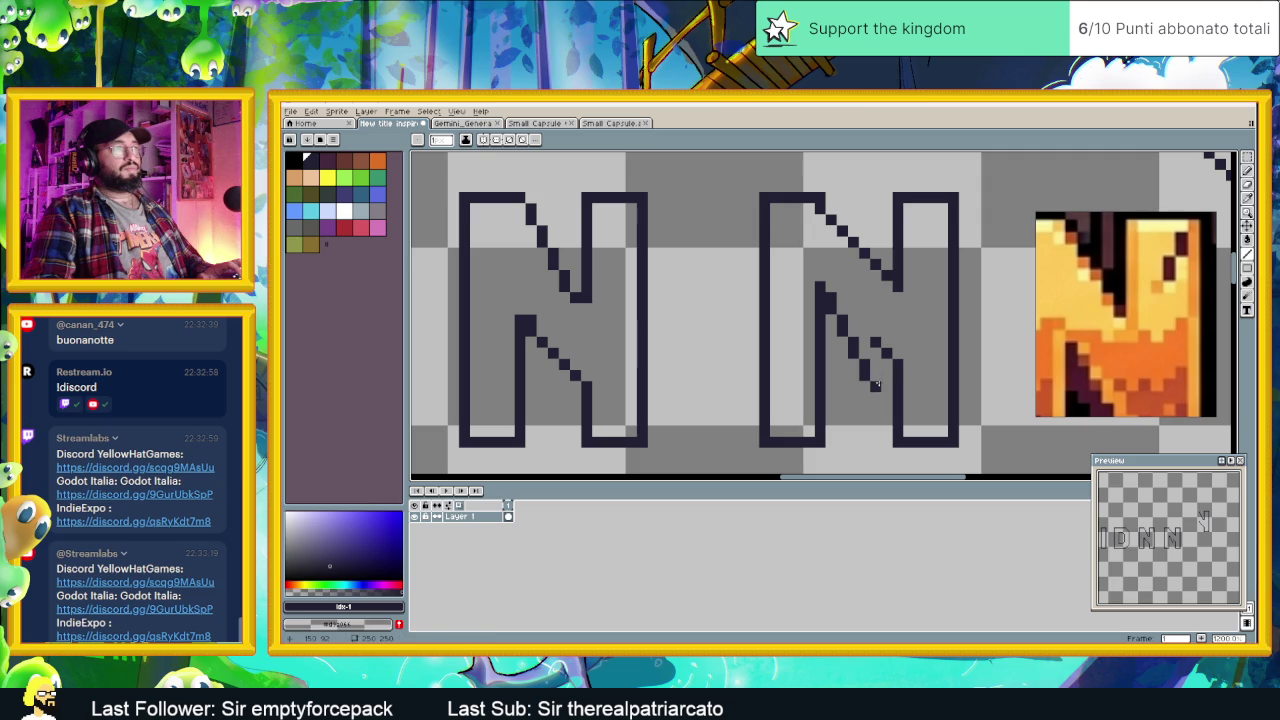
left_click(885, 395)
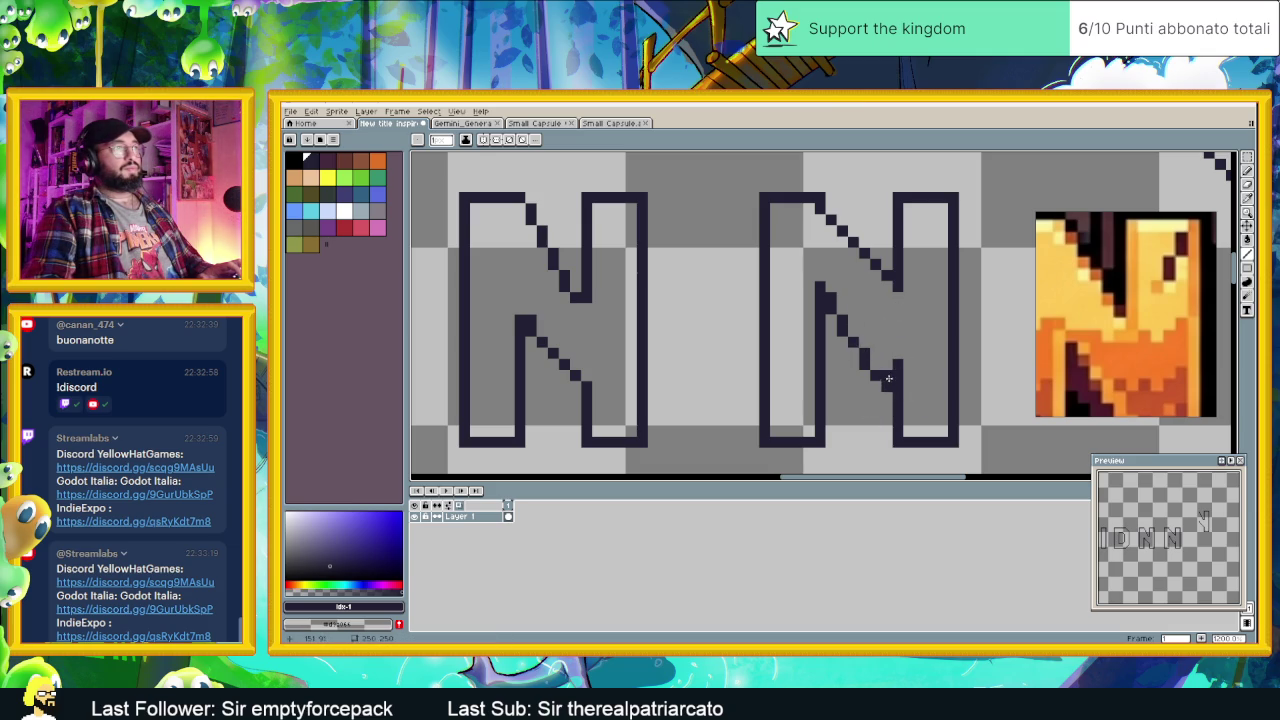
left_click(879, 387)
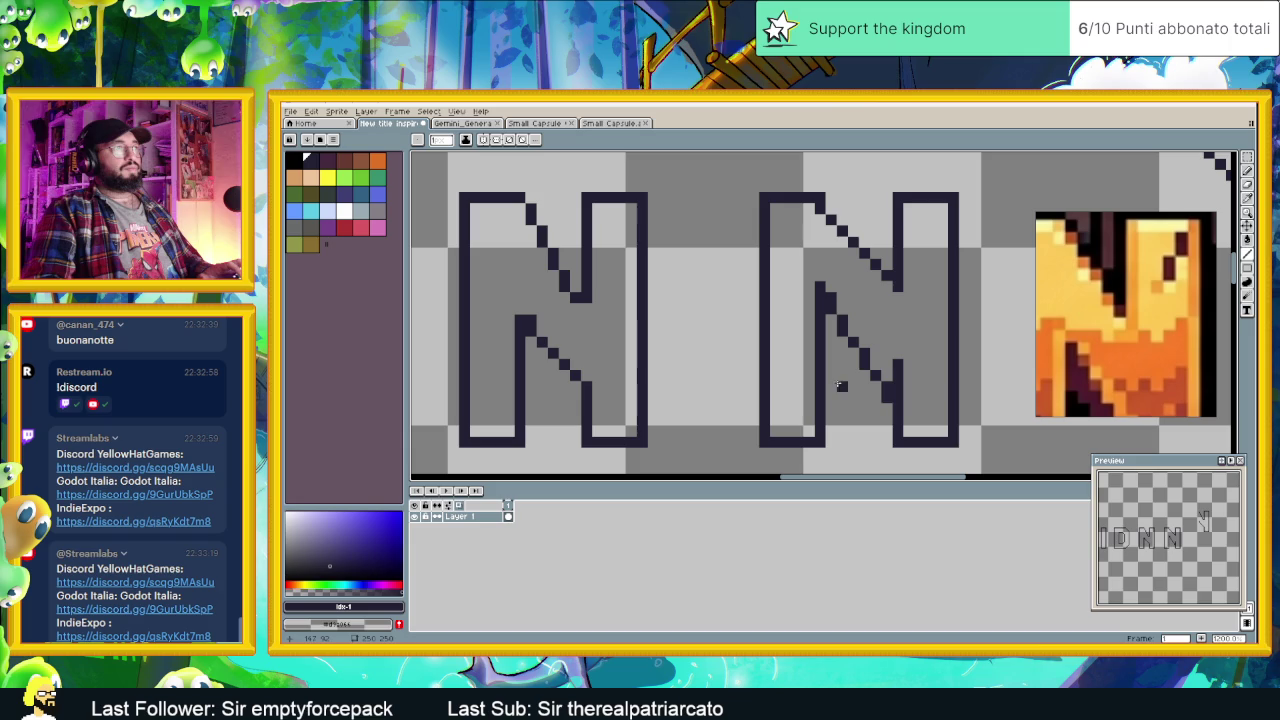
left_click(840, 327)
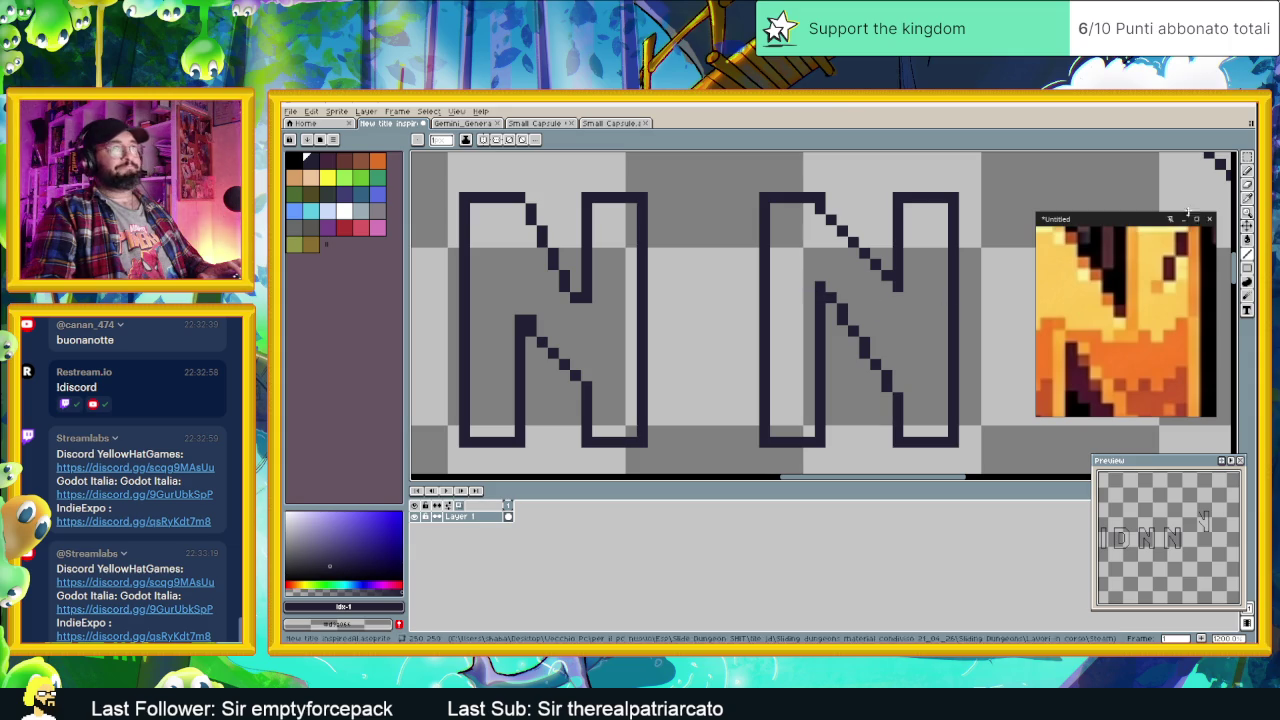
key("m")
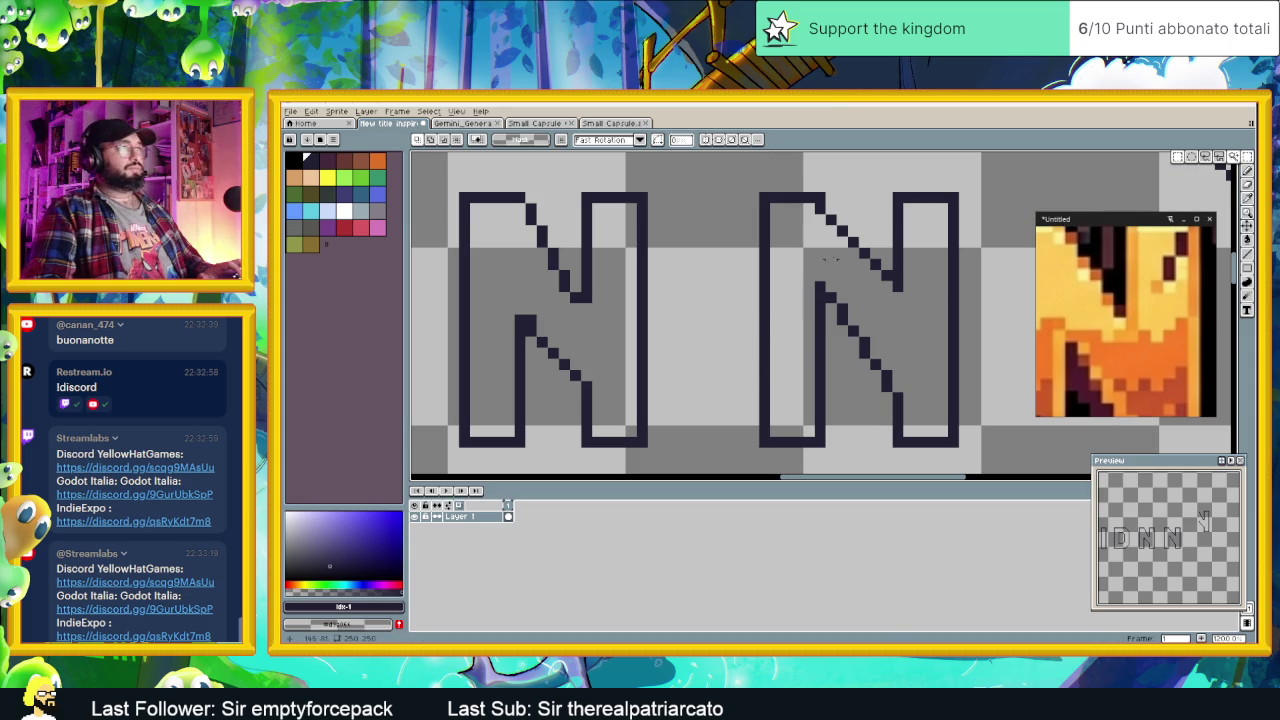
Step: Select and delete the second N's old upper diagonal
left_click_drag(815, 203, 916, 293)
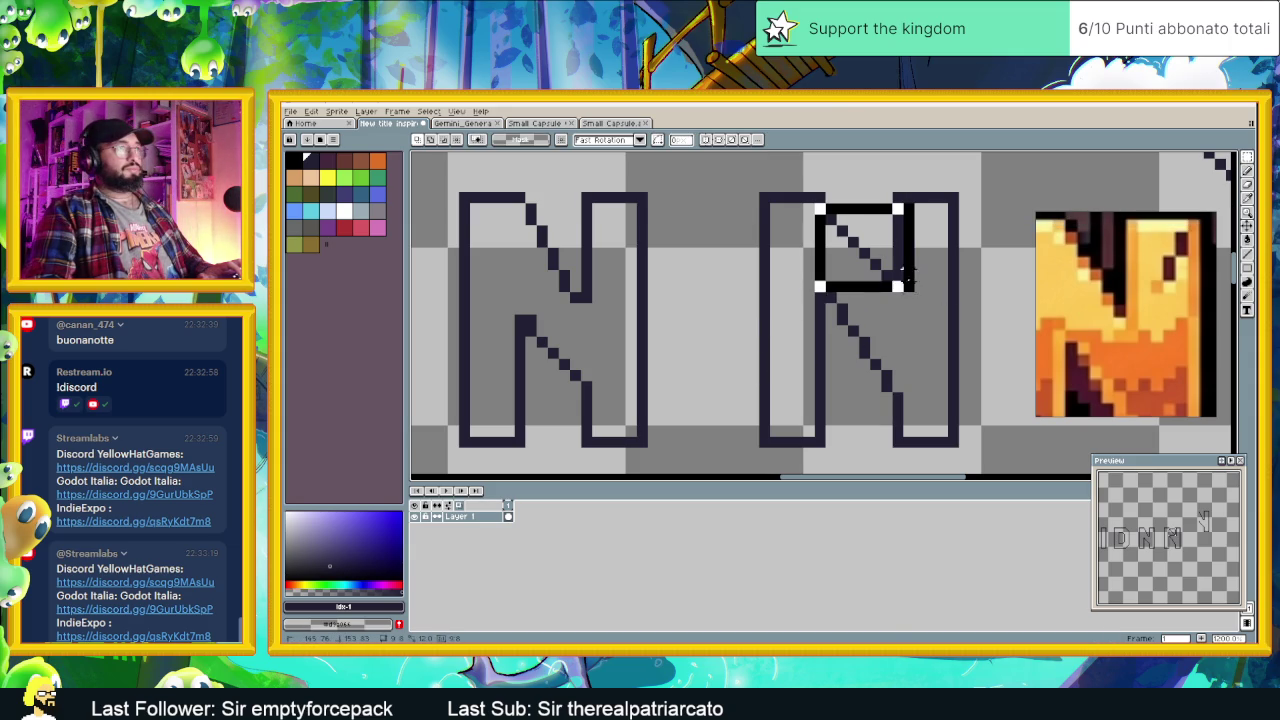
left_click(912, 287)
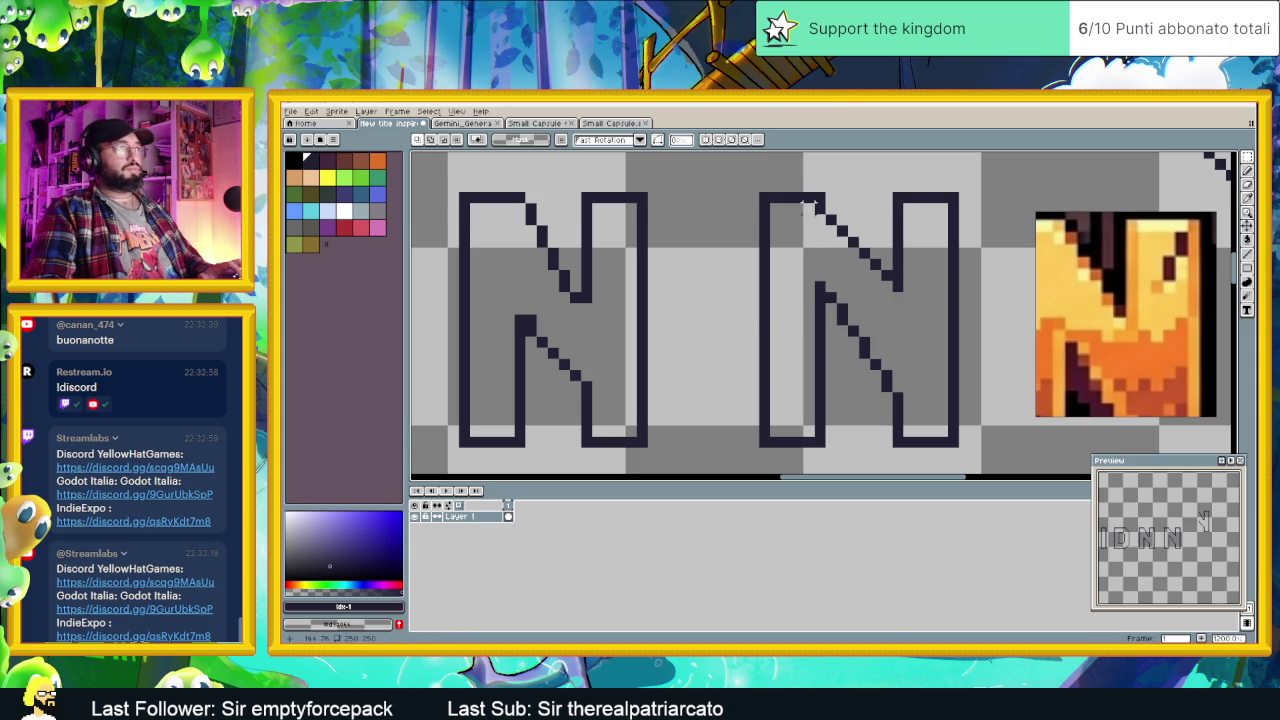
left_click_drag(806, 206, 906, 276)
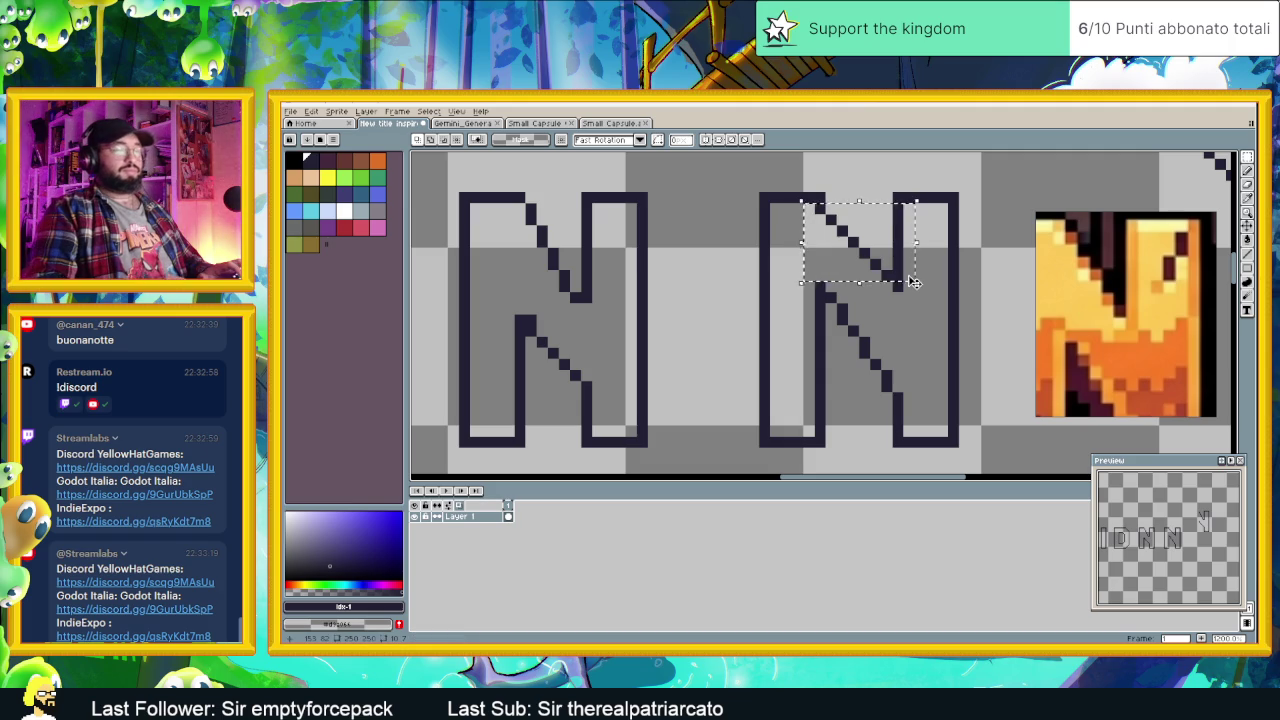
key("Delete")
key("ctrl+d")
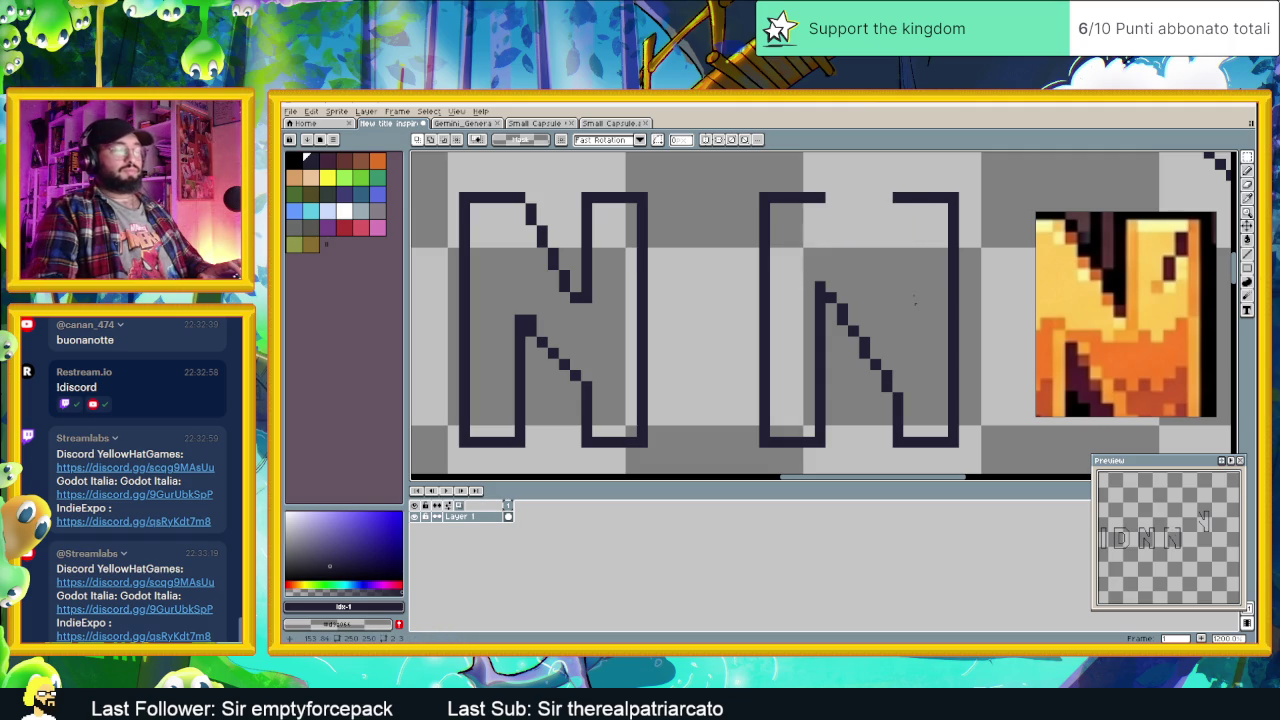
Step: Move the lower diagonal up into the gap, undoing one misplaced move
left_click_drag(795, 262, 928, 410)
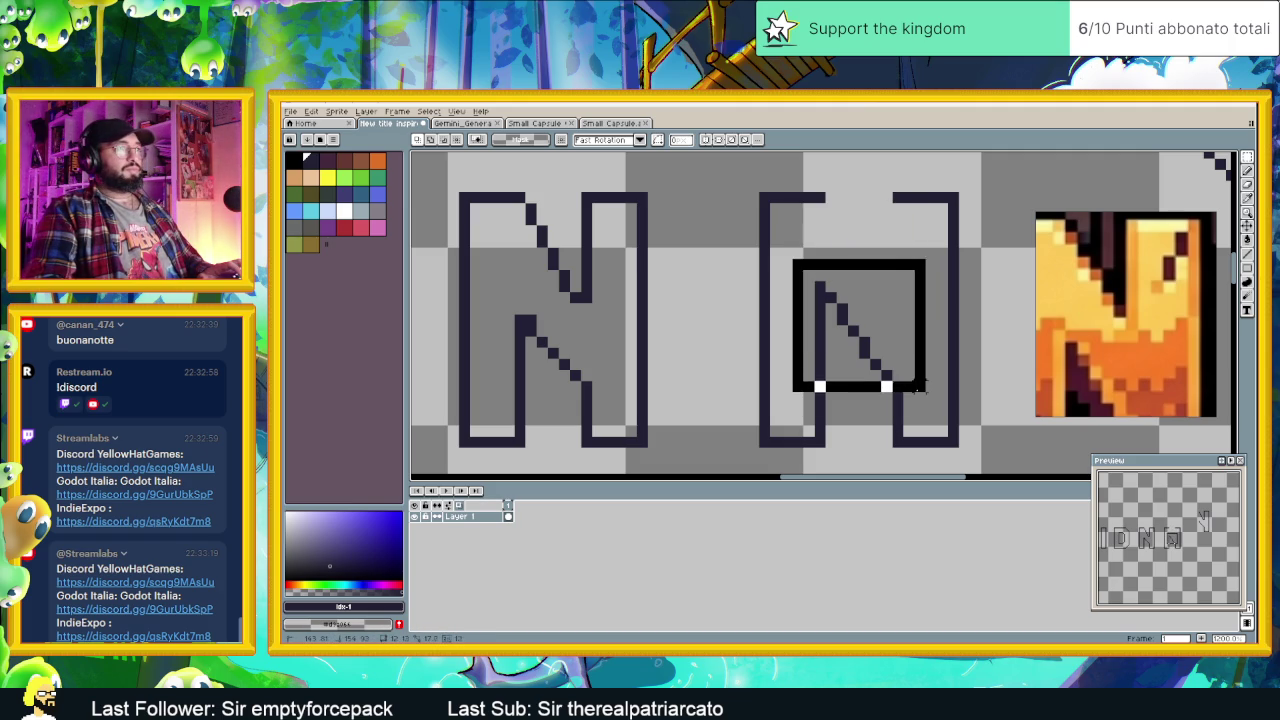
left_click_drag(790, 257, 928, 394)
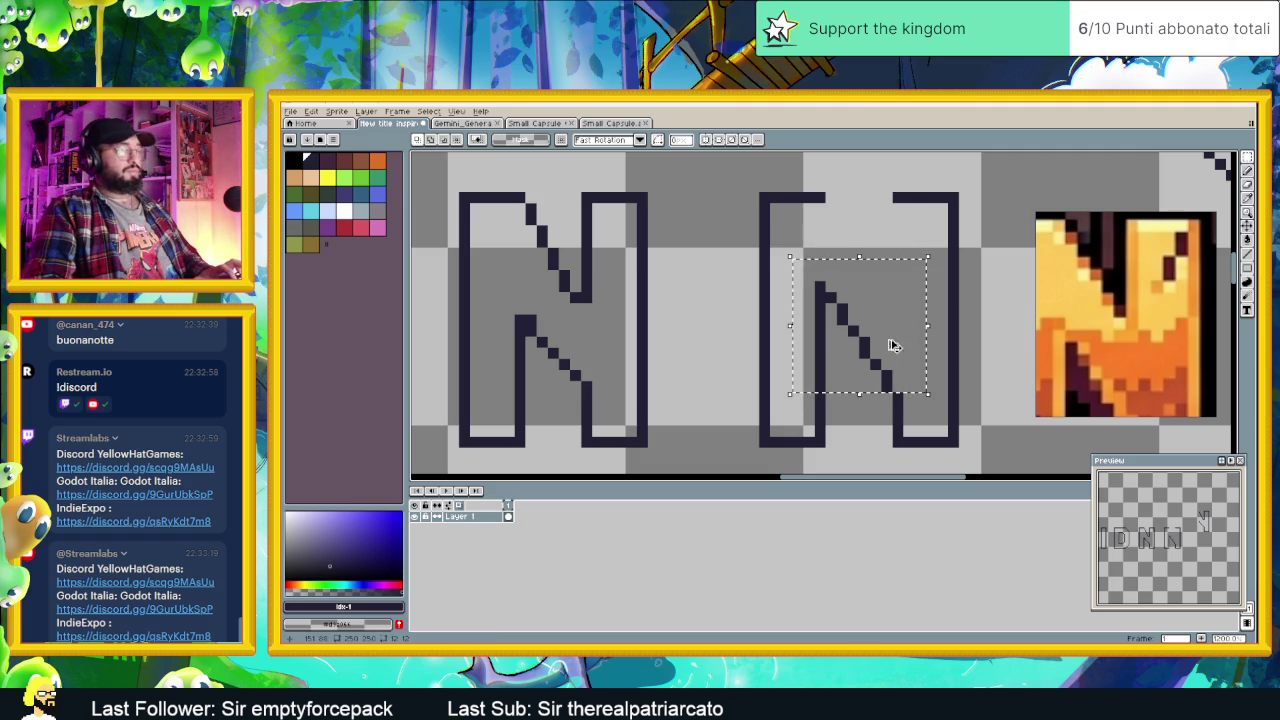
key("Up")
key("Up")
mouse_move(874, 338)
left_mouse_down()
mouse_move(899, 250)
mouse_move(730, 469)
left_mouse_up()
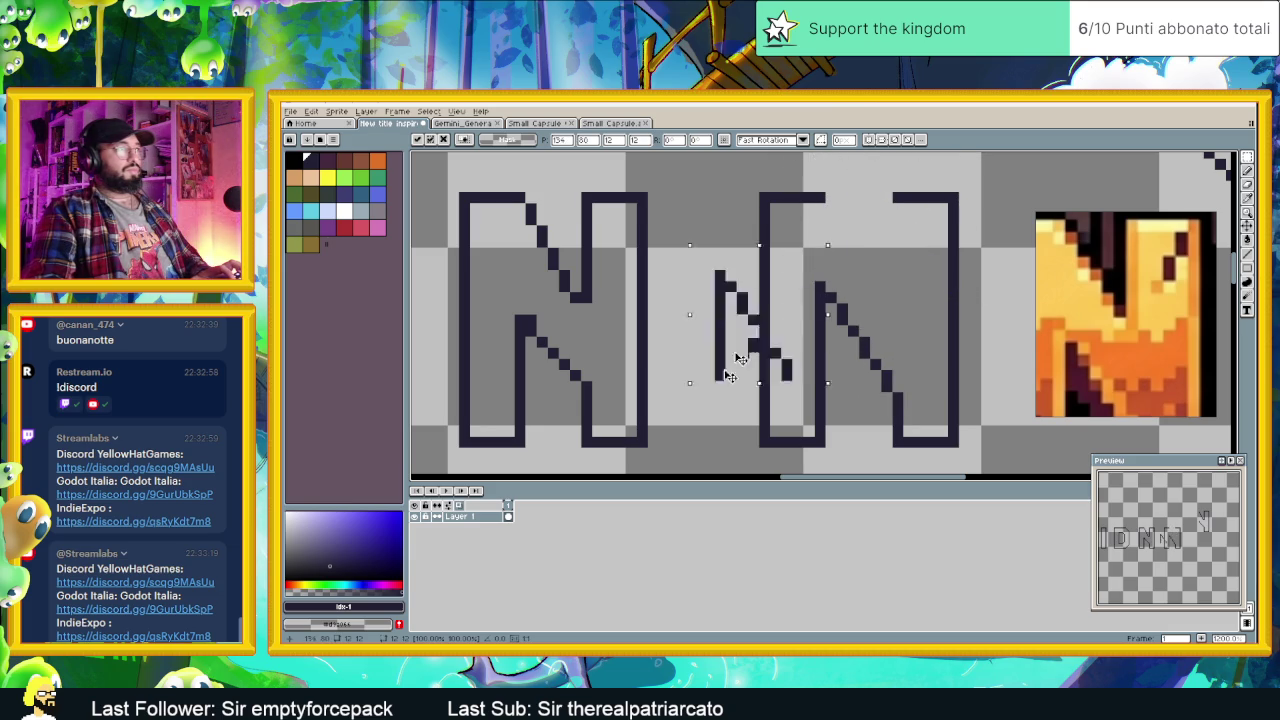
key("Escape")
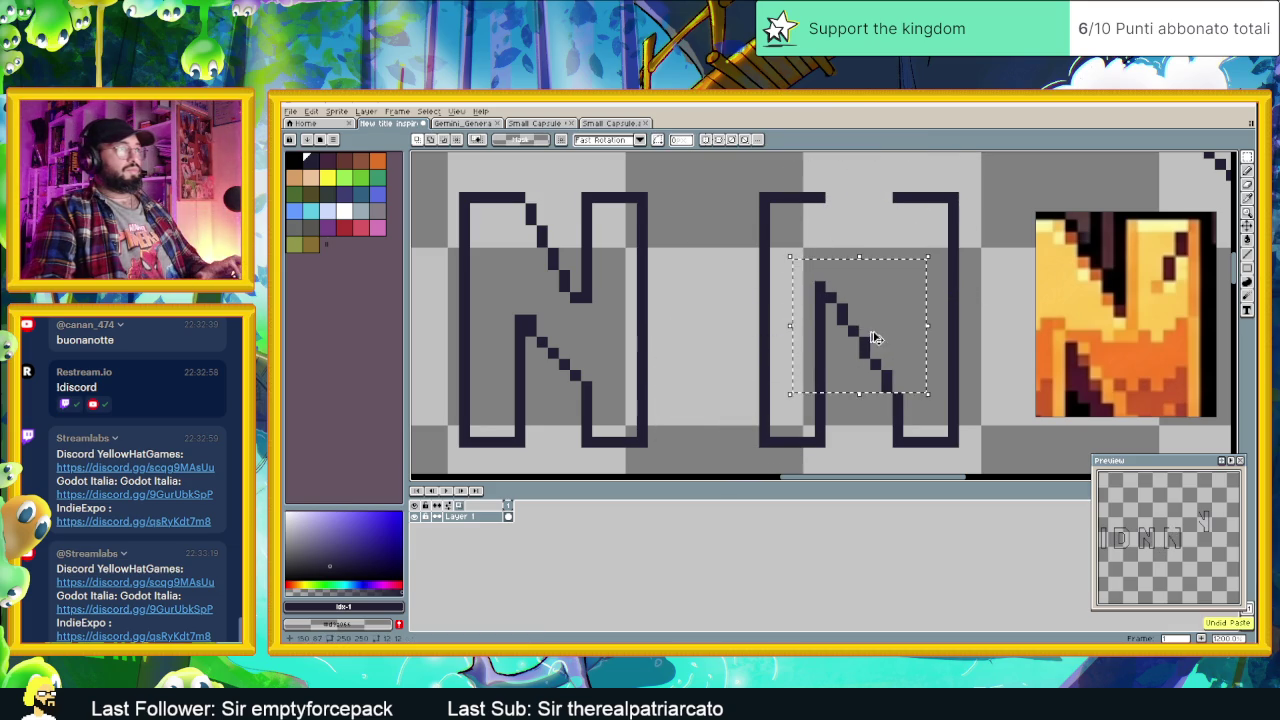
key("ctrl+d")
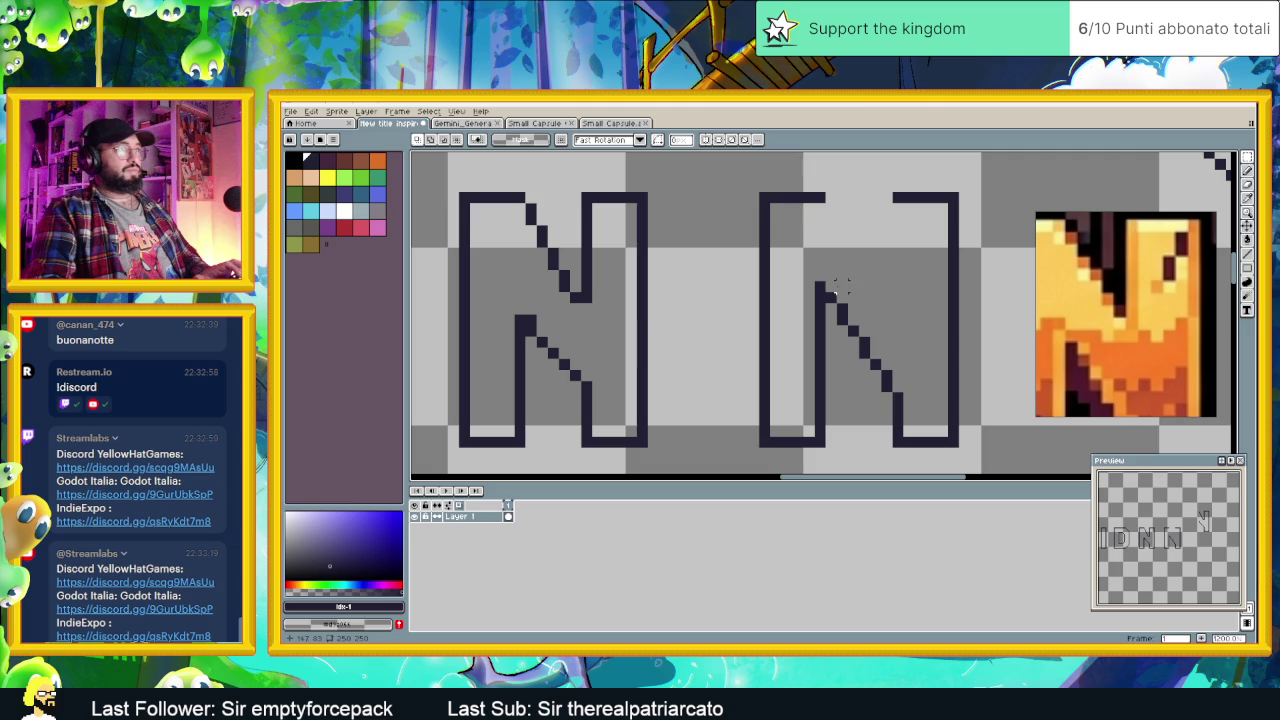
left_click_drag(826, 288, 889, 385)
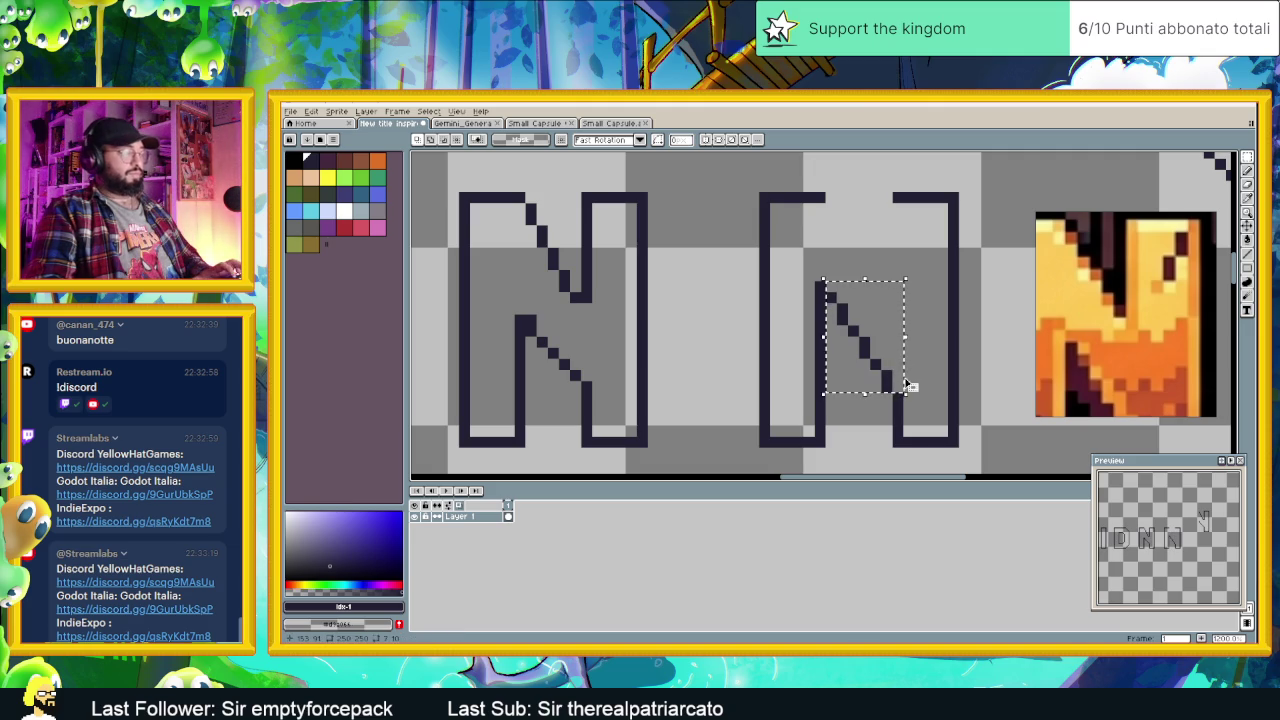
left_click_drag(903, 377, 880, 261)
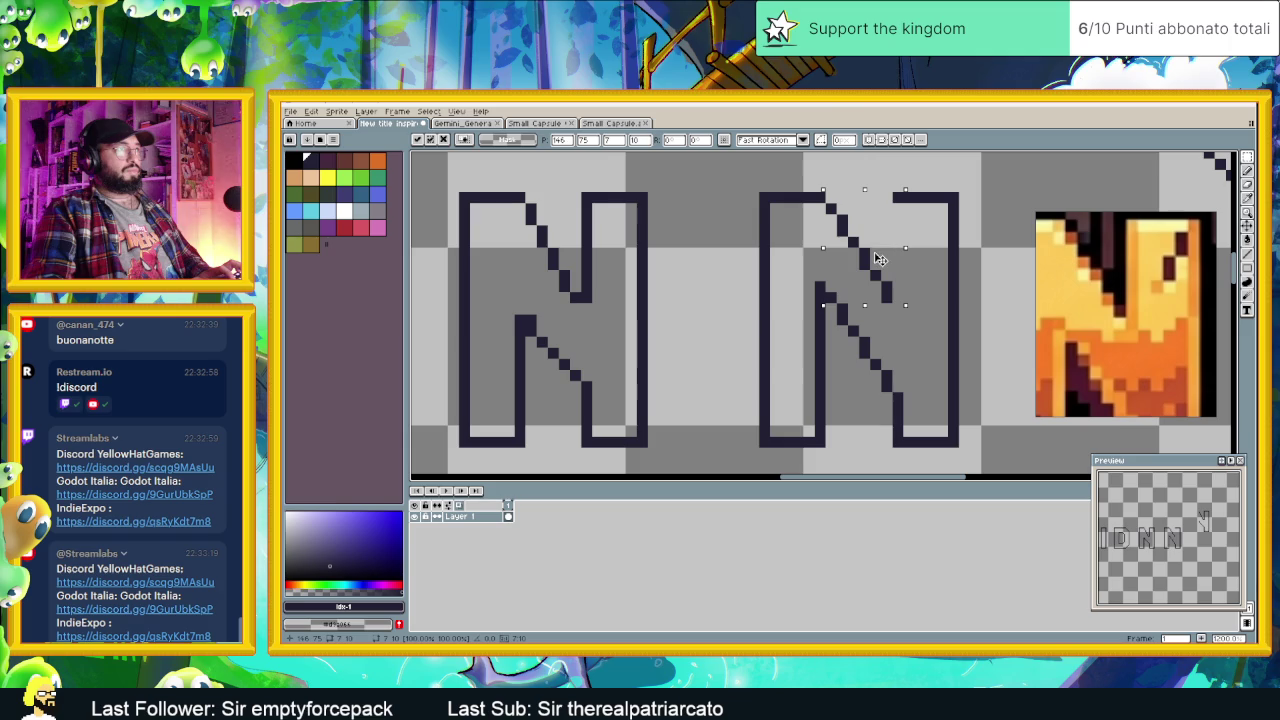
left_click(930, 288)
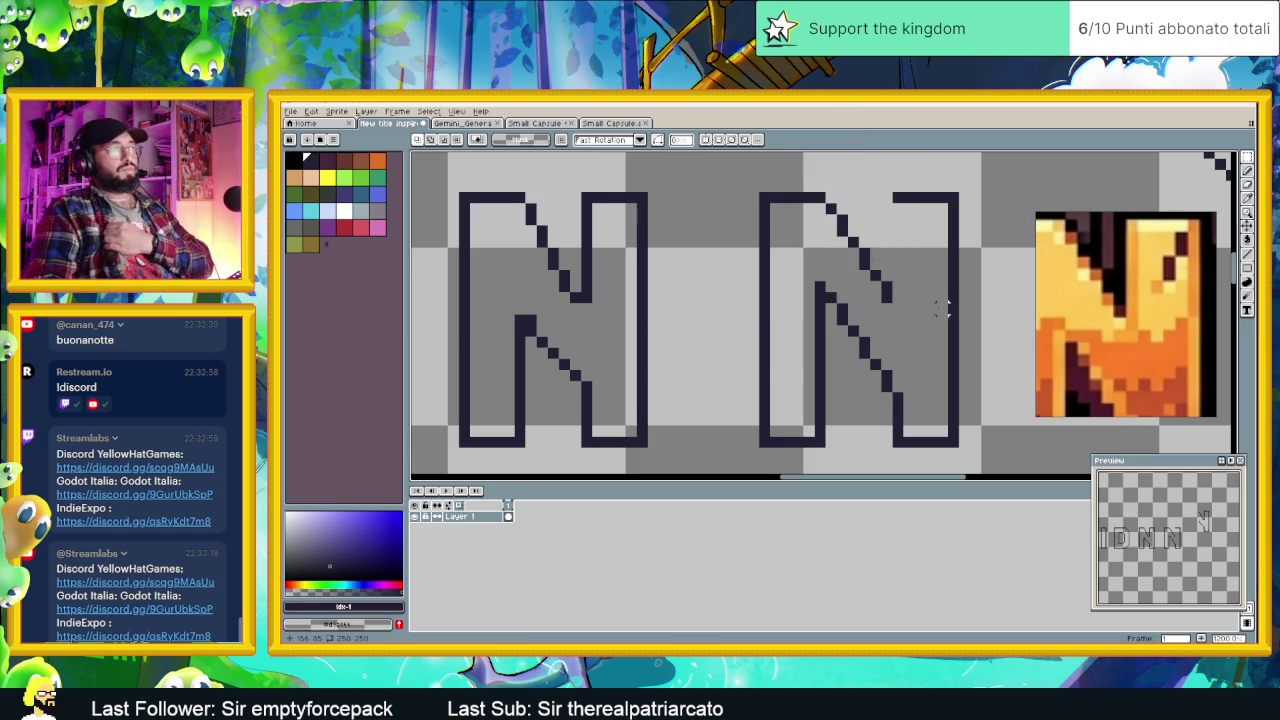
Step: Pencil the second N's inner right edge and a pixel below the diagonal's top
left_click(1247, 253)
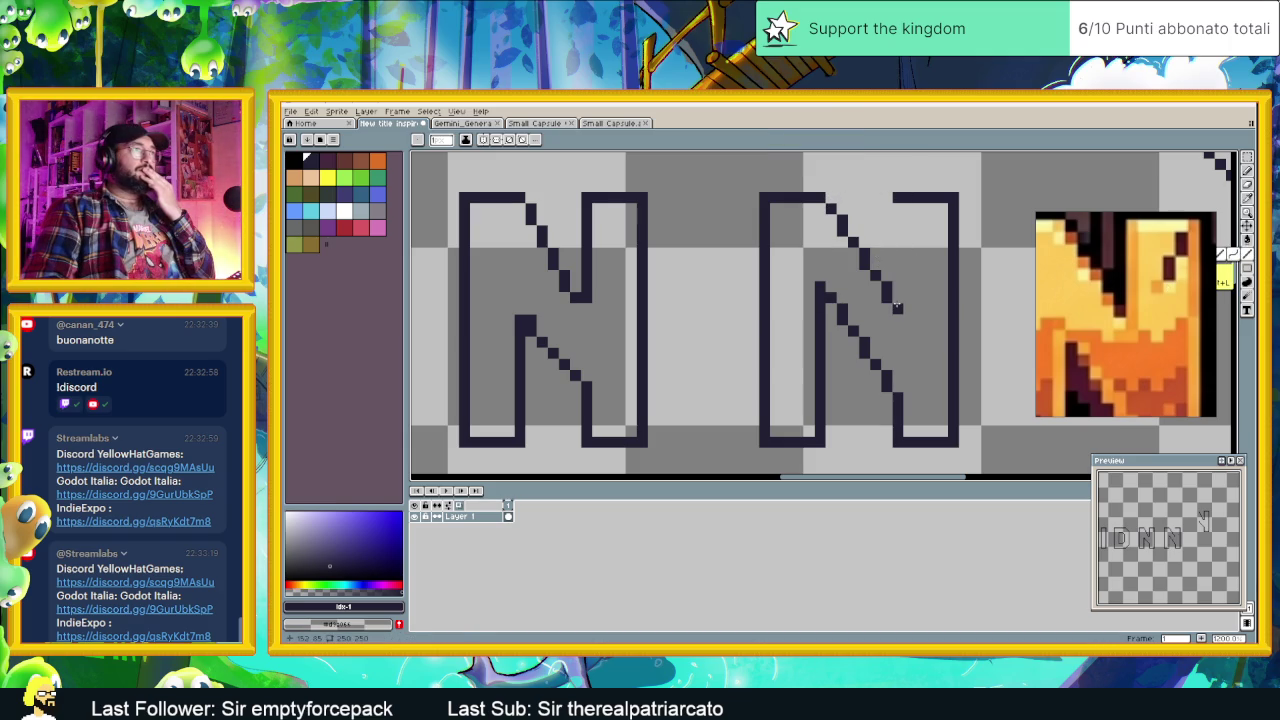
left_click_drag(897, 308, 897, 226)
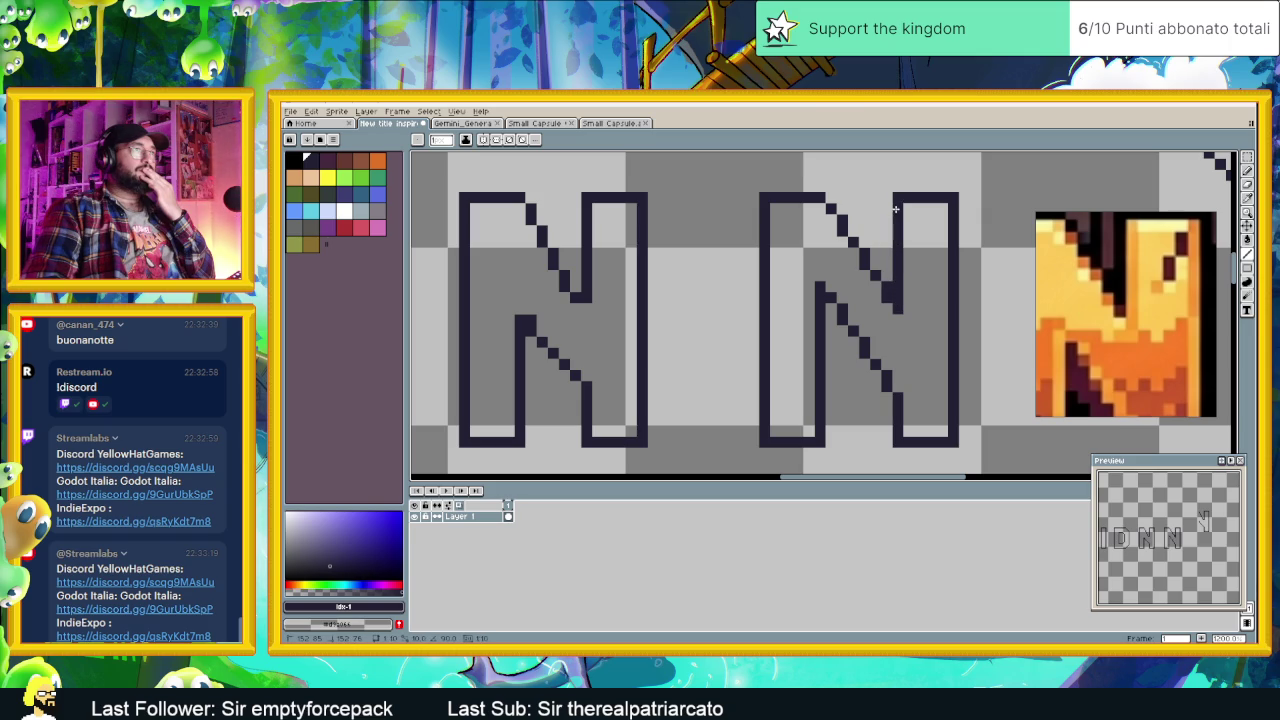
left_click(819, 217)
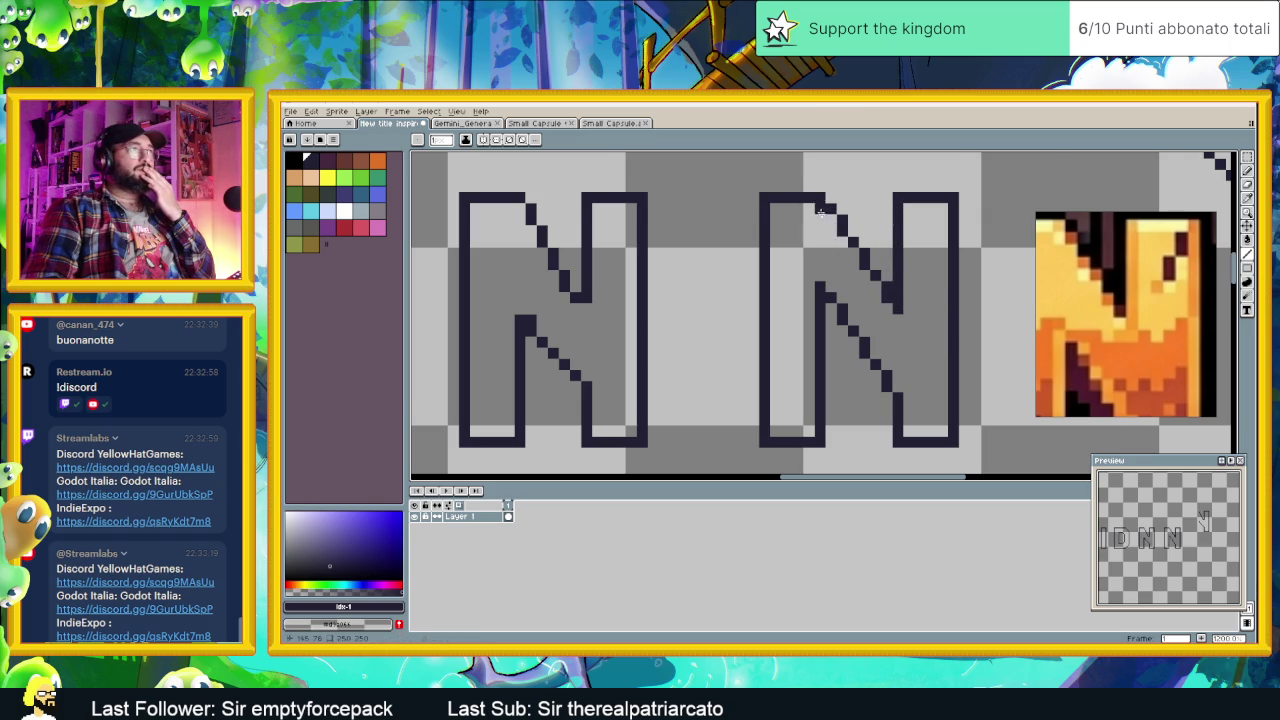
scroll(822, 208, "down", 1)
scroll(920, 330, "down", 1)
scroll(920, 330, "down", 1)
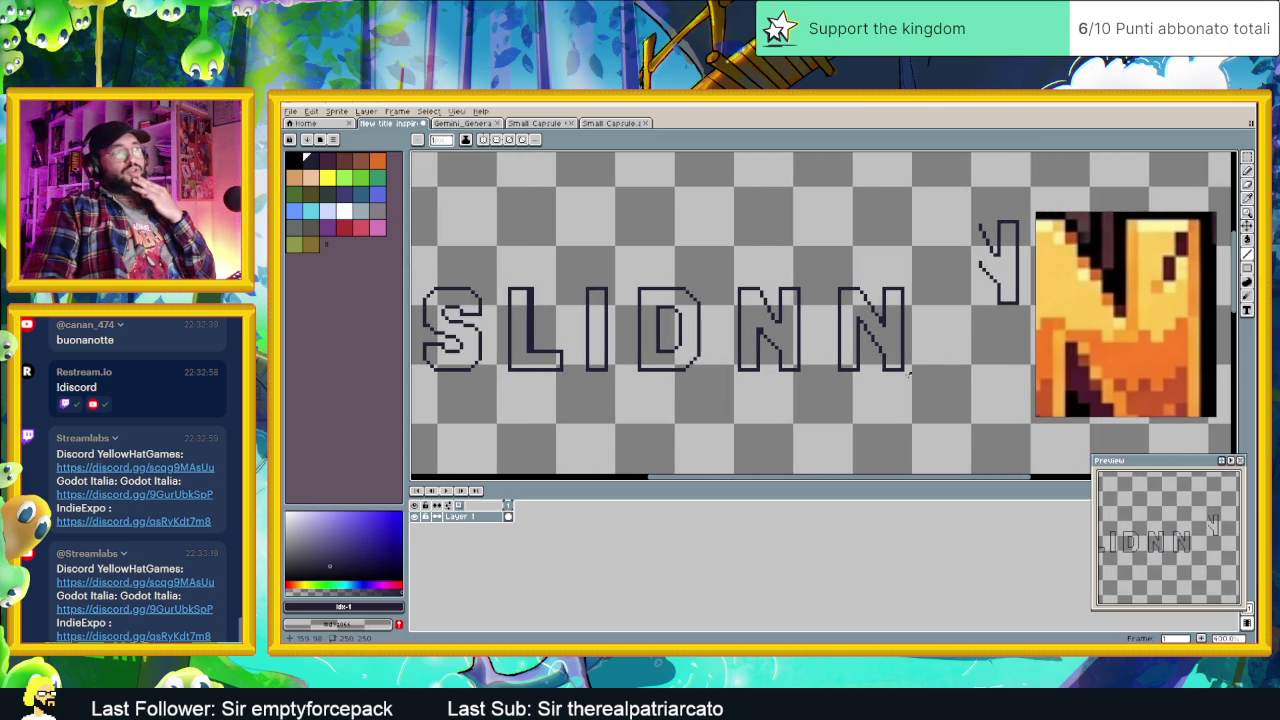
scroll(1140, 330, "down", 1)
scroll(1158, 344, "down", 1)
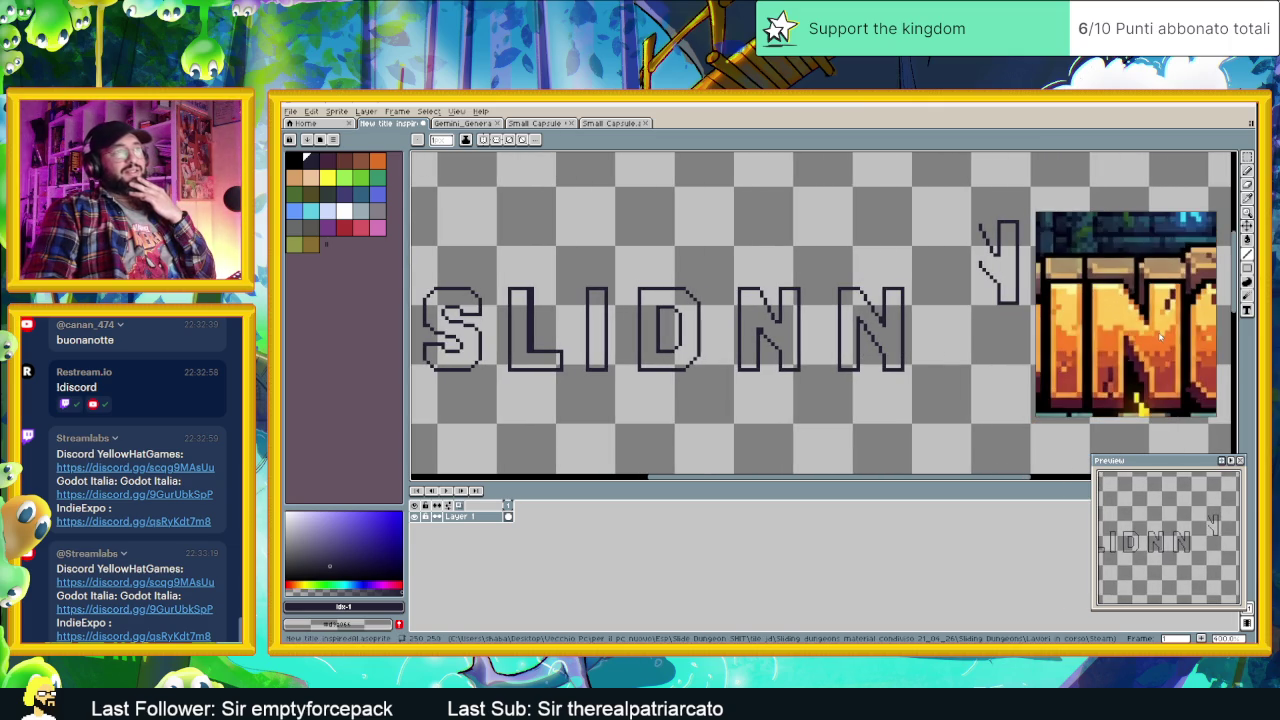
scroll(1158, 344, "down", 1)
scroll(1158, 344, "down", 1)
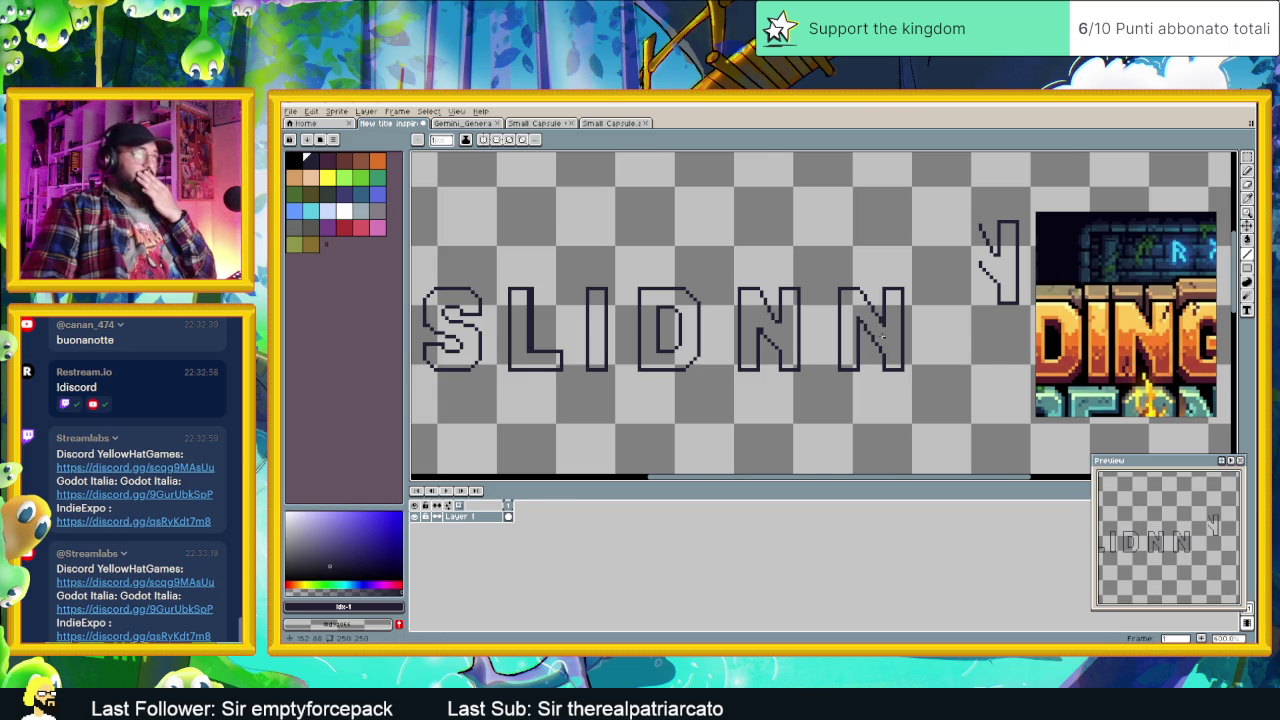
scroll(927, 335, "up", 1)
scroll(927, 335, "up", 1)
scroll(865, 325, "up", 1)
scroll(865, 325, "up", 1)
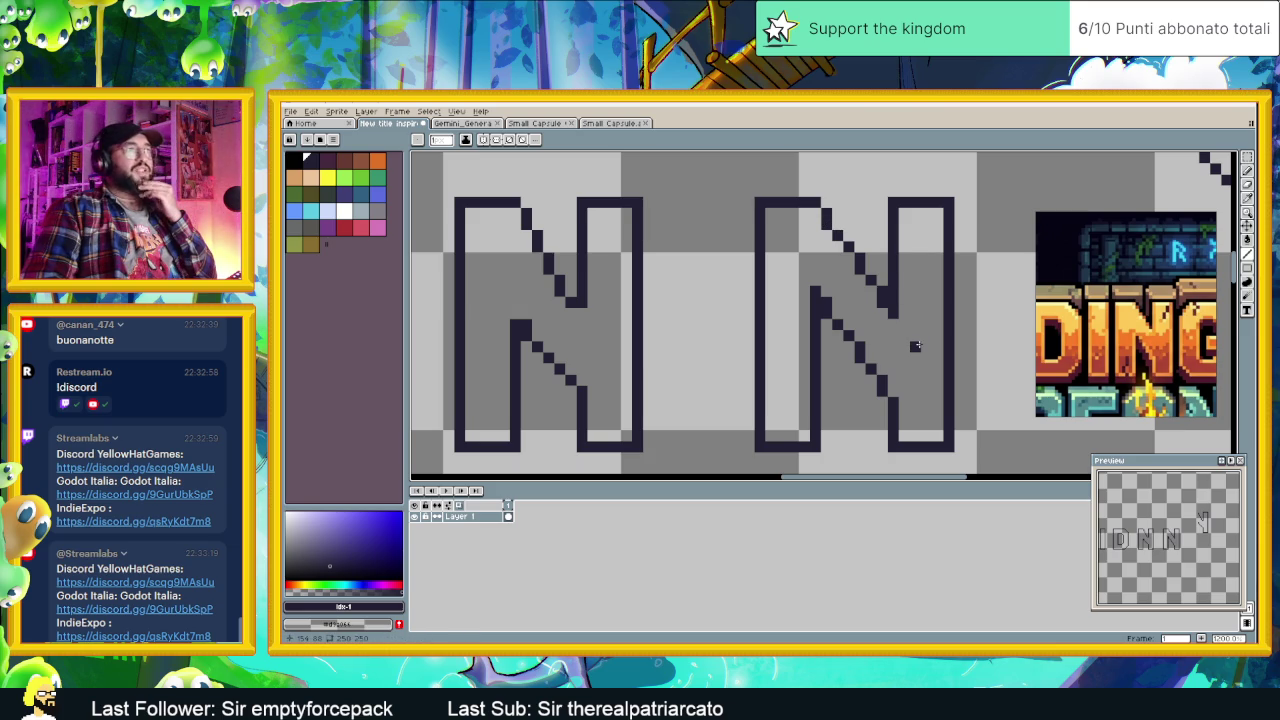
scroll(916, 345, "down", 1)
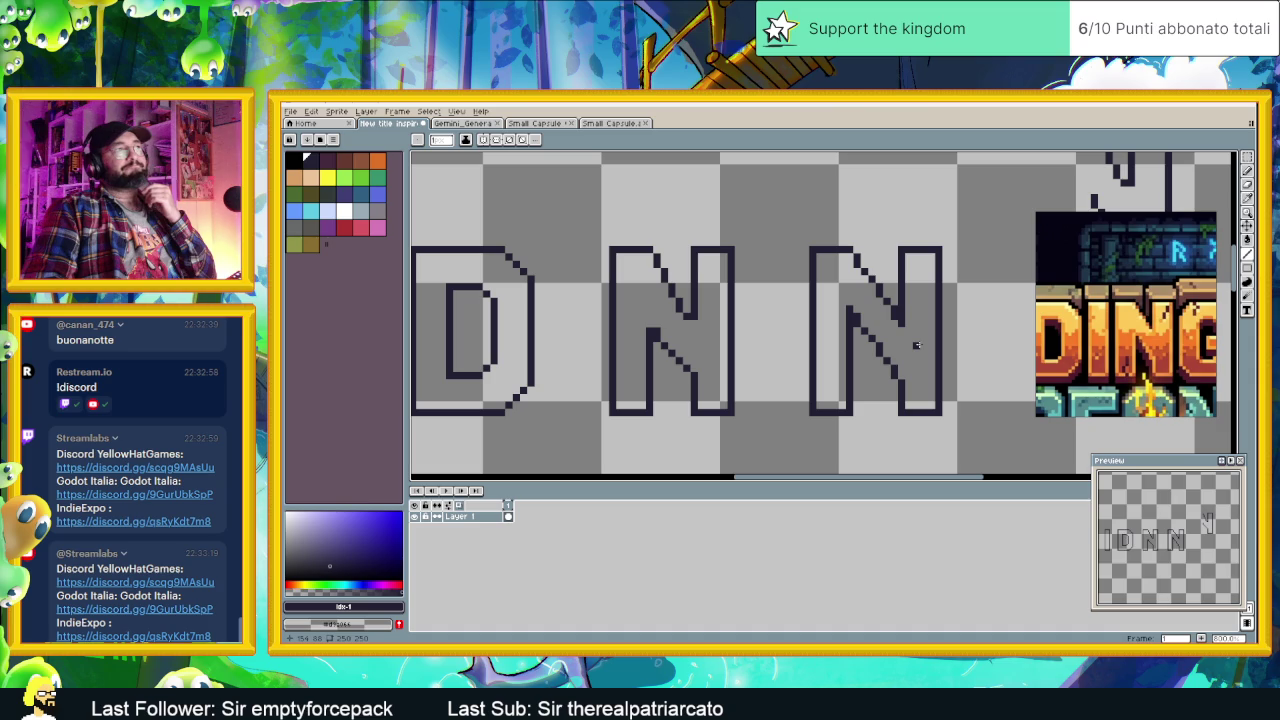
scroll(910, 340, "down", 1)
scroll(895, 330, "down", 1)
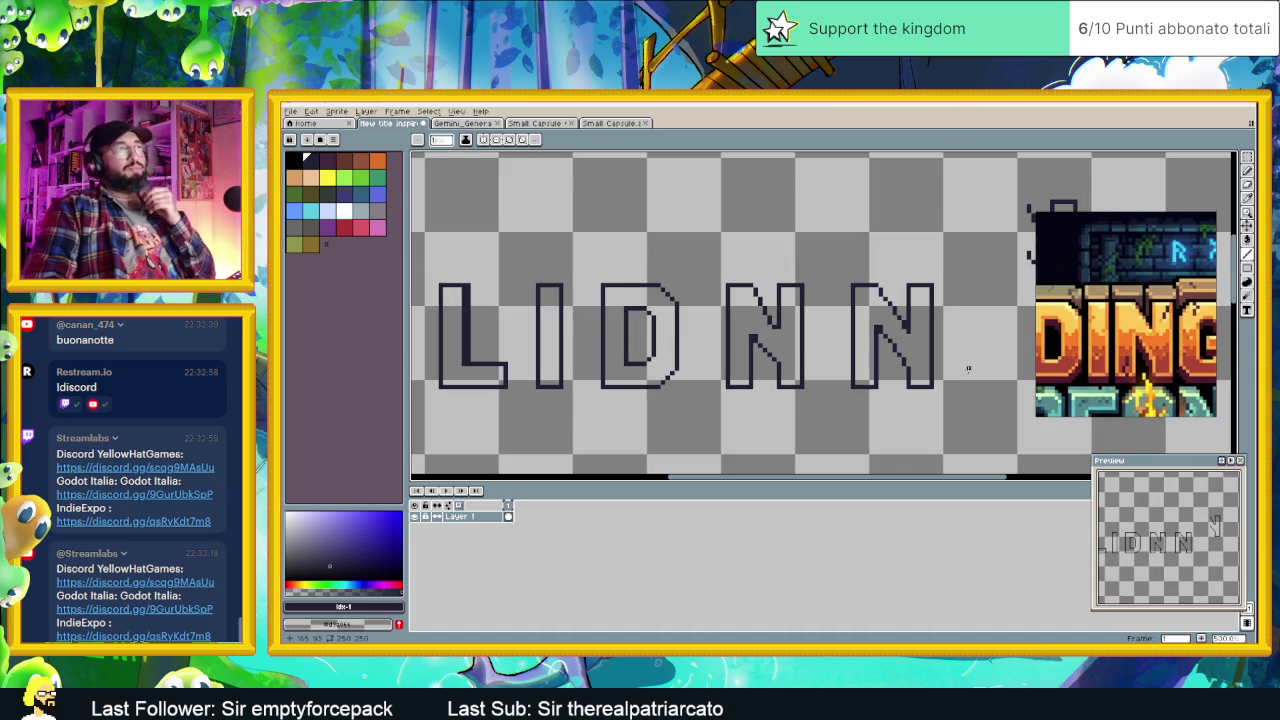
key("v")
key("m")
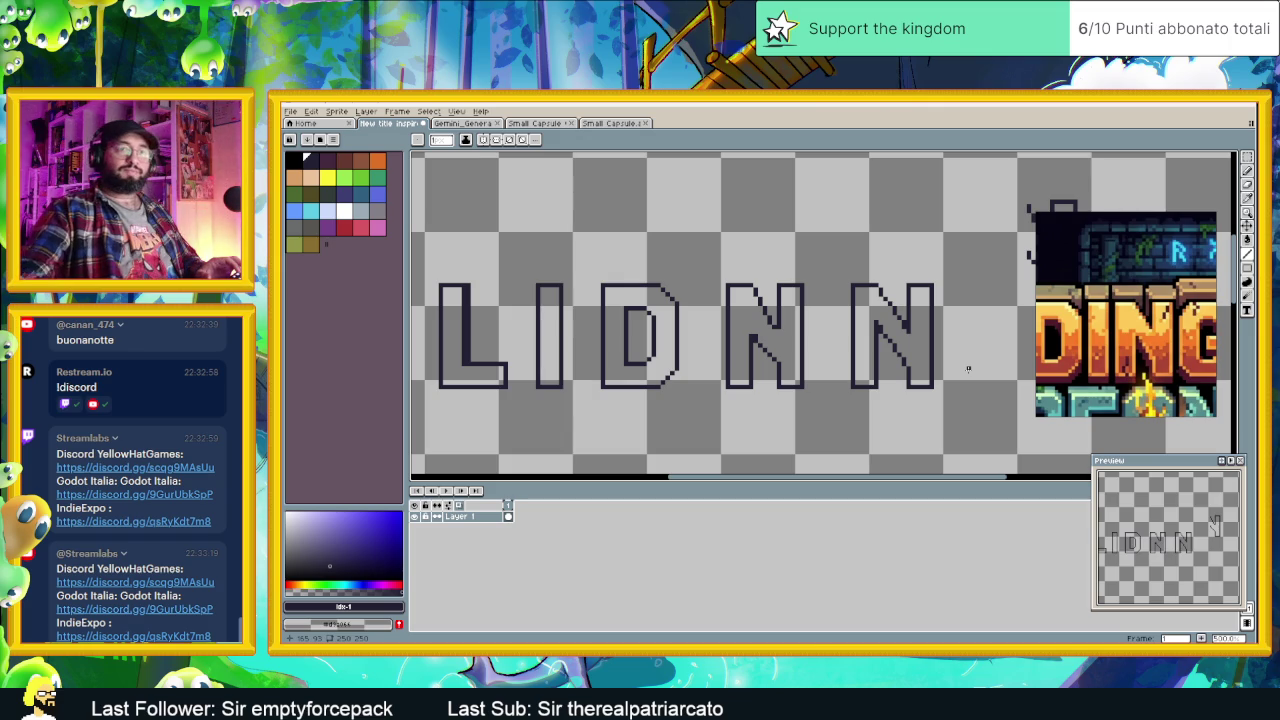
scroll(968, 369, "down", 2)
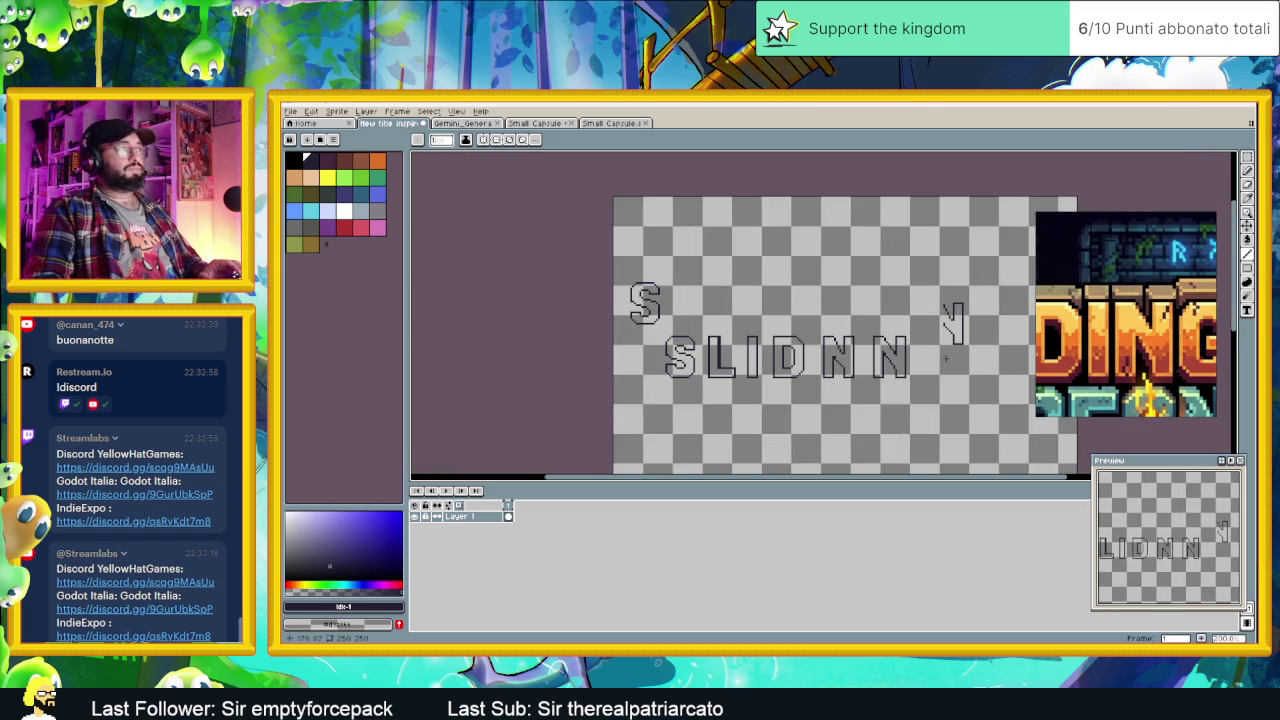
scroll(945, 358, "up", 1)
scroll(883, 339, "up", 1)
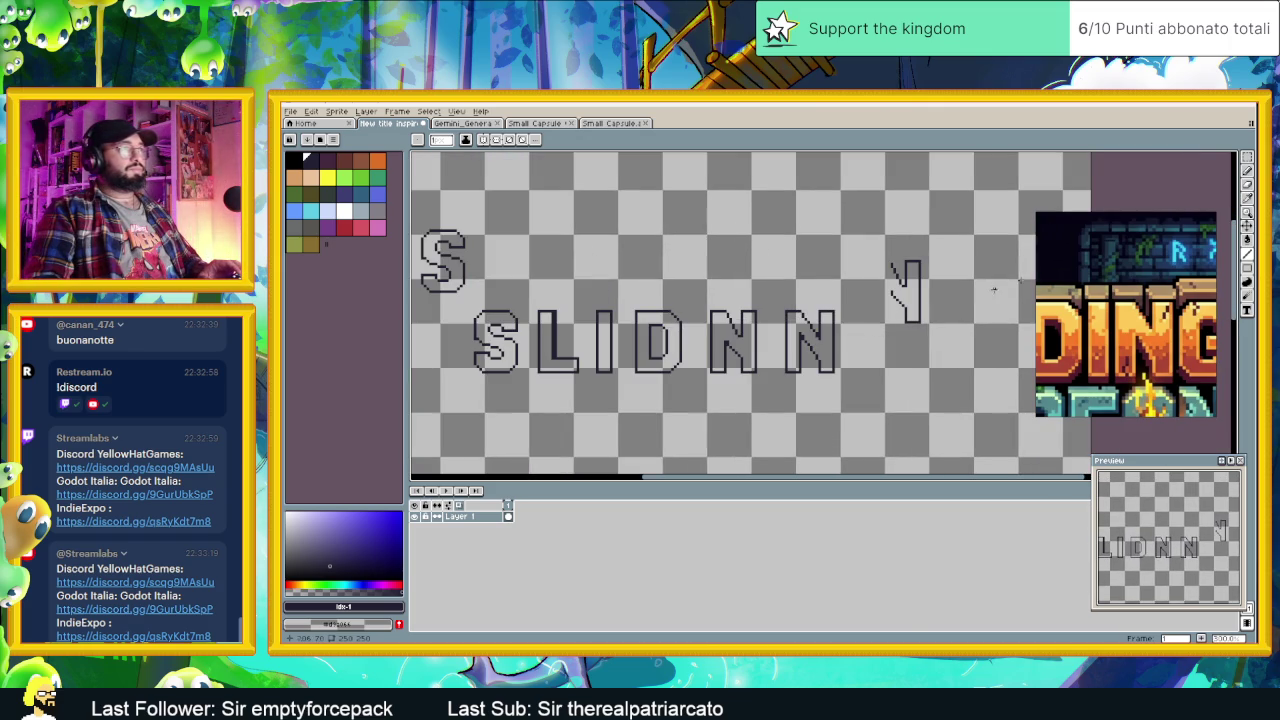
Step: Select and delete the stray N sketch
key("ctrl+a")
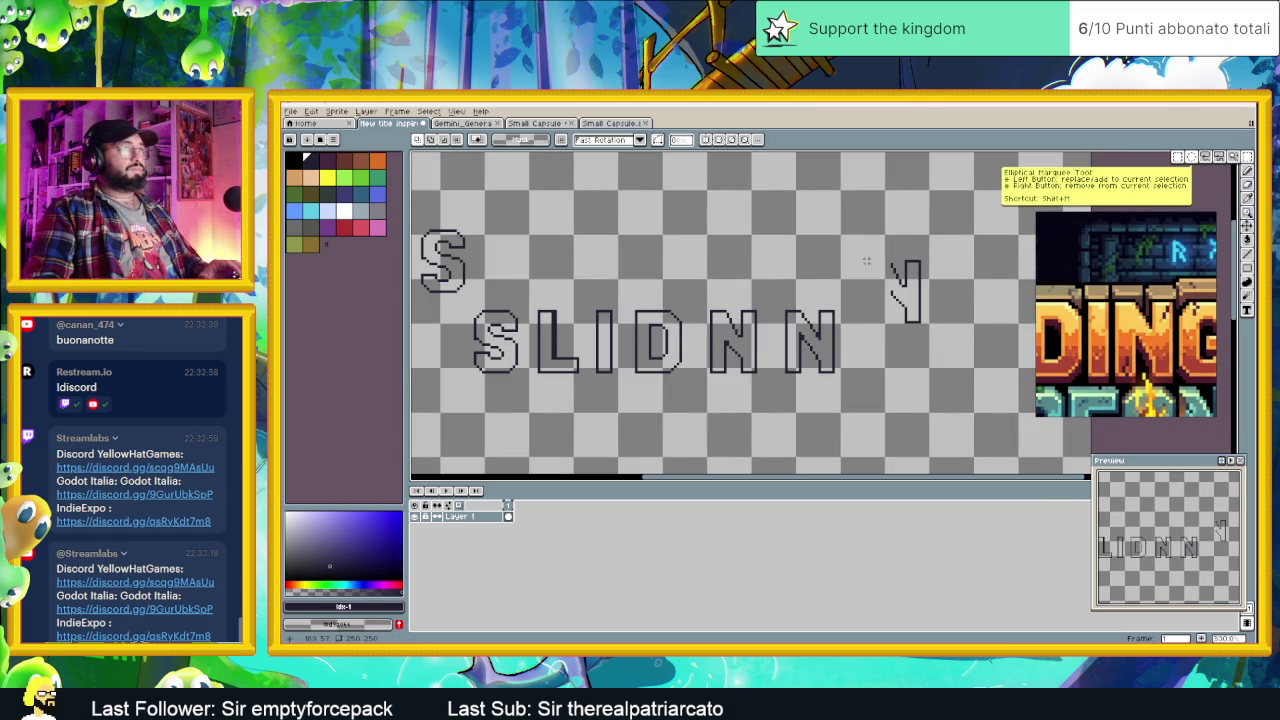
left_click_drag(870, 220, 948, 330)
key("Delete")
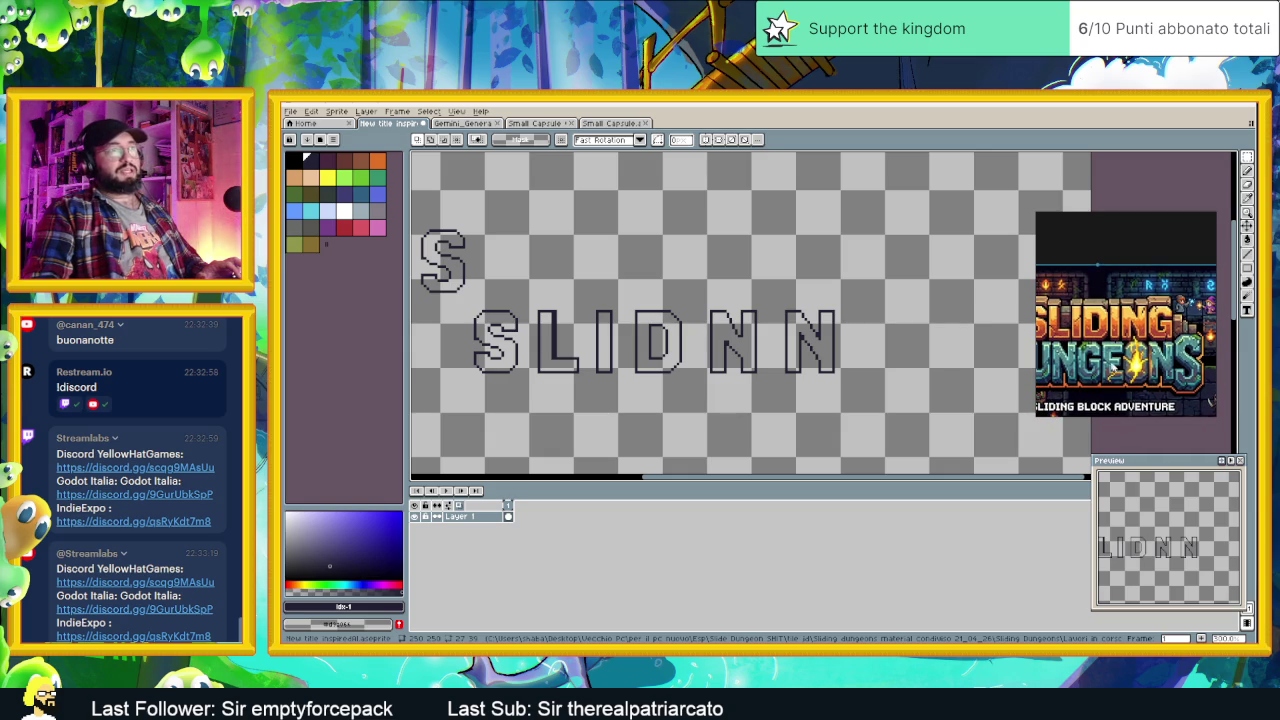
Step: Select the outlined S and place it after the last N, aligned with the letters
scroll(1150, 326, "up", 3)
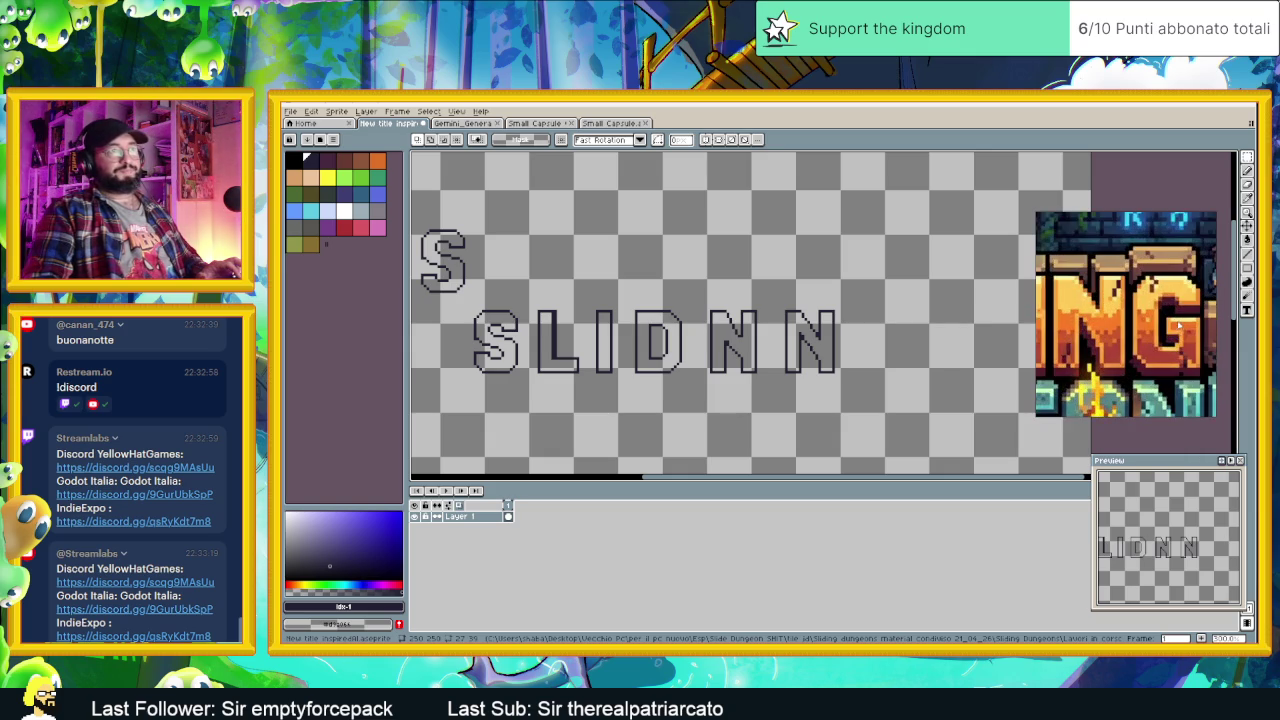
scroll(1150, 326, "up", 1)
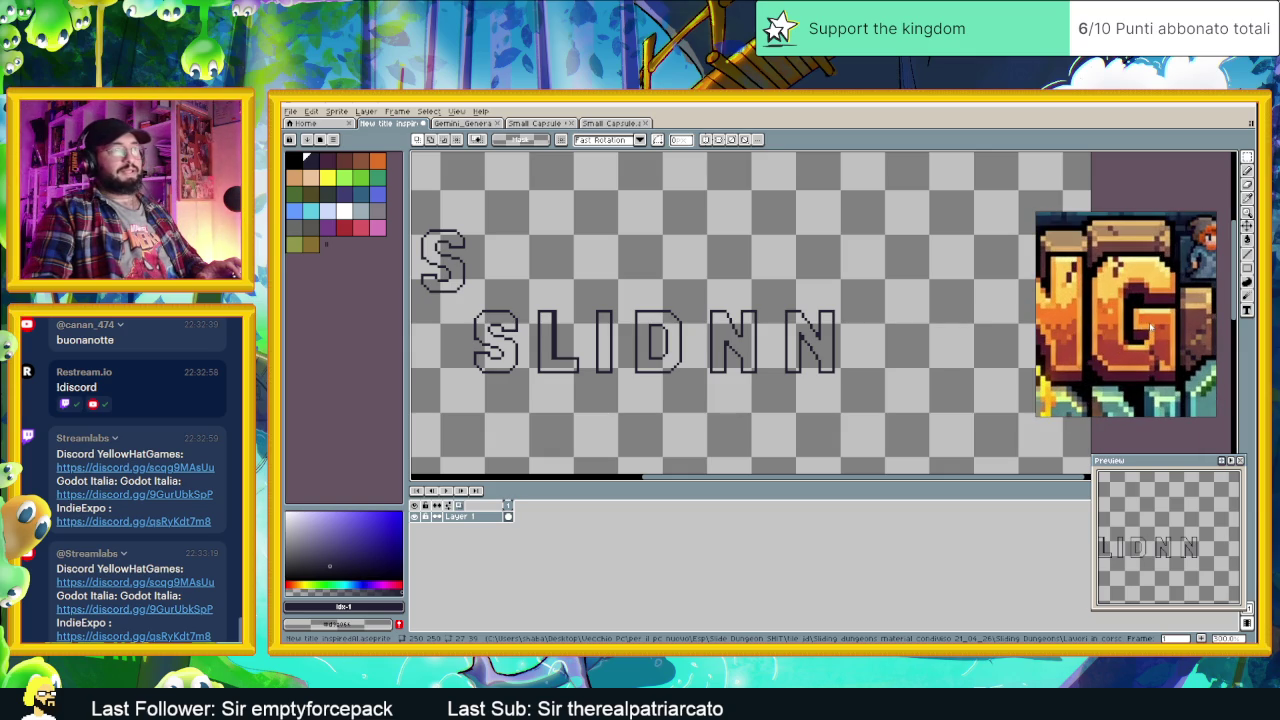
scroll(874, 327, "up", 1)
scroll(874, 327, "up", 1)
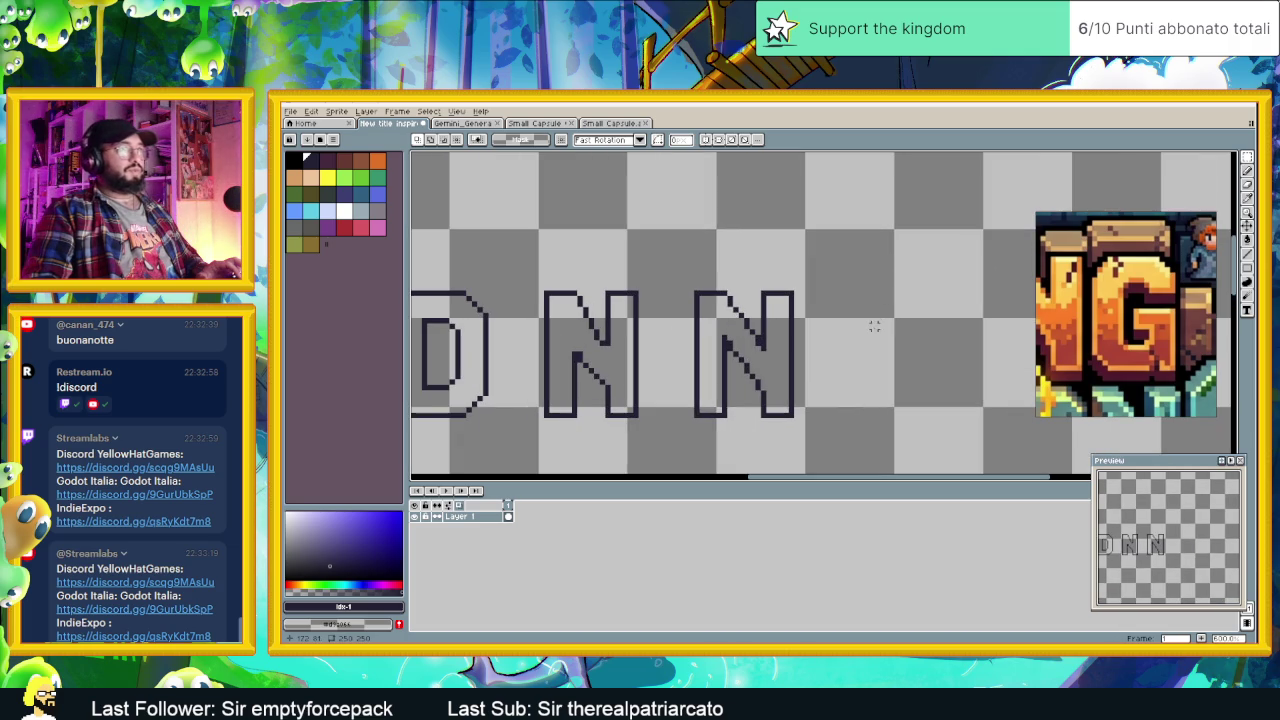
scroll(740, 320, "down", 1)
scroll(620, 315, "left", 2)
scroll(580, 309, "left", 1)
left_click_drag(509, 298, 578, 384)
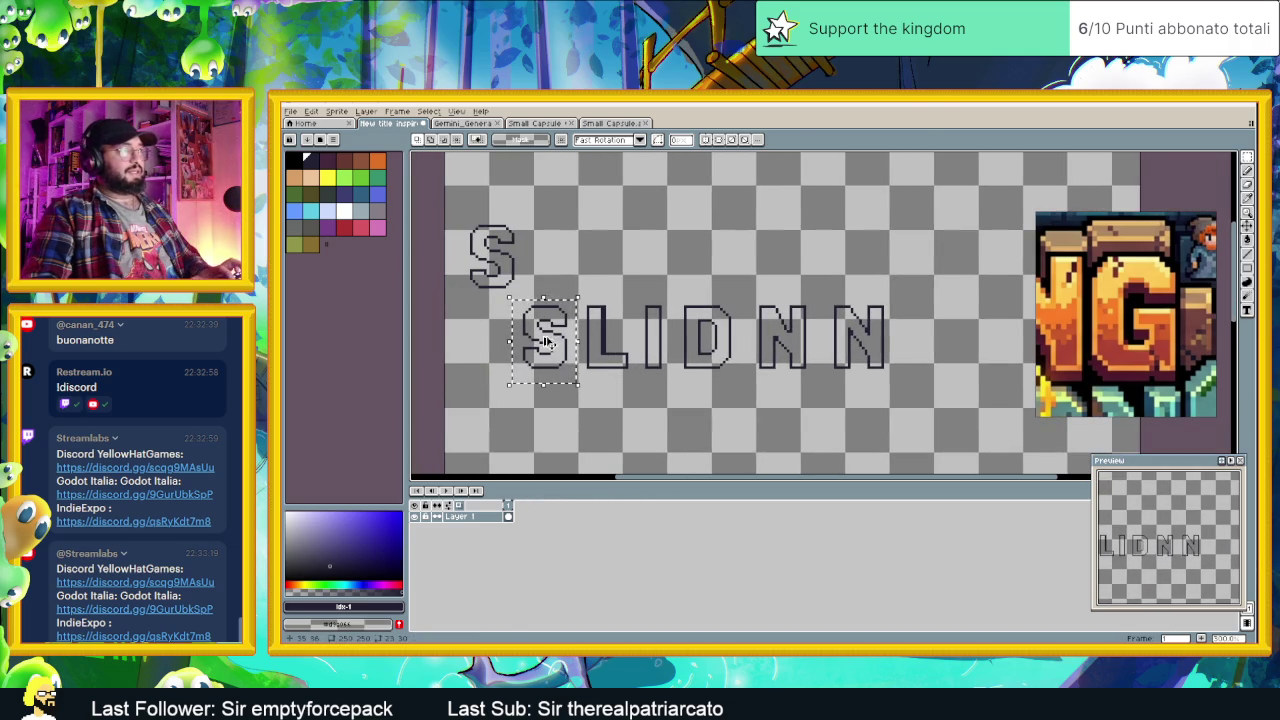
mouse_move(533, 338)
left_mouse_down()
mouse_move(960, 338)
mouse_move(915, 341)
left_mouse_up()
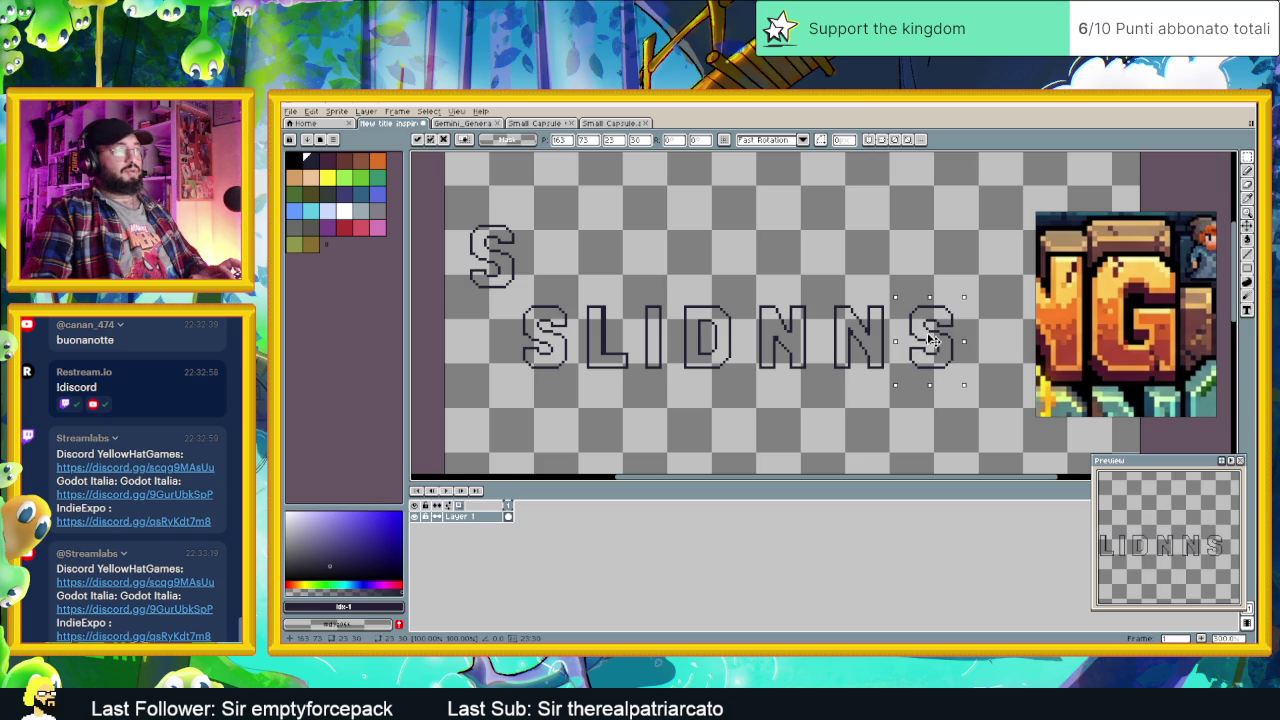
scroll(895, 326, "right", 1)
scroll(895, 328, "up", 1)
scroll(880, 328, "up", 1)
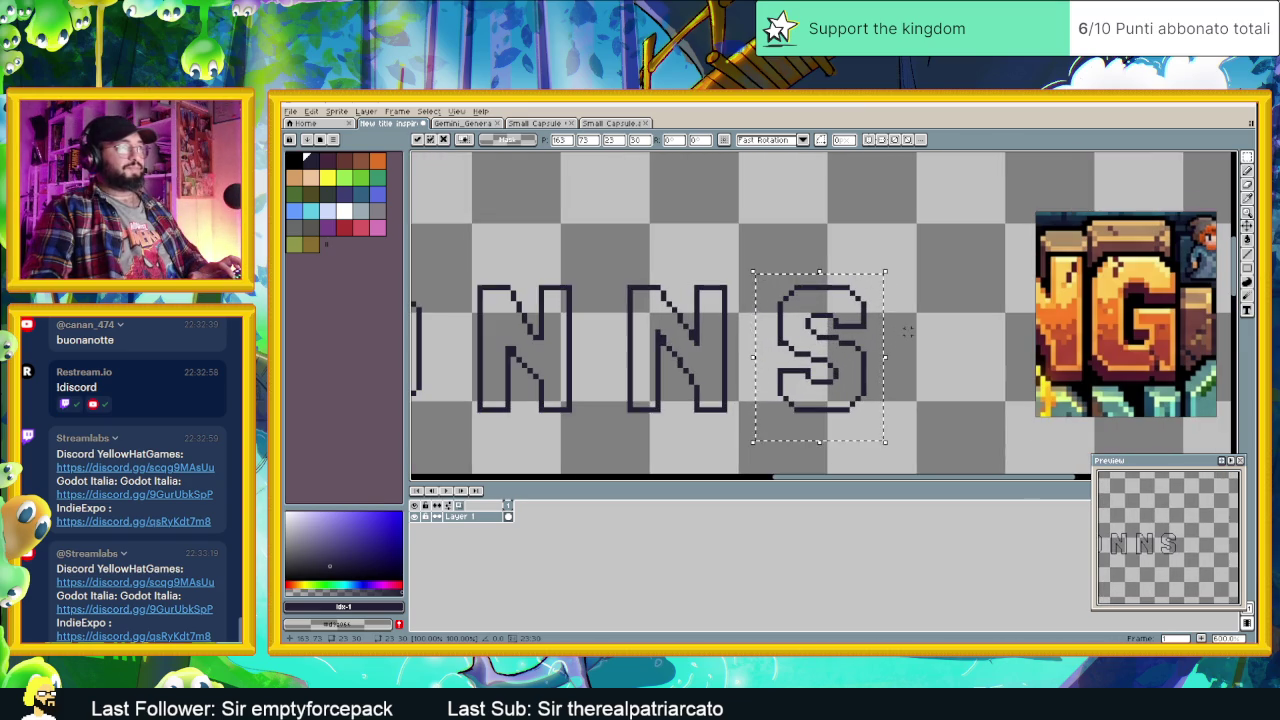
left_click_drag(795, 350, 827, 333)
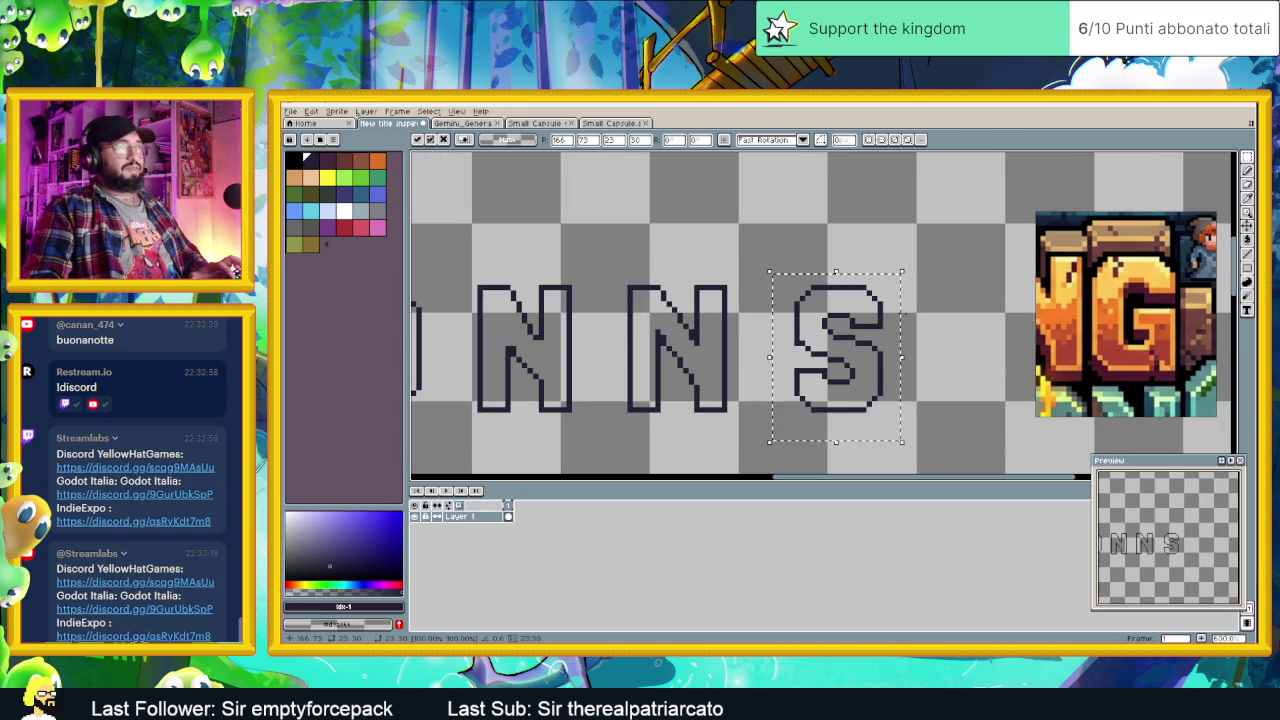
left_click(900, 304)
scroll(812, 300, "up", 1)
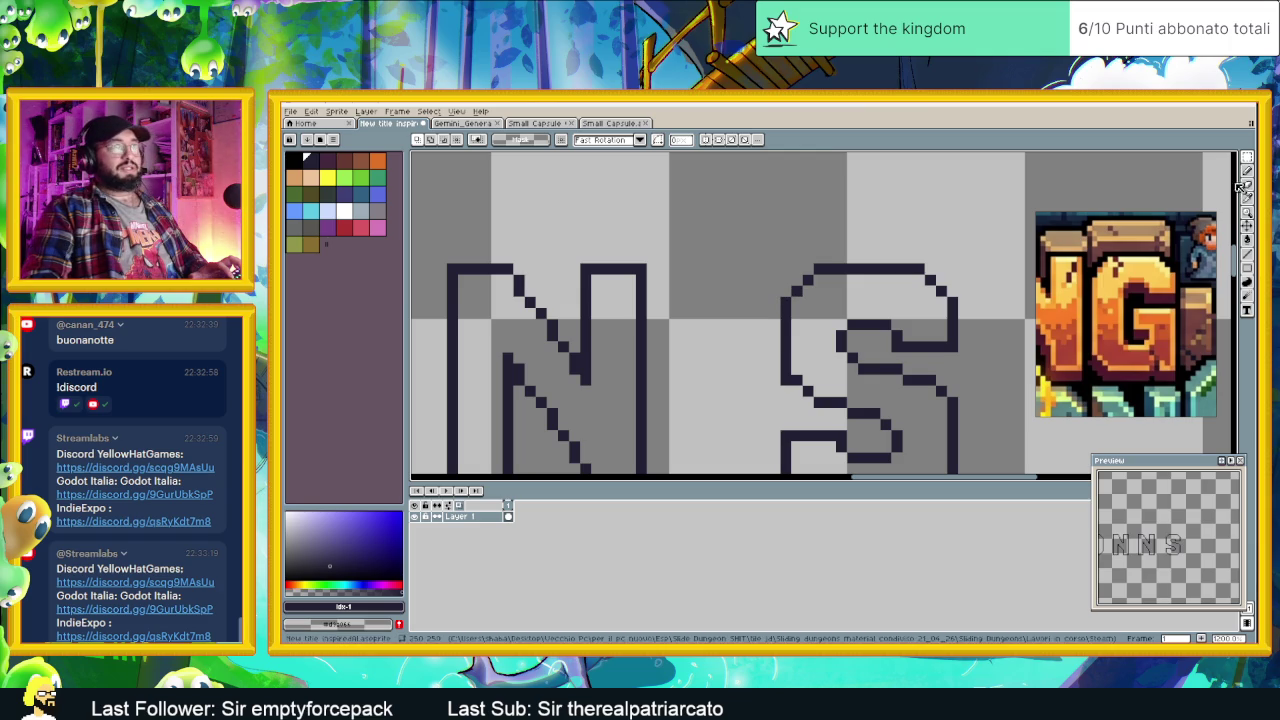
Step: Draw dark pixels along the new S's middle stroke with the pixel-perfect Pencil
key("b")
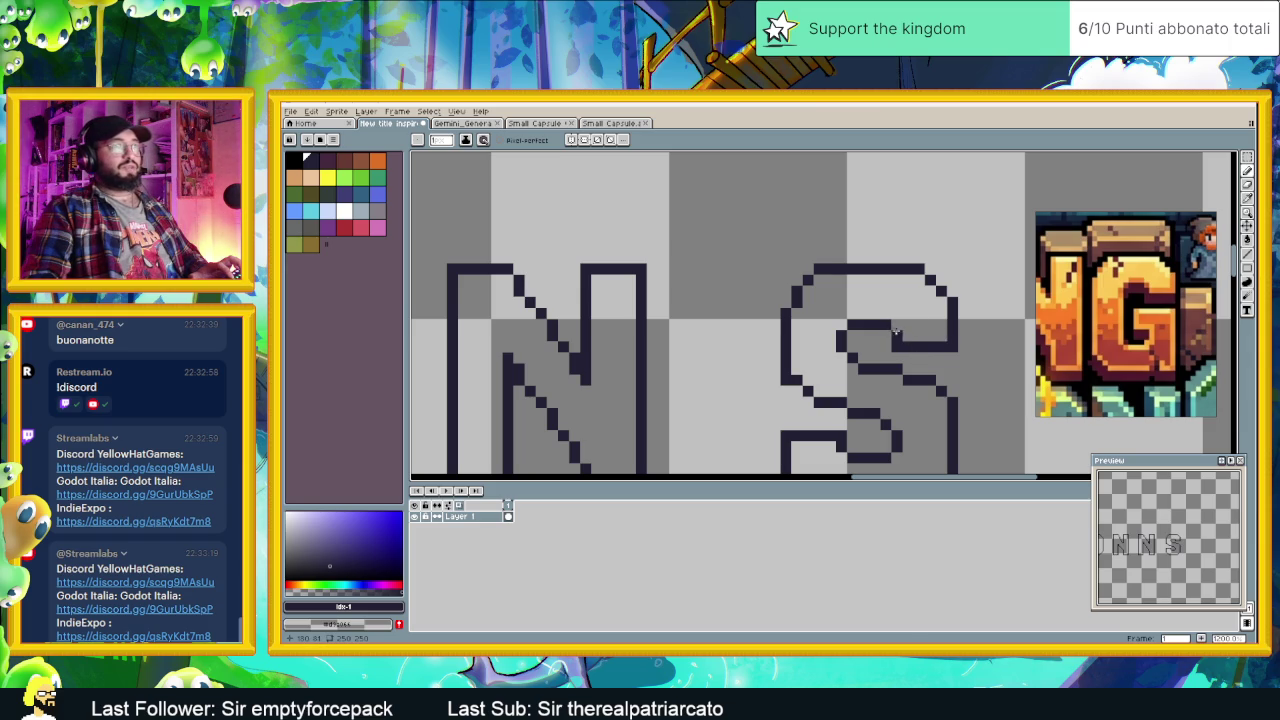
scroll(1168, 284, "up", 2)
scroll(1168, 284, "up", 1)
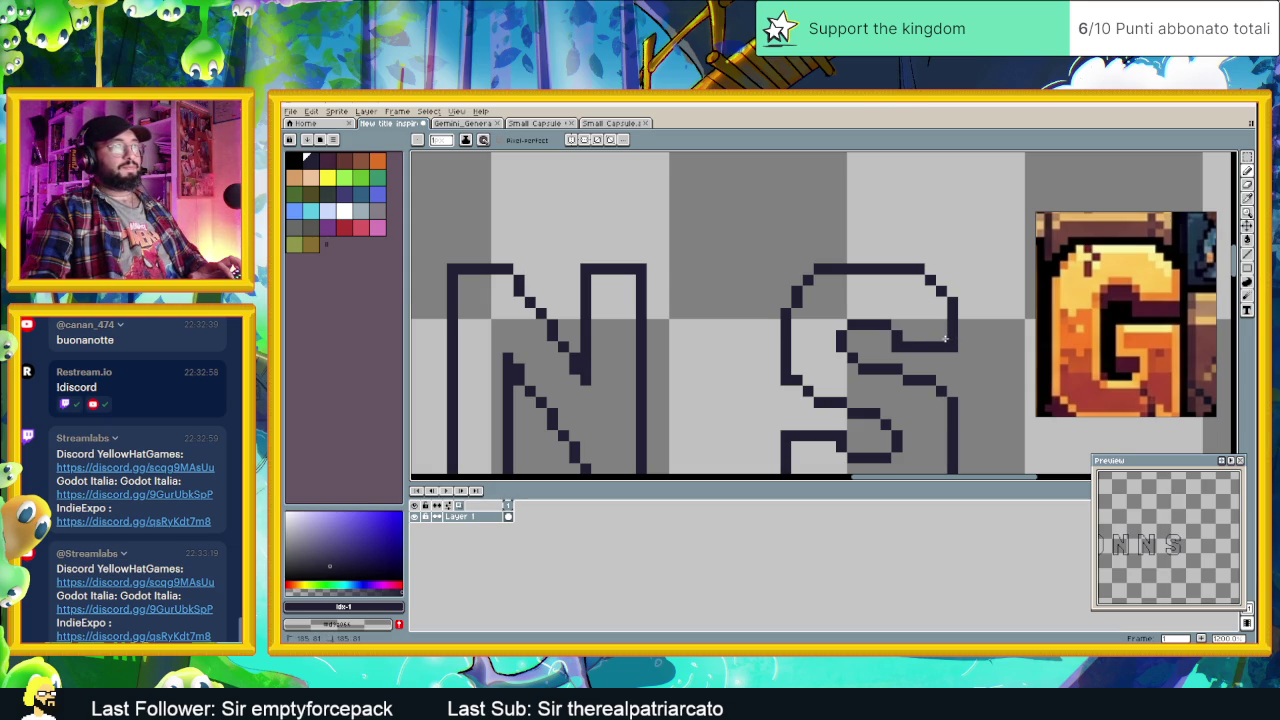
left_click_drag(948, 339, 910, 338)
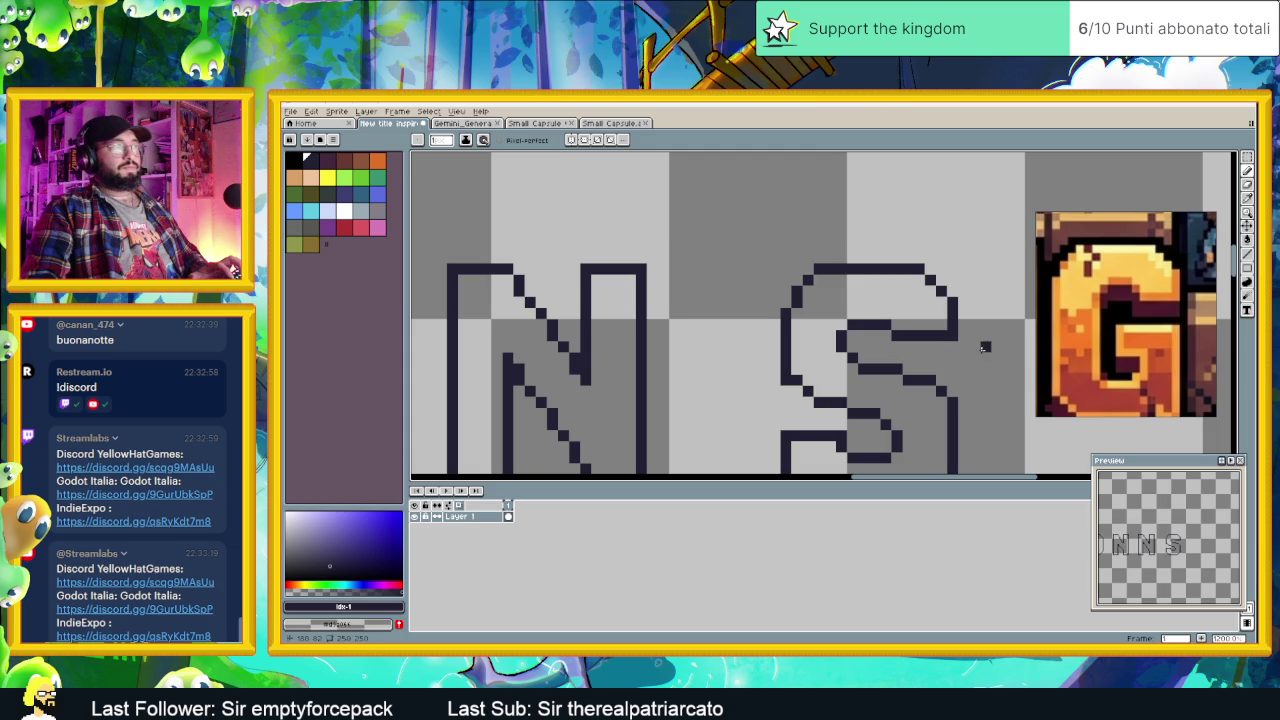
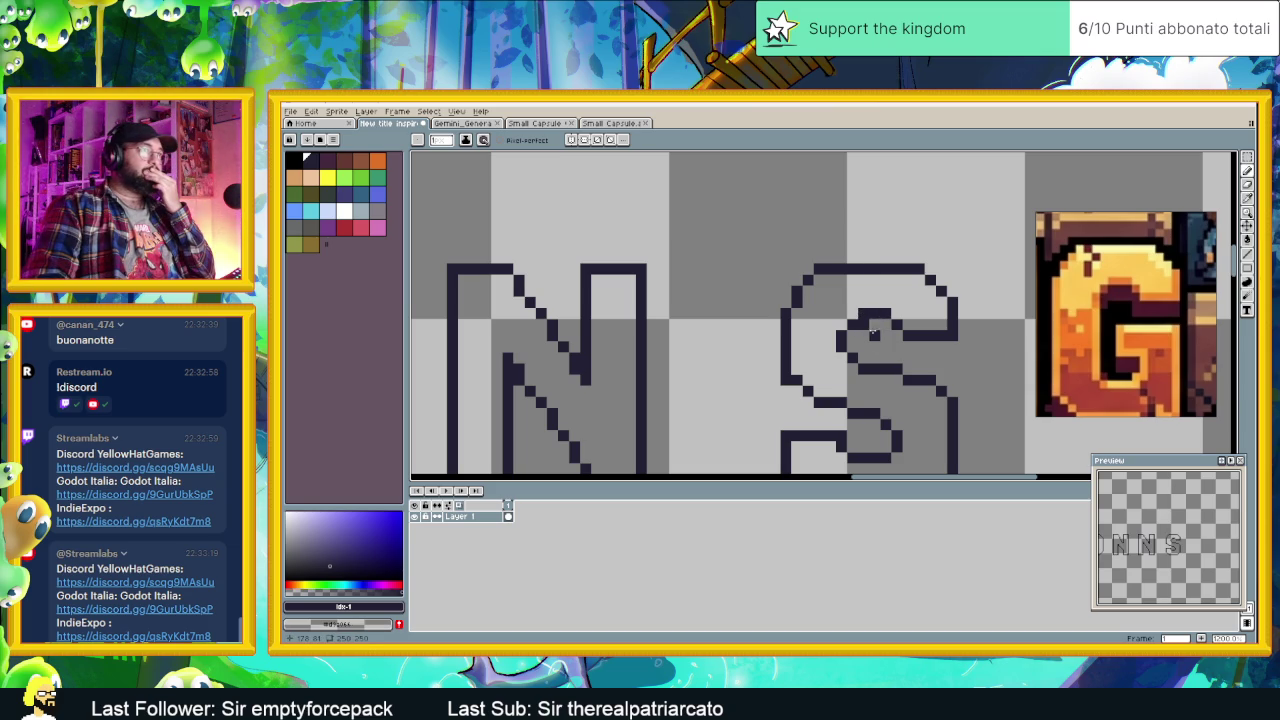
Step: Draw a Line-tool stroke across the third letter, reshaping the outlined S into a G
scroll(980, 367, "down", 2)
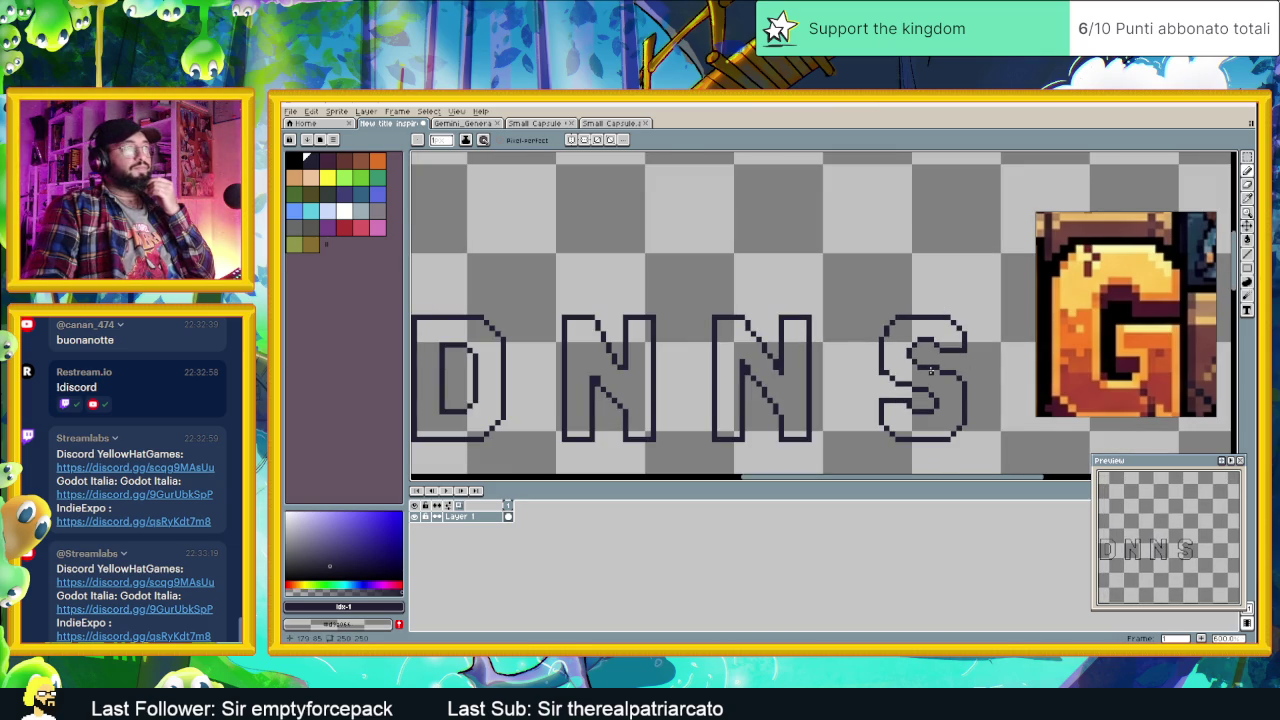
scroll(969, 373, "up", 1)
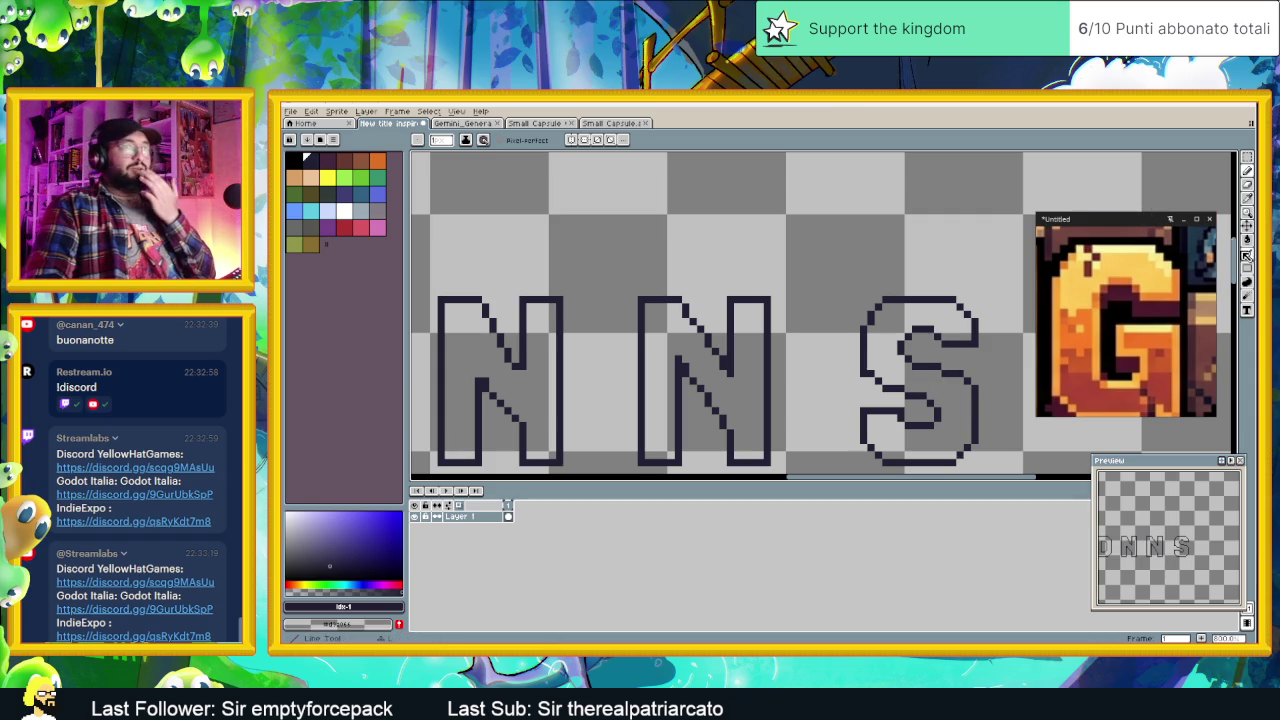
left_click(1247, 257)
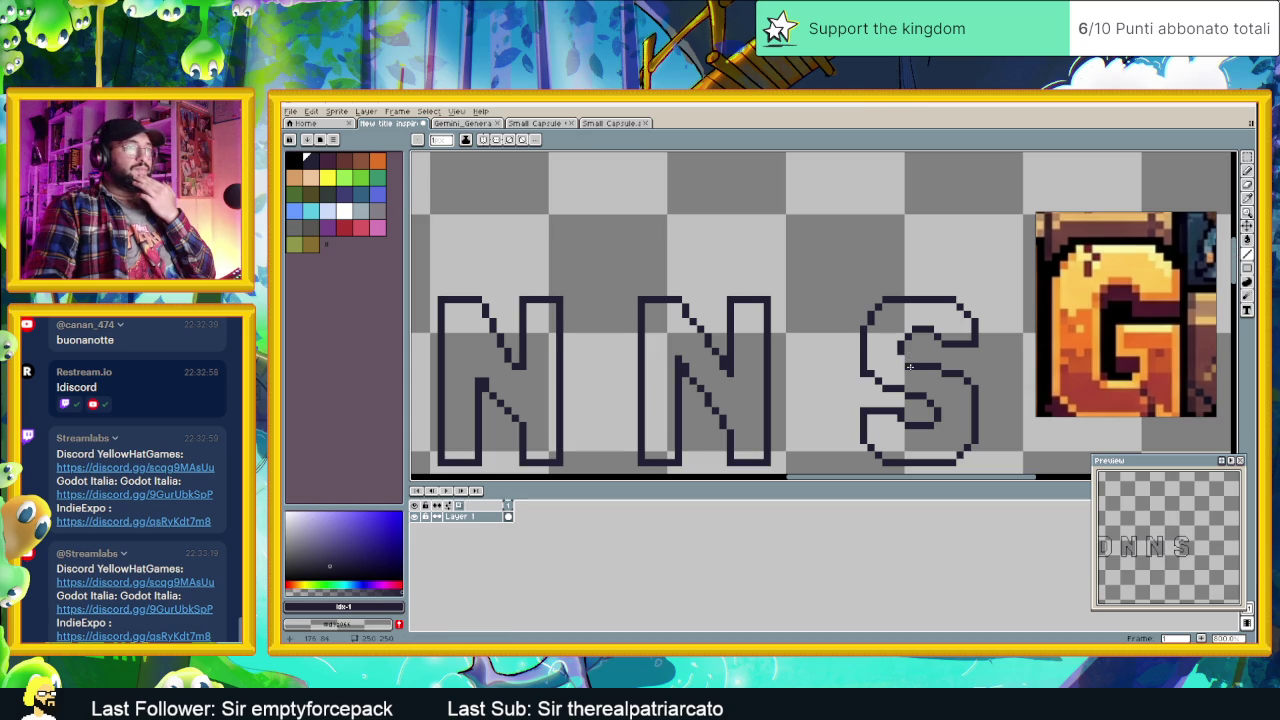
left_click_drag(910, 367, 912, 366)
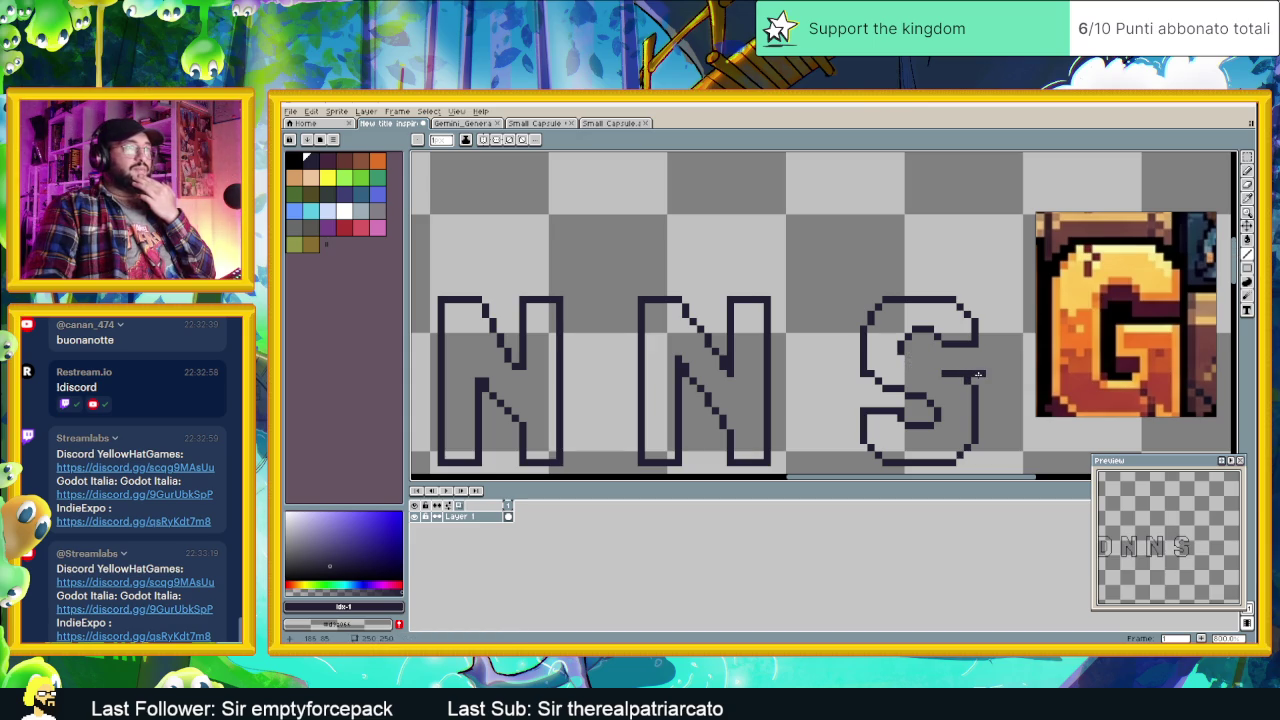
scroll(968, 382, "down", 1)
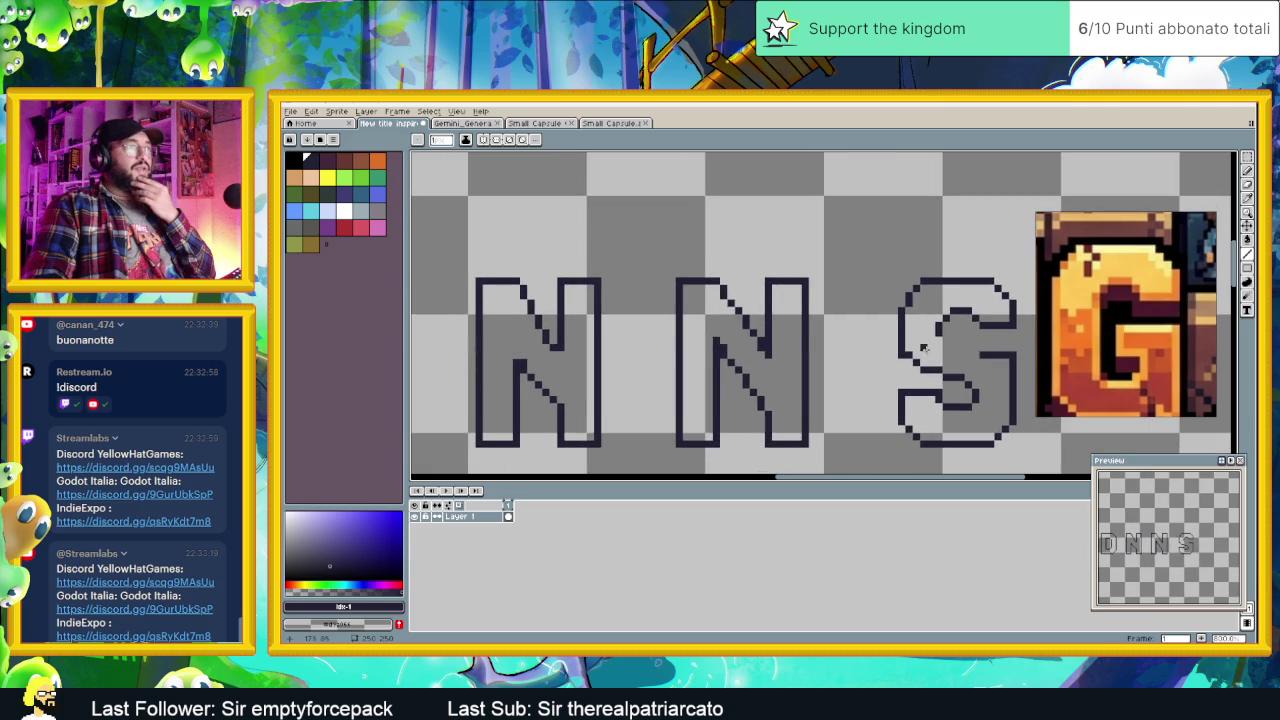
scroll(905, 357, "up", 1)
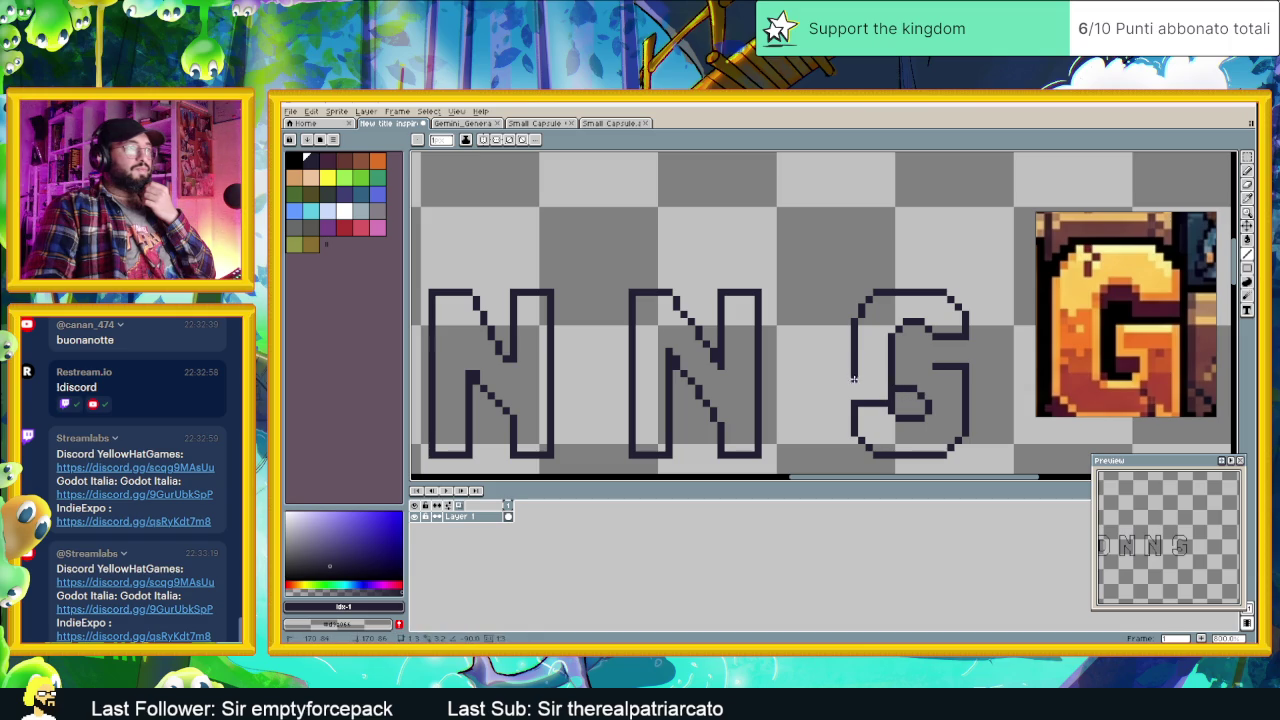
Step: Add pixels closing the G's bottom-right end and filling the gap in its curl
scroll(899, 410, "down", 1)
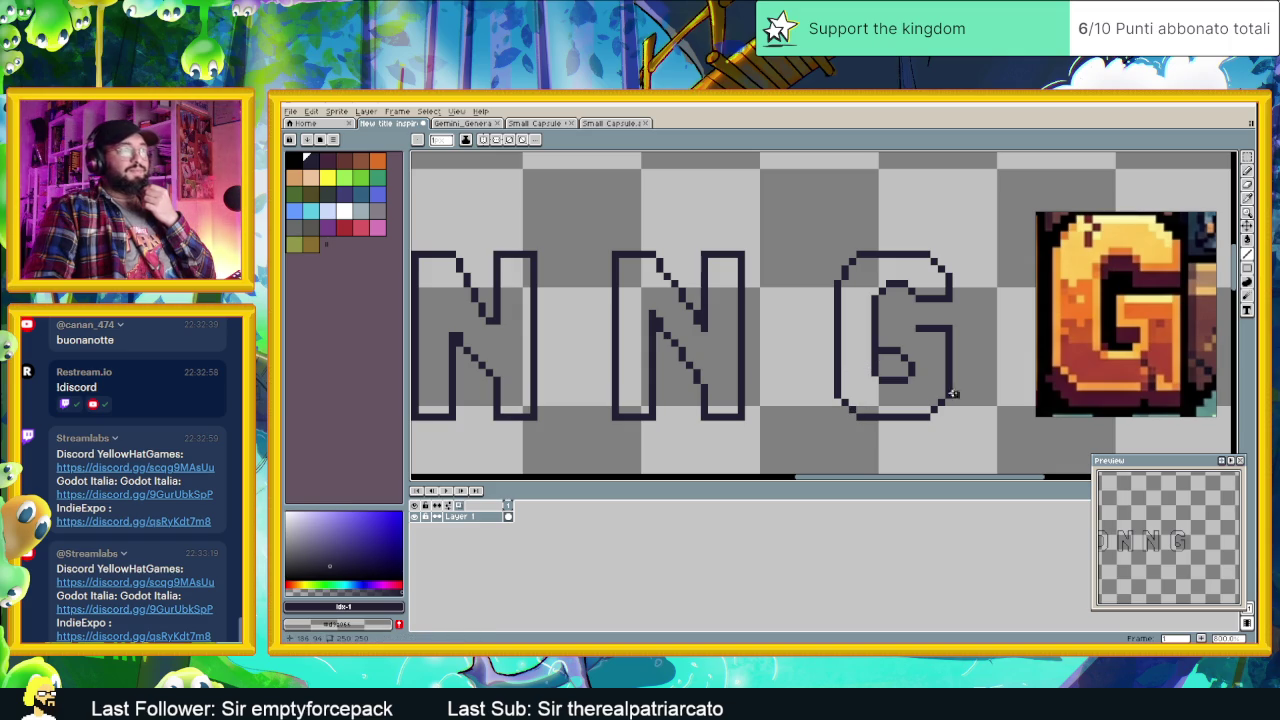
scroll(940, 402, "up", 1)
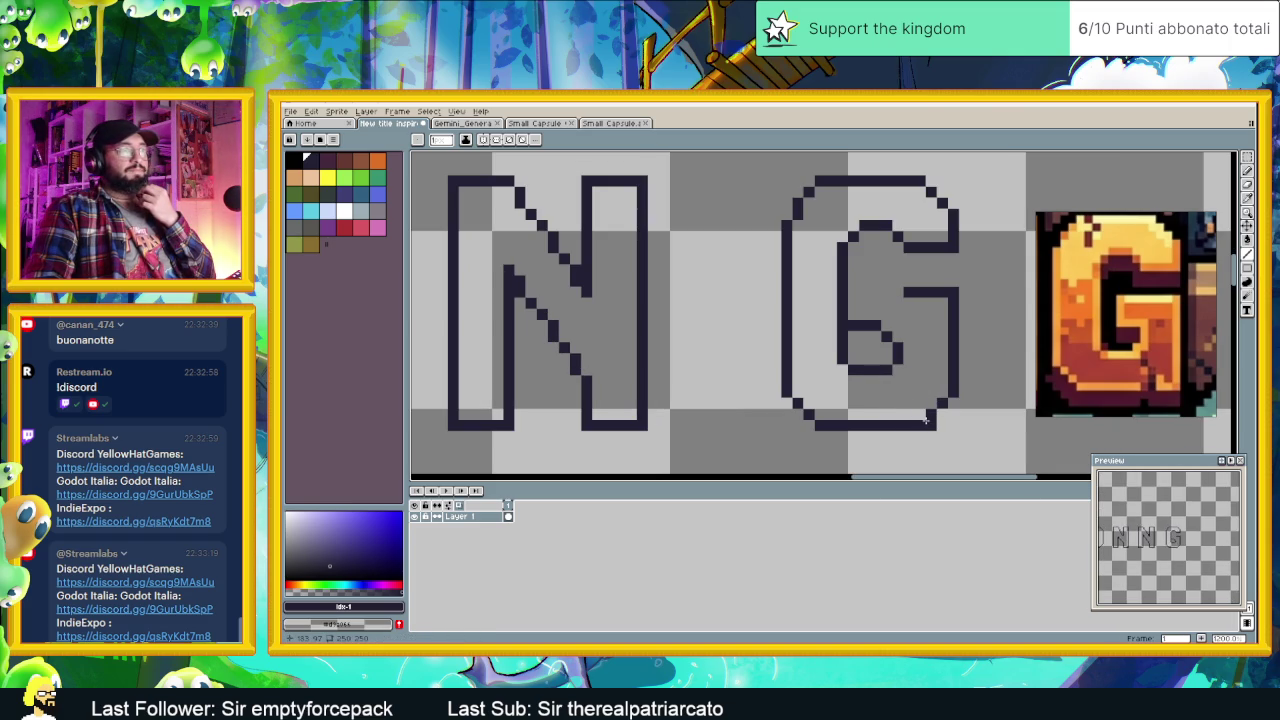
left_click(949, 423)
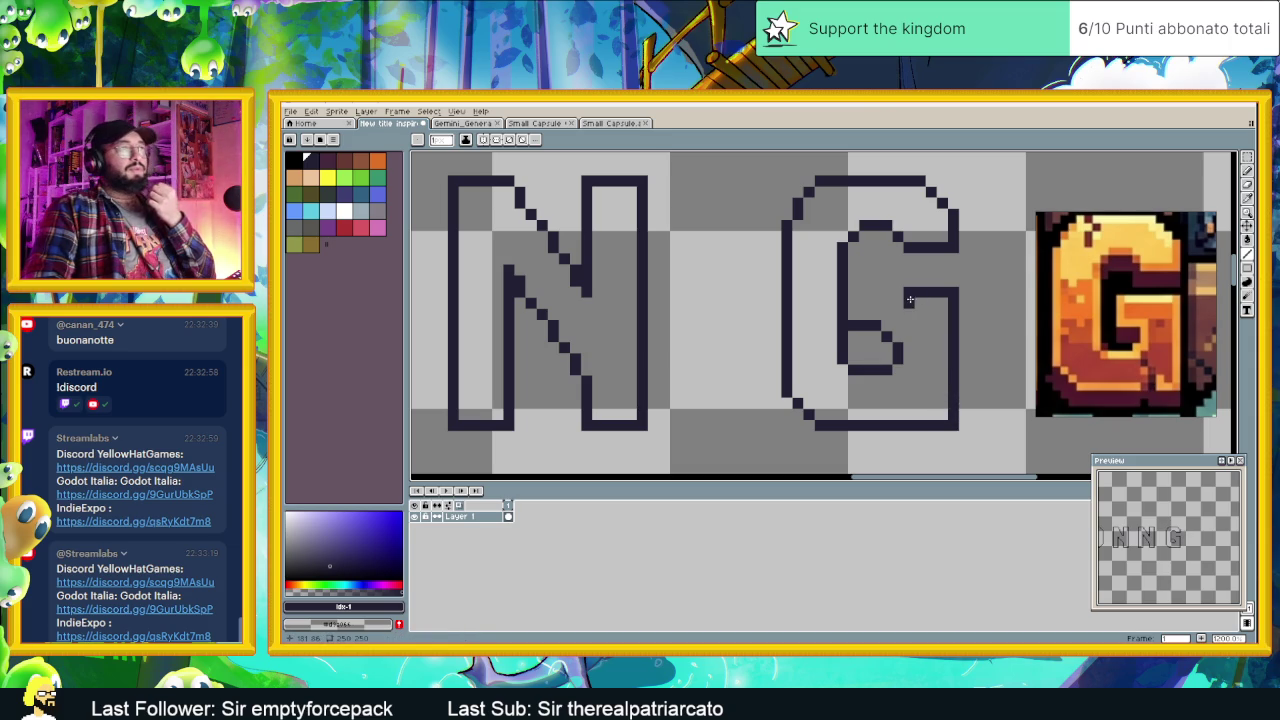
scroll(888, 282, "up", 1)
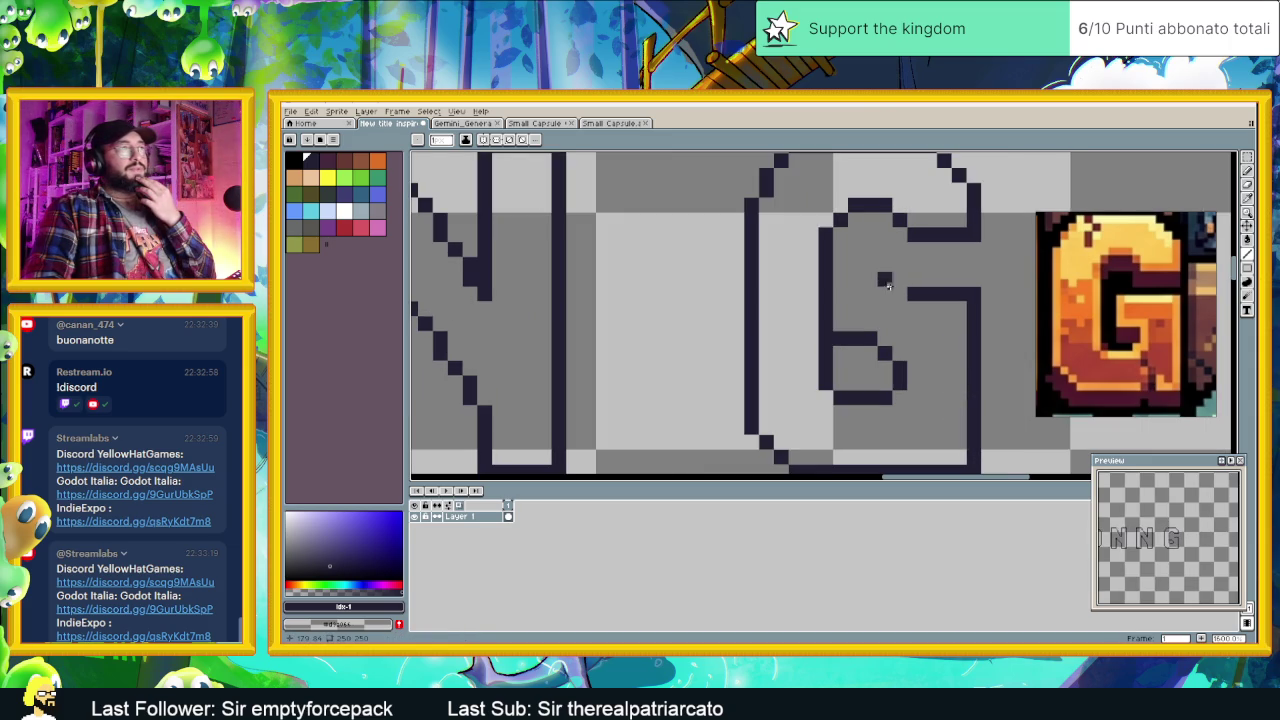
left_click(855, 341)
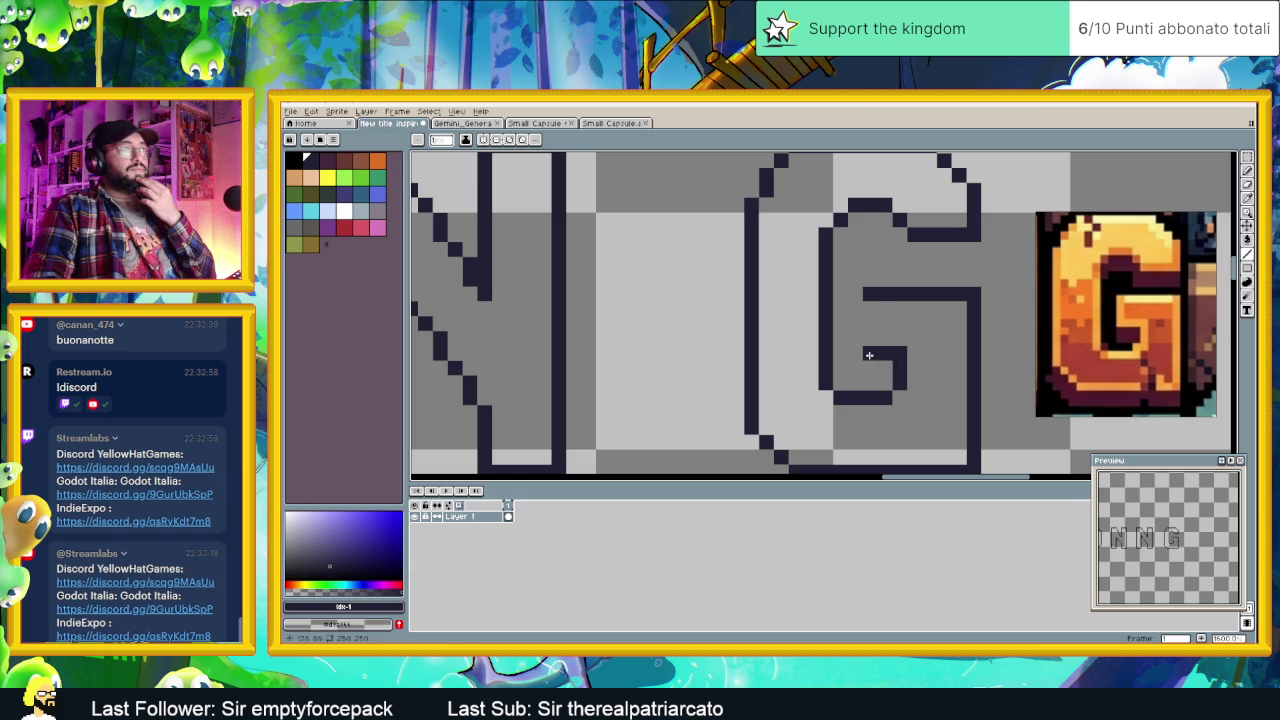
Step: Draw a vertical line joining the G's top stroke to its inner hook
left_click_drag(865, 309, 870, 352)
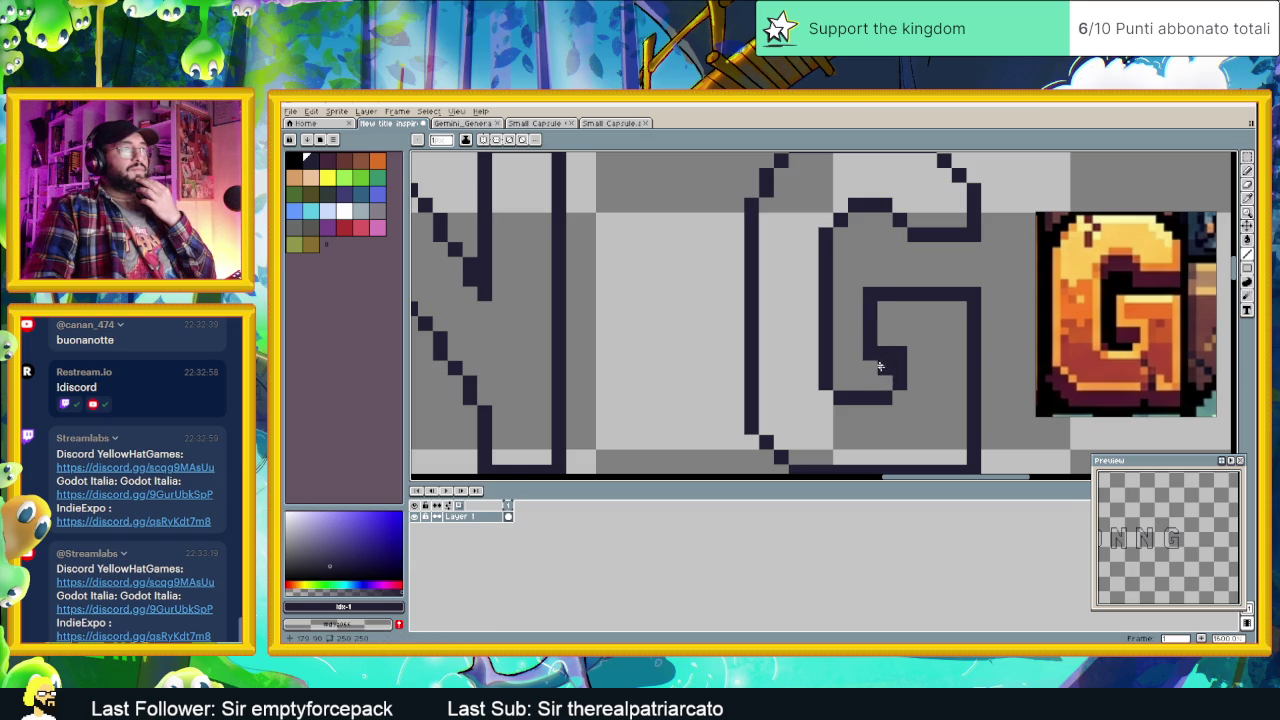
scroll(912, 352, "down", 2)
scroll(990, 385, "down", 1)
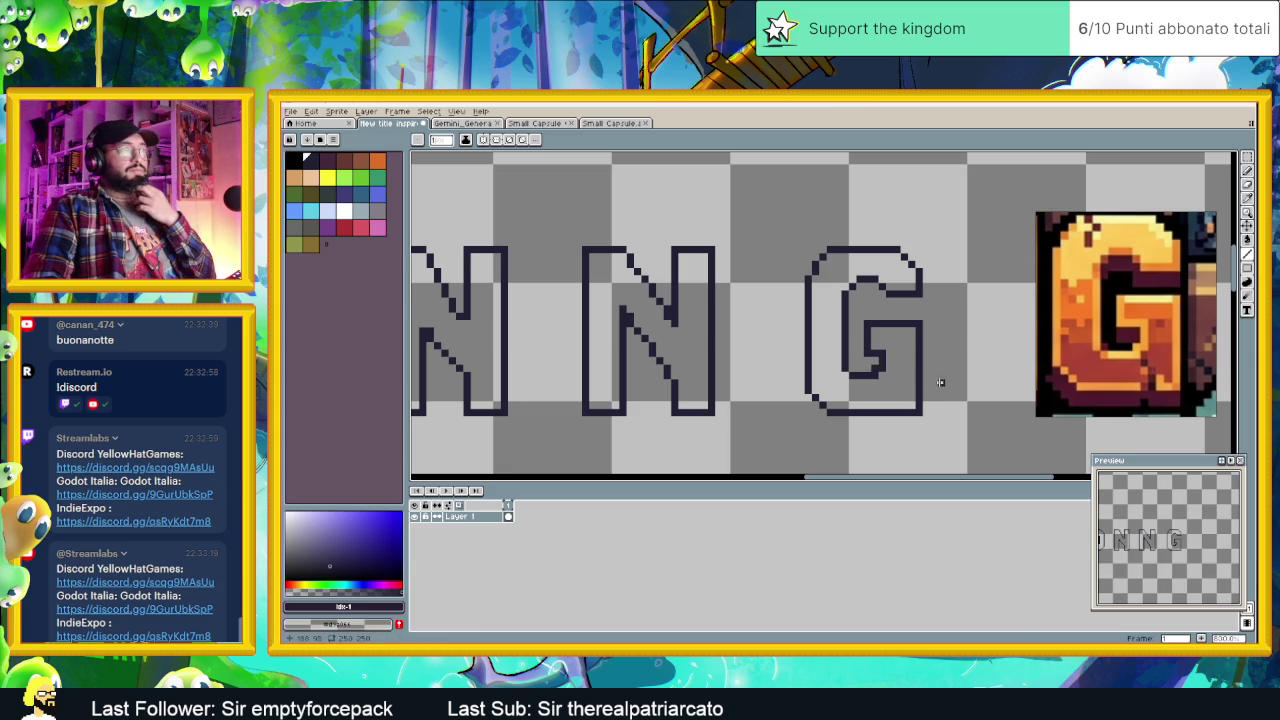
scroll(930, 386, "down", 1)
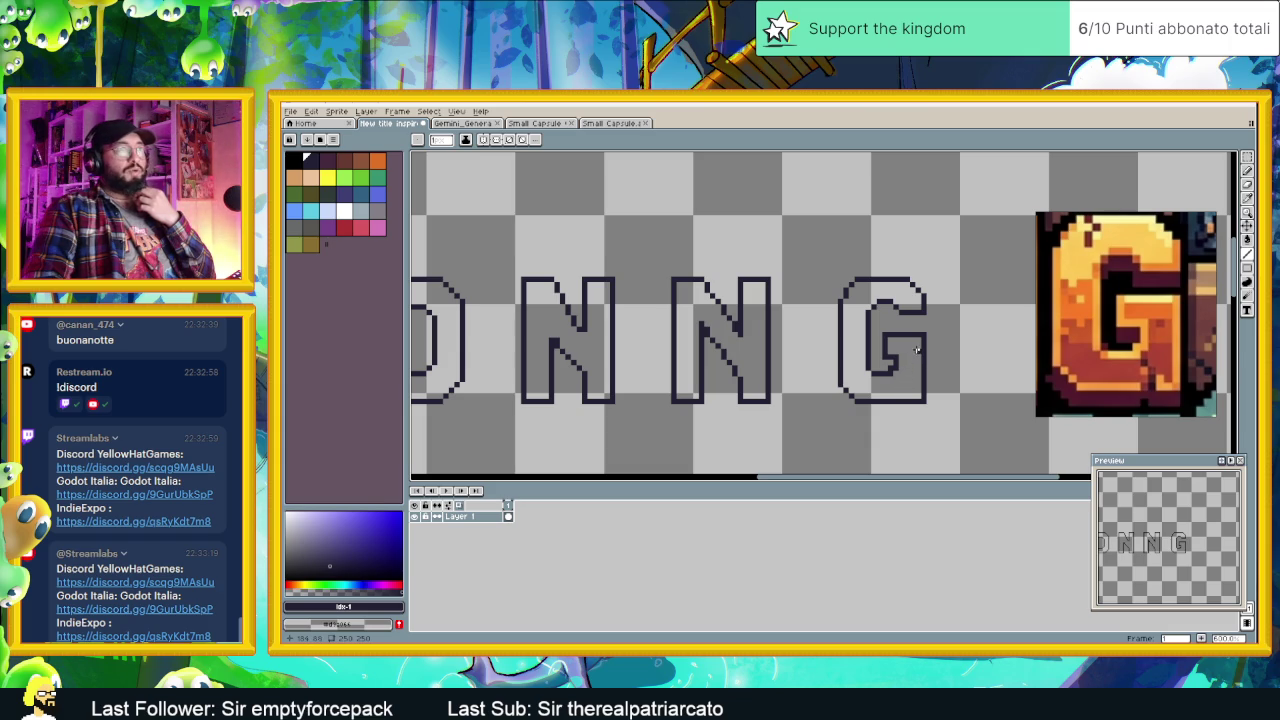
scroll(917, 357, "up", 1)
scroll(919, 365, "up", 1)
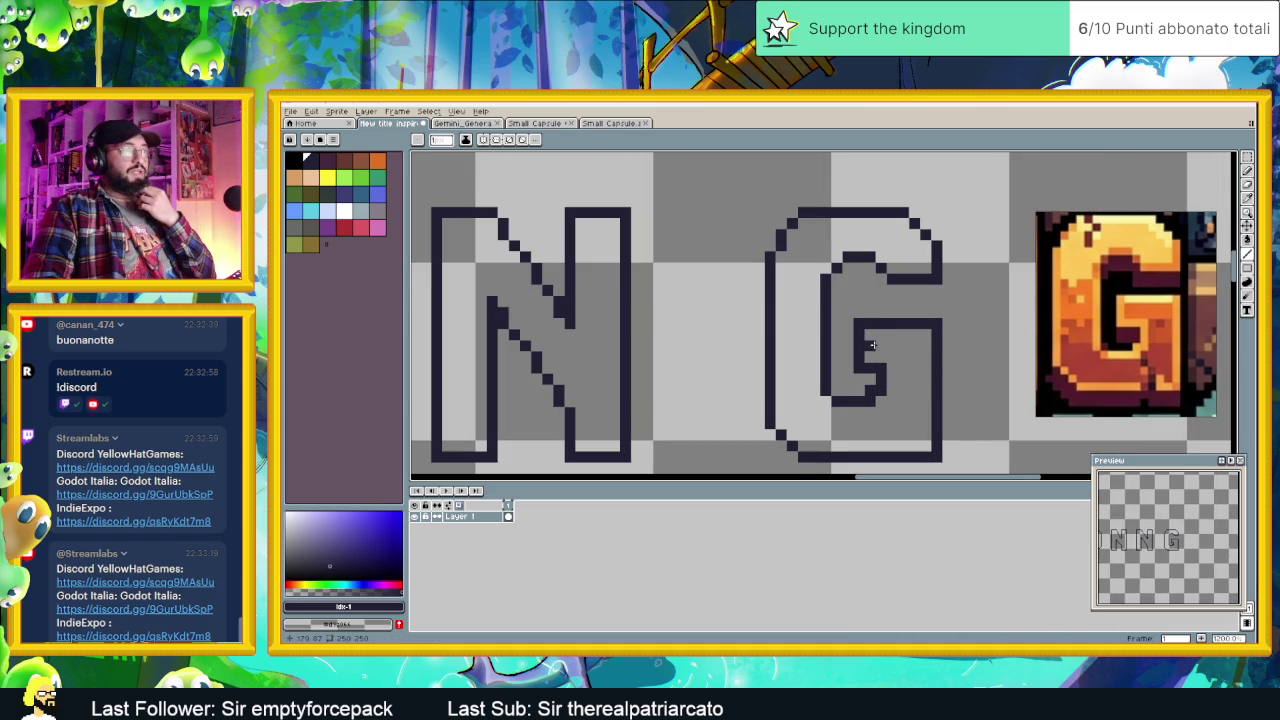
key("m")
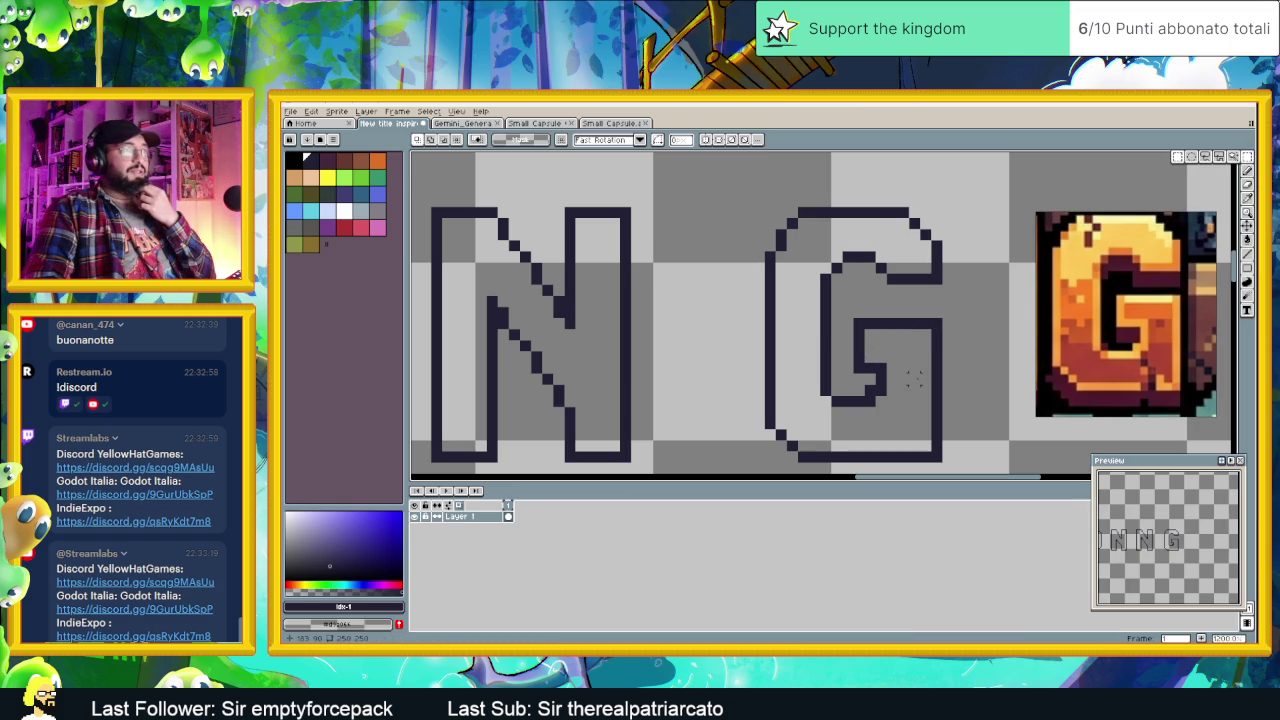
Step: Try selecting the G's crossbar, then drop the selection and return to the Pencil
left_click_drag(856, 353, 947, 368)
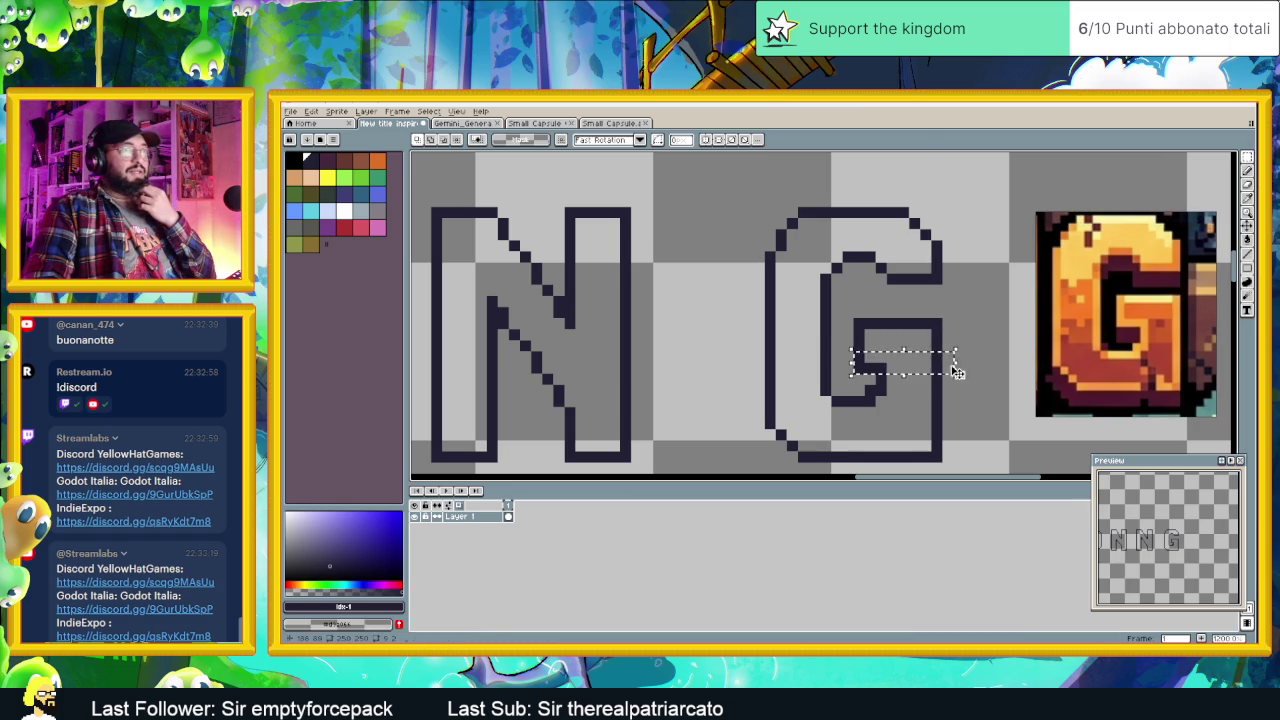
key("ctrl+d")
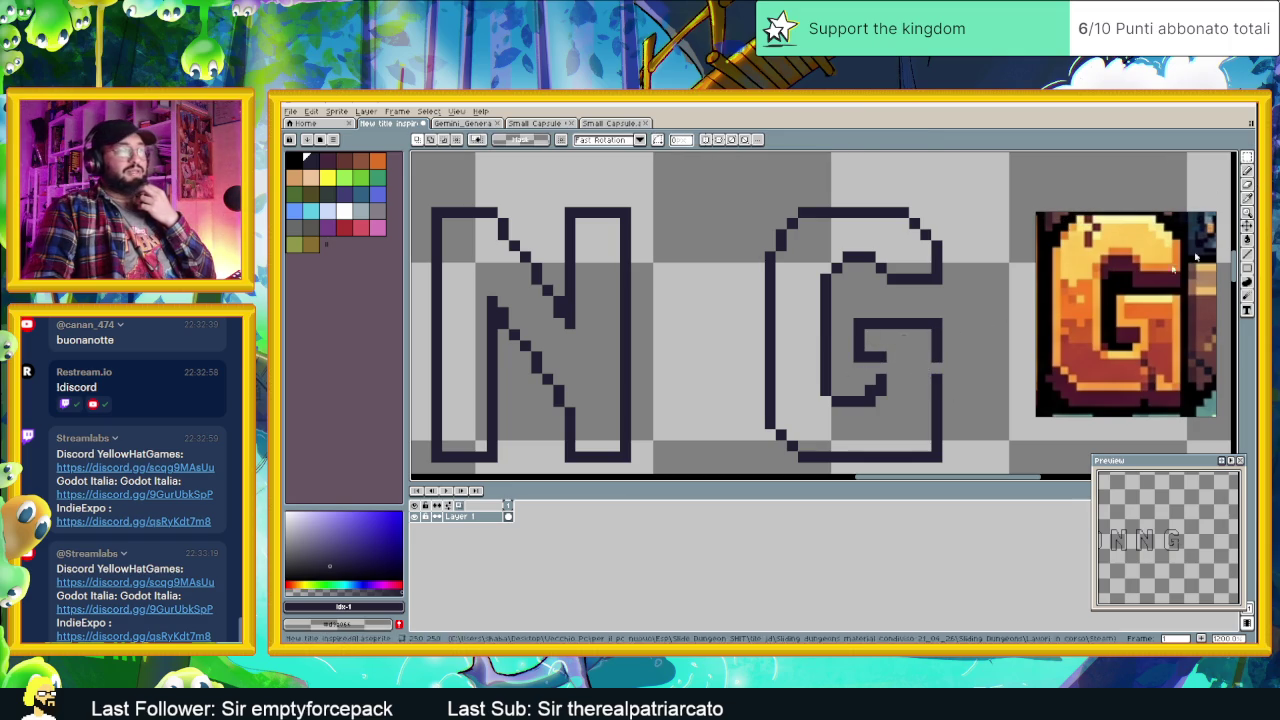
key("b")
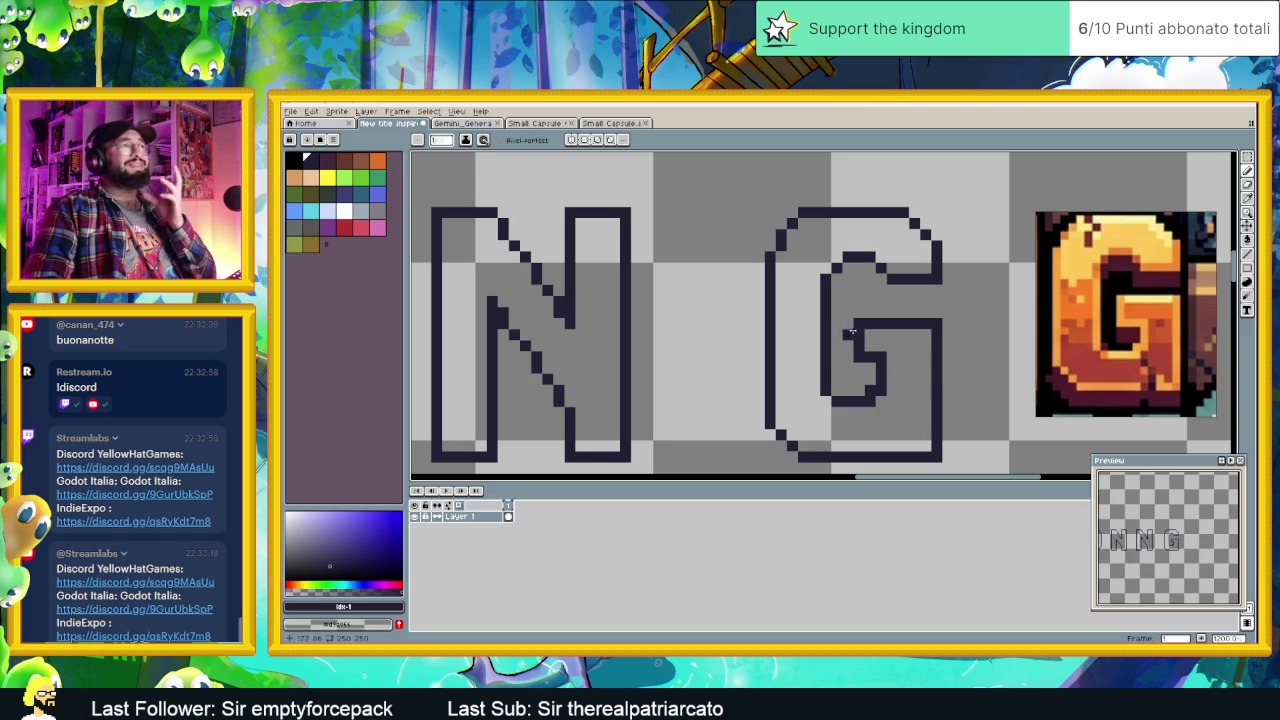
scroll(851, 323, "up", 2)
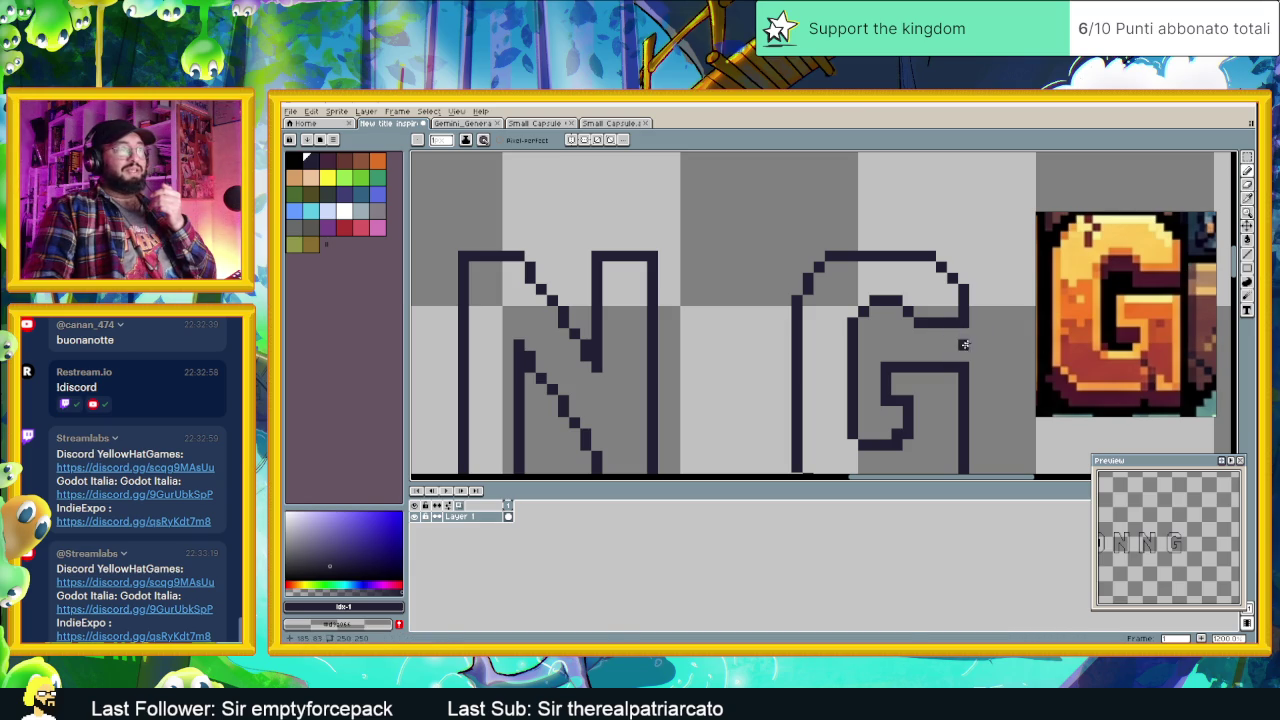
Step: Marquee-select the upper inner part of the G and start transforming it
left_click(1248, 158)
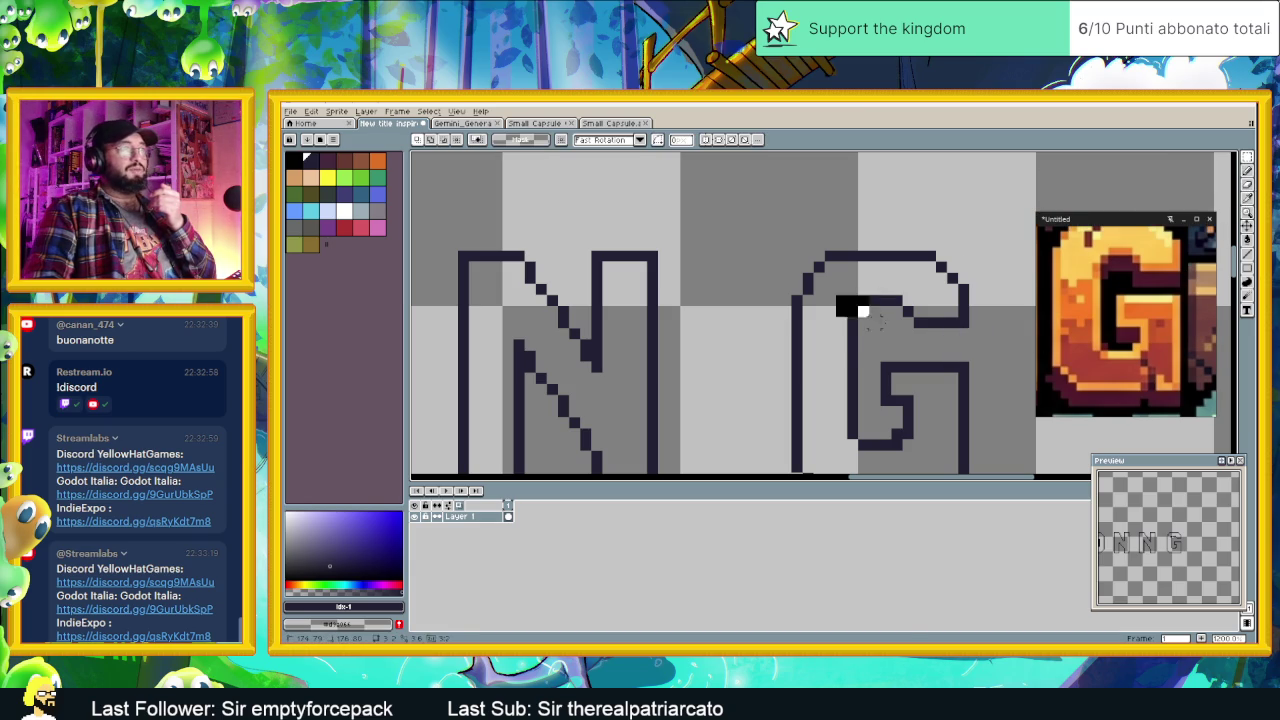
left_click_drag(833, 295, 971, 340)
left_click(951, 327)
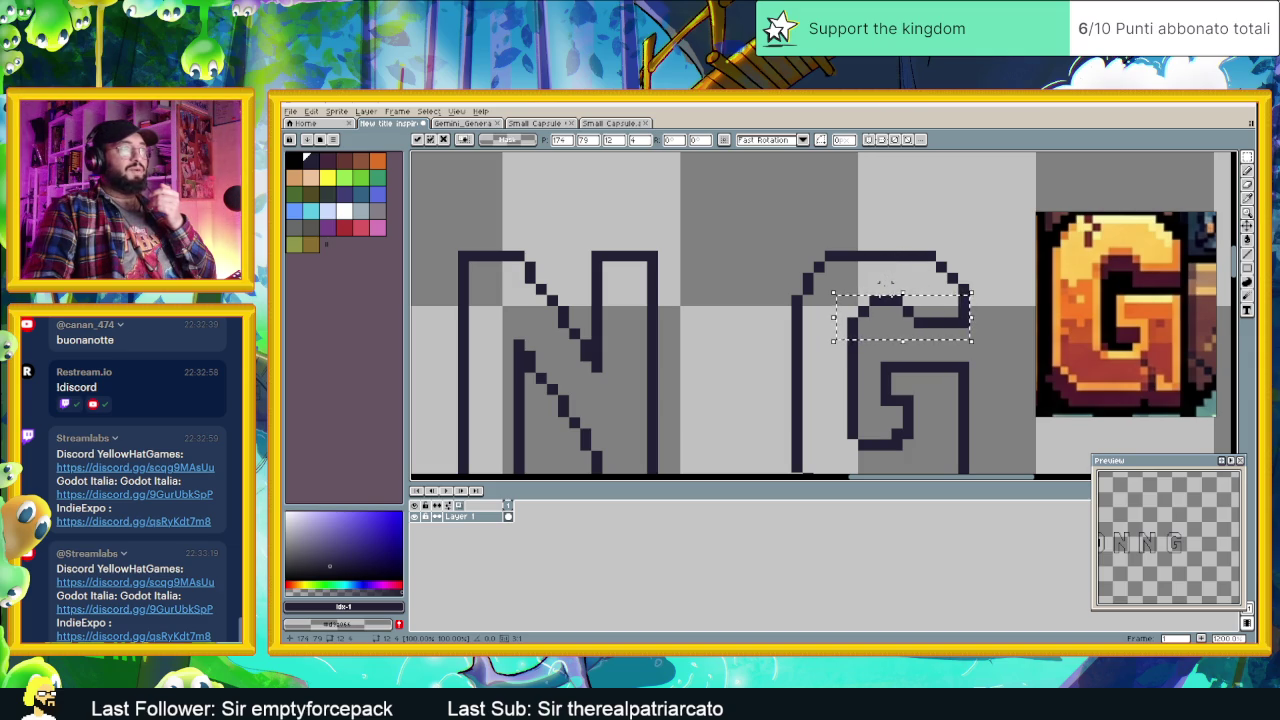
scroll(653, 282, "down", 2)
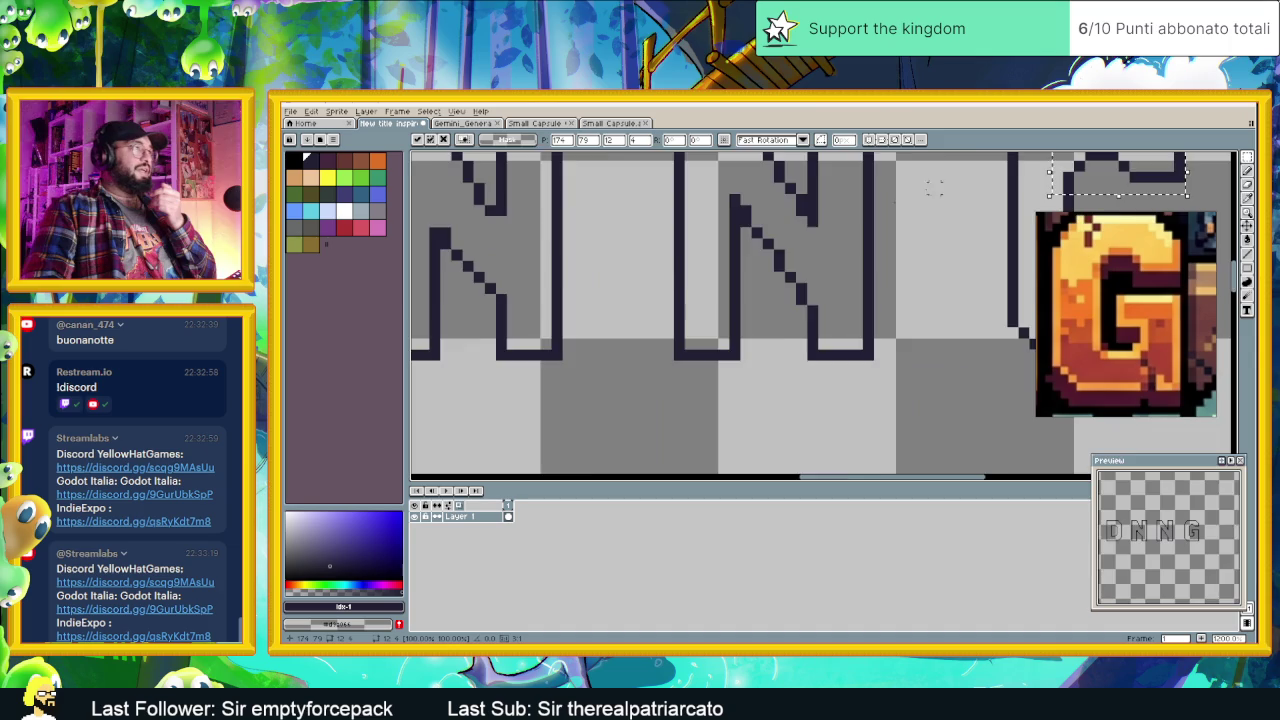
scroll(653, 282, "down", 2)
scroll(654, 282, "left", 3)
scroll(447, 265, "up", 2)
scroll(447, 265, "up", 2)
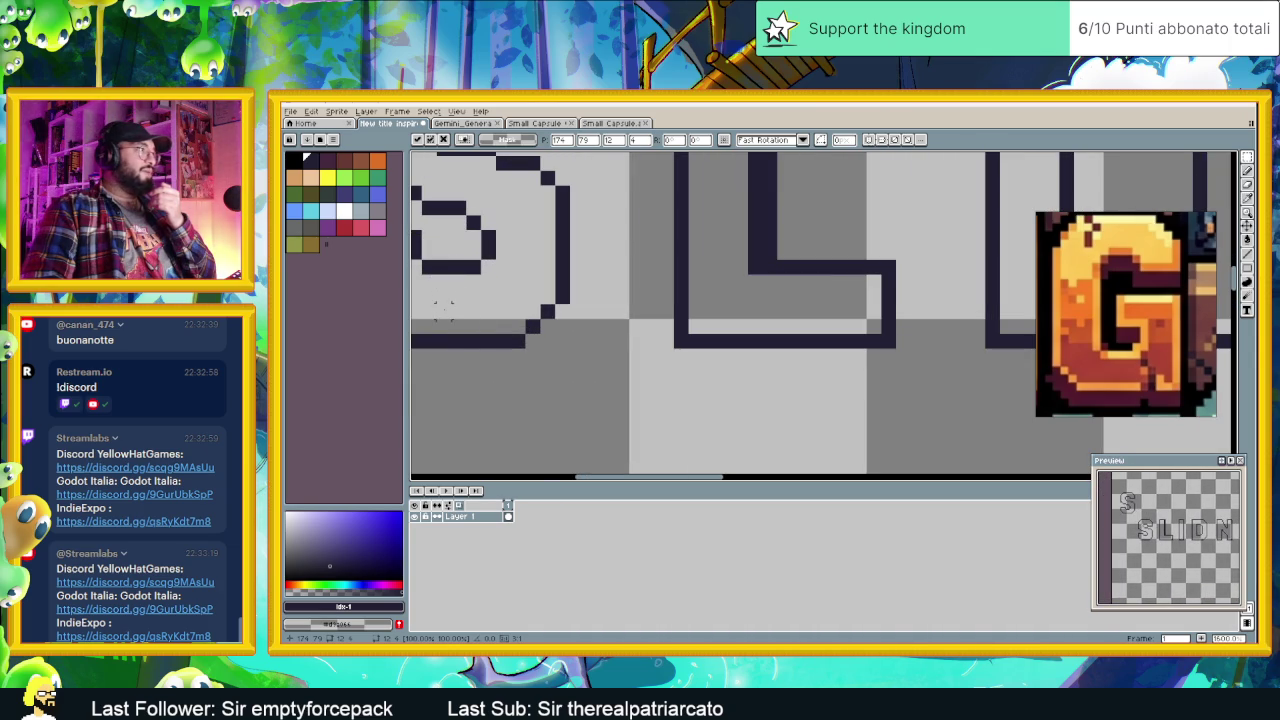
scroll(487, 340, "down", 3)
scroll(600, 330, "right", 2)
scroll(650, 330, "right", 2)
scroll(703, 332, "up", 2)
scroll(703, 332, "up", 1)
scroll(877, 263, "up", 2)
scroll(886, 223, "up", 2)
scroll(878, 254, "down", 1)
scroll(877, 254, "up", 2)
scroll(850, 280, "right", 2)
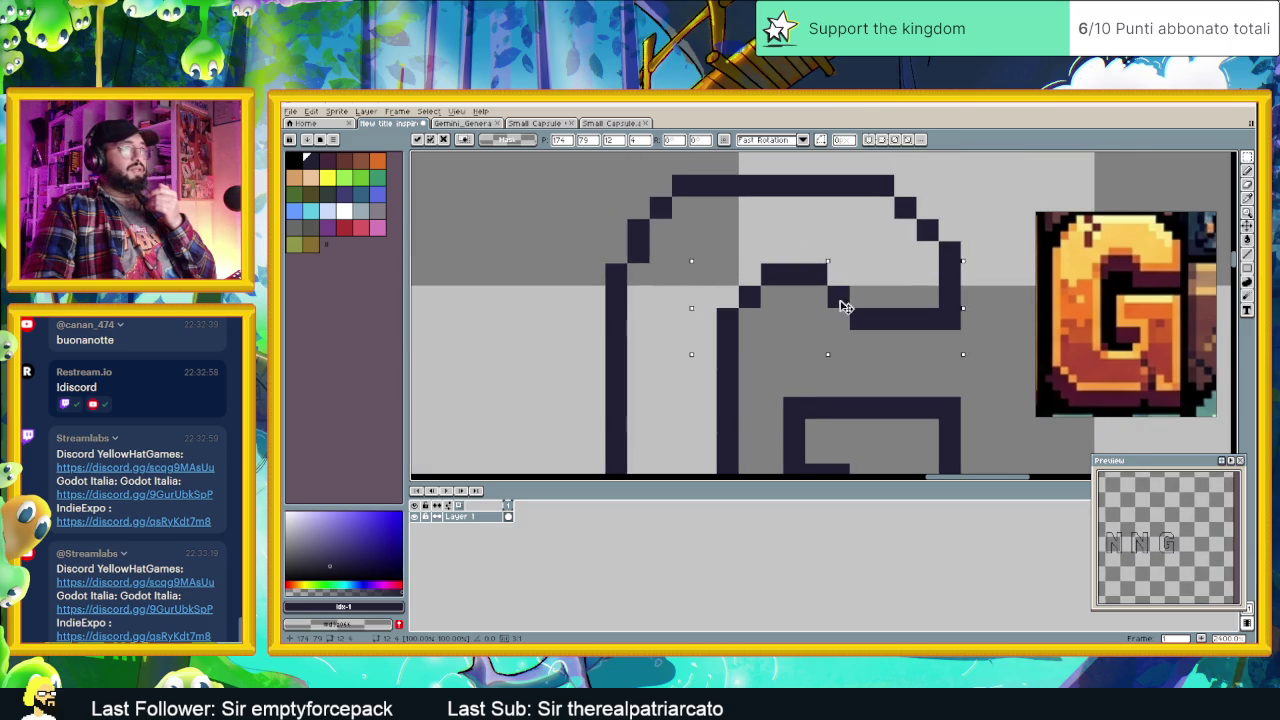
Step: Move the selected block down one pixel, commit it, and go back to the Pencil
left_click_drag(838, 297, 838, 318)
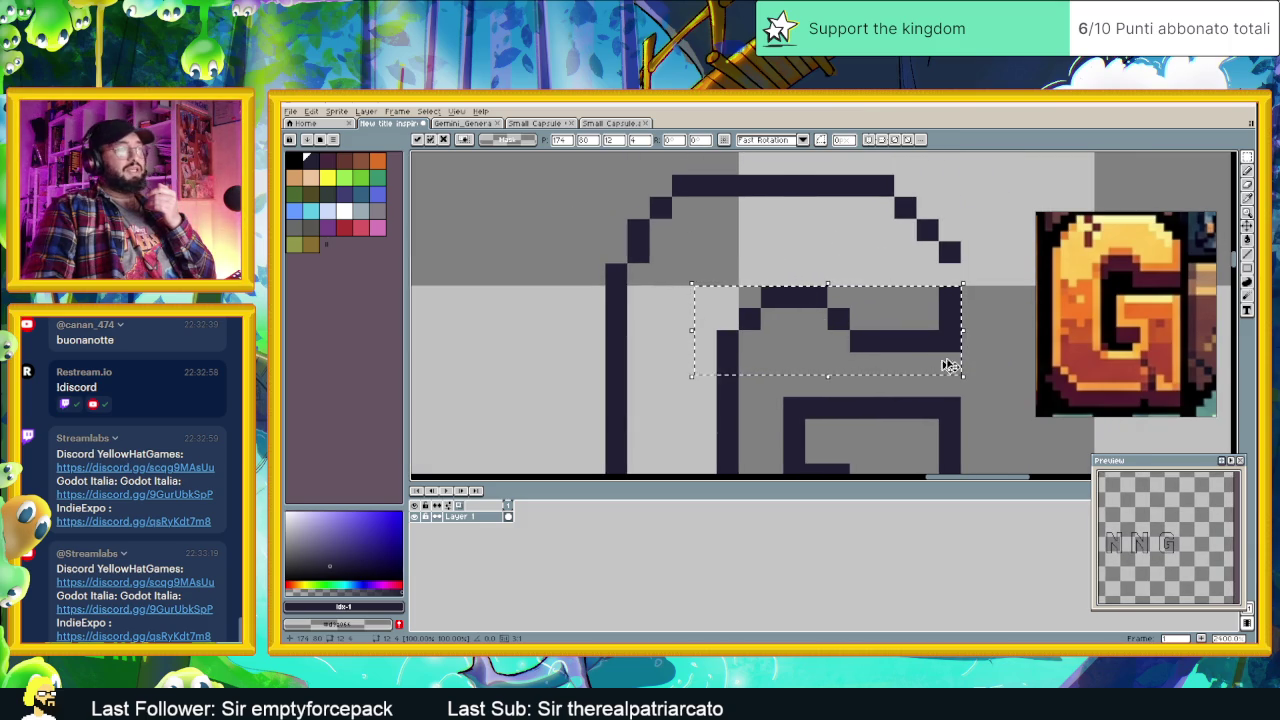
left_click(980, 334)
scroll(995, 340, "down", 1)
scroll(995, 340, "down", 1)
scroll(920, 329, "right", 1)
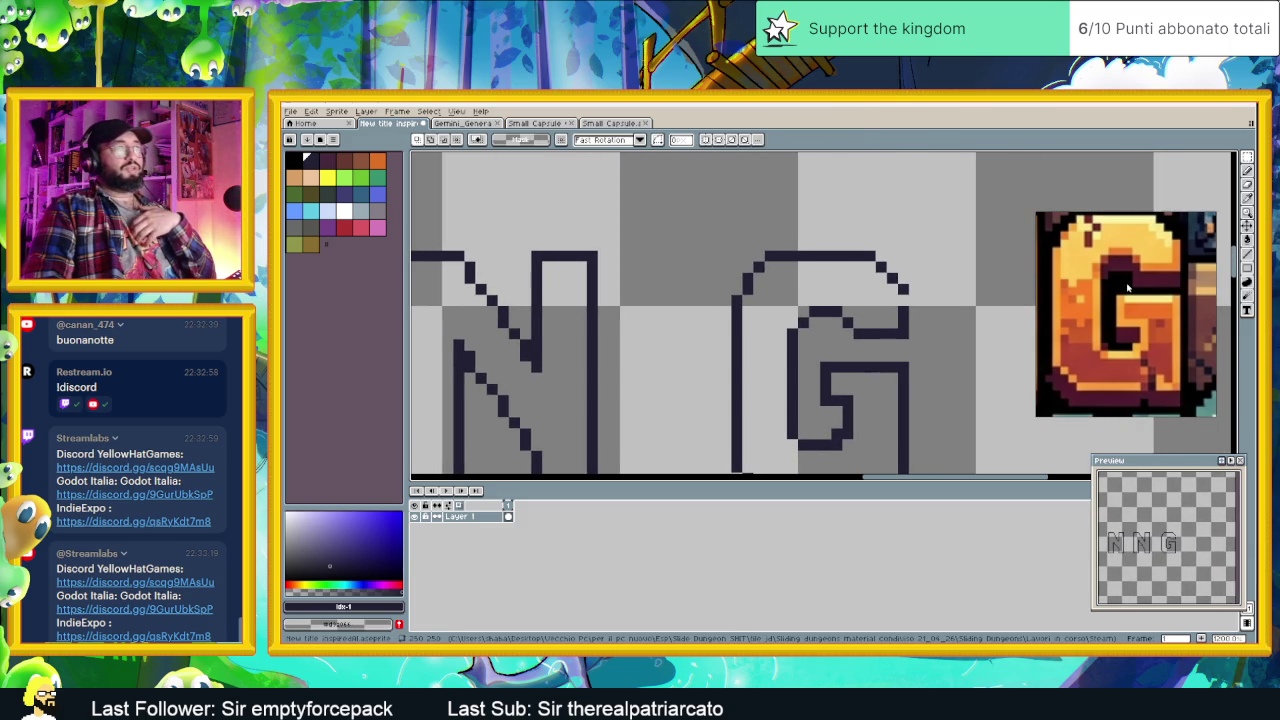
left_click(1247, 170)
scroll(970, 345, "down", 1)
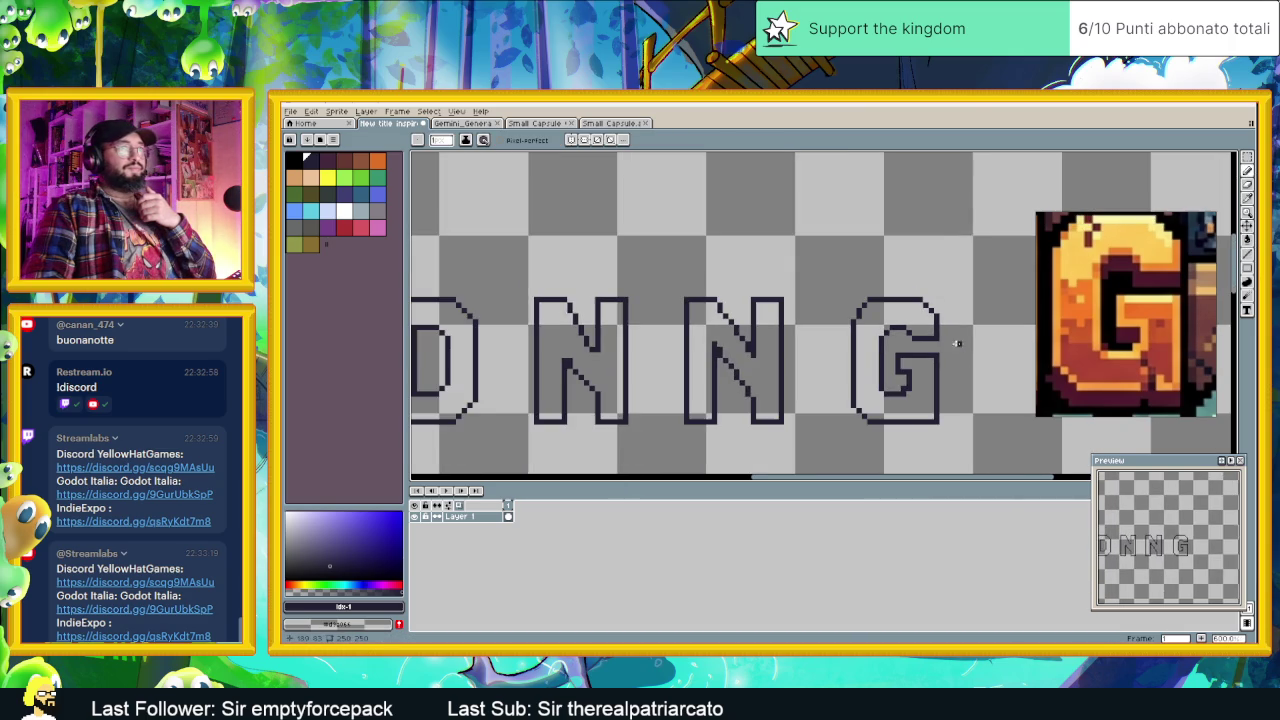
scroll(968, 357, "right", 1)
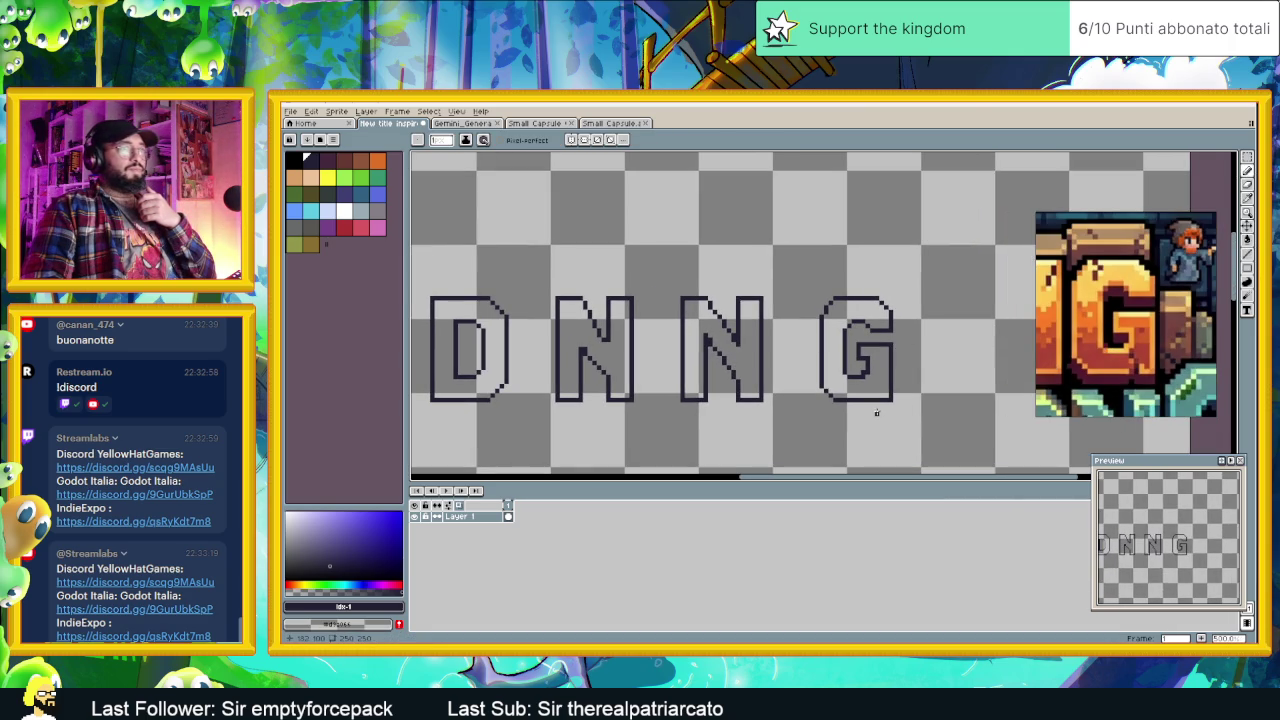
scroll(875, 418, "up", 2)
scroll(855, 400, "up", 2)
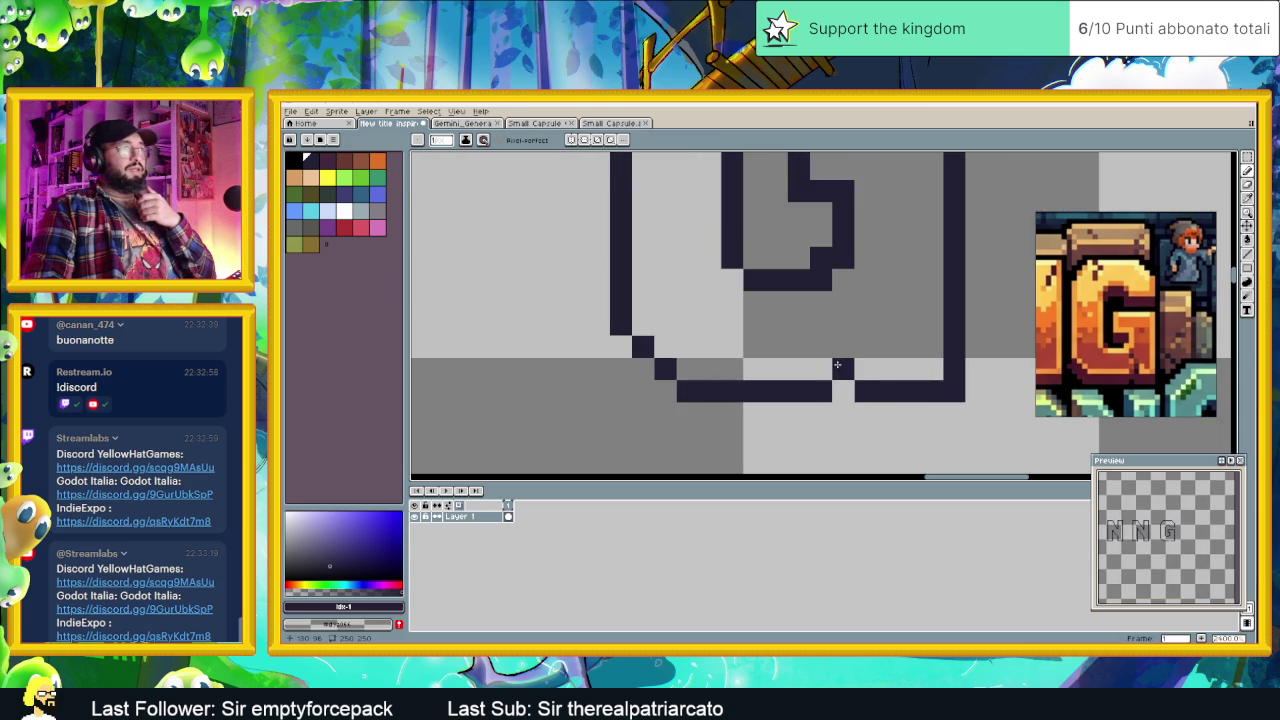
scroll(880, 405, "down", 2)
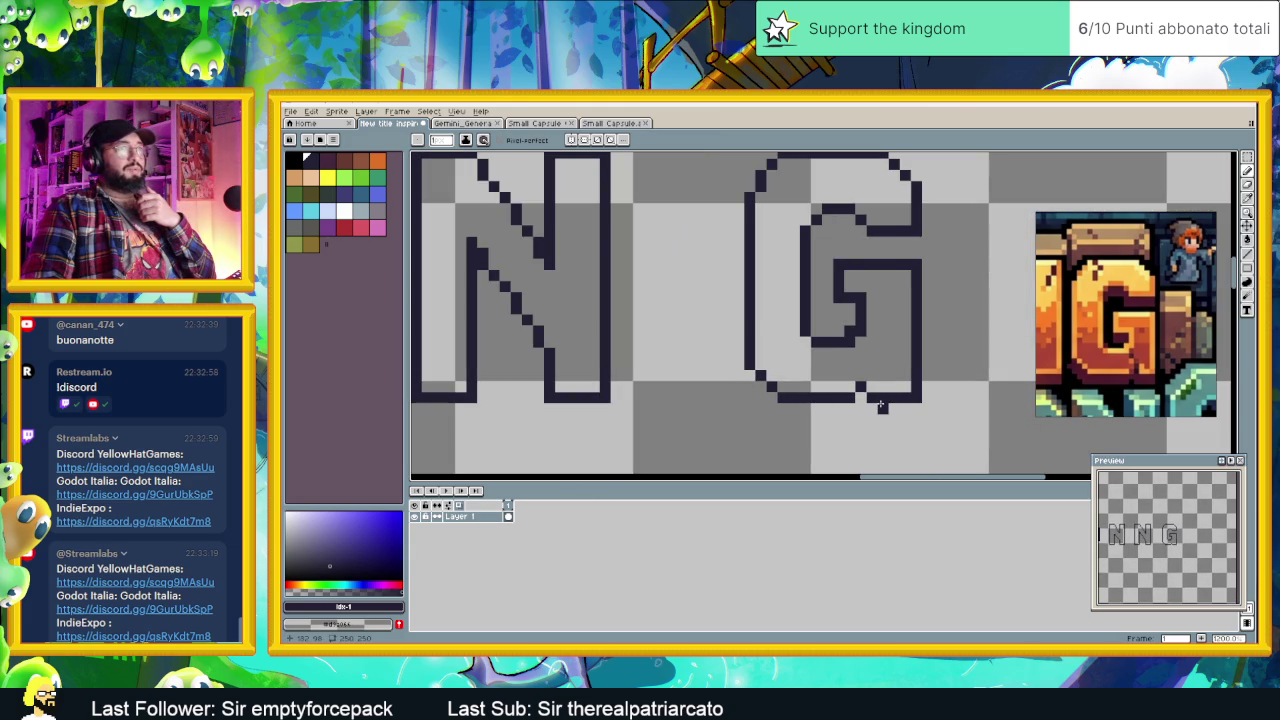
scroll(880, 405, "down", 1)
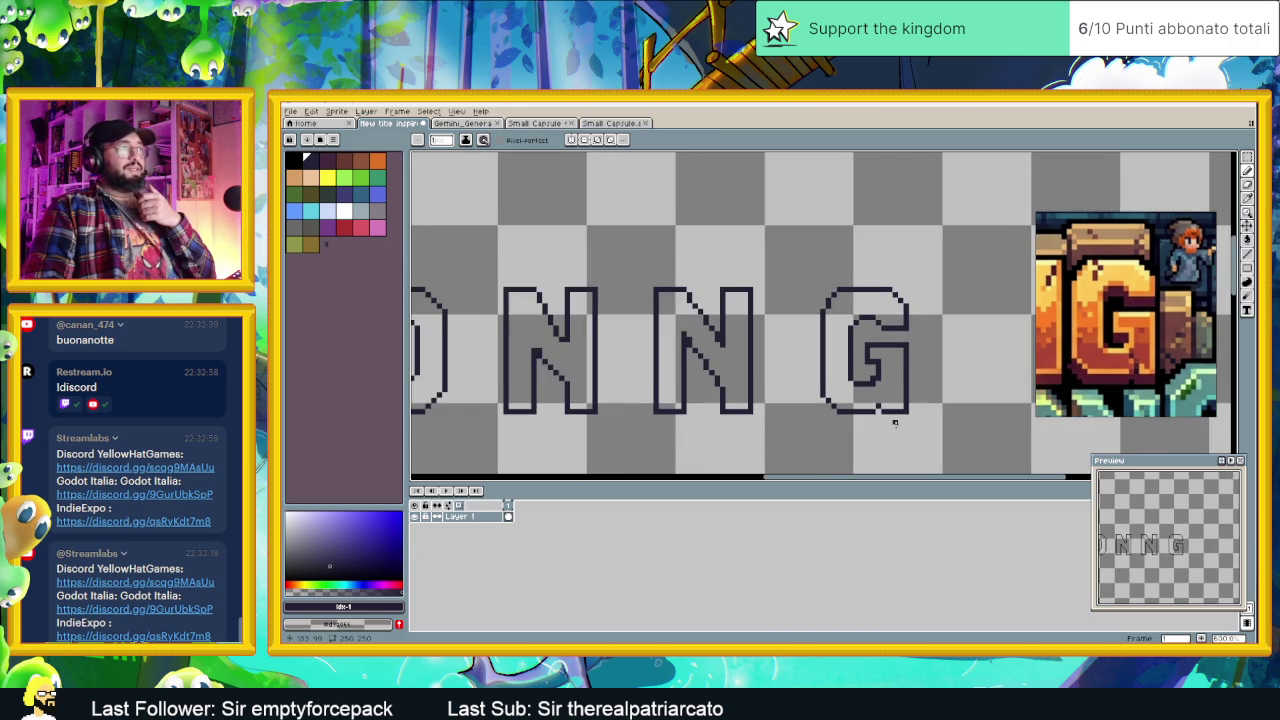
scroll(882, 410, "down", 1)
scroll(890, 422, "up", 1)
scroll(890, 418, "up", 1)
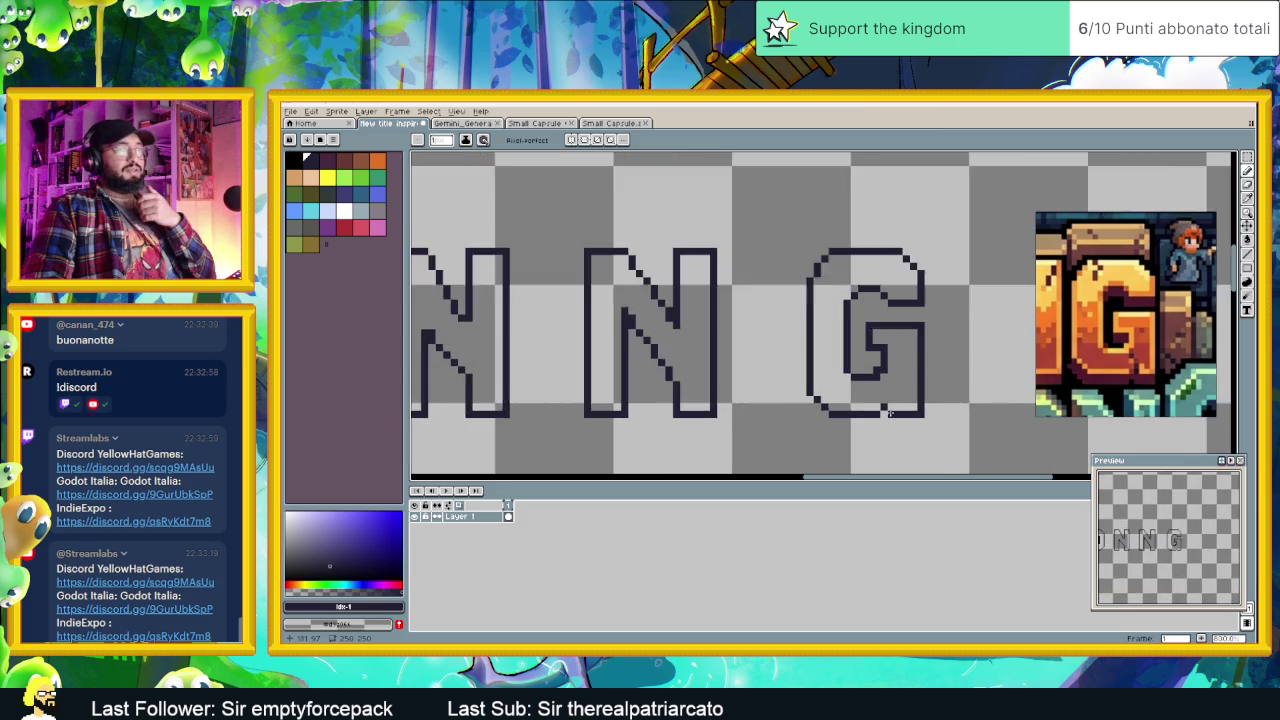
scroll(890, 413, "up", 1)
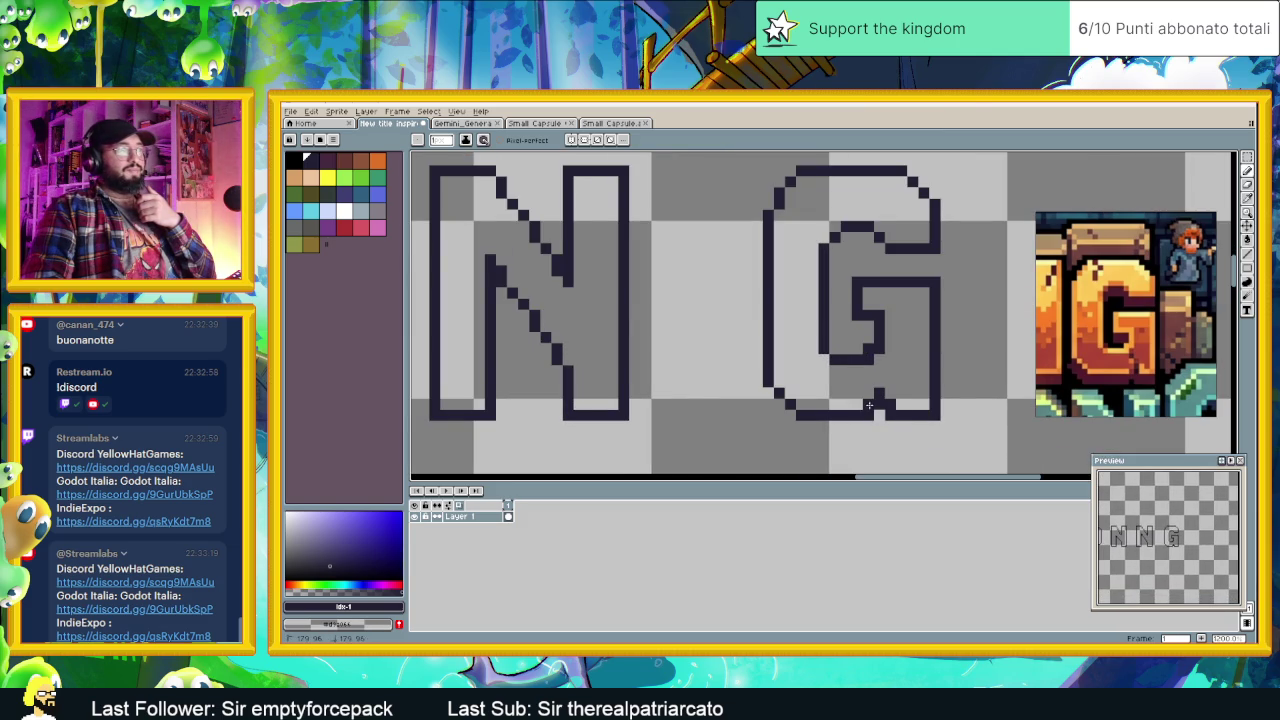
scroll(869, 404, "down", 3)
scroll(930, 433, "down", 1)
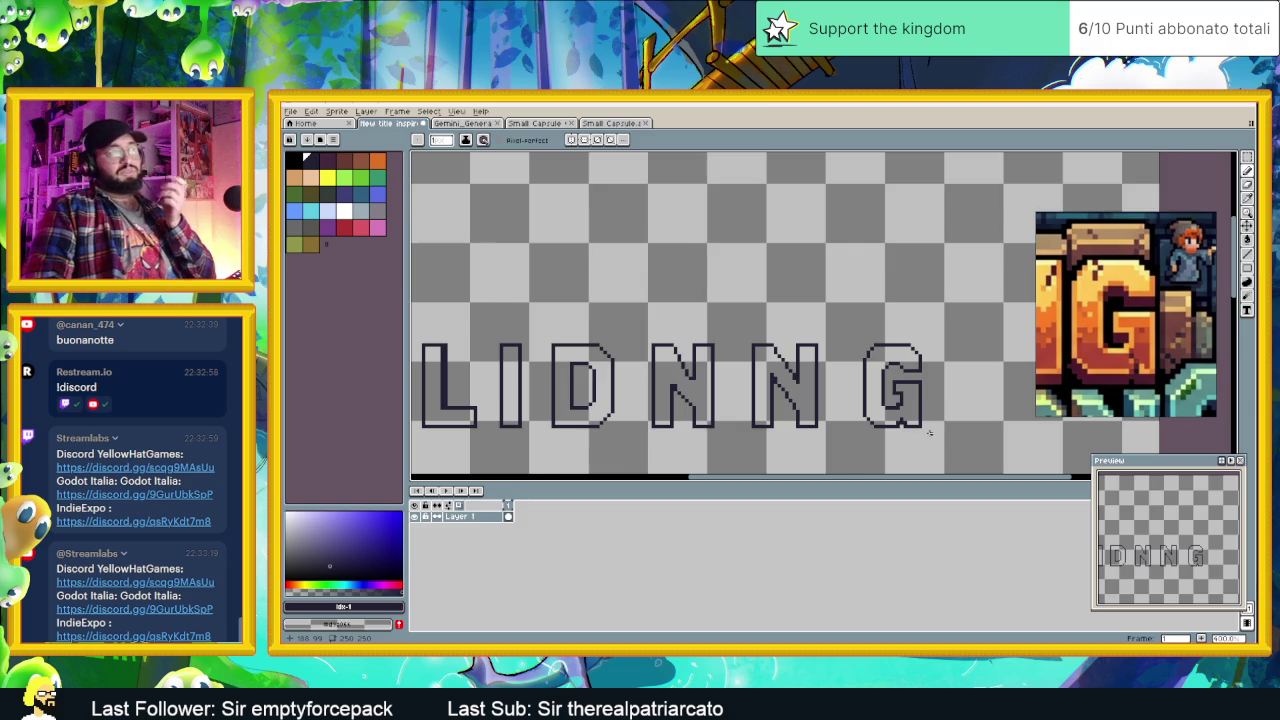
scroll(929, 433, "down", 1)
scroll(929, 433, "down", 1)
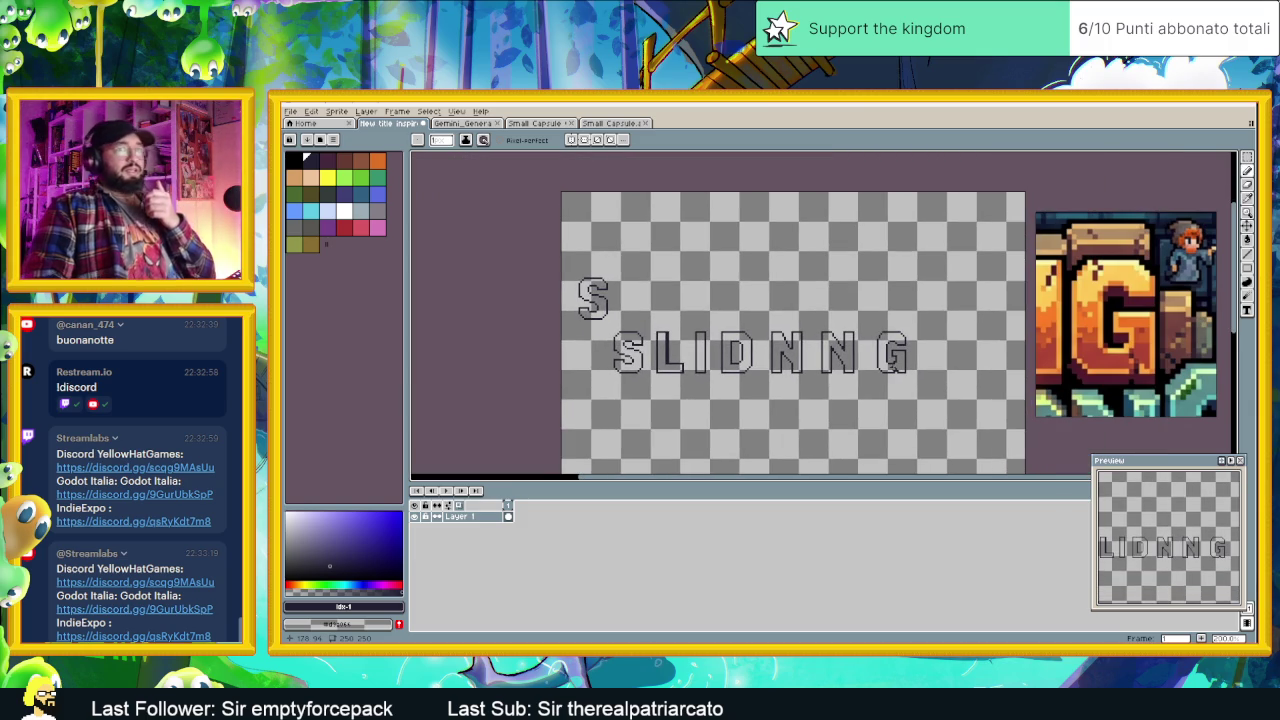
Step: Save the SLIDNNG lettering sprite with Ctrl+S and return to the Pencil
key("ctrl+s")
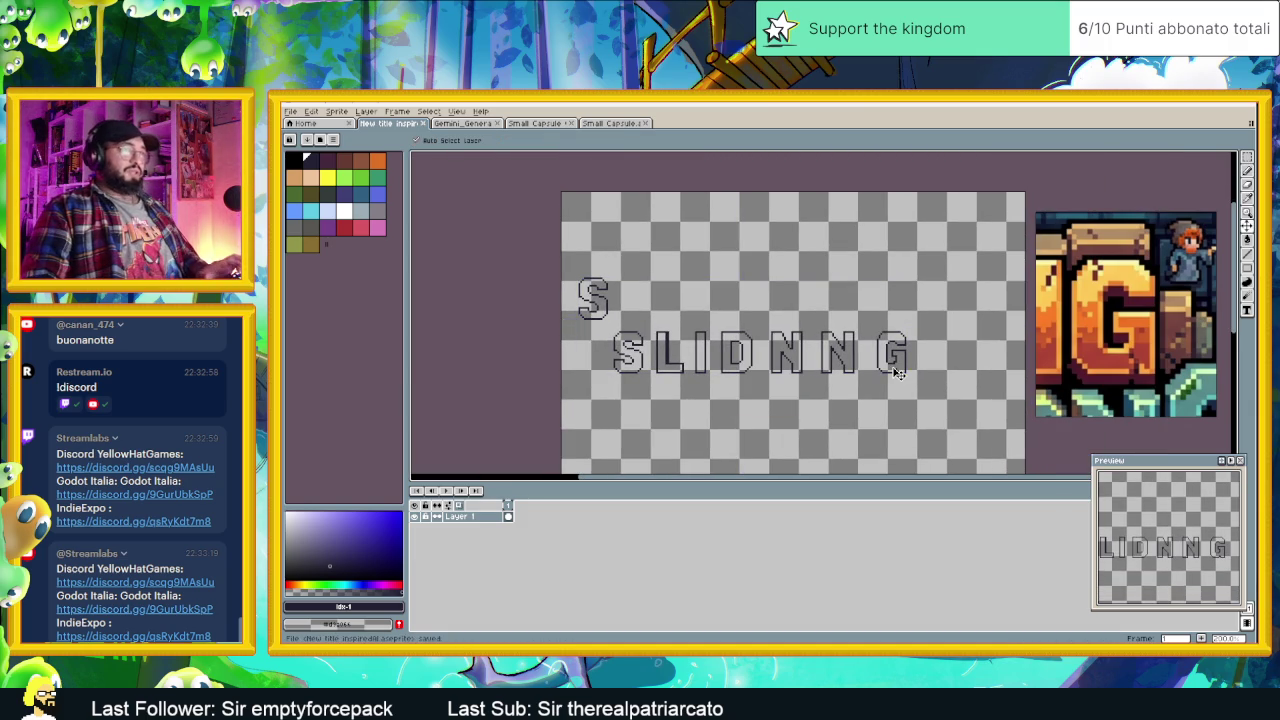
key("b")
scroll(788, 338, "down", 1)
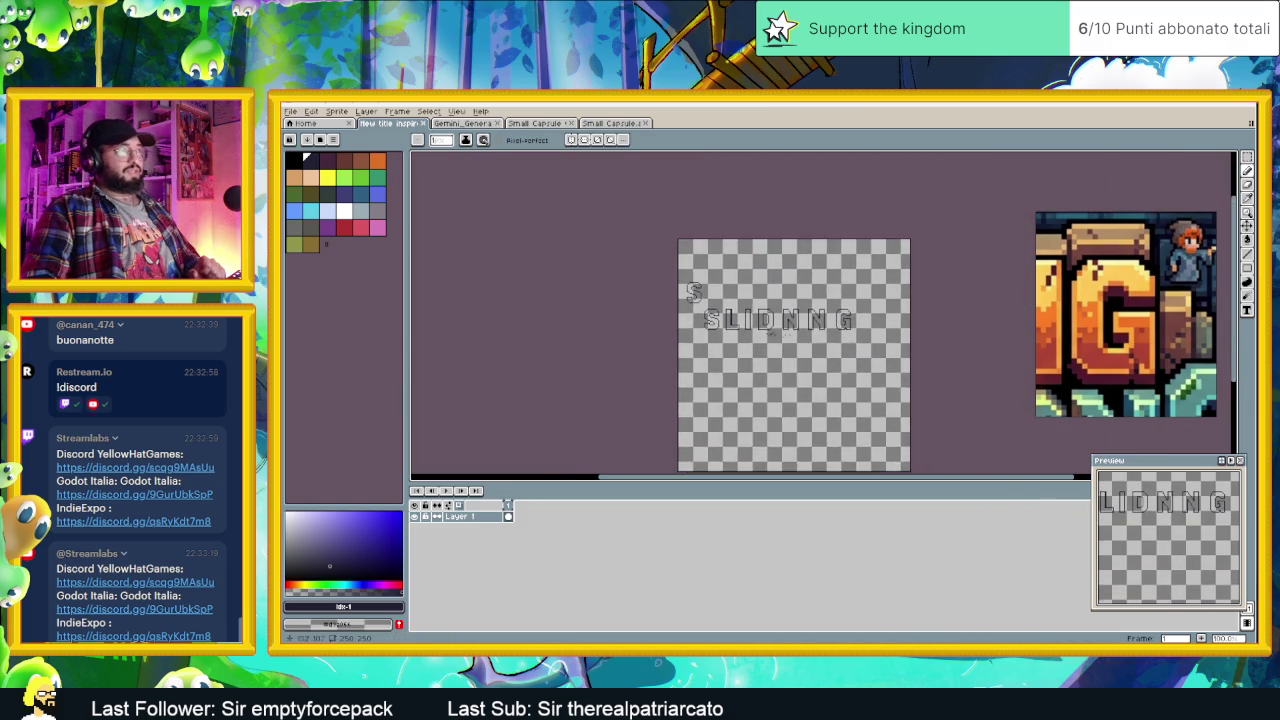
scroll(788, 338, "up", 3)
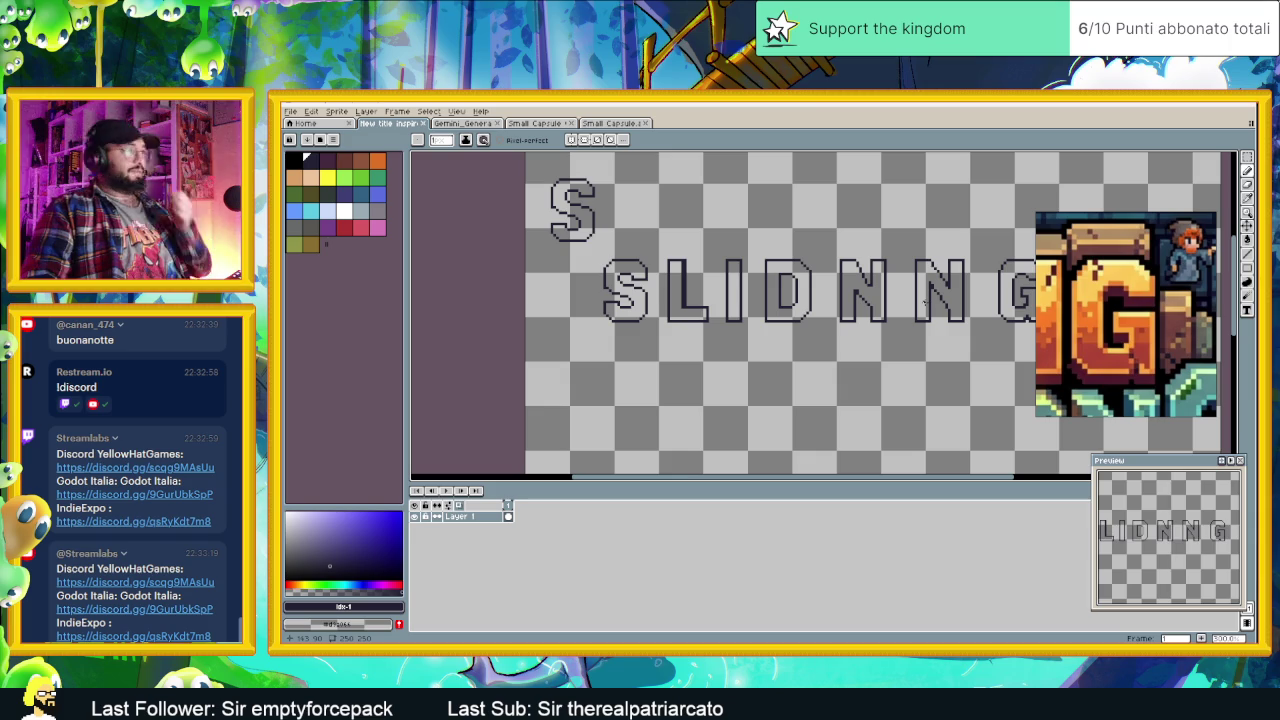
scroll(976, 345, "down", 1)
scroll(960, 346, "down", 1)
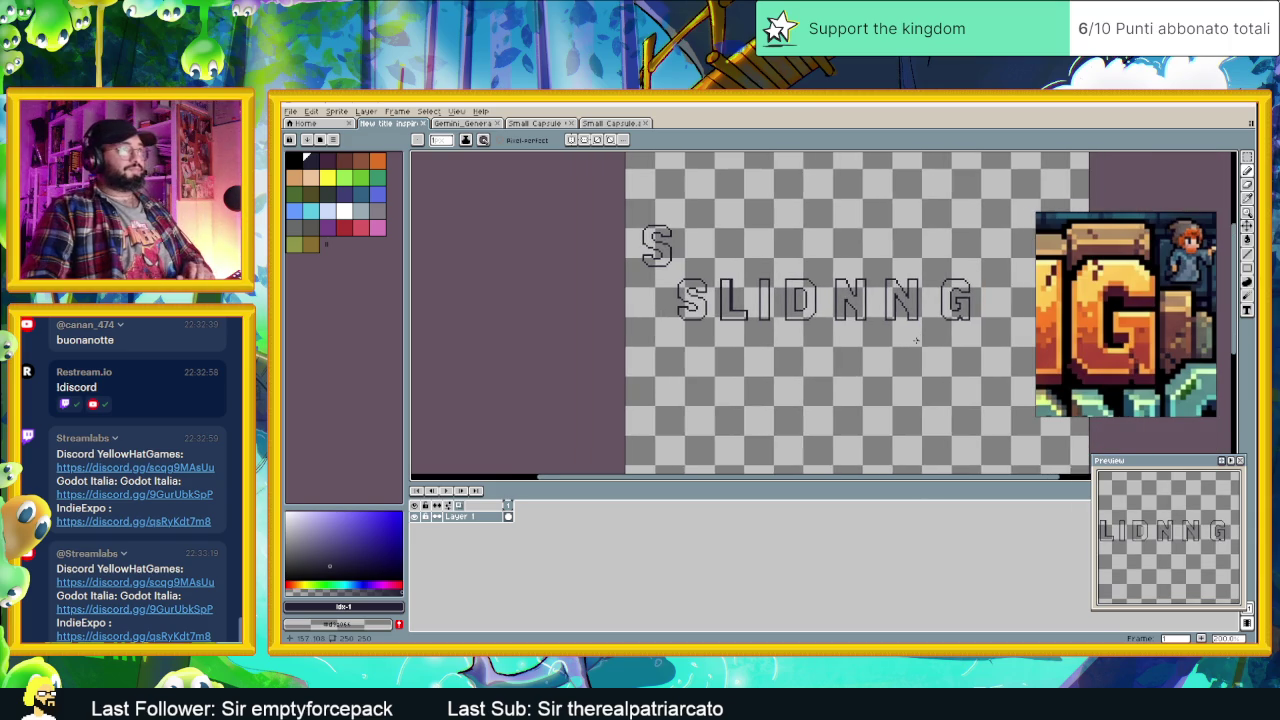
scroll(940, 347, "down", 1)
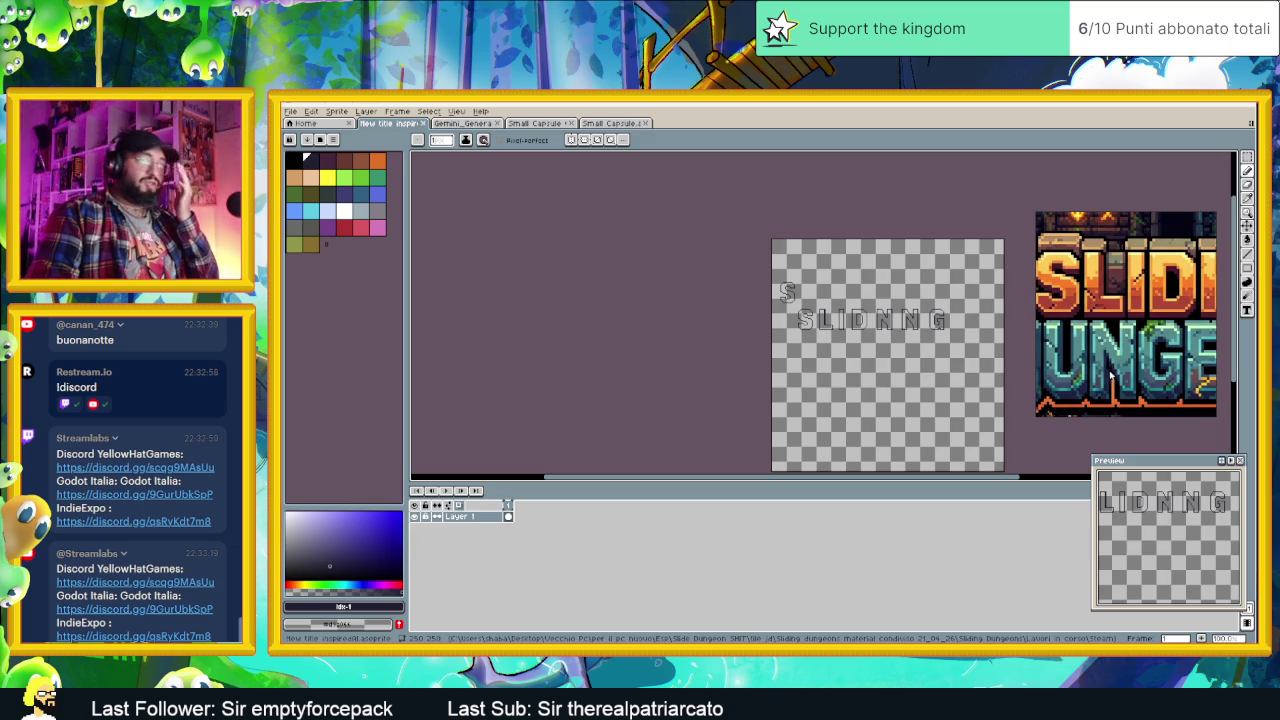
scroll(1124, 384, "up", 2)
scroll(1125, 382, "down", 2)
scroll(1107, 403, "up", 1)
scroll(1112, 392, "up", 2)
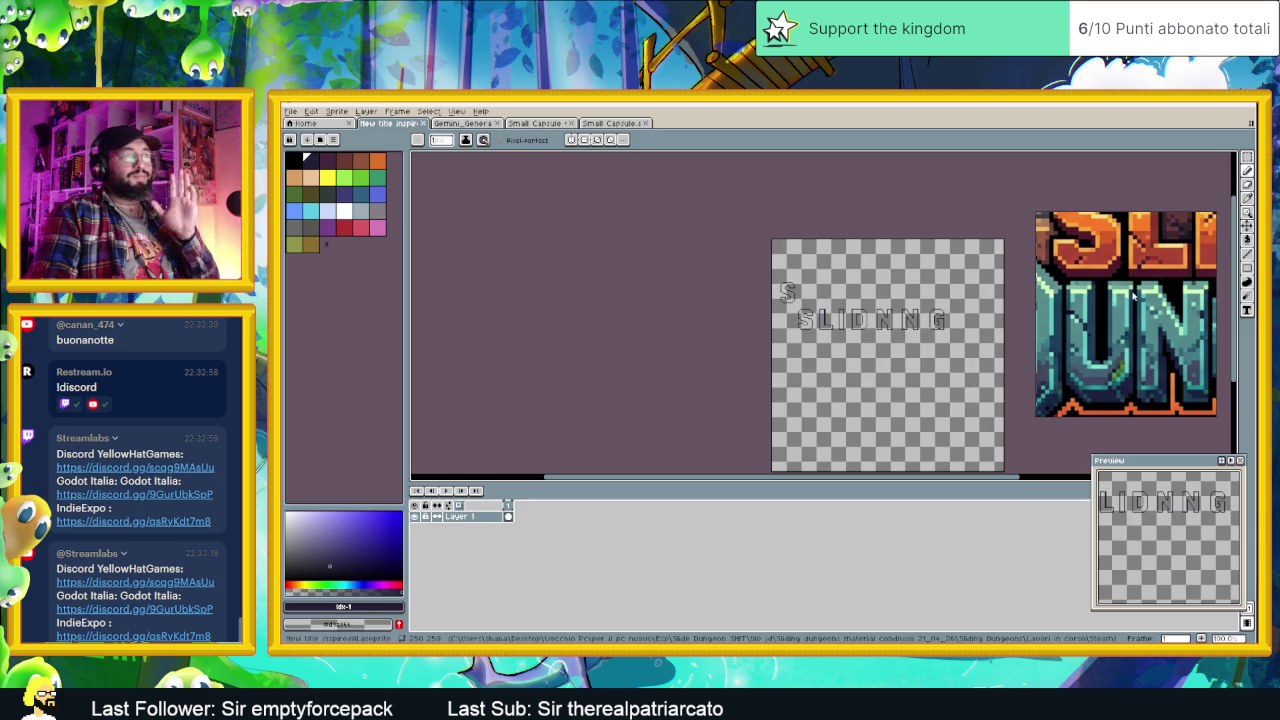
scroll(1133, 295, "down", 1)
scroll(1103, 324, "down", 1)
scroll(1106, 334, "down", 1)
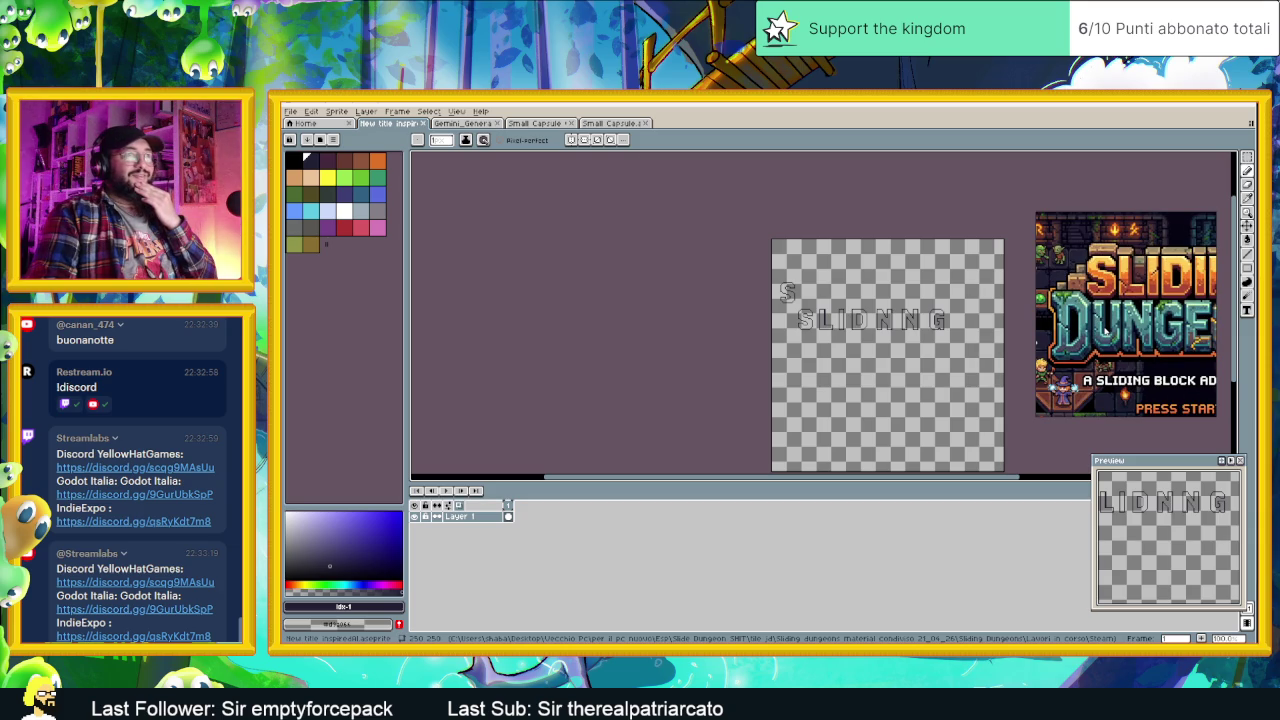
left_click_drag(1176, 328, 1123, 331)
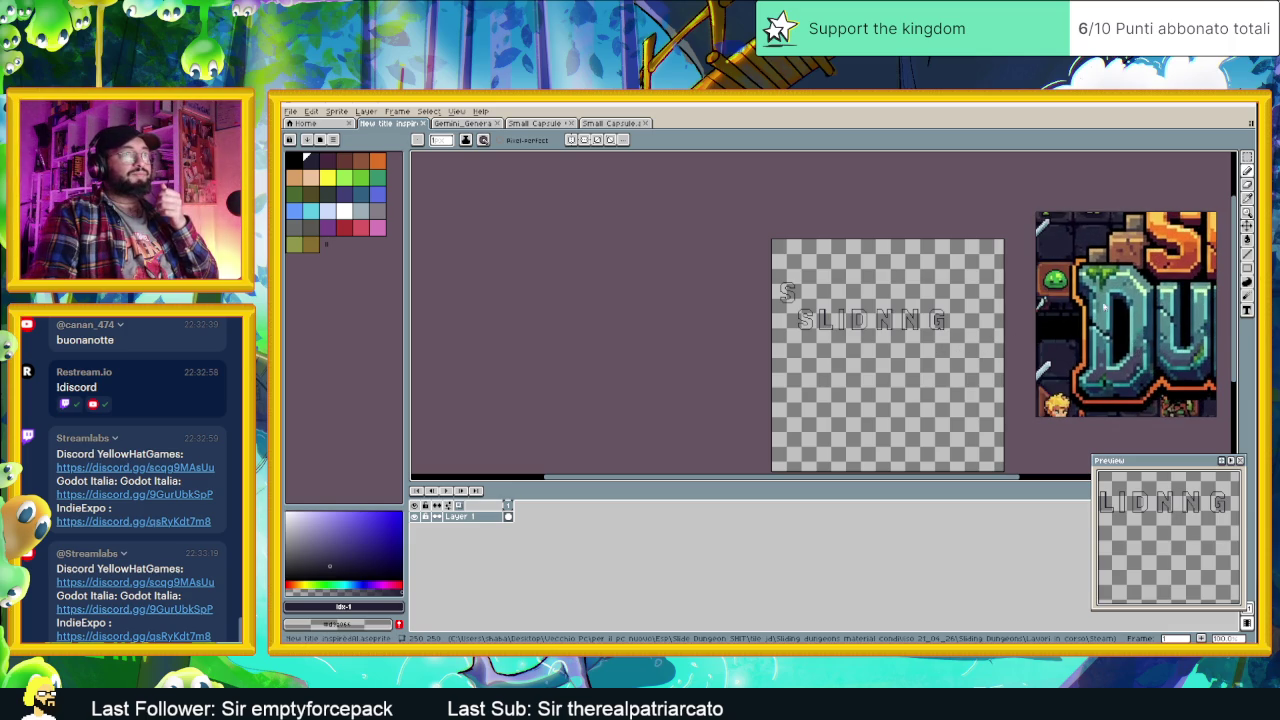
scroll(1108, 314, "up", 2)
scroll(1100, 322, "up", 1)
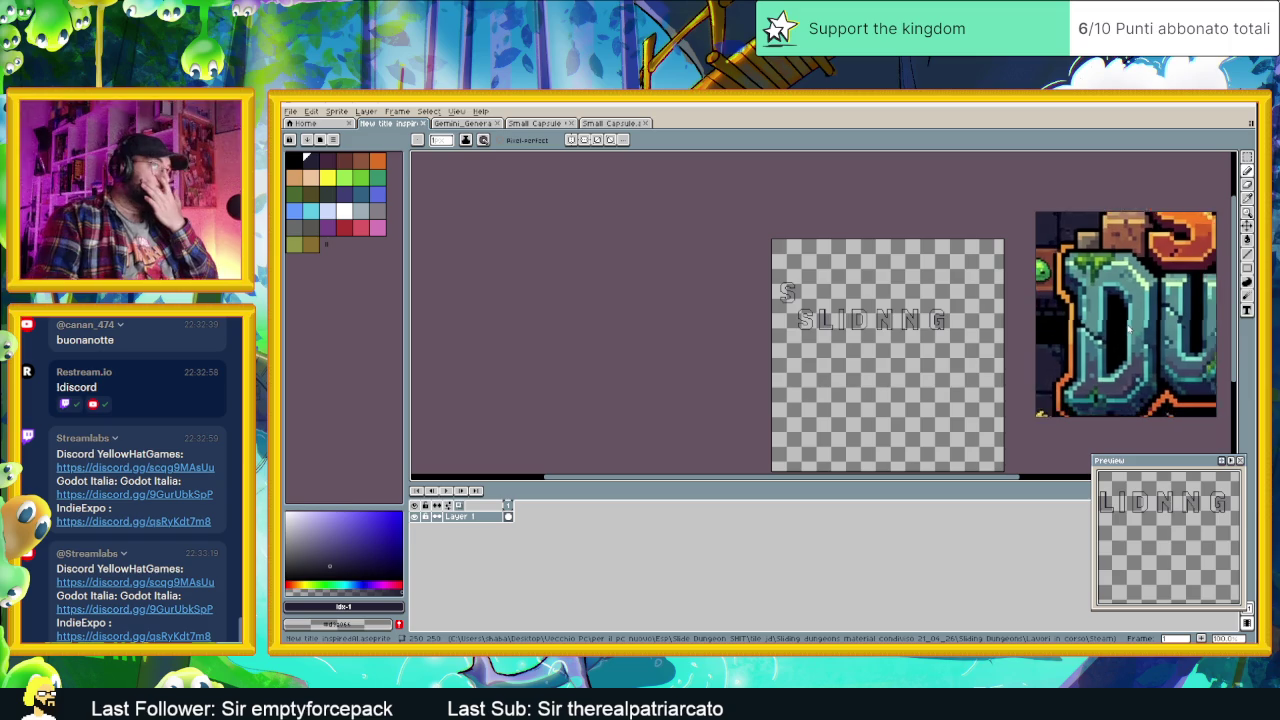
scroll(1100, 322, "up", 1)
scroll(1100, 322, "up", 1)
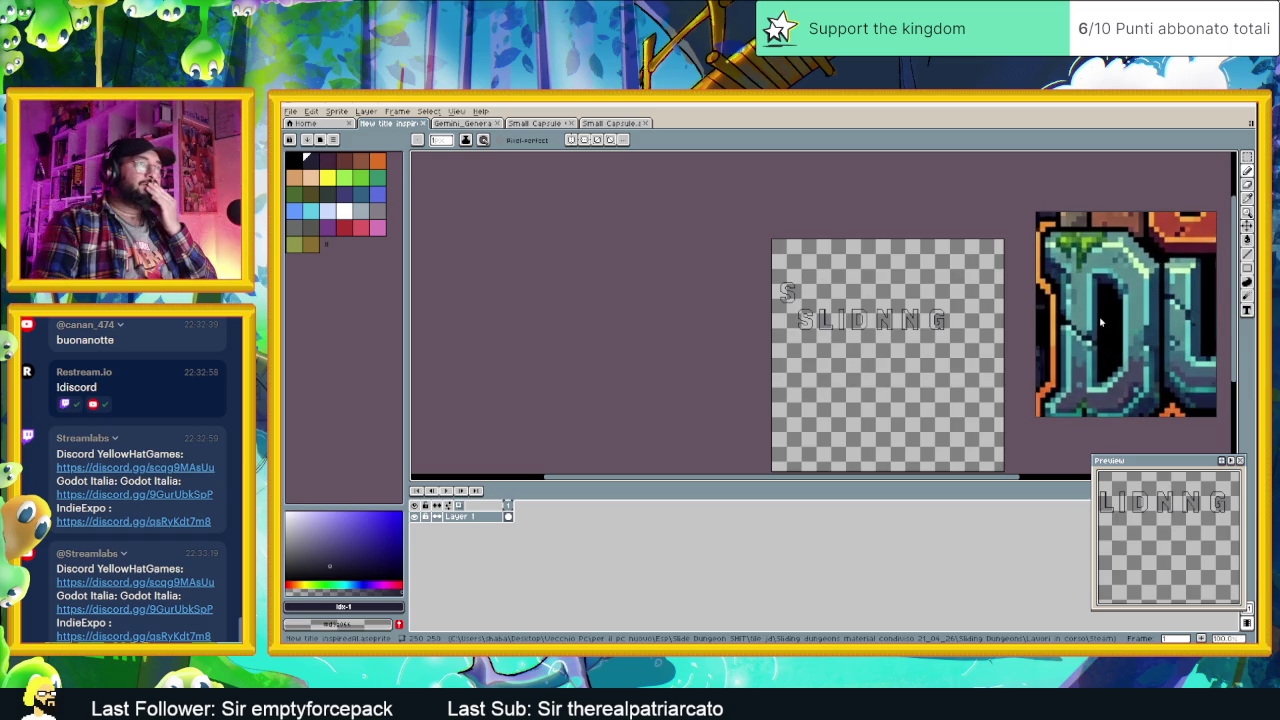
scroll(1100, 322, "down", 1)
scroll(1100, 322, "down", 1)
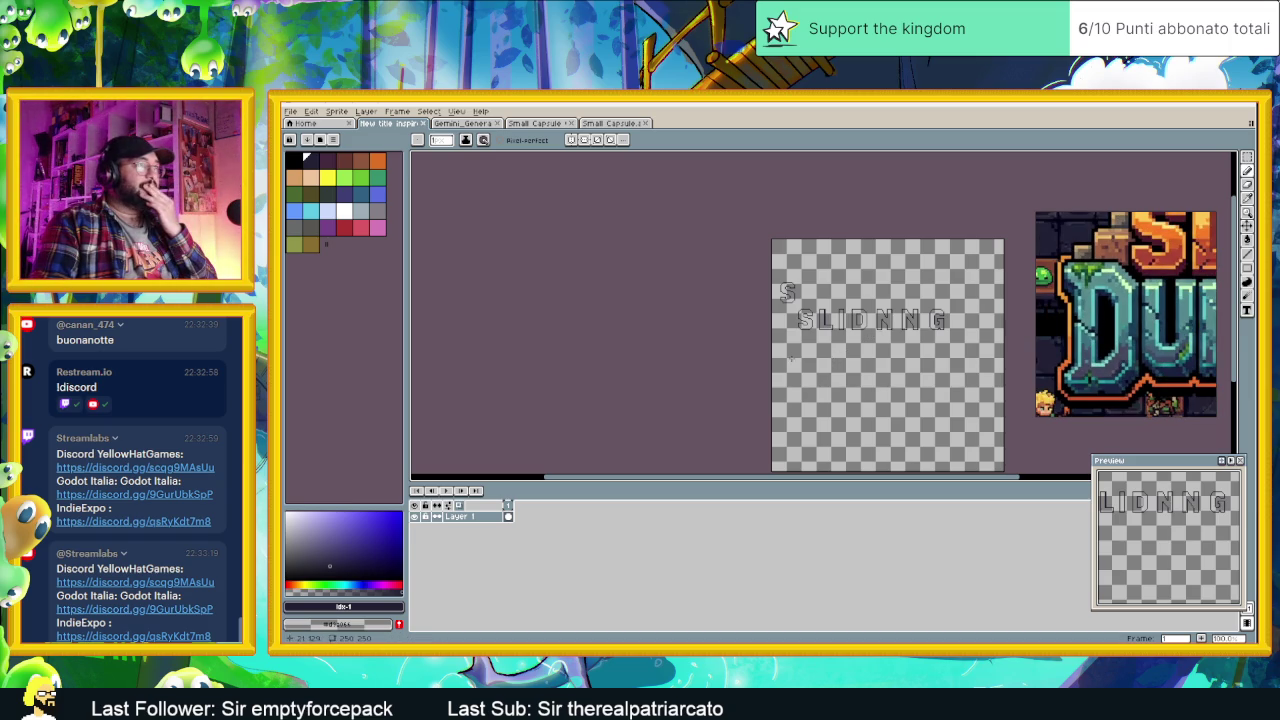
scroll(790, 358, "up", 2)
scroll(843, 363, "up", 1)
left_click_drag(905, 337, 830, 322)
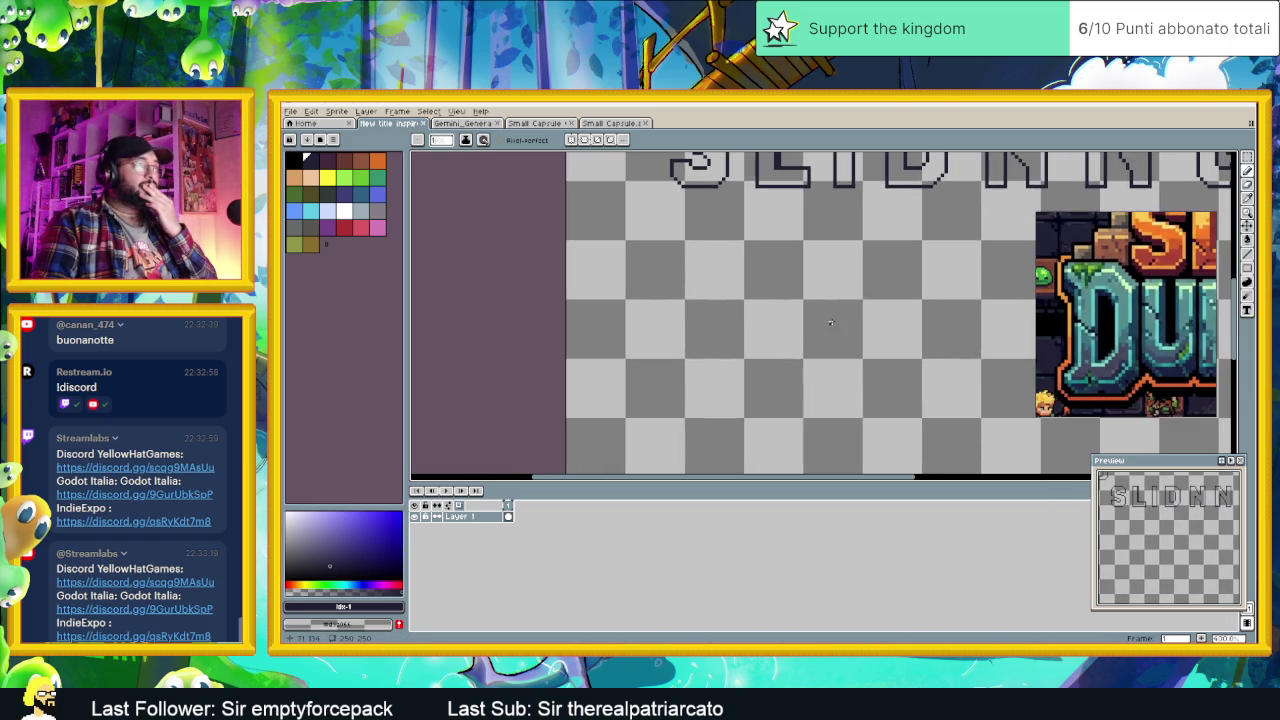
scroll(943, 334, "down", 1)
scroll(900, 300, "down", 1)
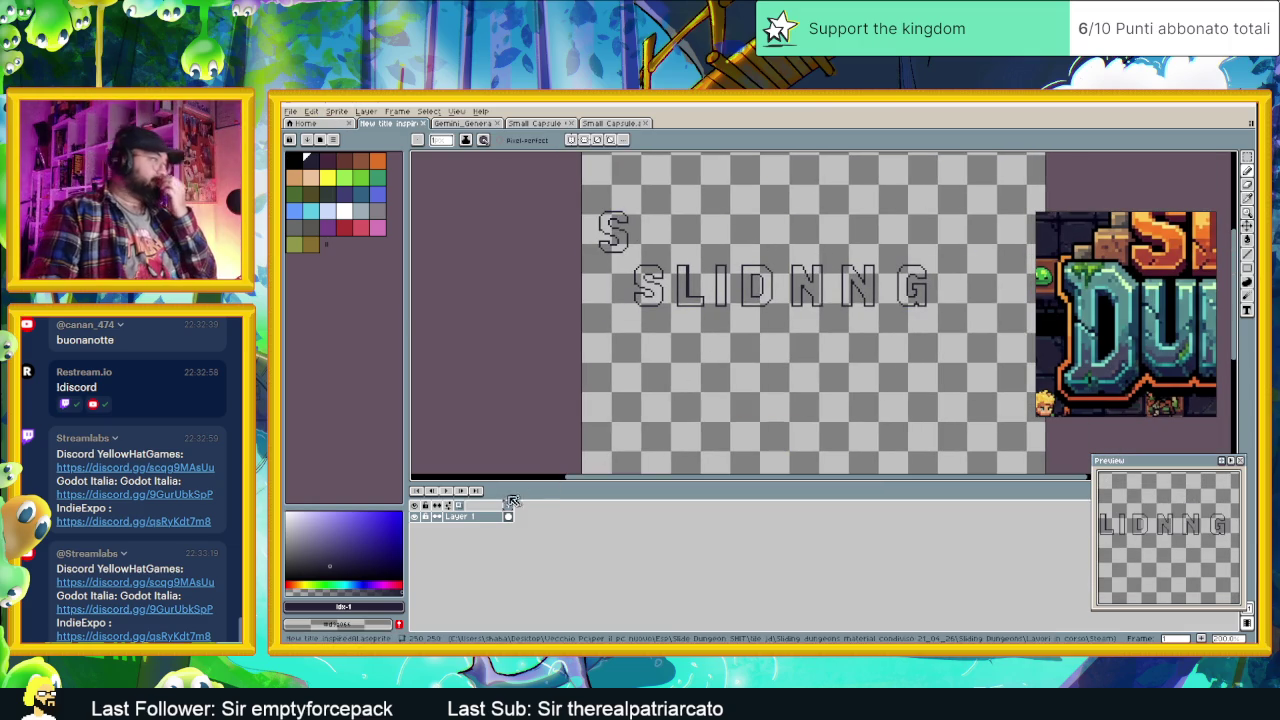
scroll(692, 350, "up", 1)
scroll(692, 350, "up", 1)
scroll(692, 350, "up", 1)
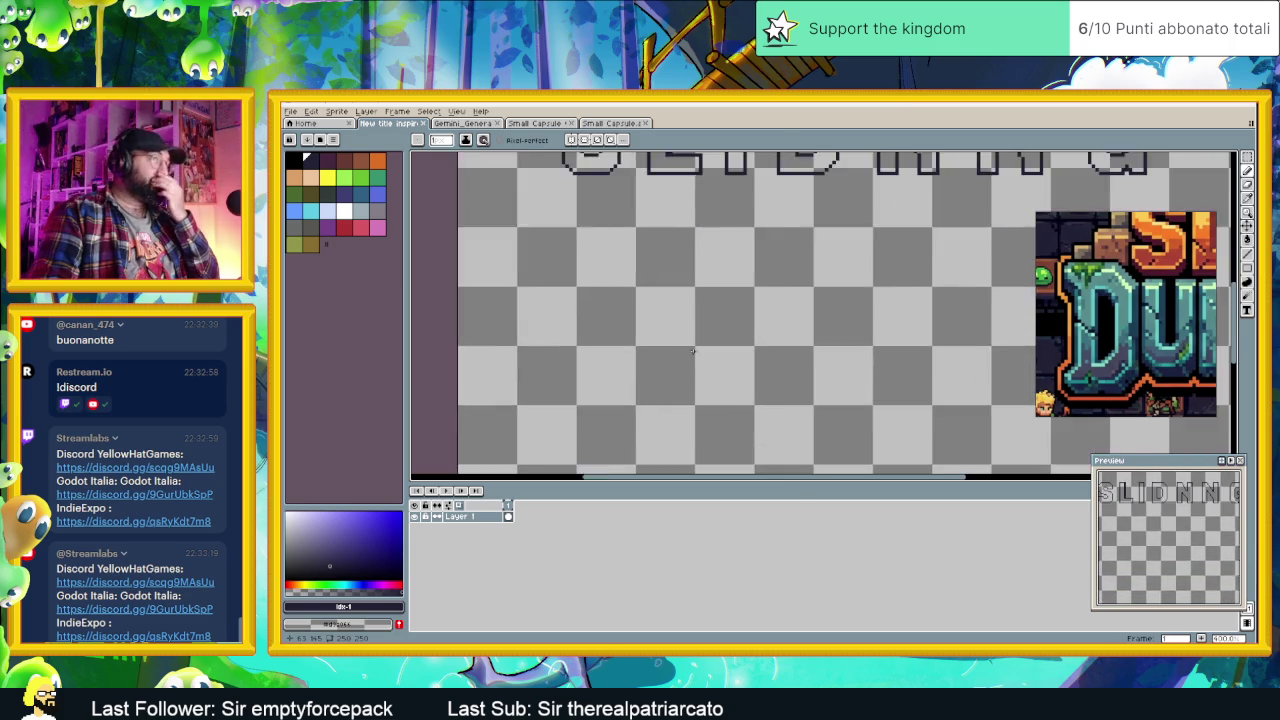
scroll(695, 351, "up", 1)
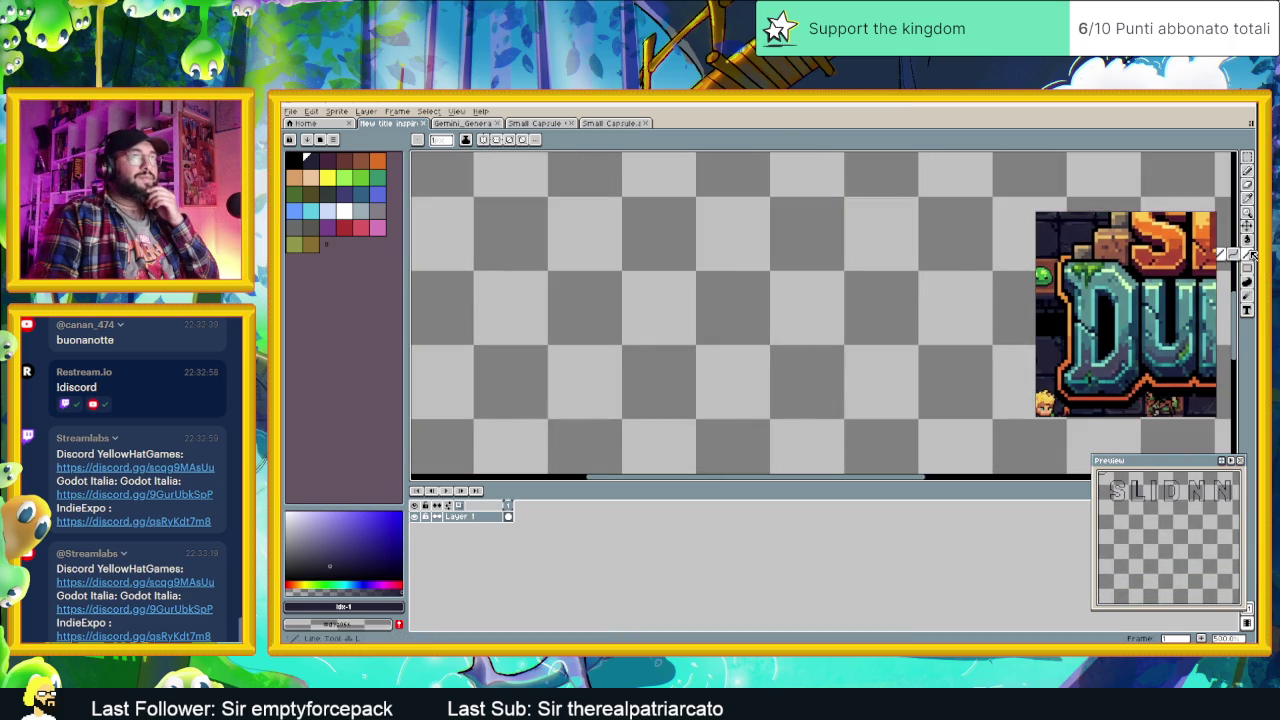
scroll(703, 273, "up", 1)
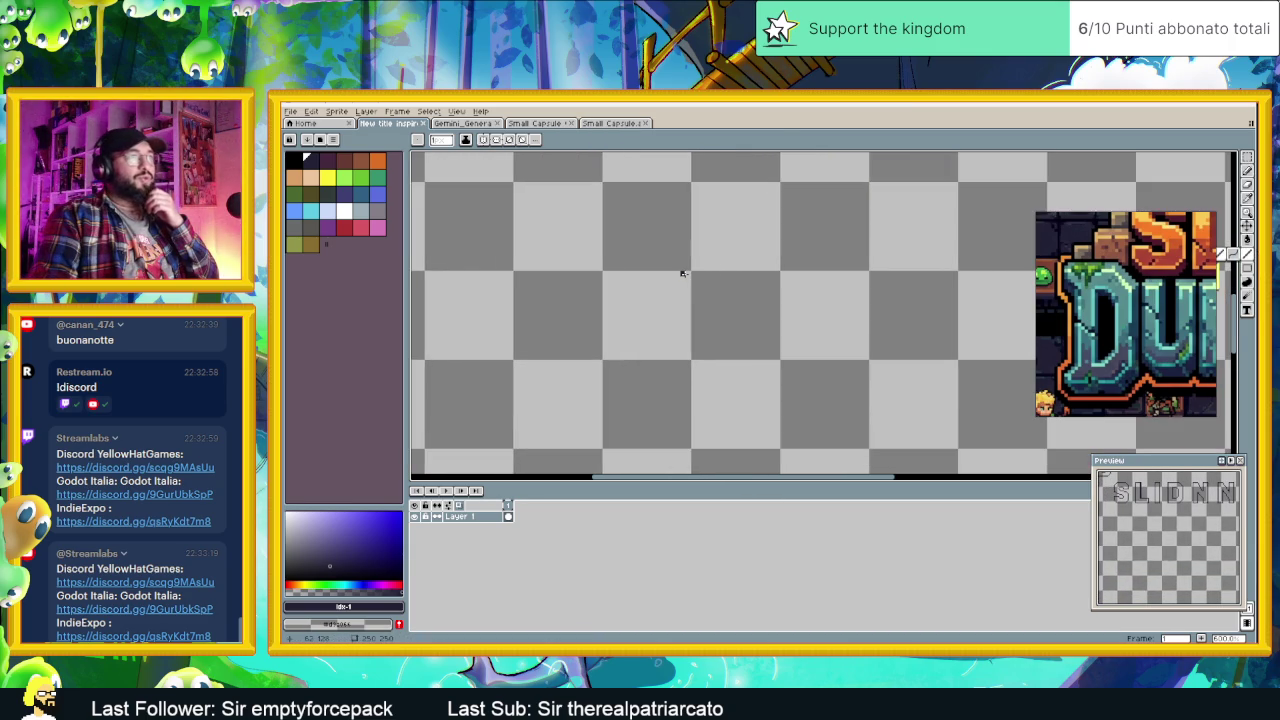
scroll(1108, 281, "up", 2)
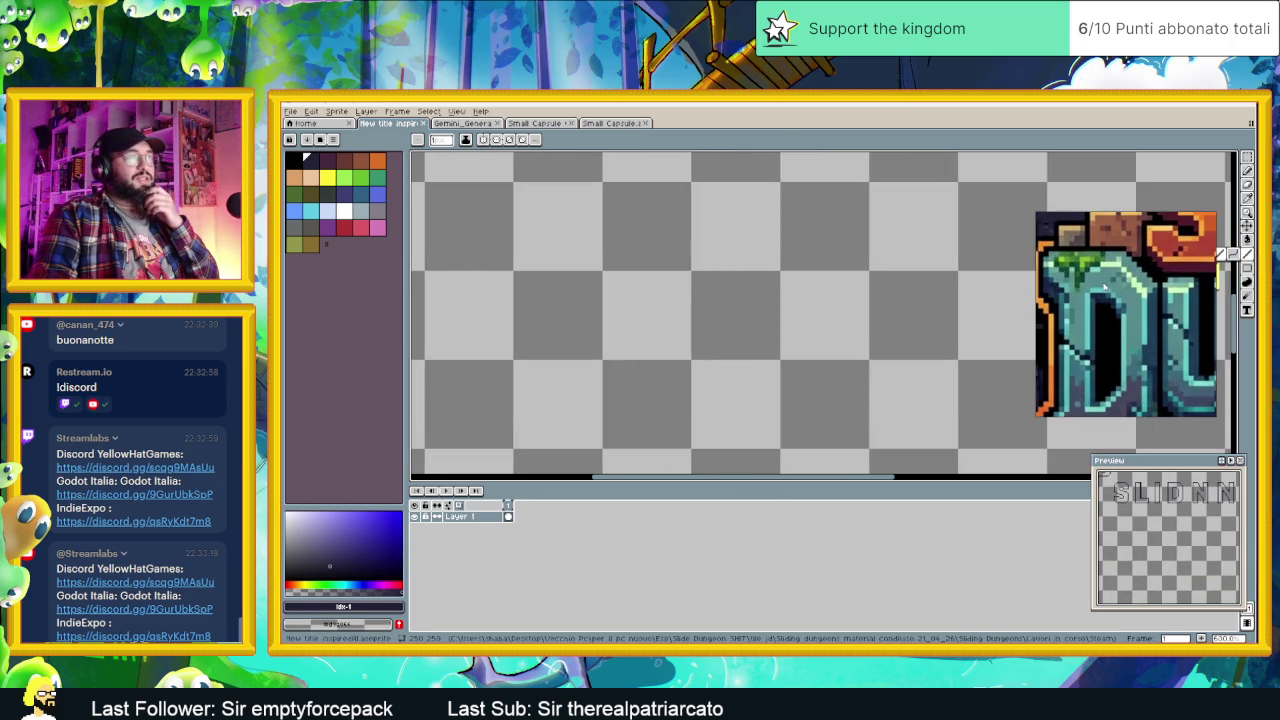
scroll(1068, 287, "up", 1)
scroll(1070, 287, "up", 1)
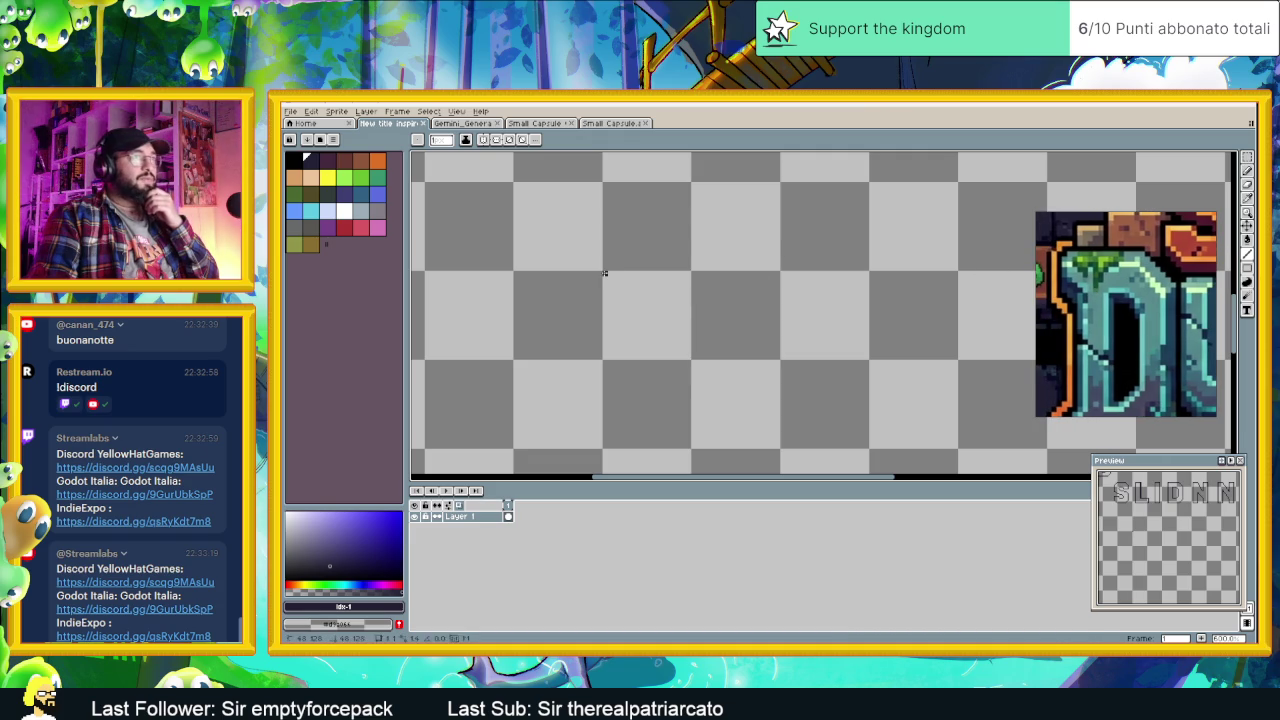
Step: Draw a short vertical stroke and a stepped corner pixel starting the D
left_click_drag(604, 280, 604, 288)
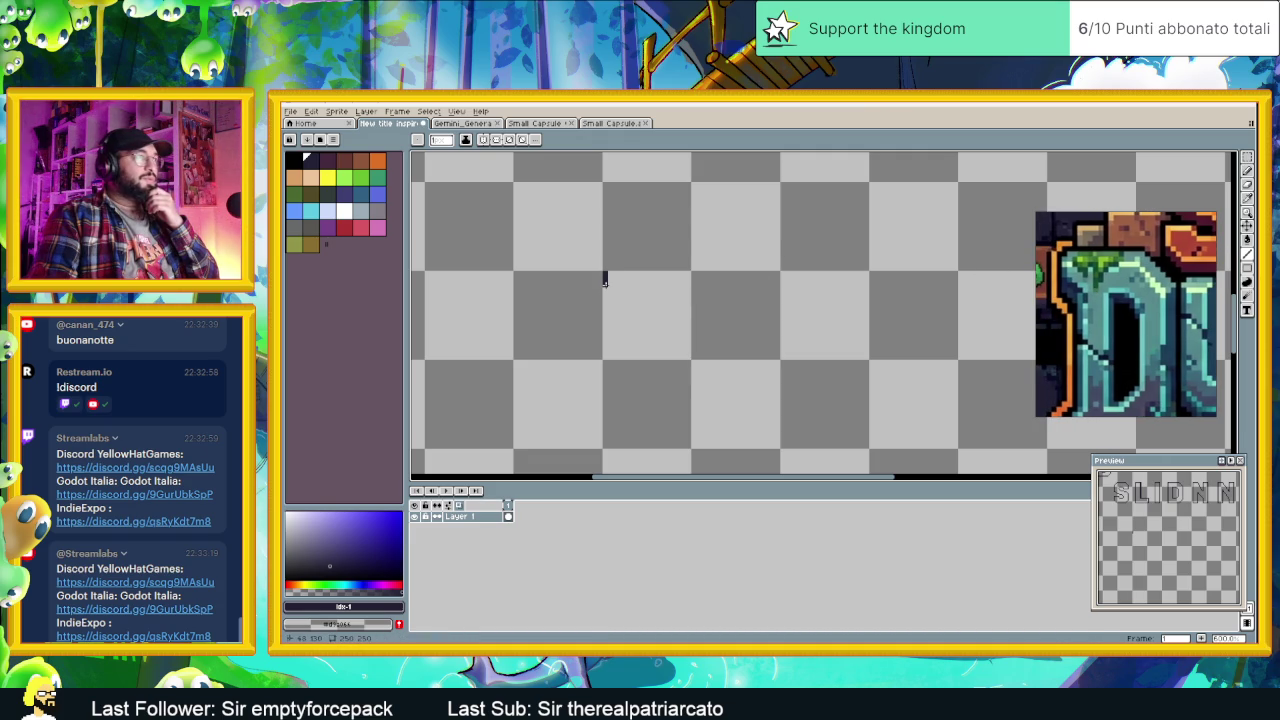
scroll(605, 279, "up", 1)
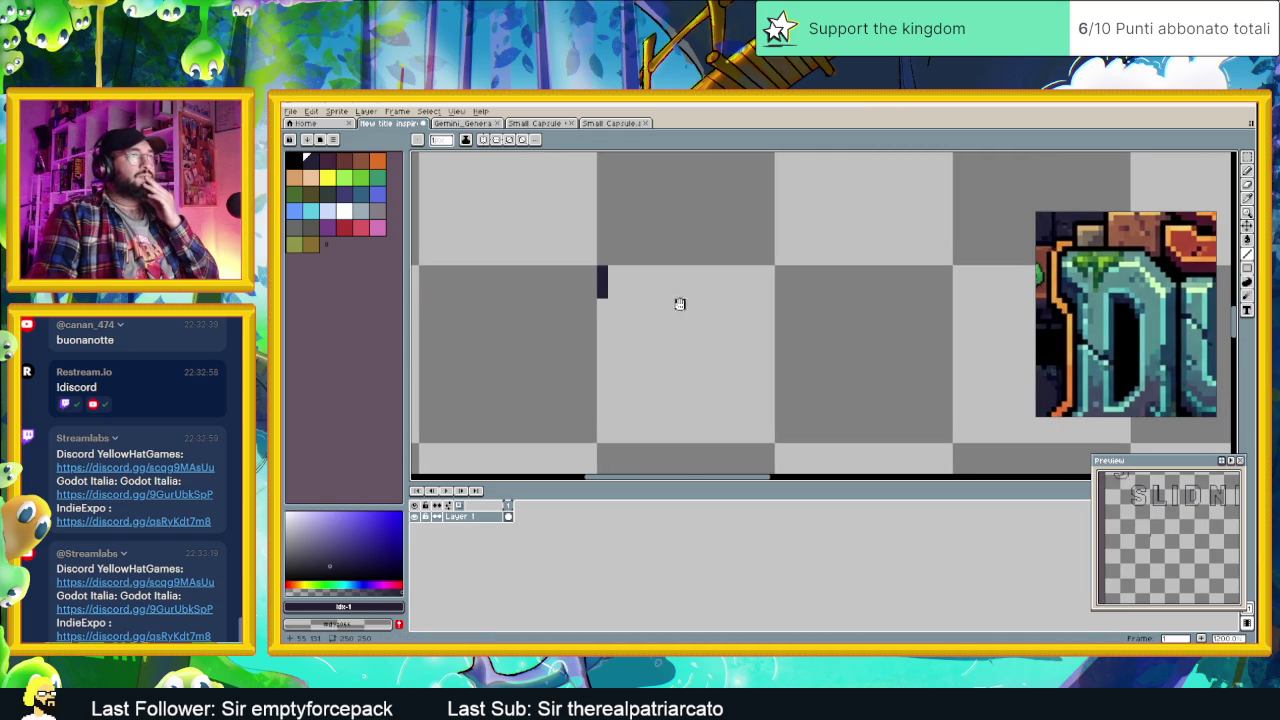
scroll(680, 304, "down", 1)
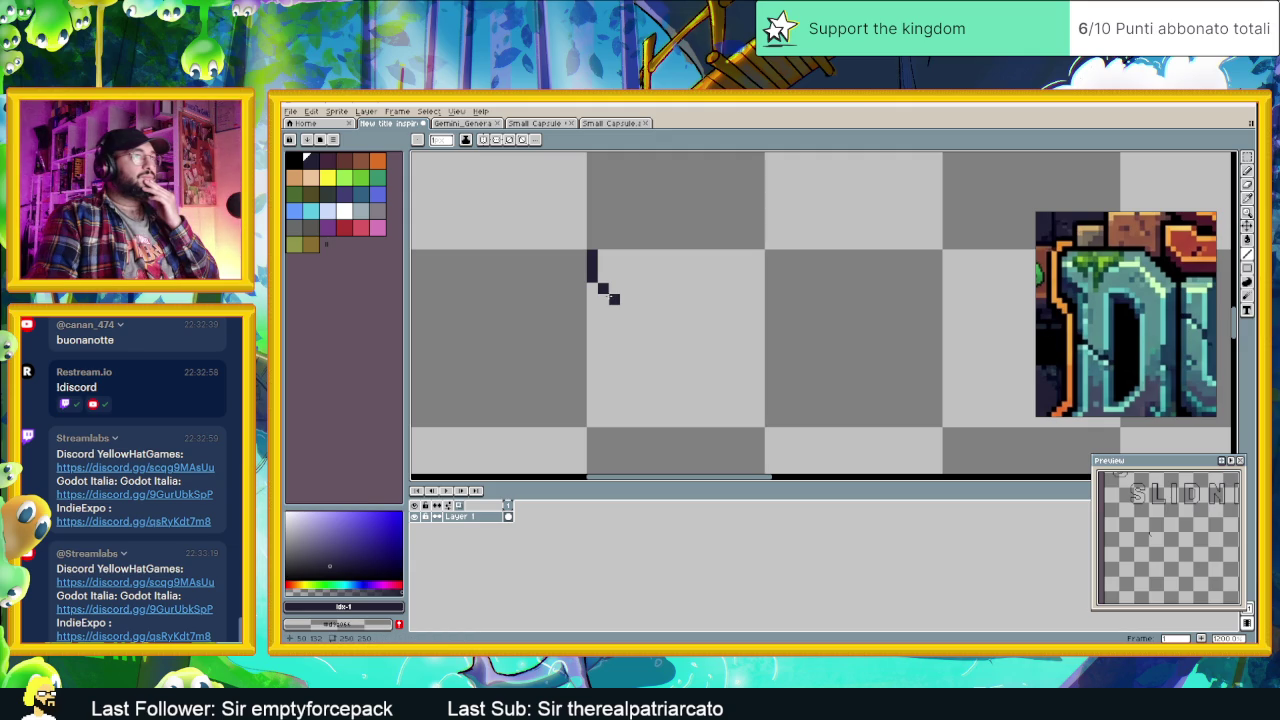
left_click(614, 299)
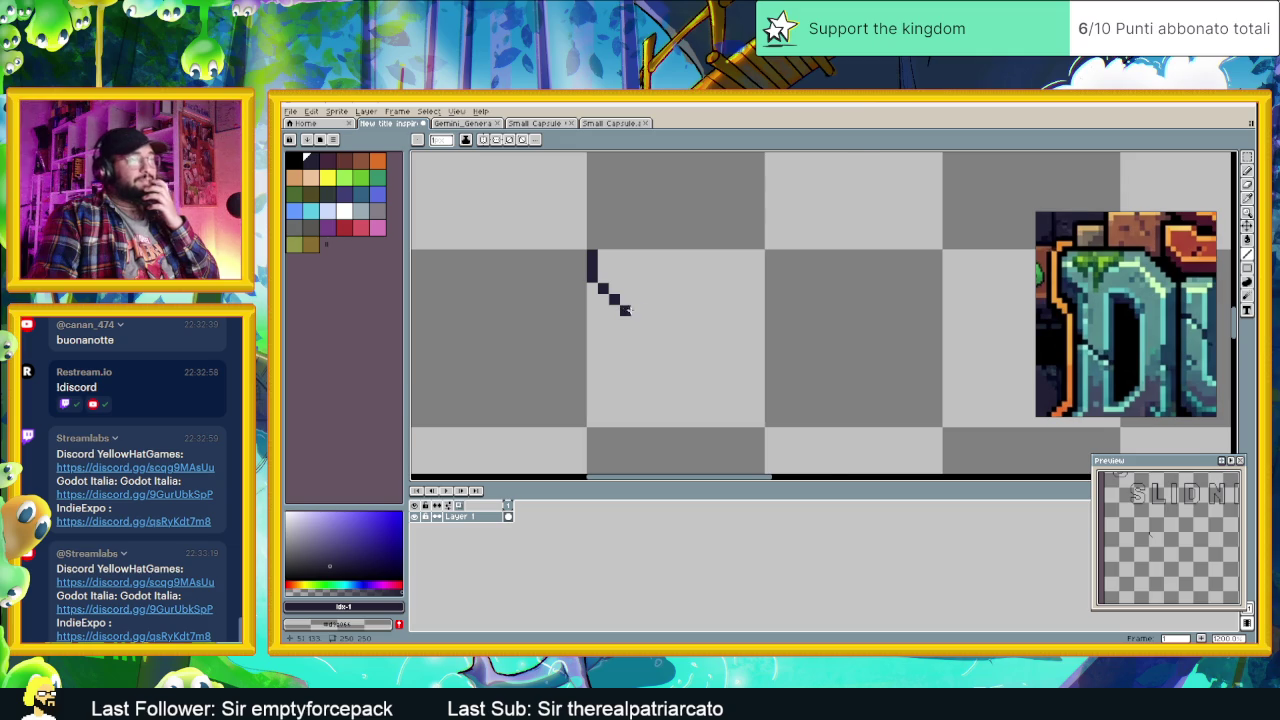
scroll(665, 356, "down", 2)
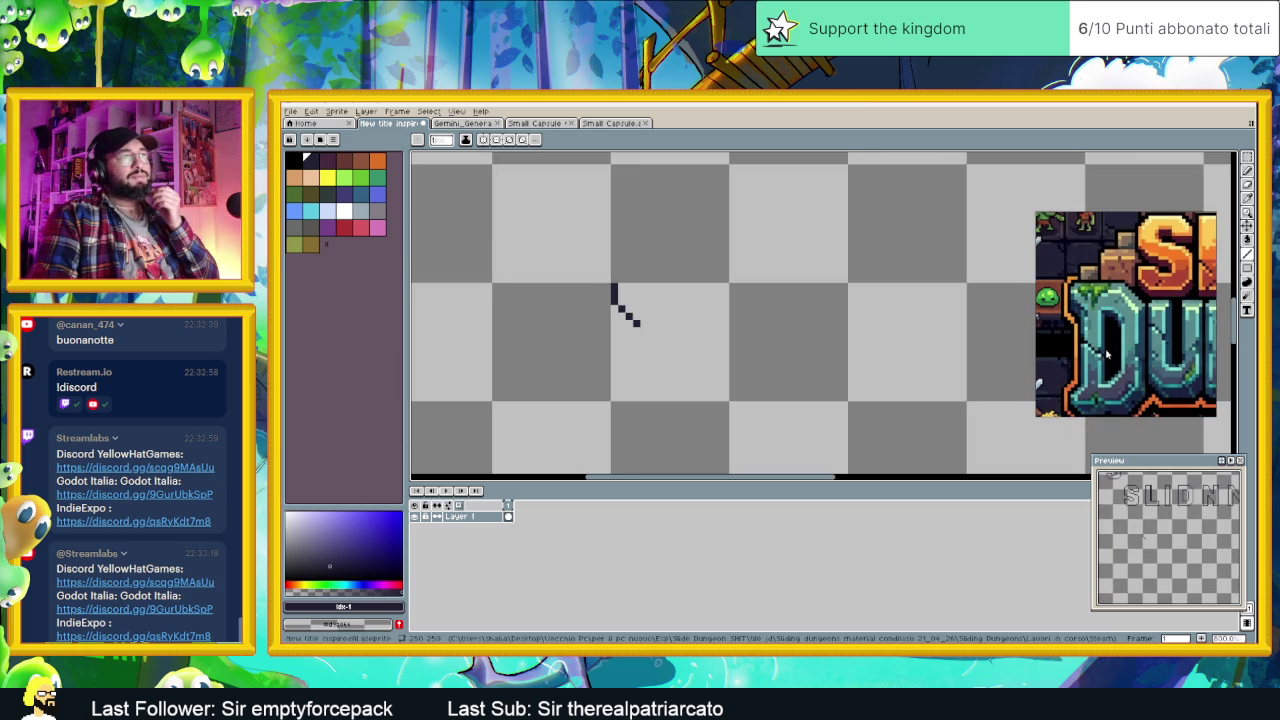
mouse_move(722, 349)
left_mouse_down()
mouse_move(727, 322)
mouse_move(669, 295)
mouse_move(641, 386)
mouse_move(672, 369)
left_mouse_up()
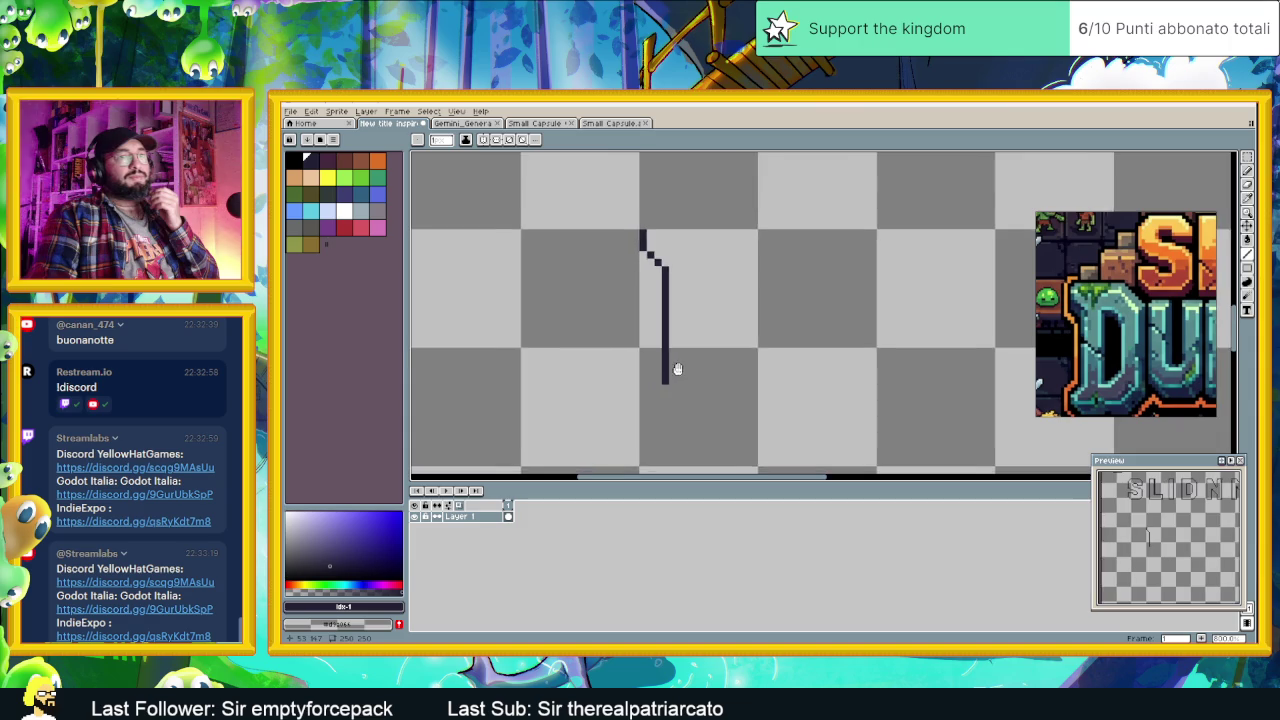
scroll(672, 369, "up", 1)
scroll(740, 315, "up", 1)
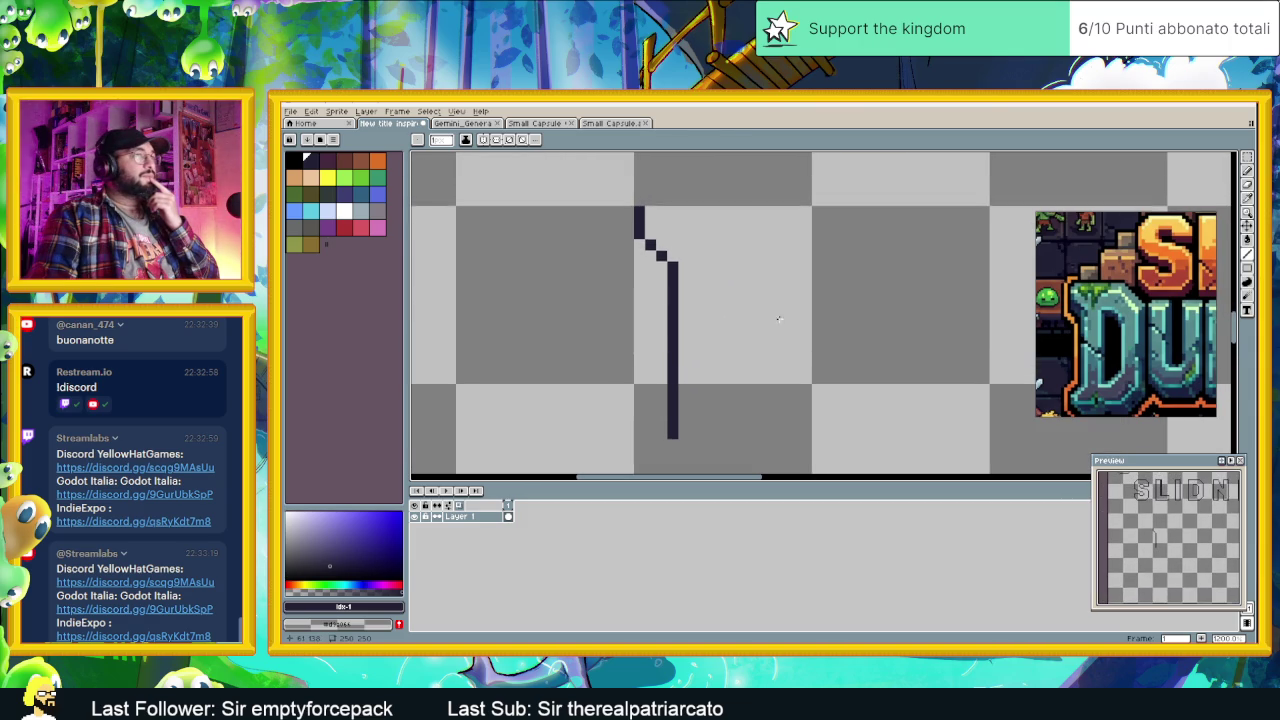
scroll(673, 212, "up", 2)
Step: Draw the D's long top edge extending right from the stepped corner
left_click(629, 215)
left_click(659, 211)
left_click_drag(659, 211, 852, 214)
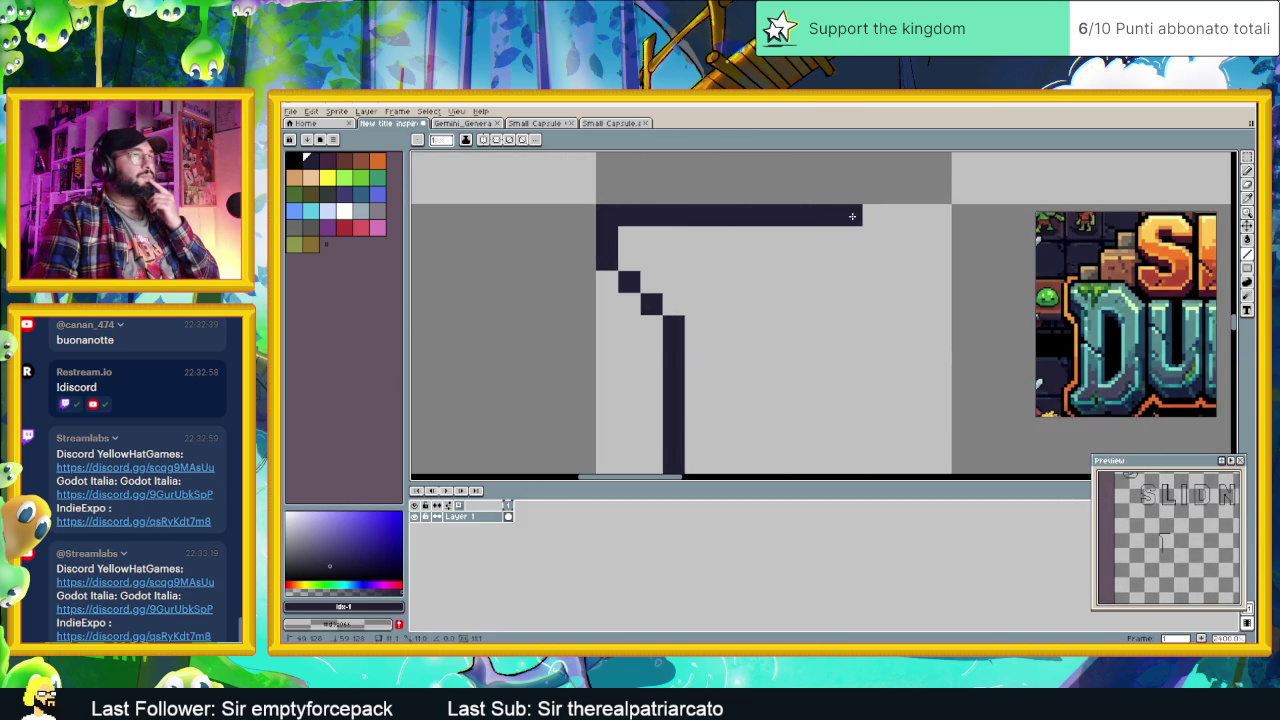
scroll(870, 240, "down", 1)
scroll(872, 250, "down", 1)
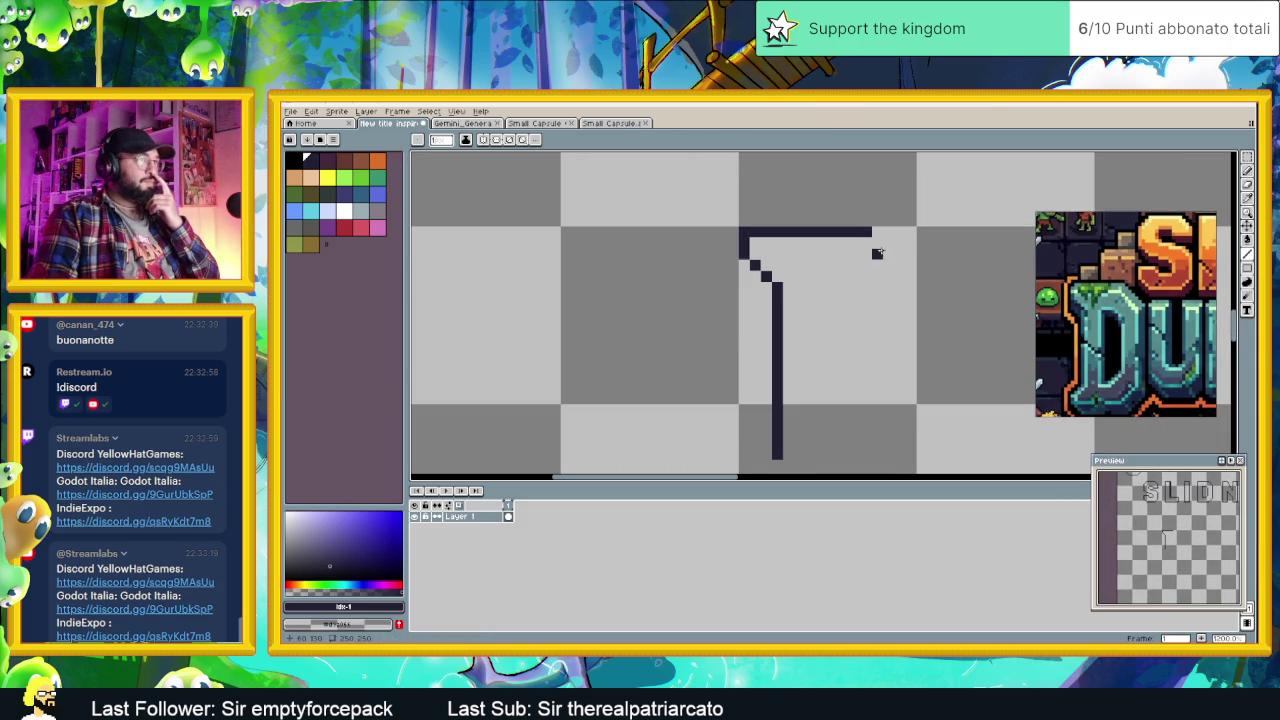
scroll(878, 262, "down", 1)
left_click_drag(870, 323, 836, 310)
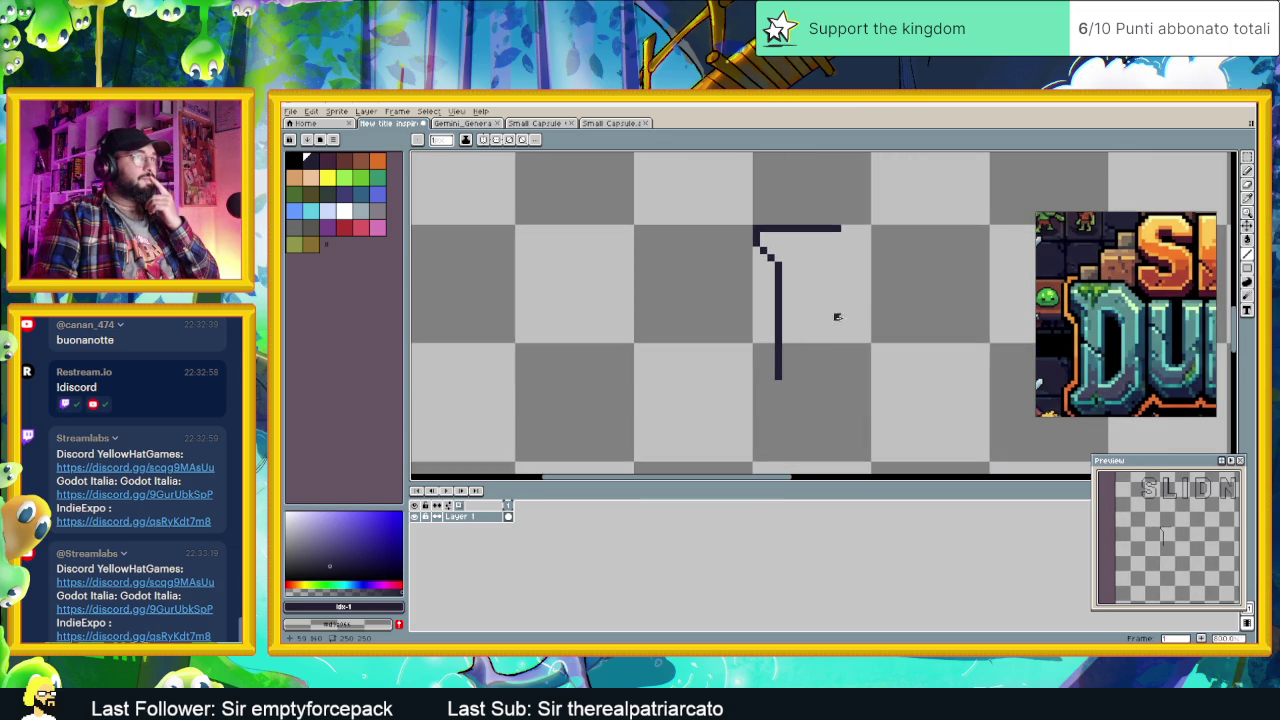
scroll(1080, 350, "up", 2)
scroll(1100, 337, "up", 1)
scroll(1098, 336, "up", 1)
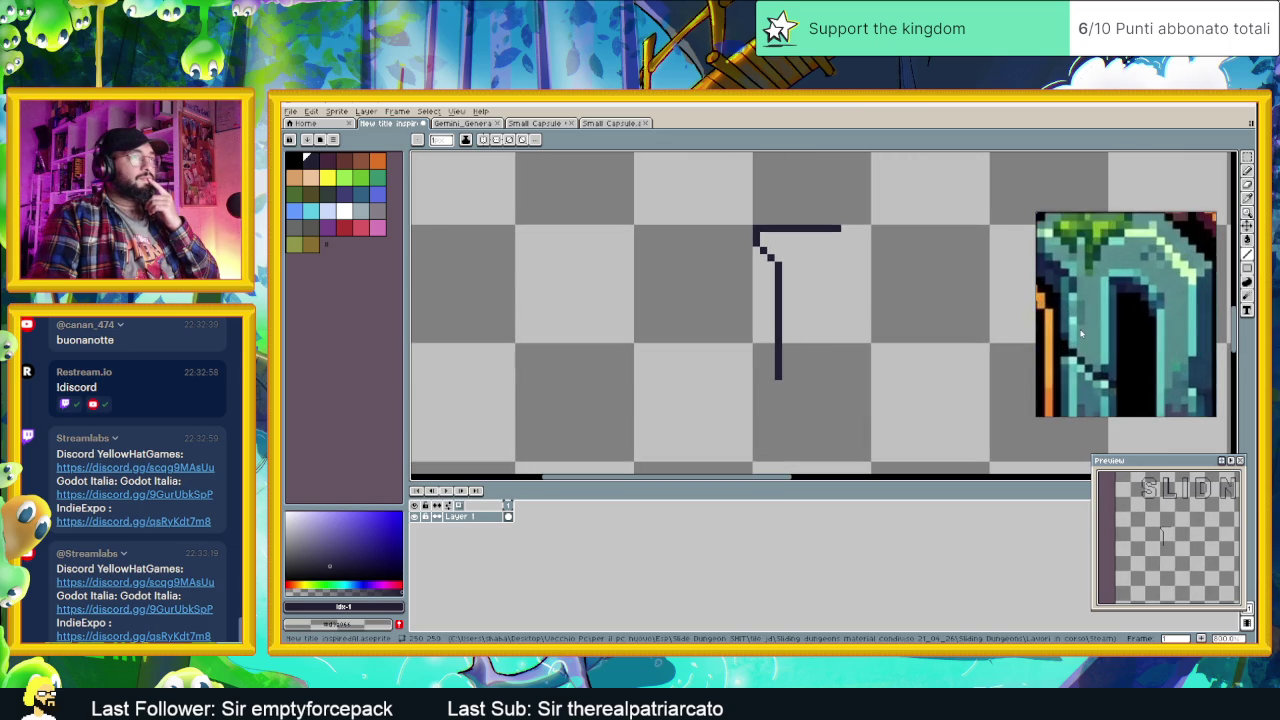
scroll(1084, 333, "up", 1)
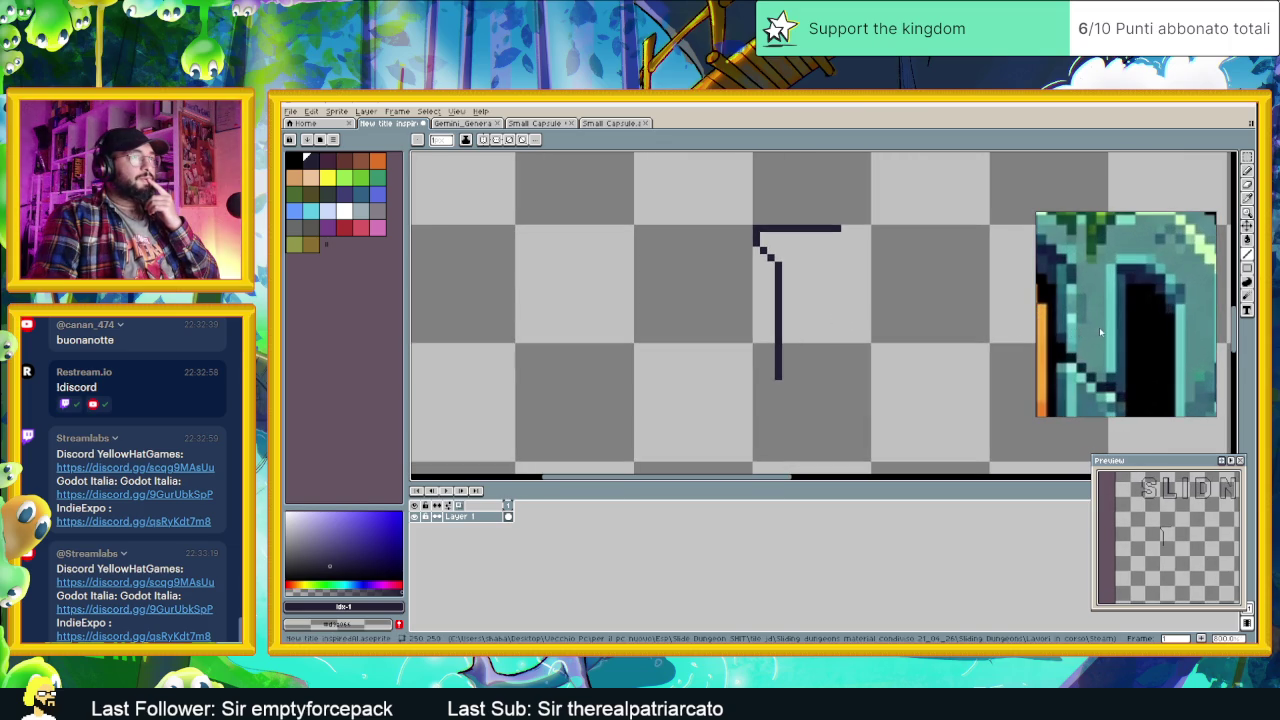
scroll(866, 286, "down", 2)
scroll(863, 288, "down", 1)
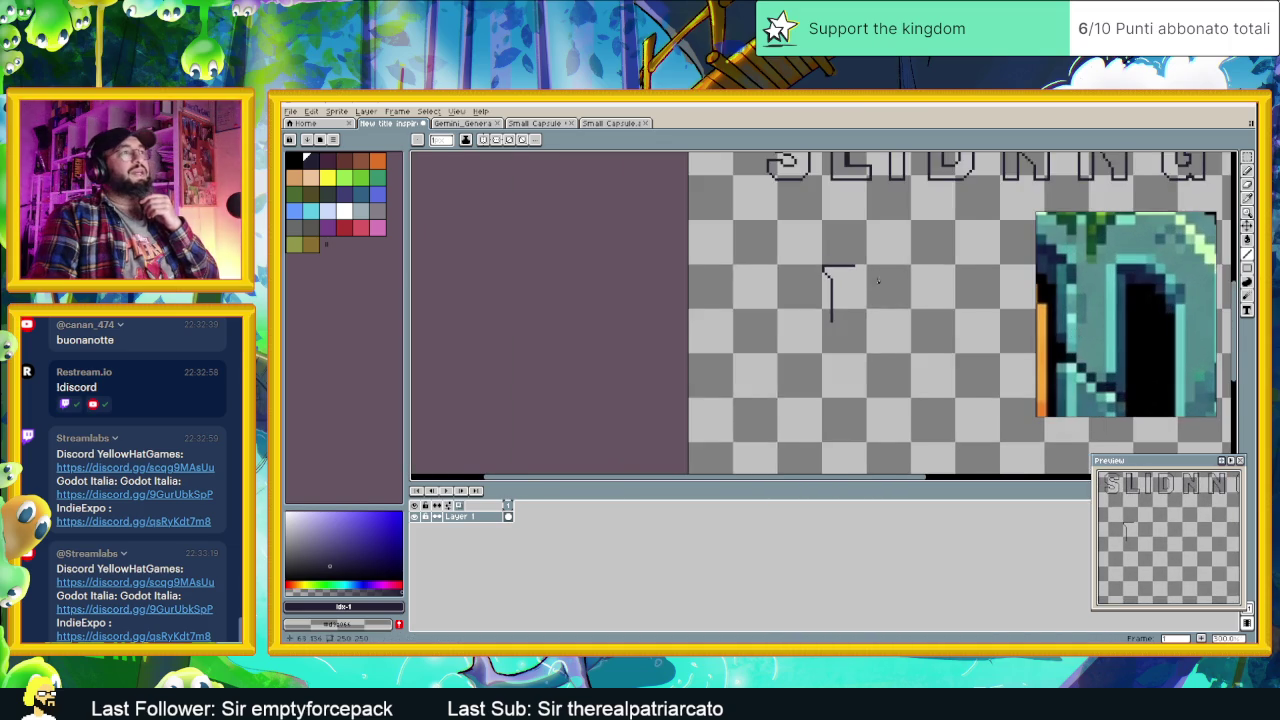
Step: Draw an inner vertical stroke inside the new letter's outline
scroll(863, 288, "down", 1)
scroll(1117, 306, "down", 1)
scroll(1117, 306, "down", 1)
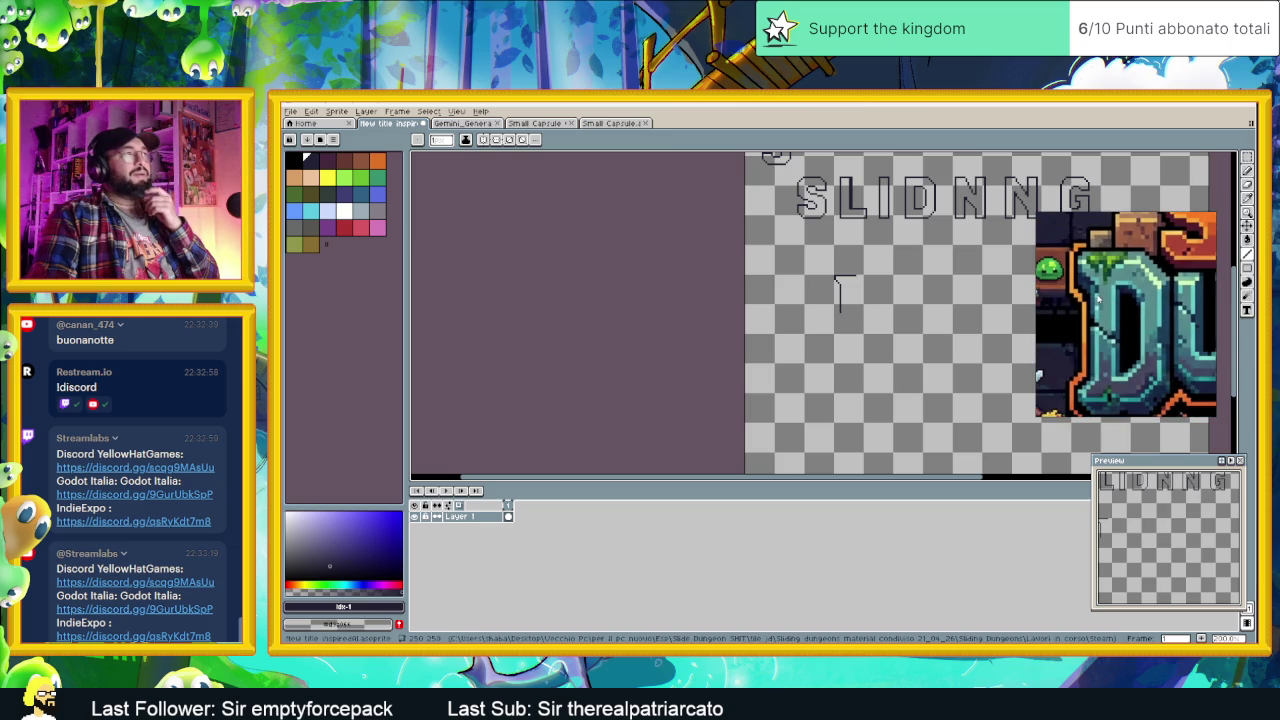
scroll(1131, 308, "down", 1)
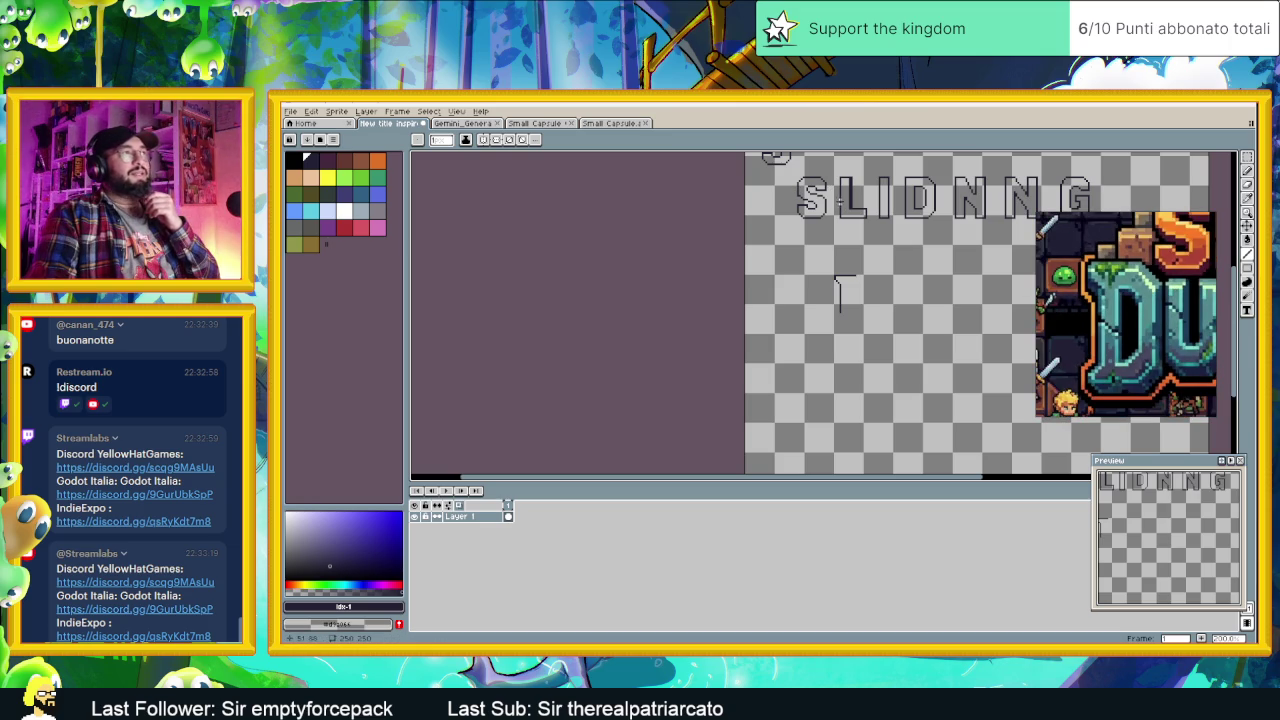
scroll(855, 305, "up", 2)
scroll(855, 305, "up", 1)
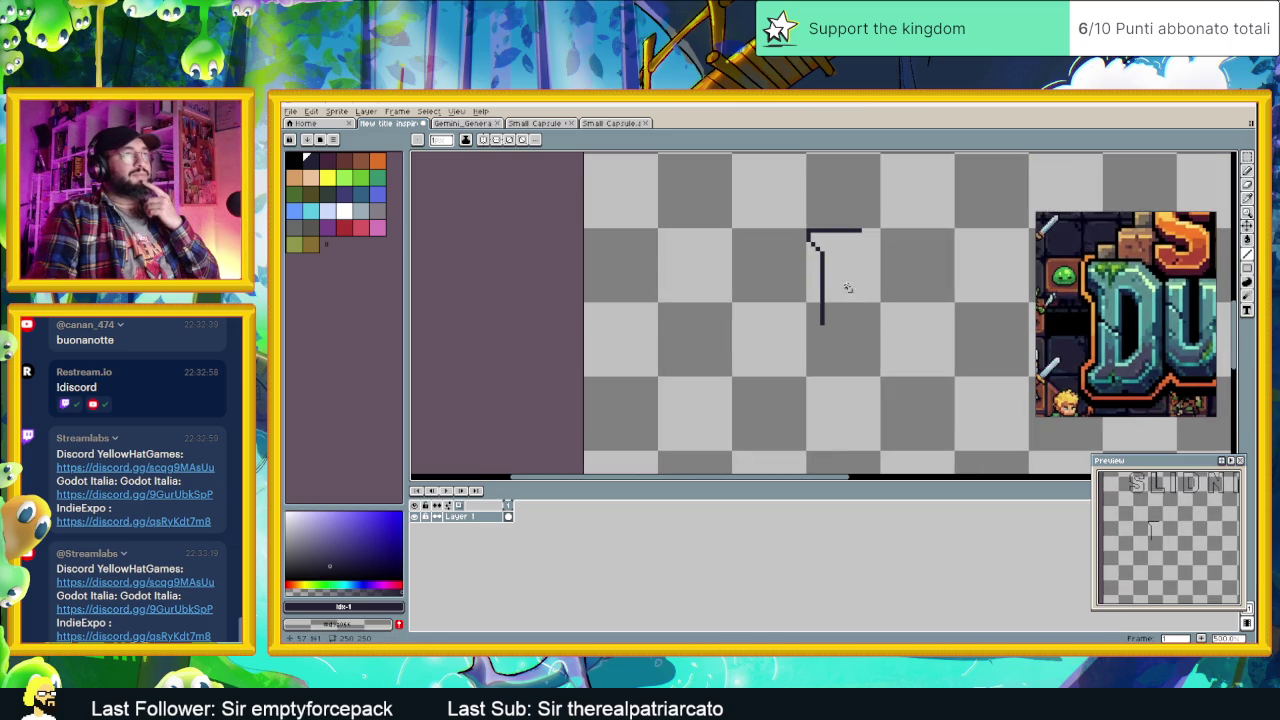
scroll(840, 262, "up", 1)
scroll(837, 300, "up", 2)
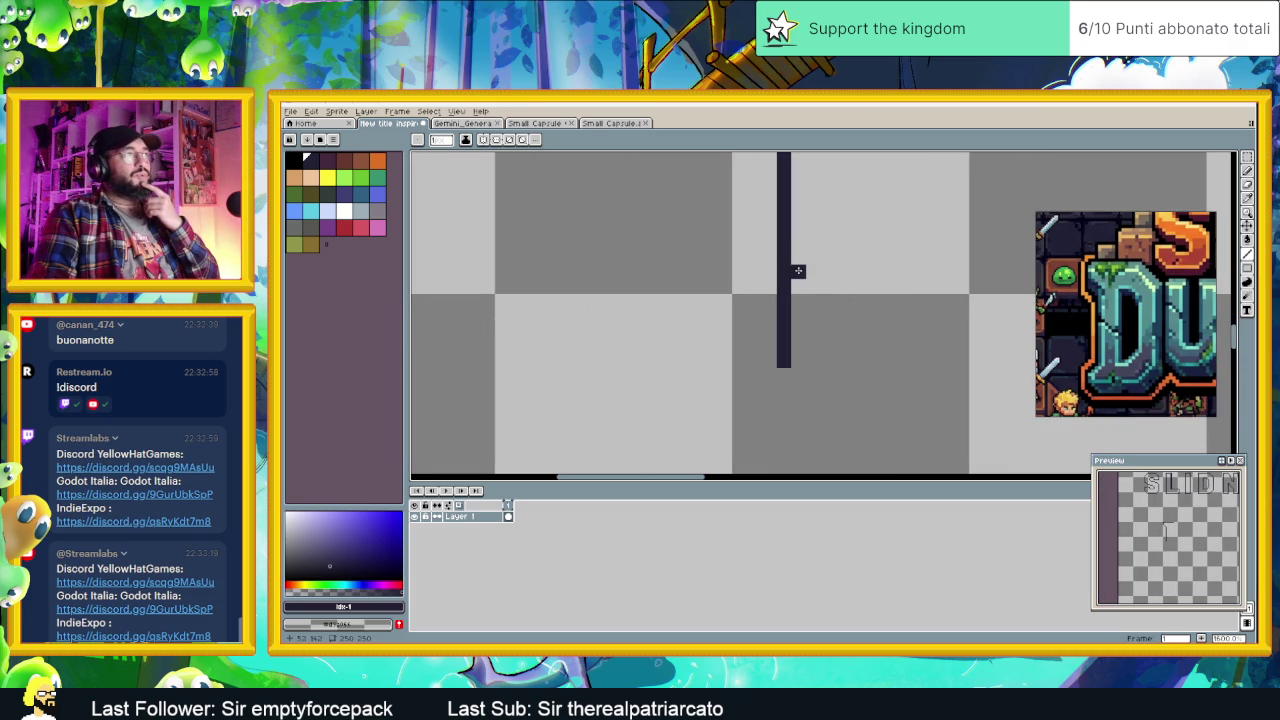
mouse_move(857, 270)
left_mouse_down()
mouse_move(855, 256)
mouse_move(859, 338)
left_mouse_up()
scroll(859, 338, "down", 2)
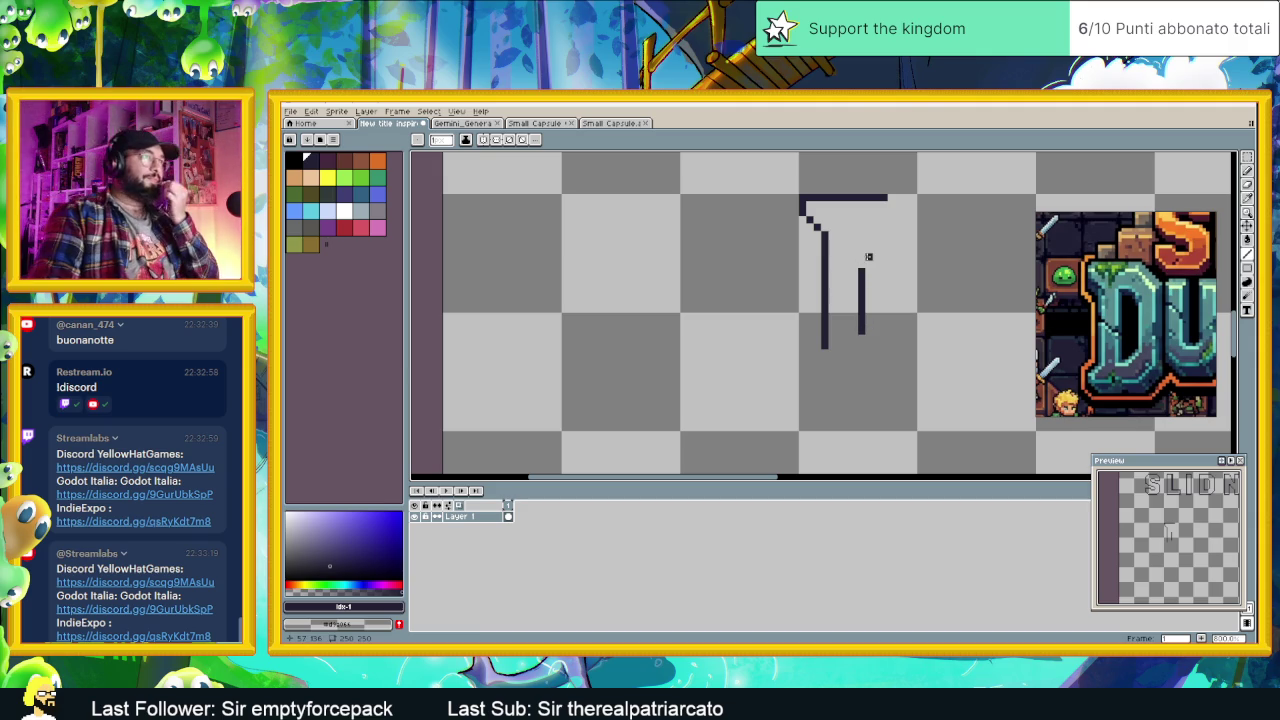
Step: Add a short bar capping the top of the inner stroke
left_click_drag(883, 249, 826, 262)
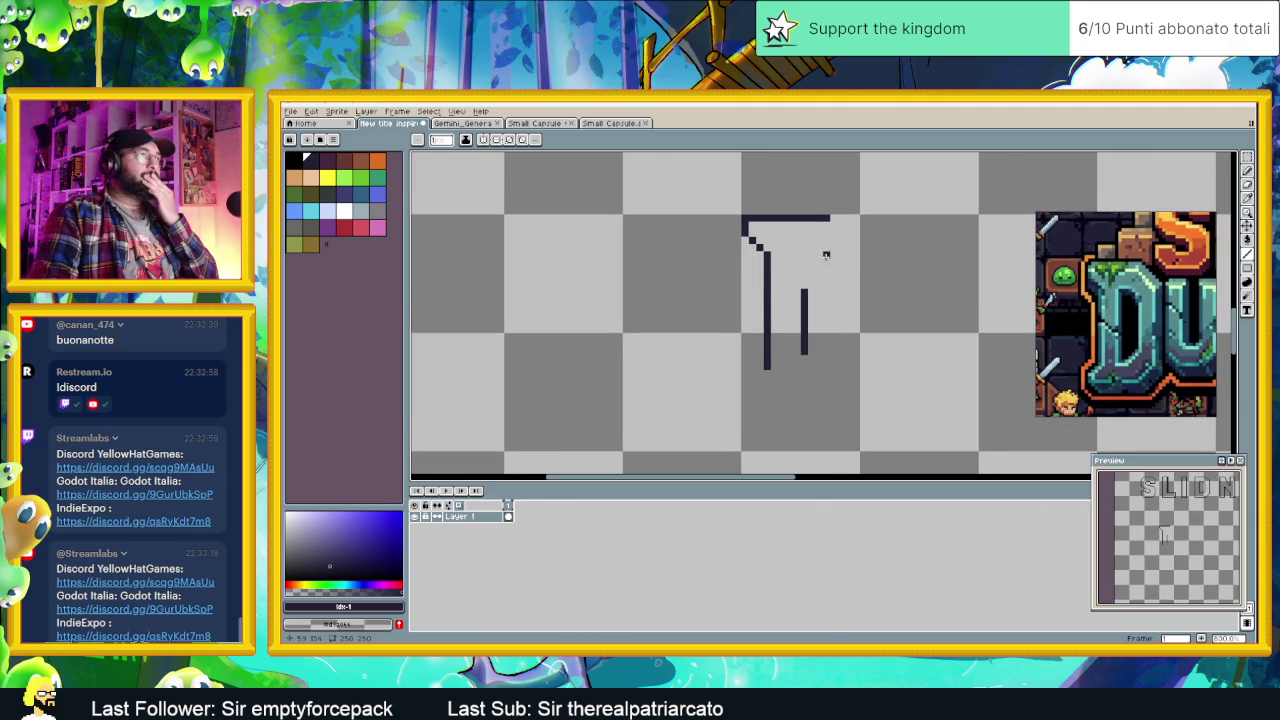
scroll(818, 240, "up", 1)
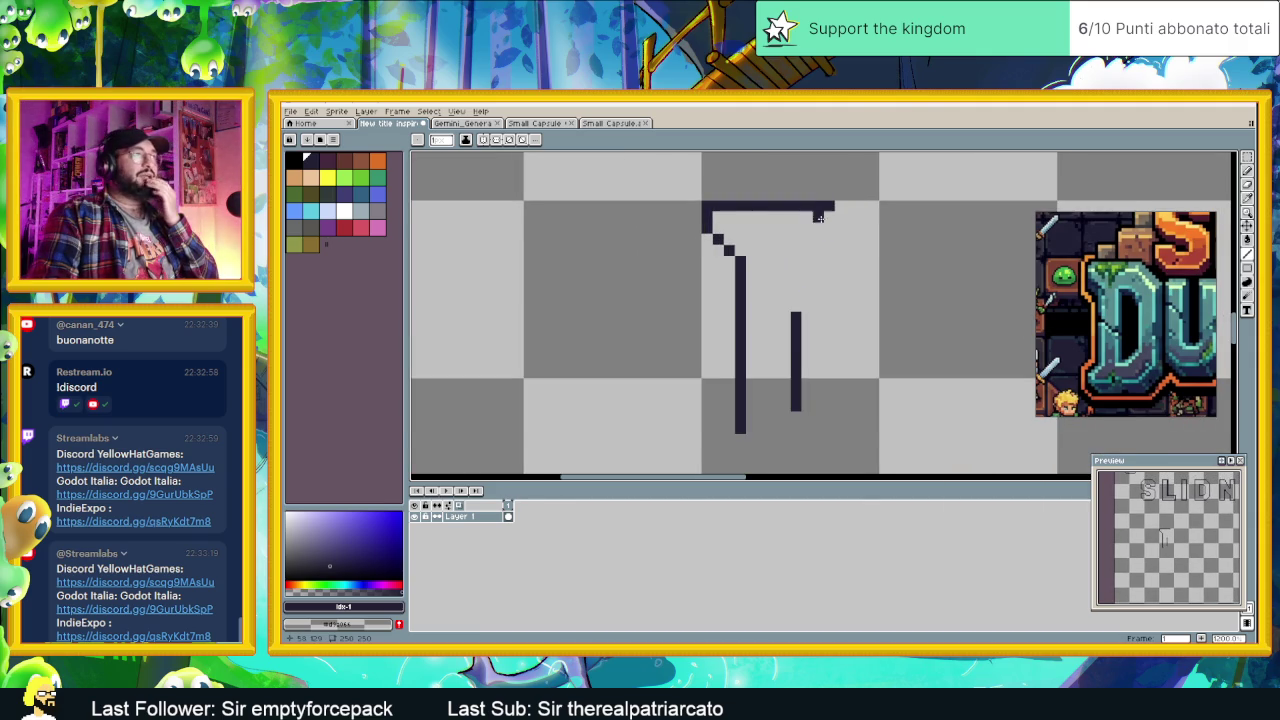
scroll(818, 240, "up", 1)
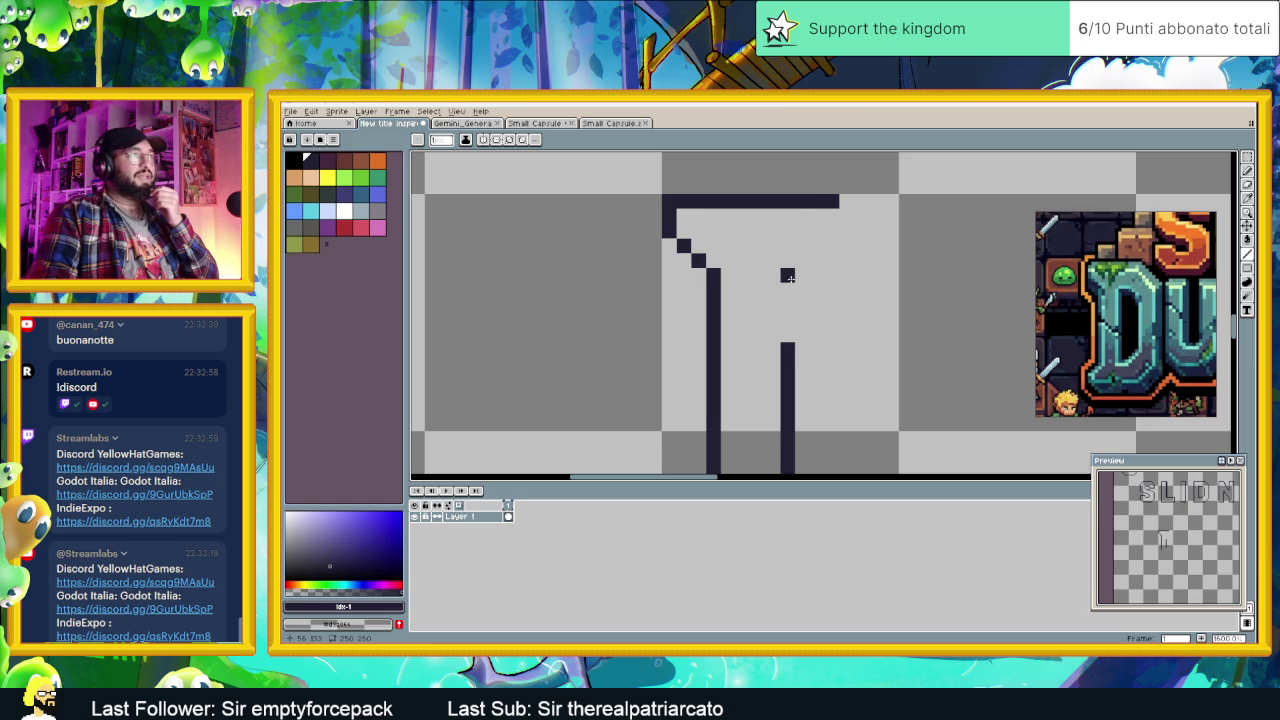
mouse_move(801, 276)
left_mouse_down()
mouse_move(839, 276)
mouse_move(787, 343)
left_mouse_up()
scroll(866, 302, "down", 1)
scroll(866, 302, "down", 1)
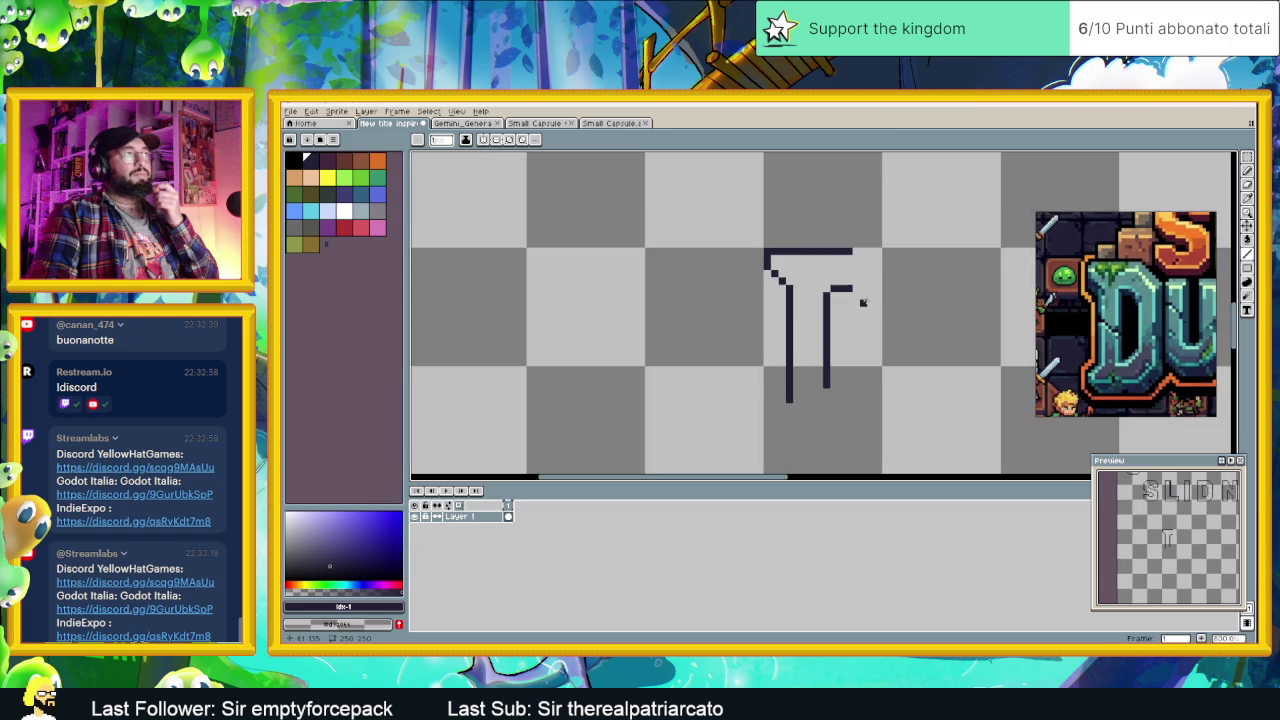
left_click_drag(878, 302, 803, 288)
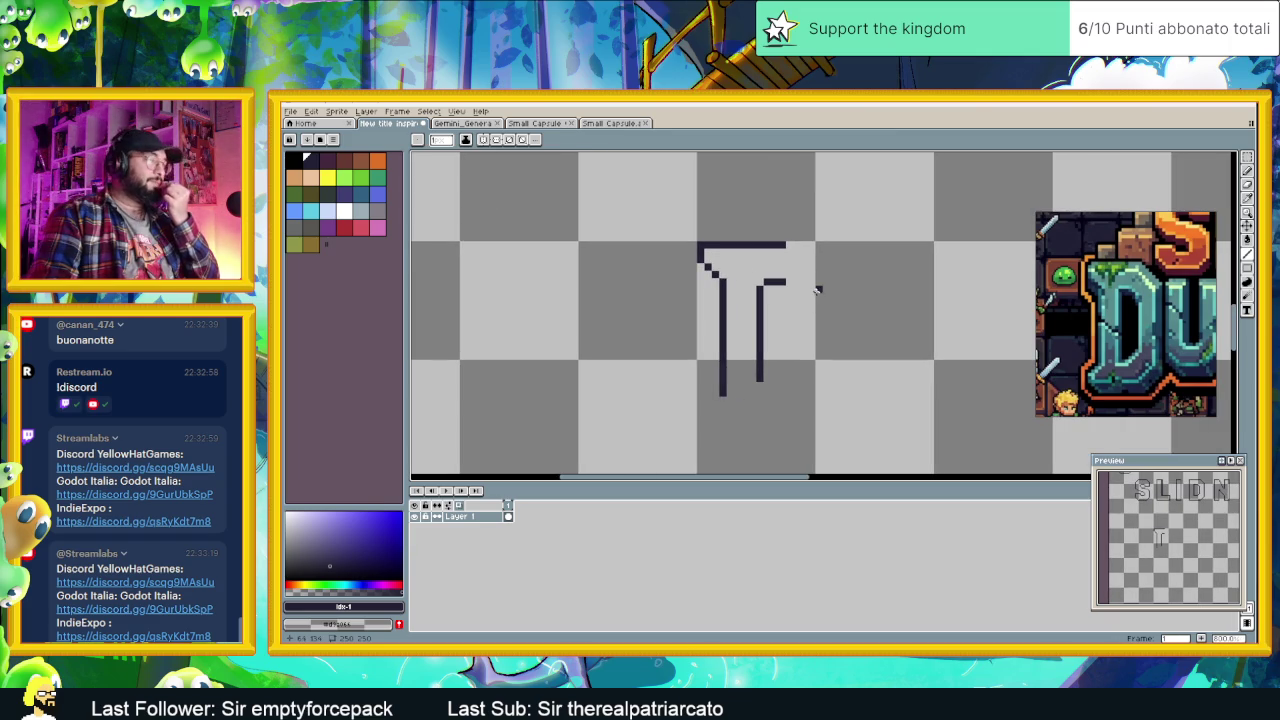
scroll(803, 288, "up", 1)
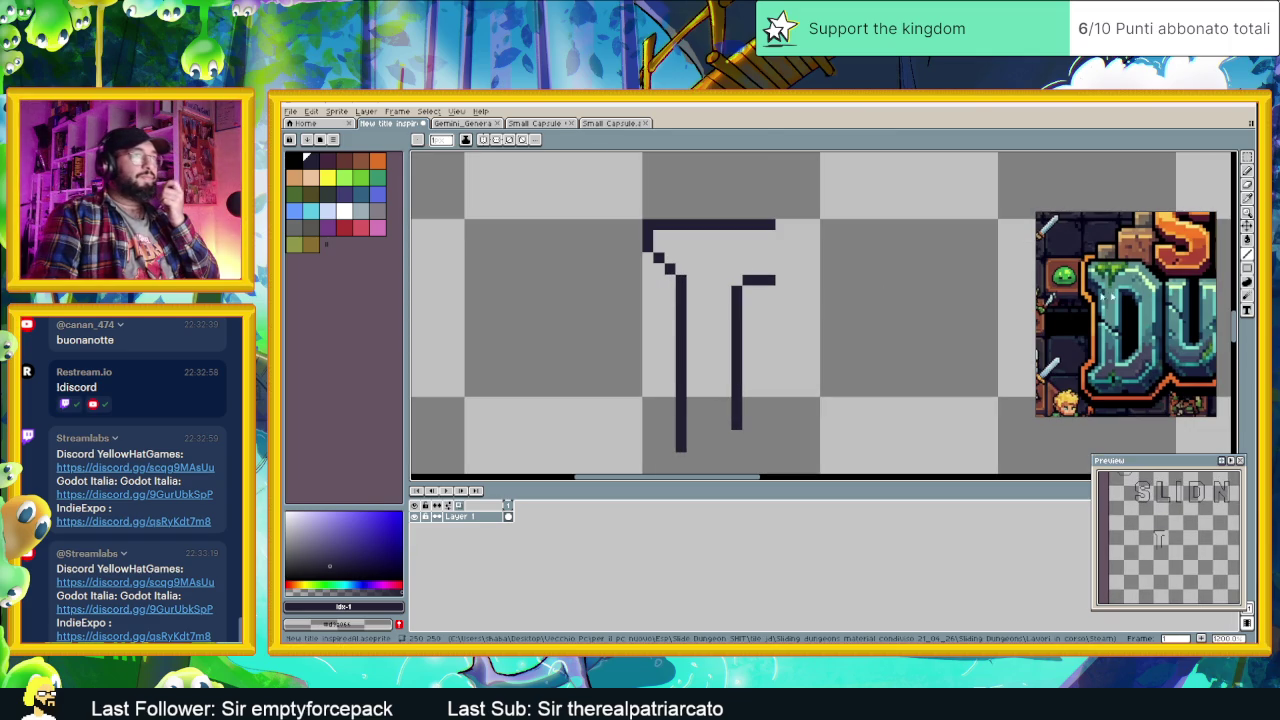
scroll(1109, 286, "up", 2)
scroll(1109, 286, "up", 1)
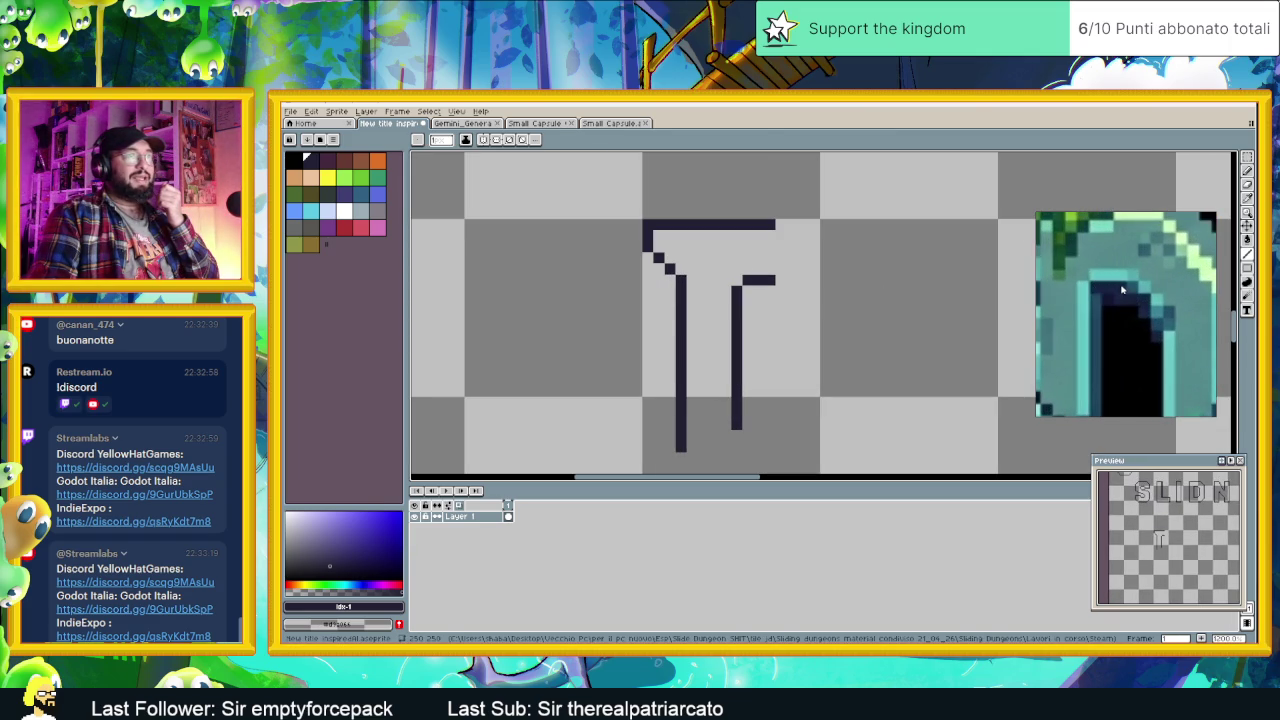
scroll(752, 275, "up", 2)
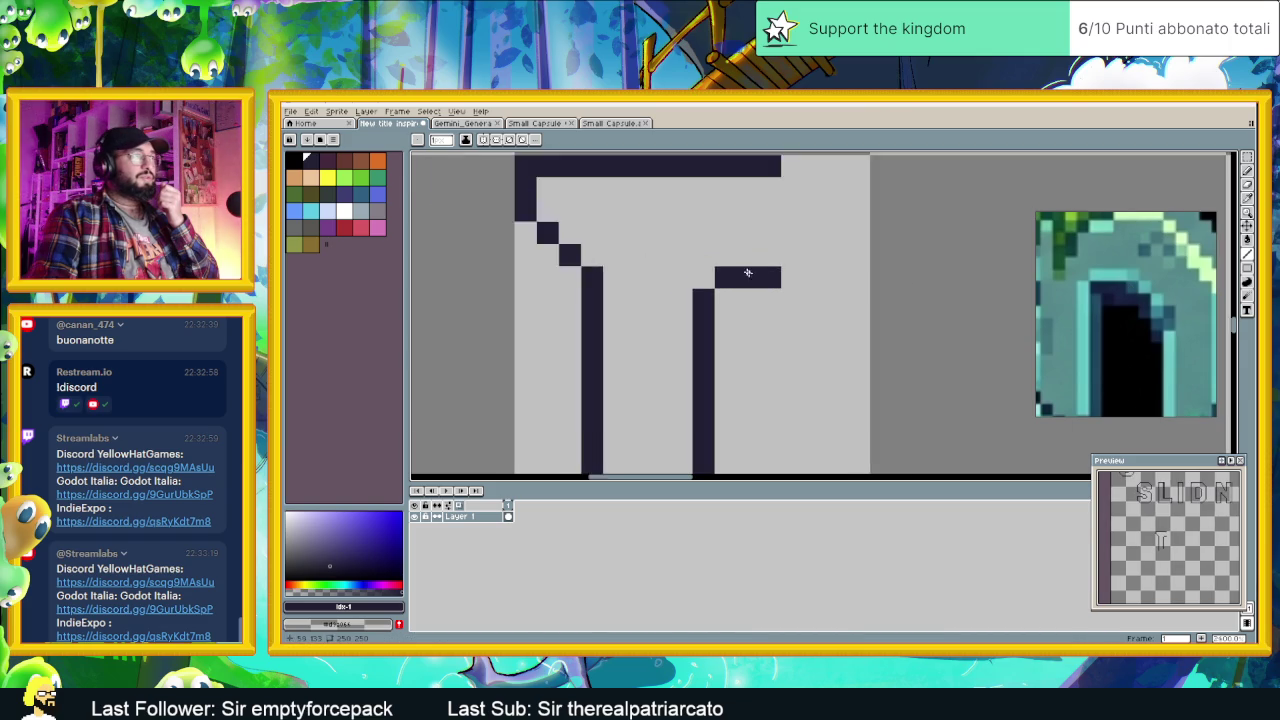
Step: Lengthen the inner bar and step it diagonally down-right pixel by pixel
scroll(752, 275, "up", 1)
left_click(798, 283)
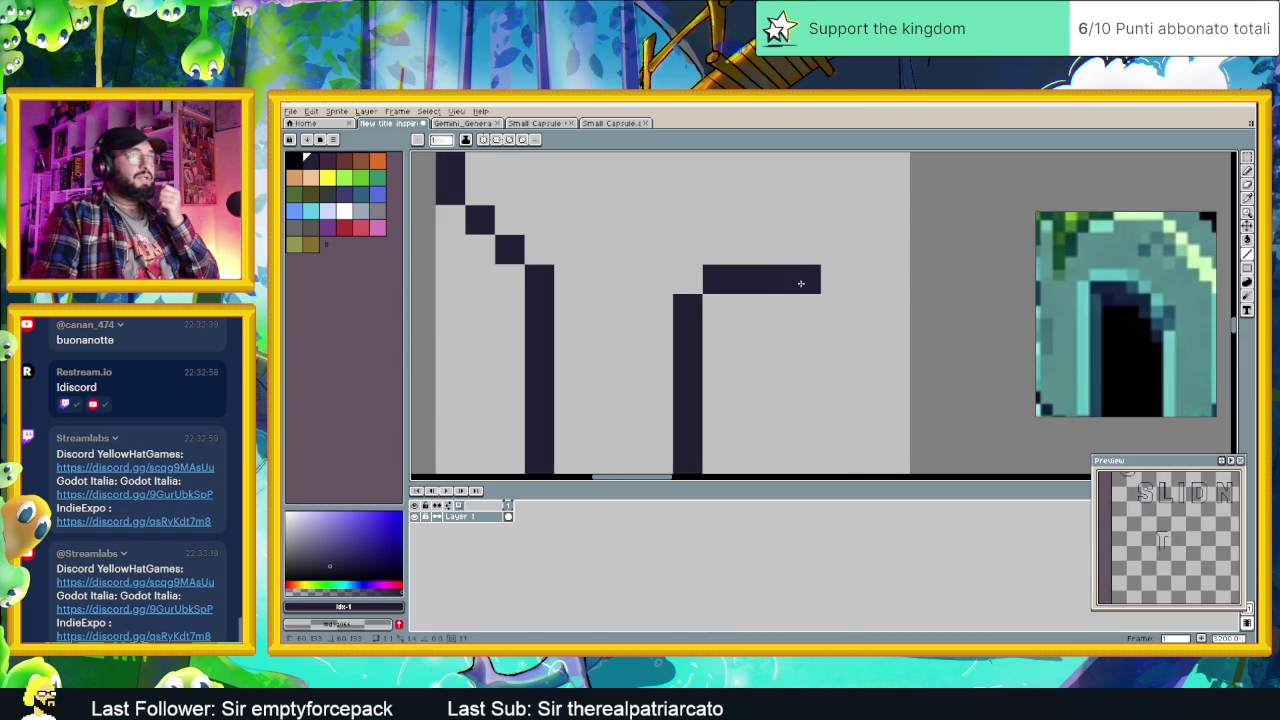
left_click(829, 303)
left_click(865, 338)
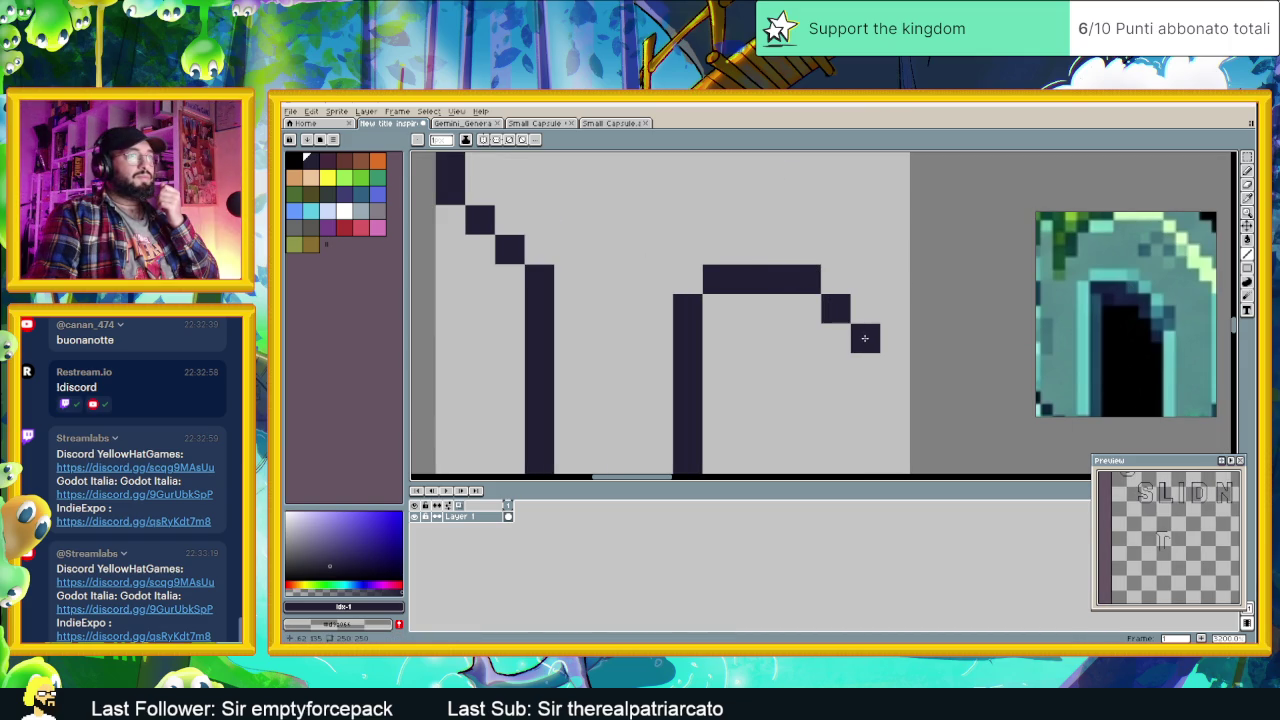
left_click_drag(865, 338, 890, 368)
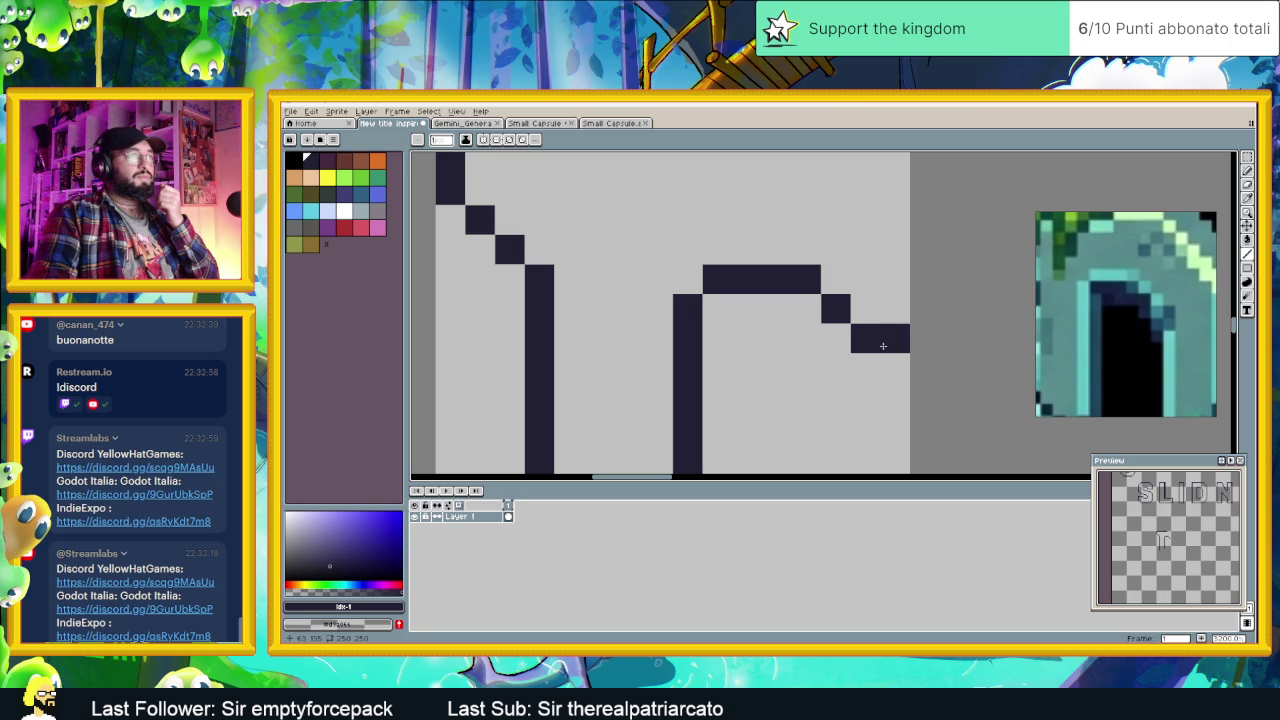
left_click(890, 398)
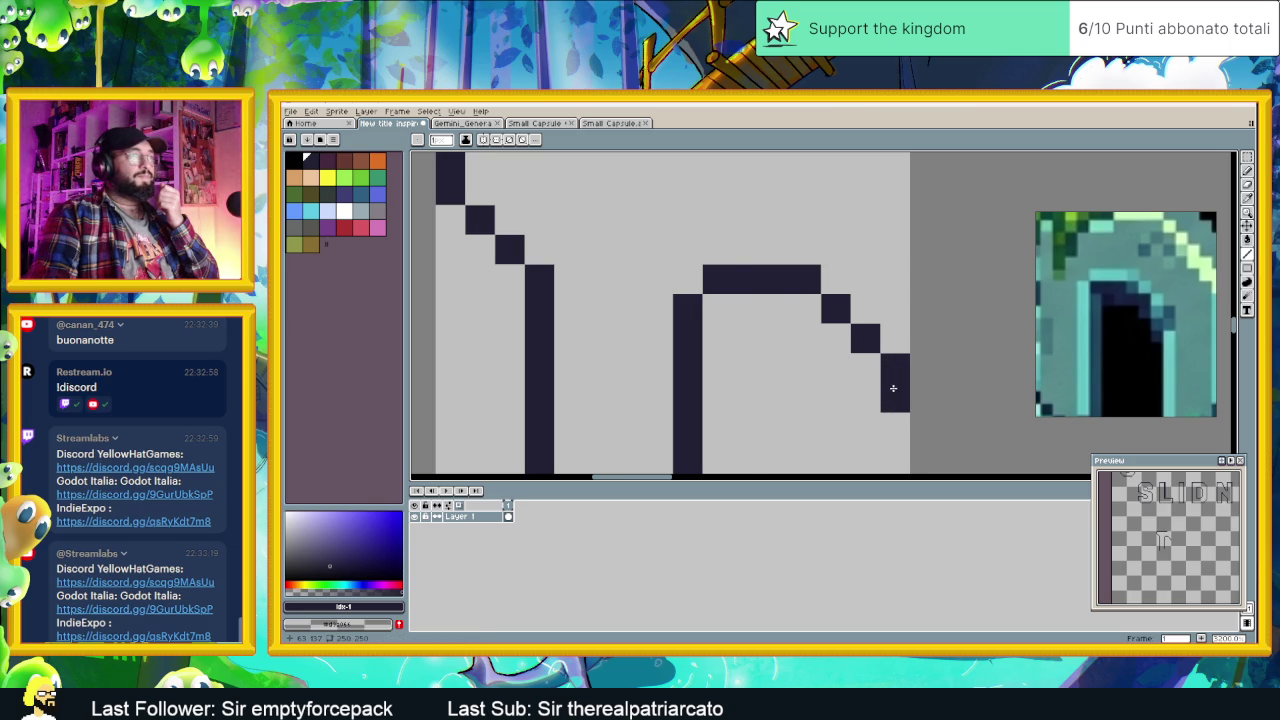
Step: Extend the inner right edge straight down into a short stem
scroll(890, 397, "down", 1)
scroll(890, 397, "down", 1)
scroll(888, 396, "down", 2)
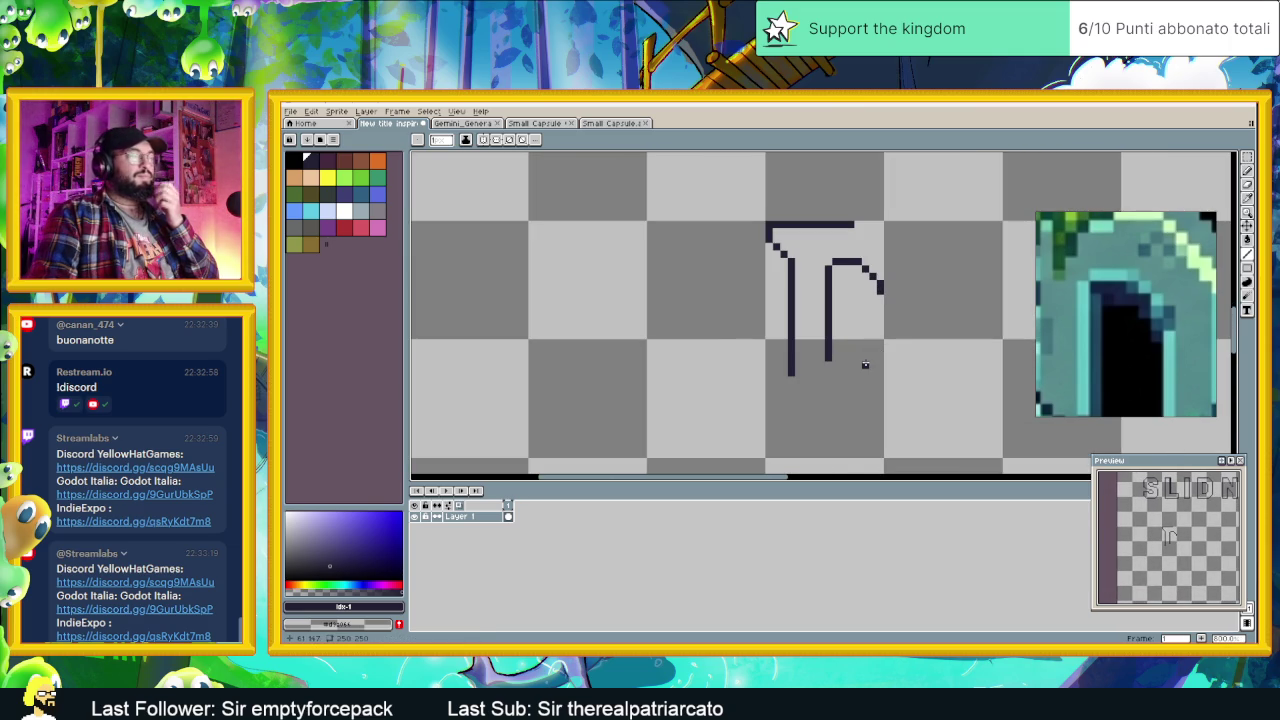
left_click(880, 296)
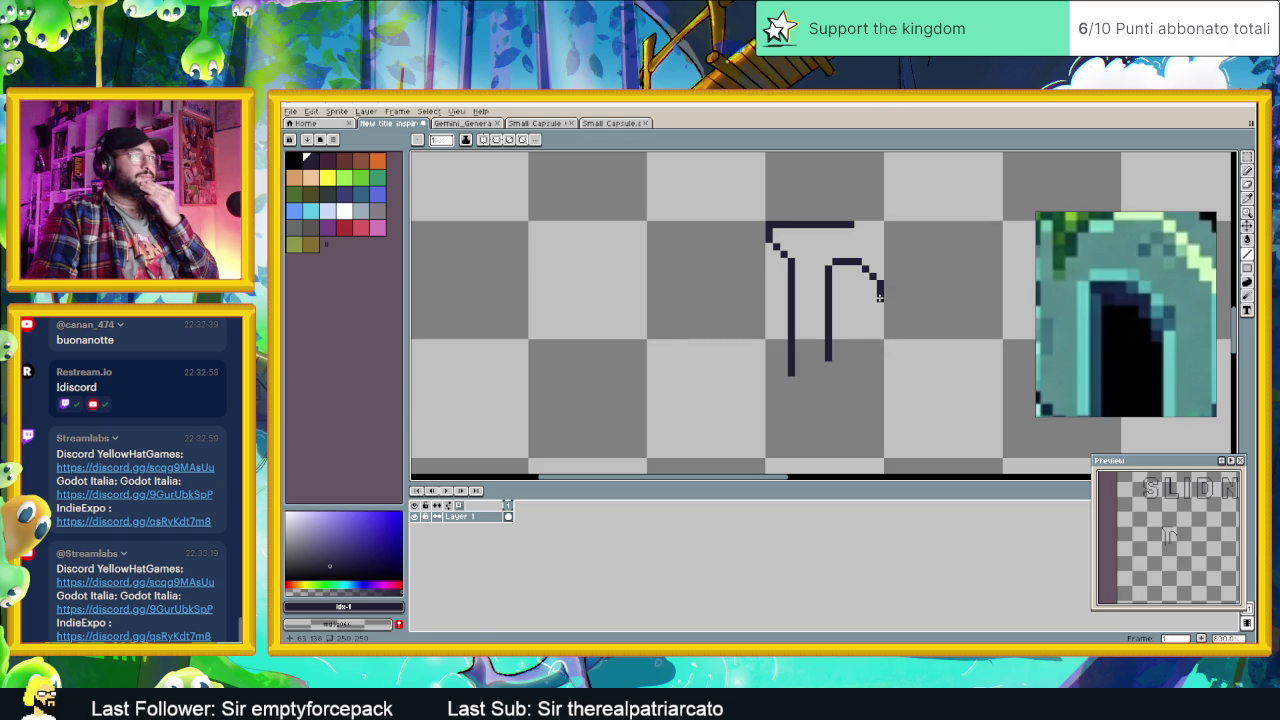
left_click_drag(879, 320, 879, 333)
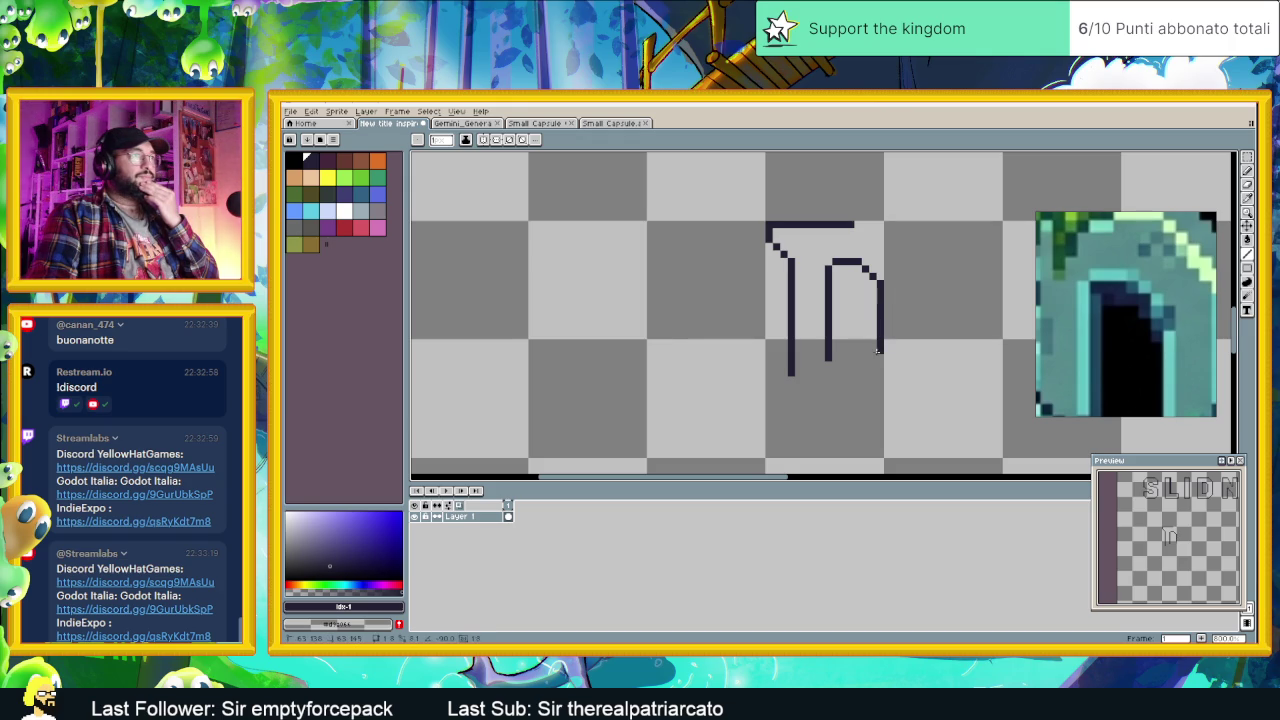
scroll(878, 350, "down", 2)
scroll(890, 348, "down", 2)
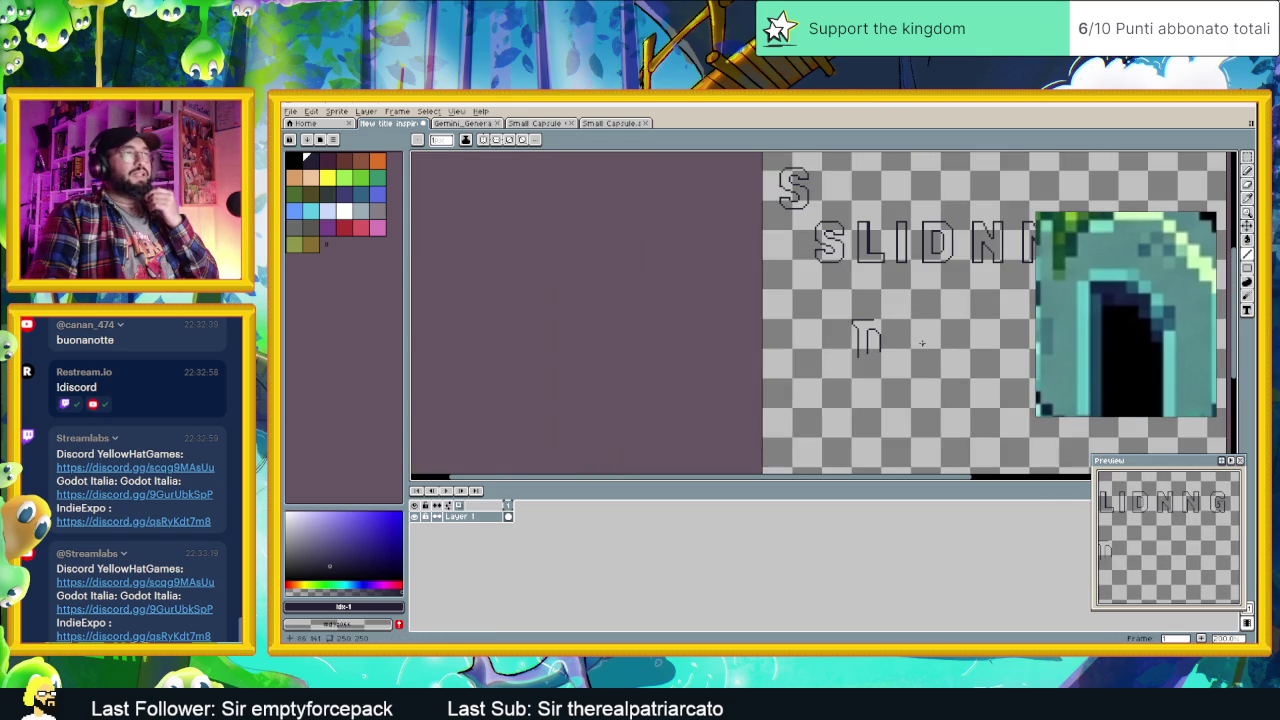
Step: Pan the logo reference preview to show its big S and DU letters
scroll(922, 343, "down", 2)
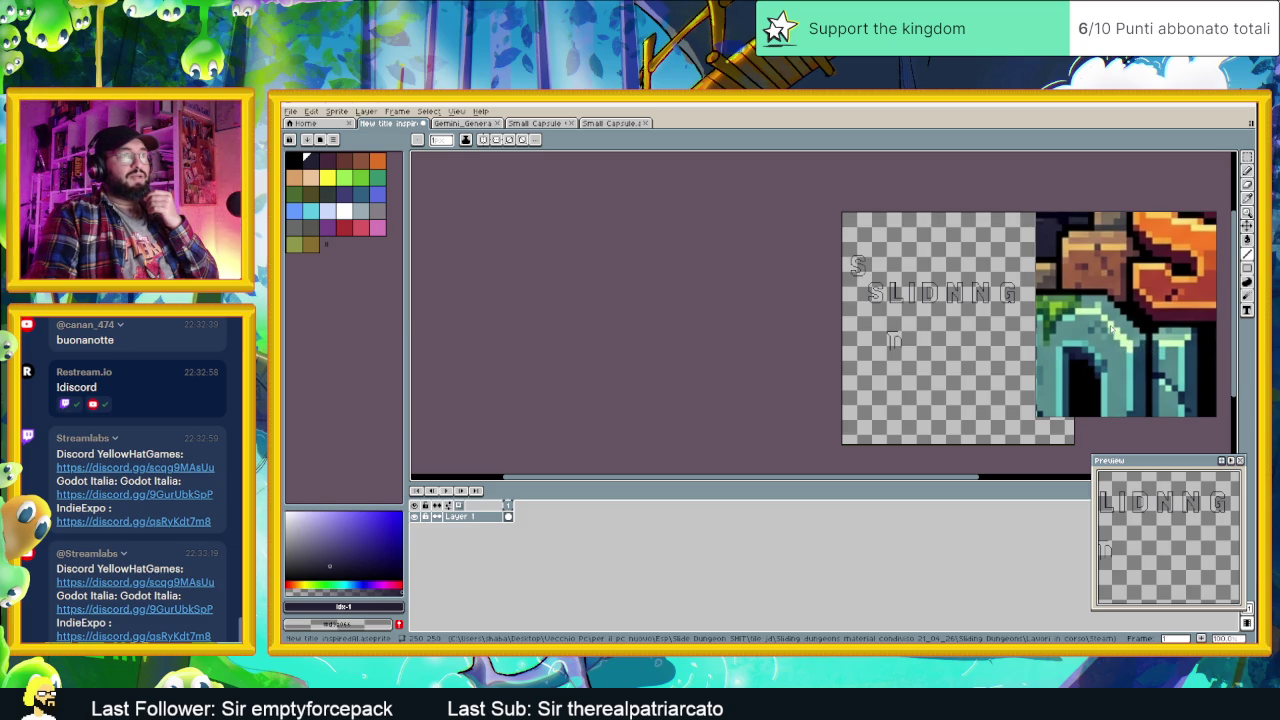
left_click_drag(1097, 317, 1131, 337)
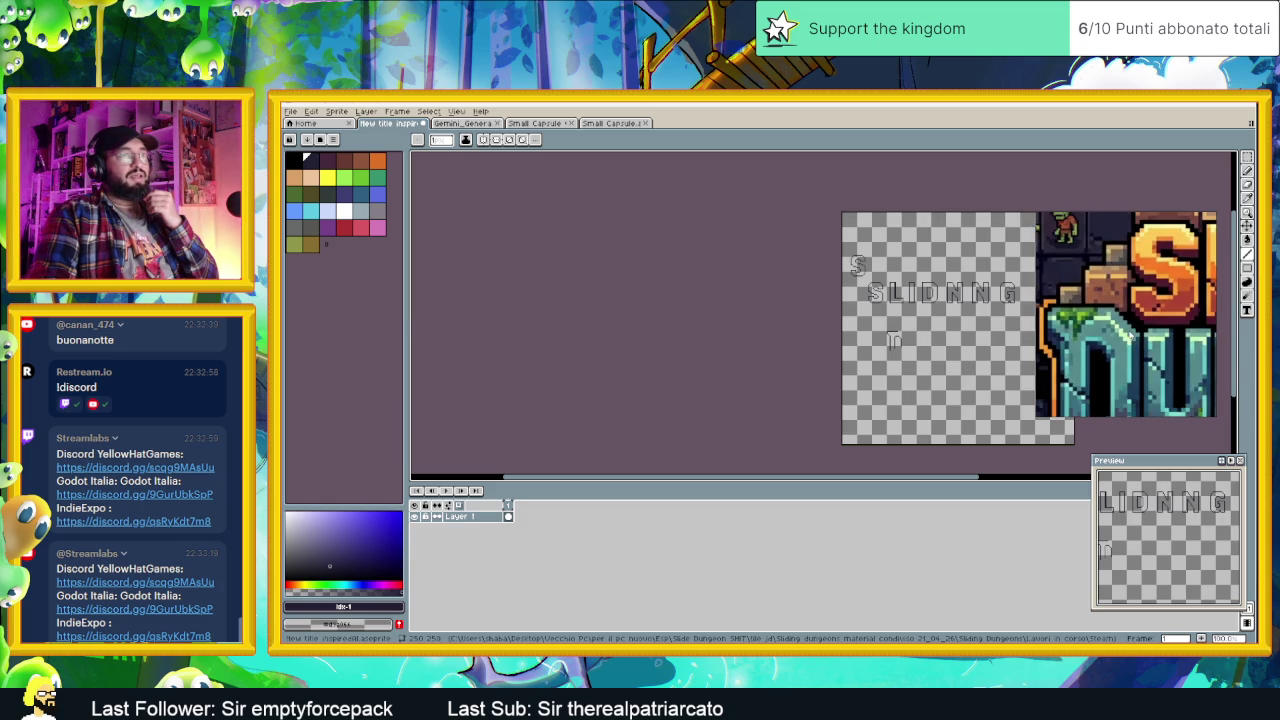
scroll(900, 340, "up", 1)
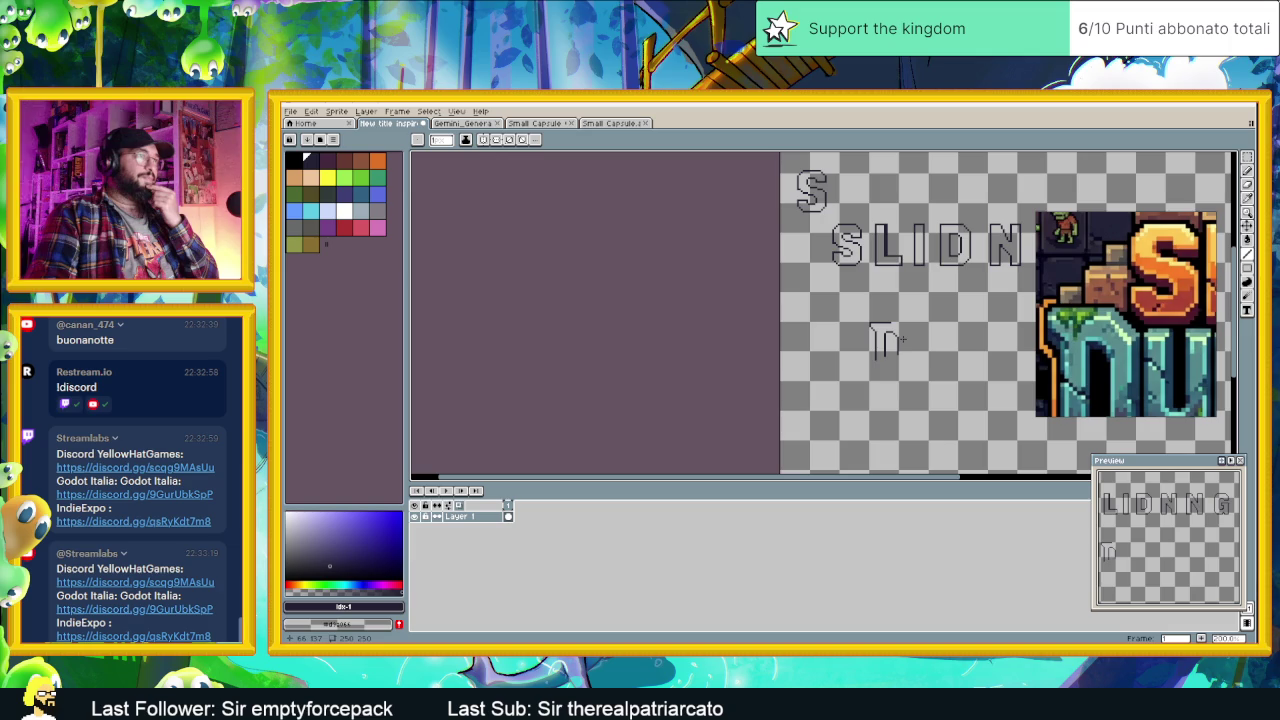
scroll(942, 337, "right", 1)
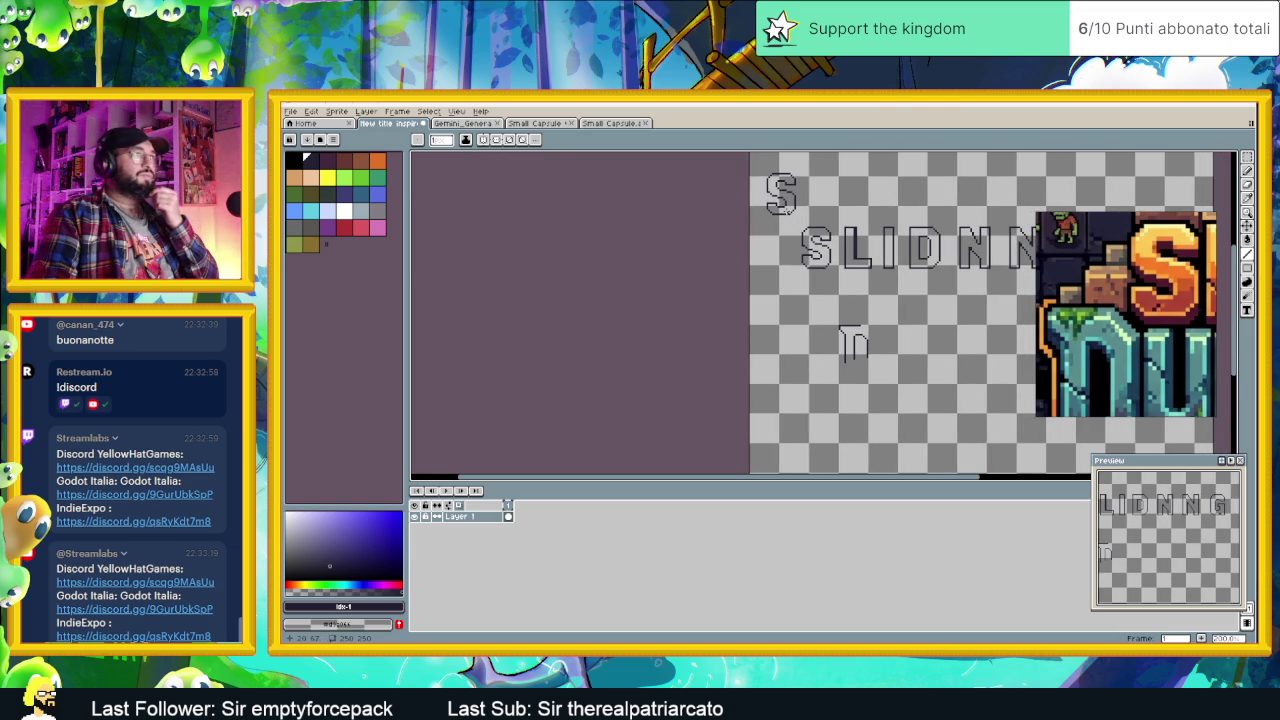
Step: Marquee-select the lone outlined S and duplicate it
left_click(1247, 157)
mouse_move(796, 218)
left_mouse_down()
mouse_move(943, 394)
mouse_move(927, 360)
left_mouse_up()
key("ctrl+d")
scroll(850, 348, "up", 3)
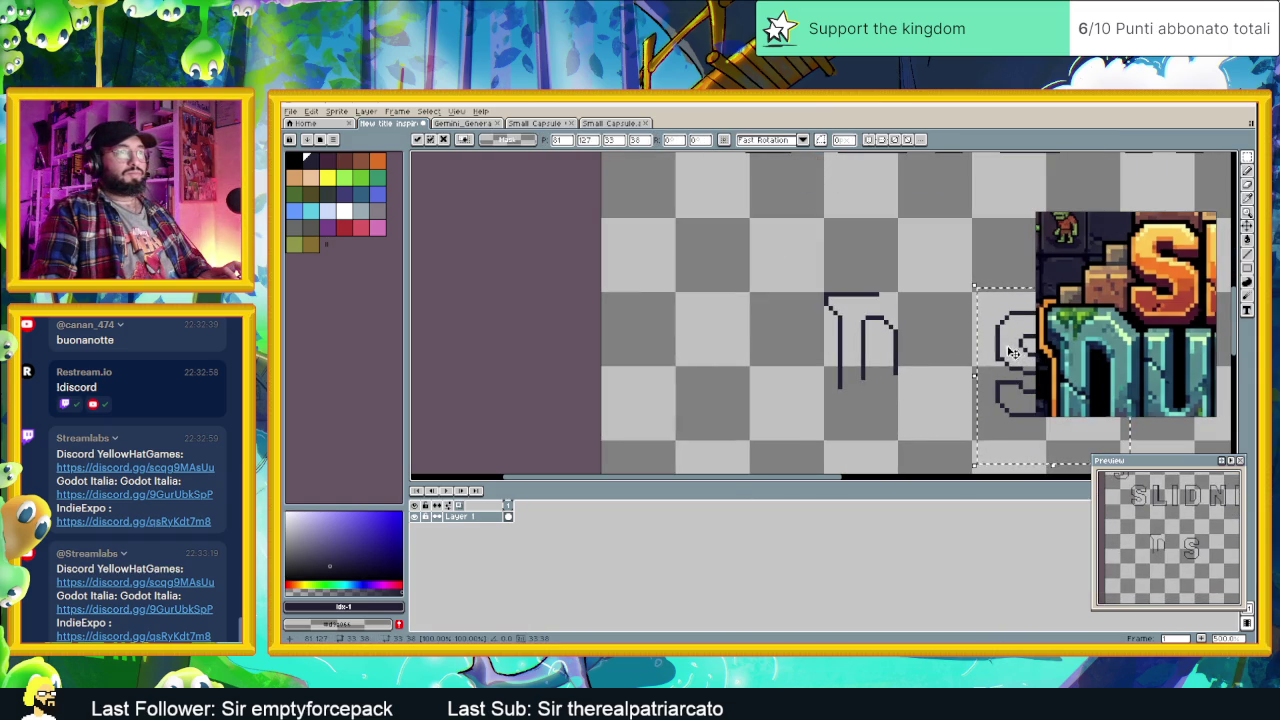
Step: Place the S copy beside the n glyph, nudged up 2 and right 2 pixels, and commit
left_click_drag(1015, 345, 952, 363)
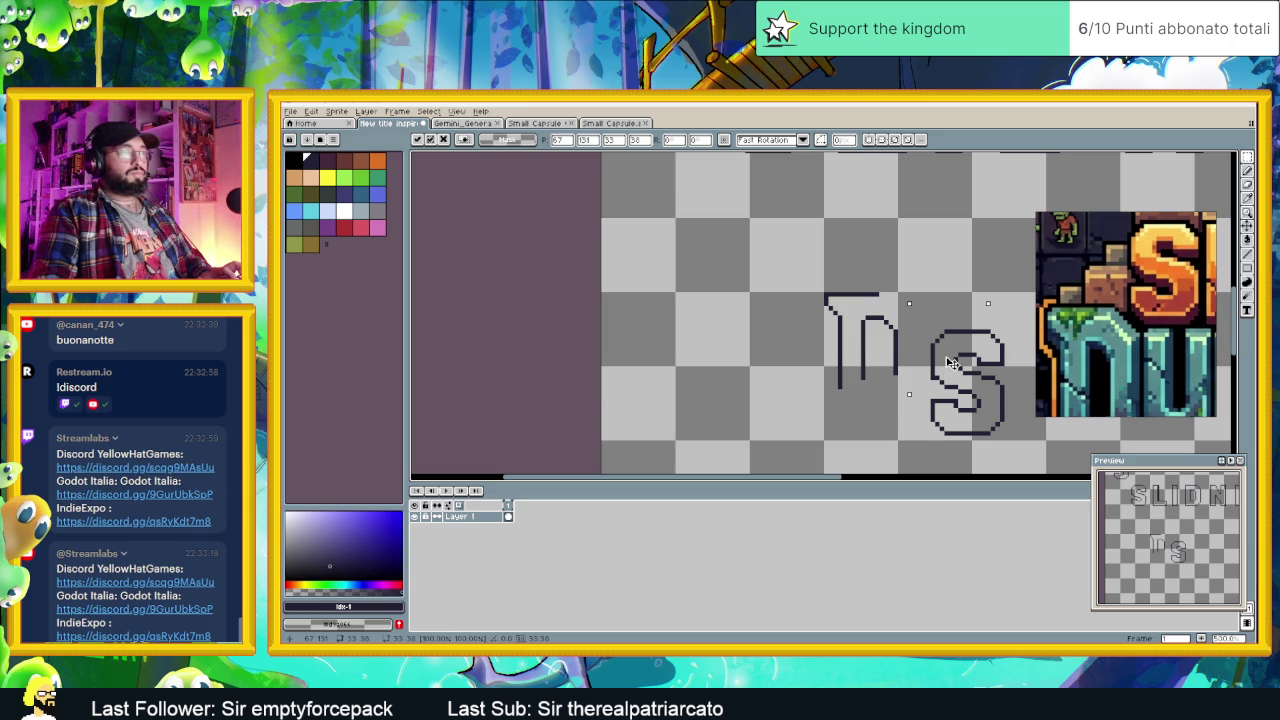
key("Up")
scroll(935, 355, "up", 1)
scroll(940, 355, "up", 1)
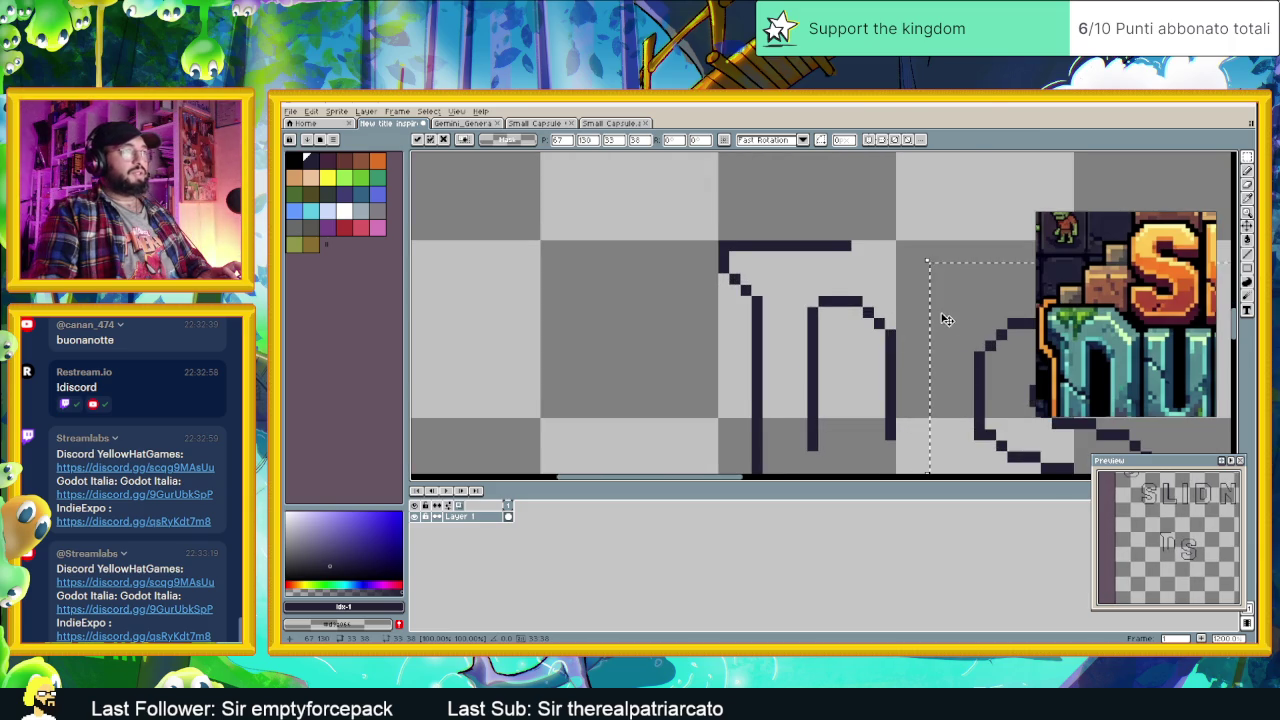
scroll(943, 357, "up", 1)
key("Up")
key("Up")
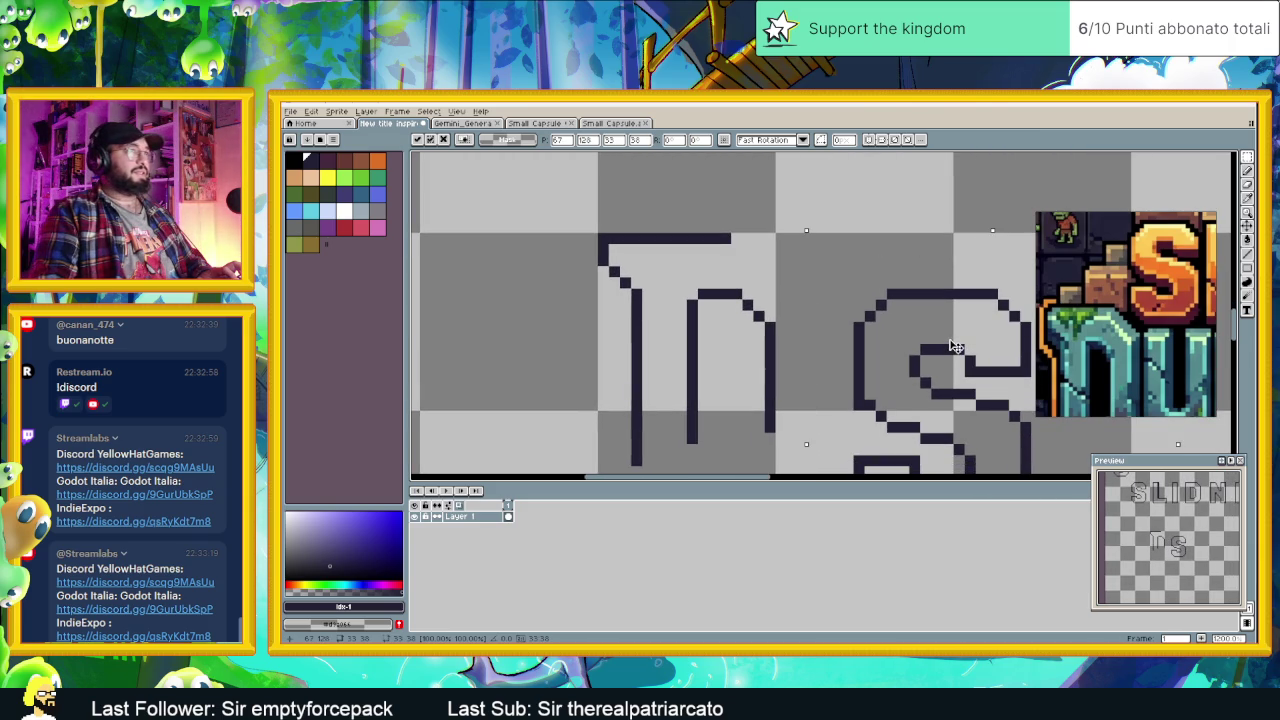
key("Right")
key("Right")
key("Right")
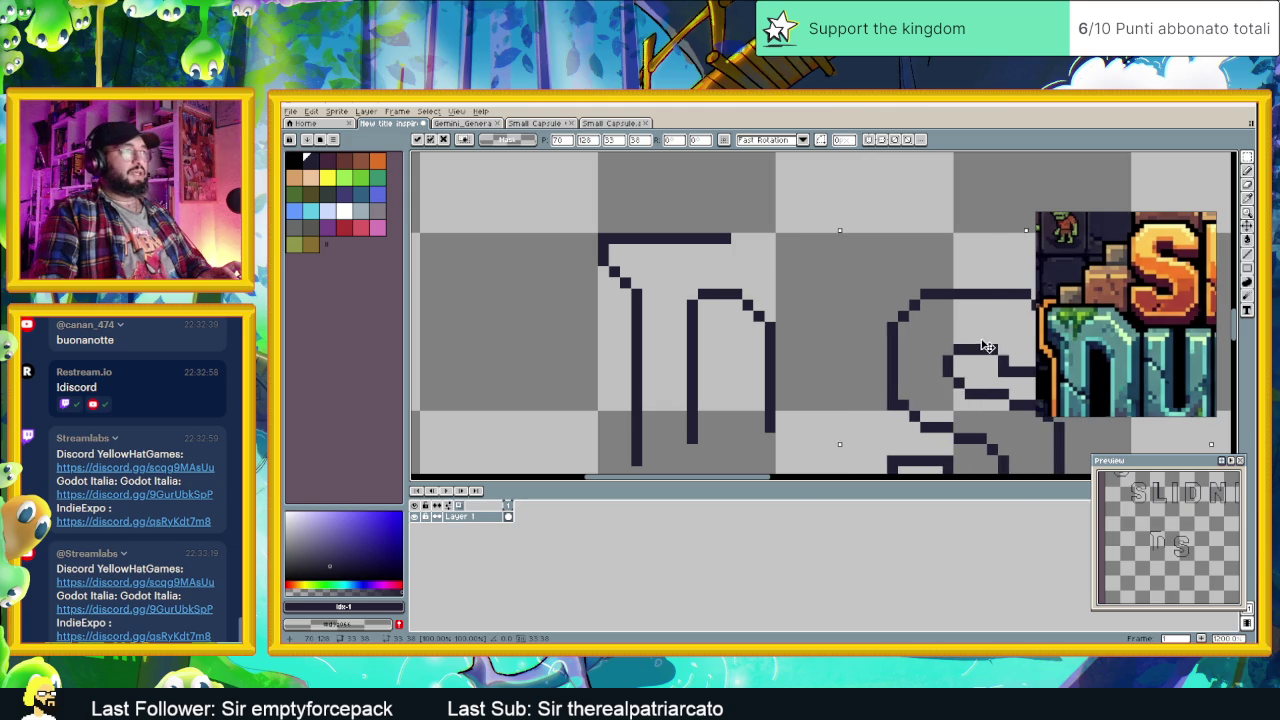
key("Right")
key("Right")
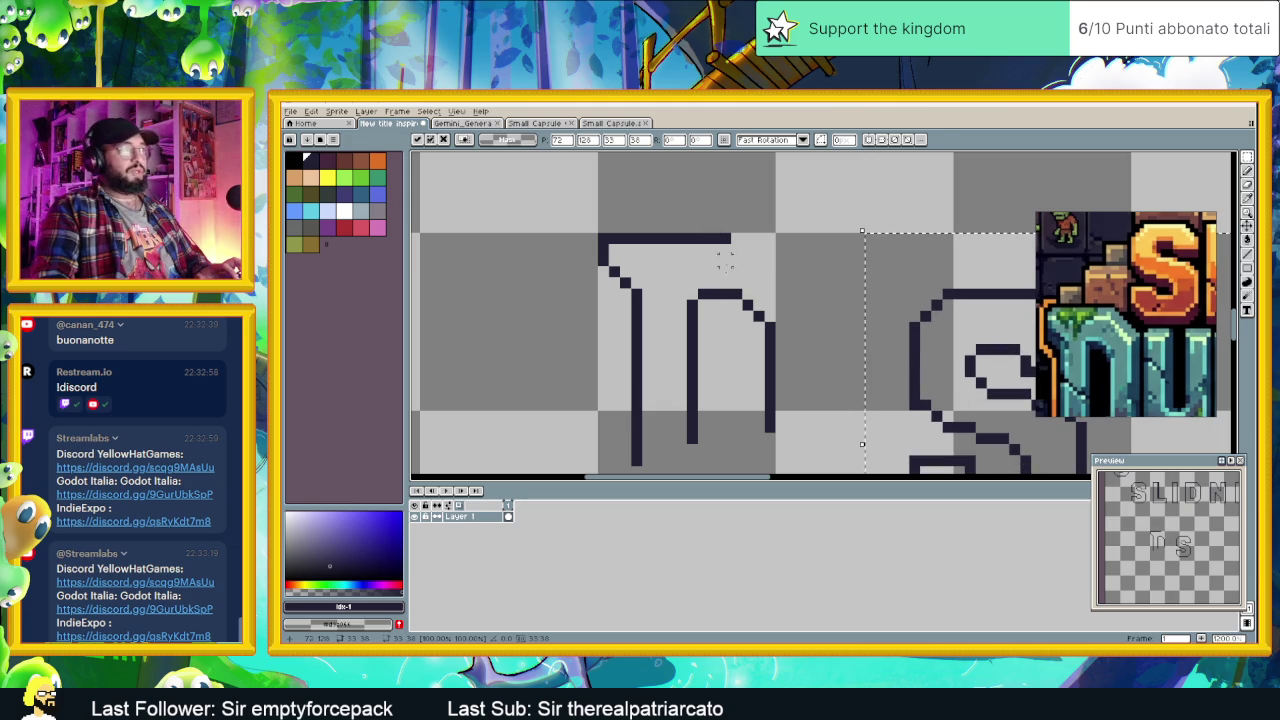
left_click(825, 305)
scroll(822, 300, "down", 2)
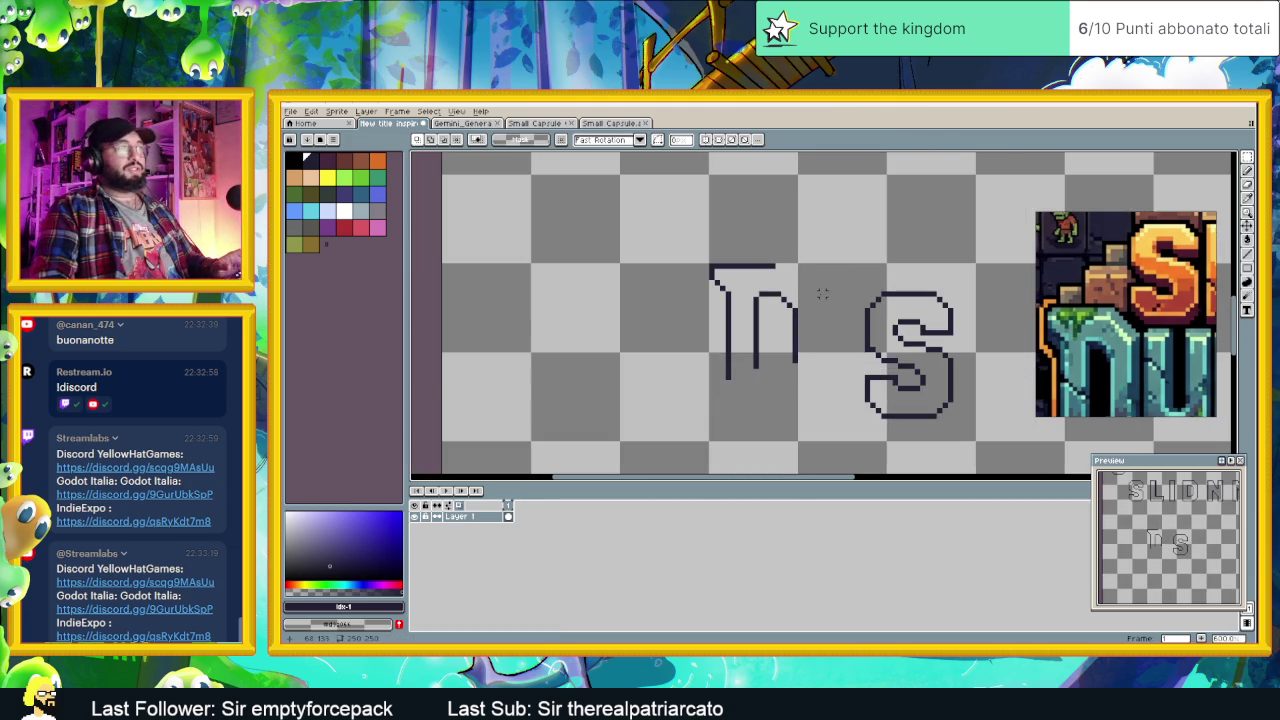
Step: Select the n glyph with a four-corner selection
key("shift+q")
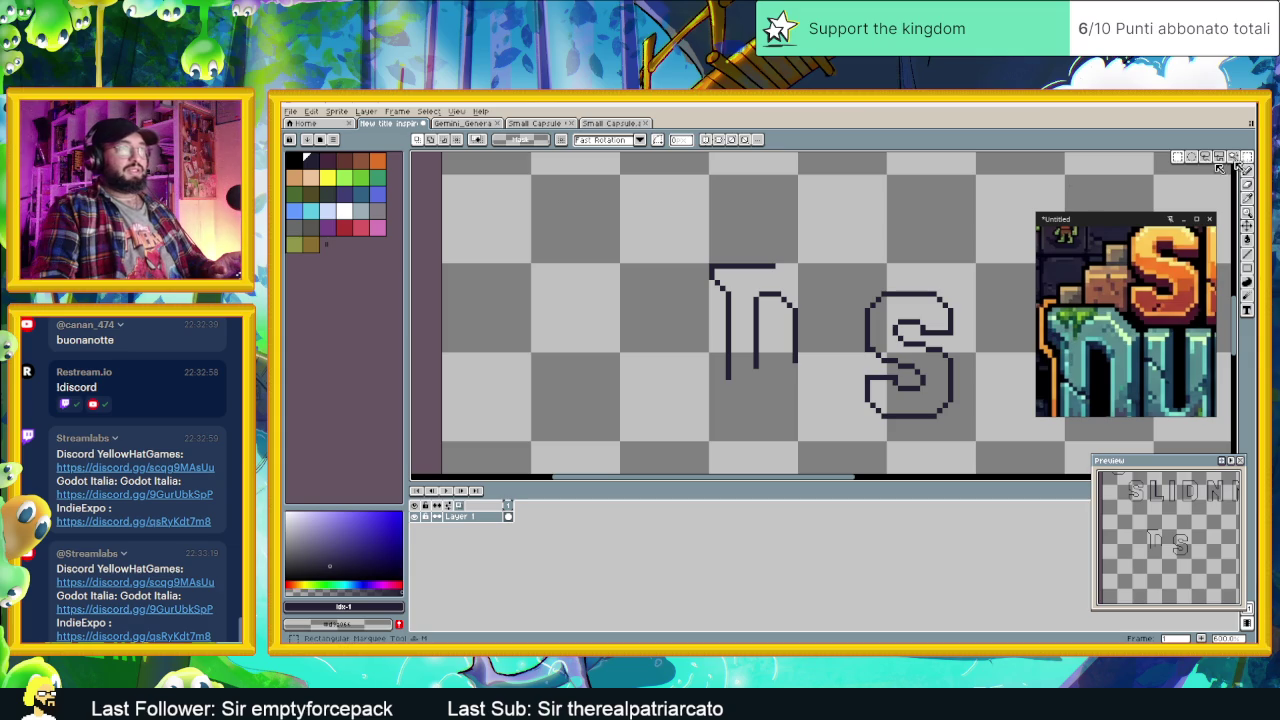
left_click(667, 240)
left_click(833, 240)
left_click(833, 359)
left_click(667, 359)
left_click(667, 240)
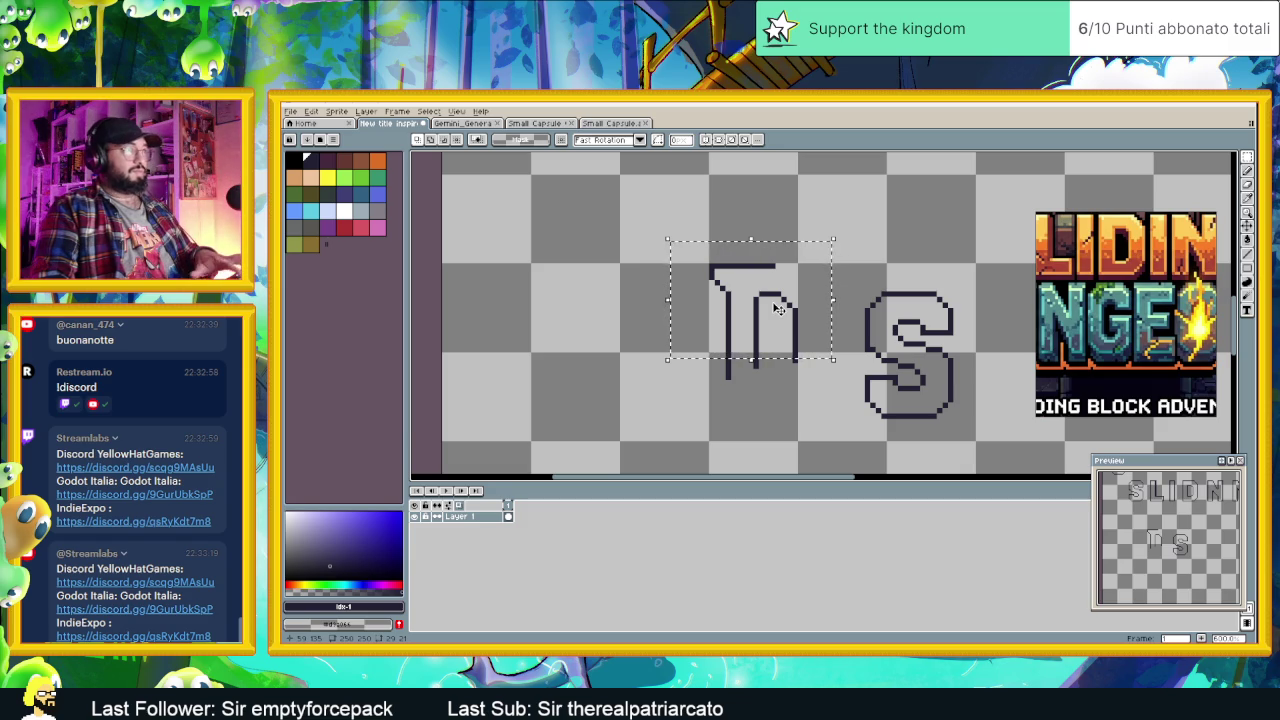
Step: Flip the n glyph vertically, then paste a copy and drag it down to form a D
left_click(805, 302)
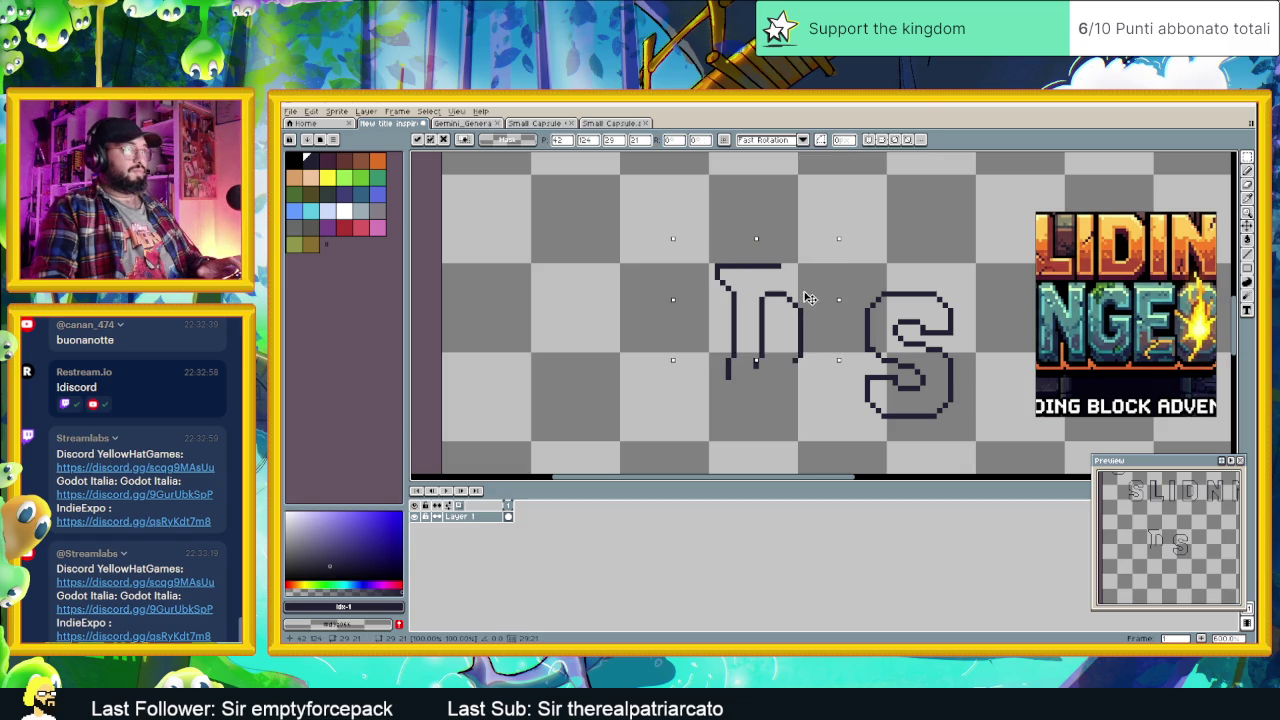
key("shift+v")
key("shift+v")
key("Return")
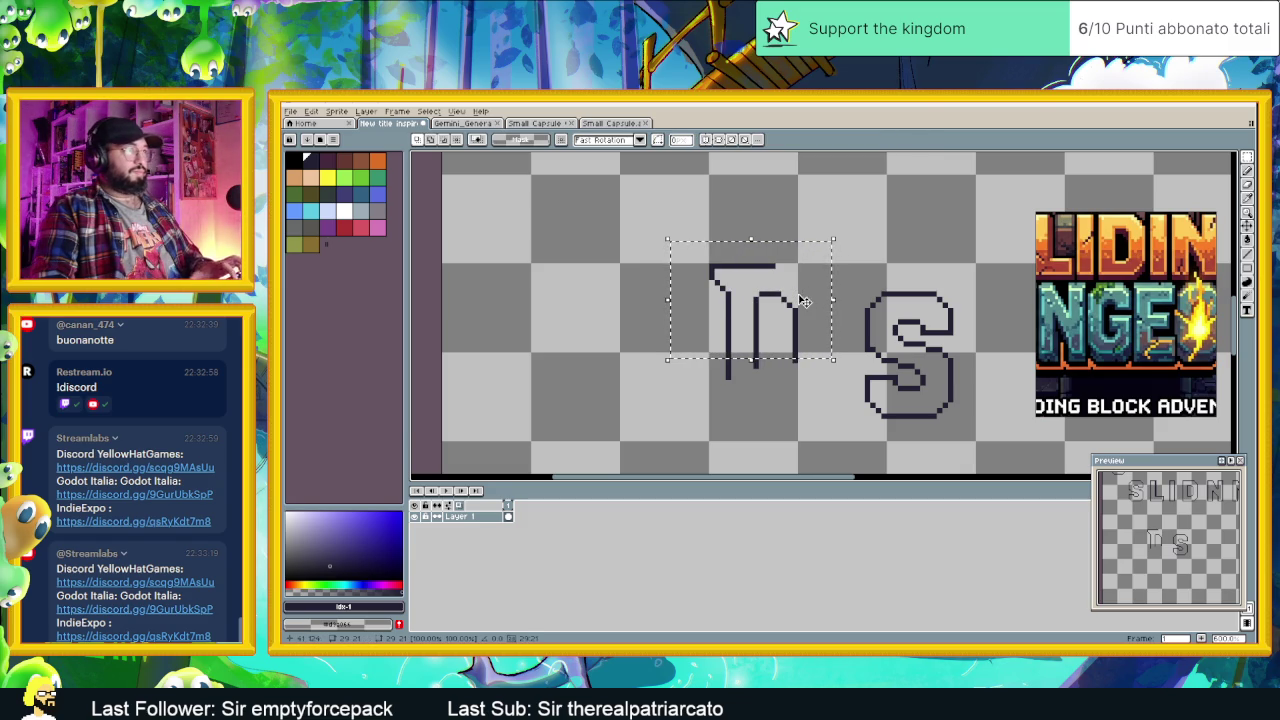
key("ctrl+v")
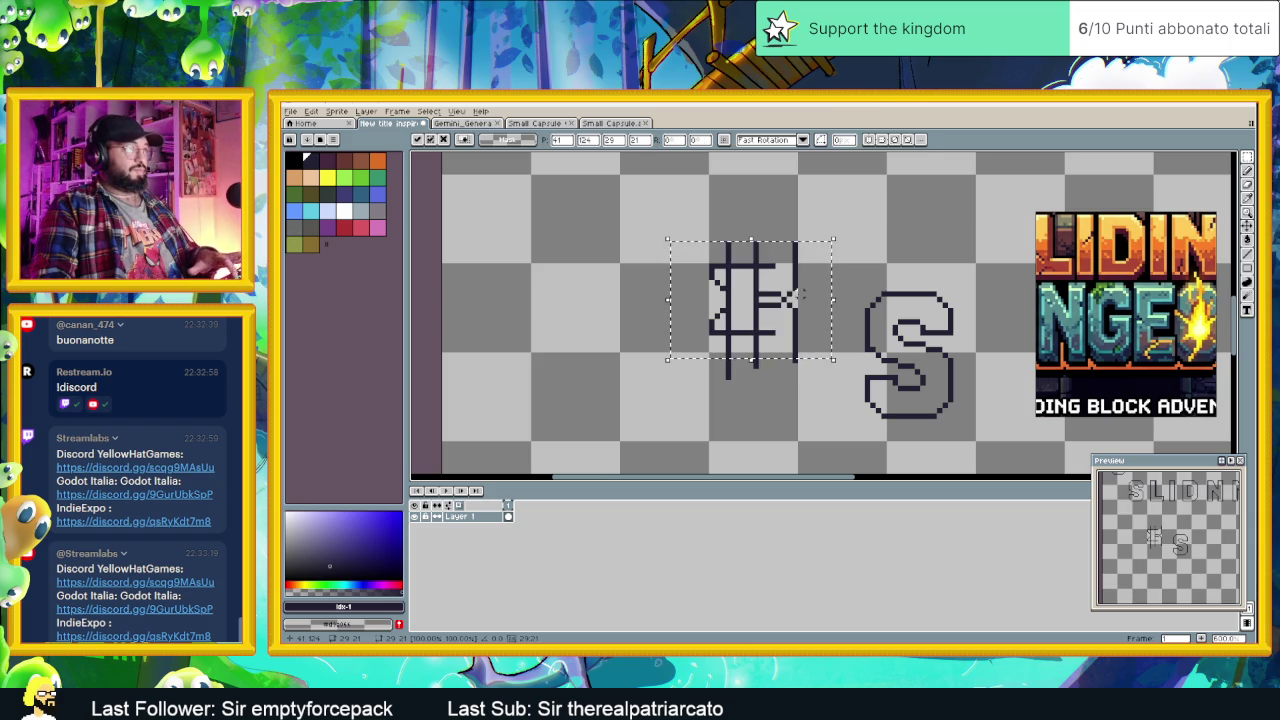
left_click_drag(793, 295, 794, 402)
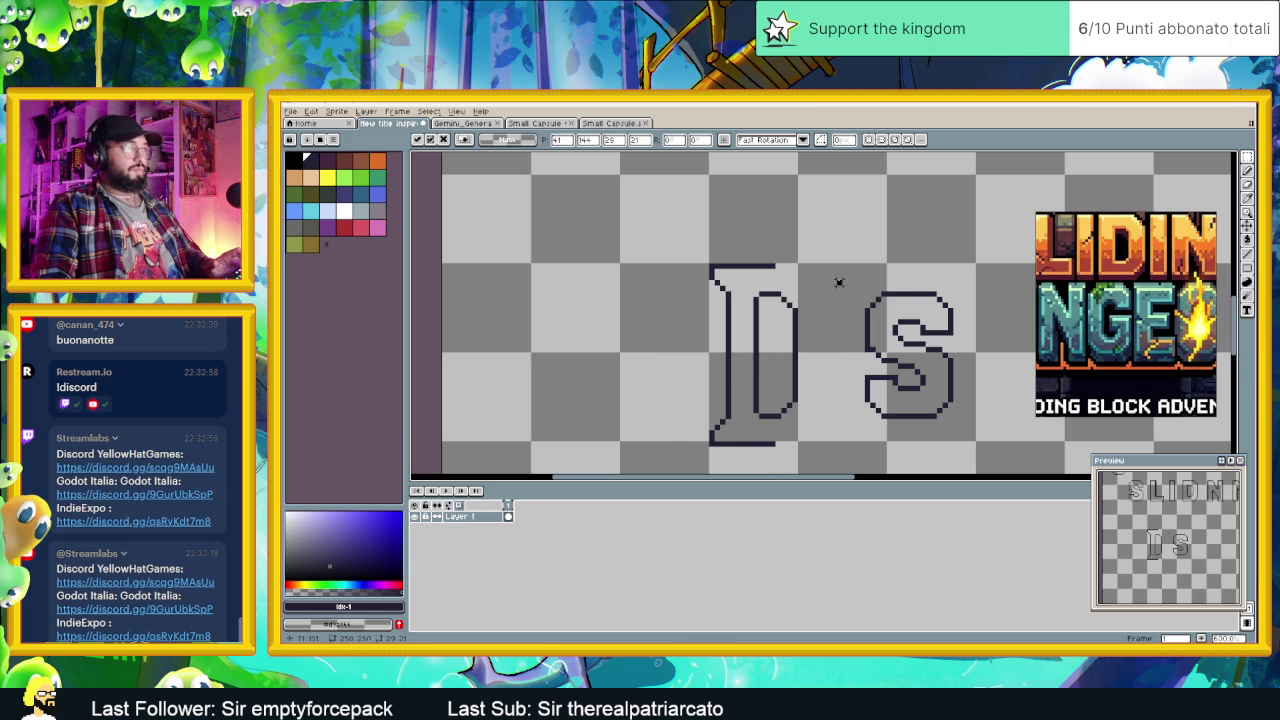
Step: Commit the finished D and marquee-select the outlined S beside it
key("Return")
scroll(843, 296, "down", 1)
scroll(905, 318, "up", 1)
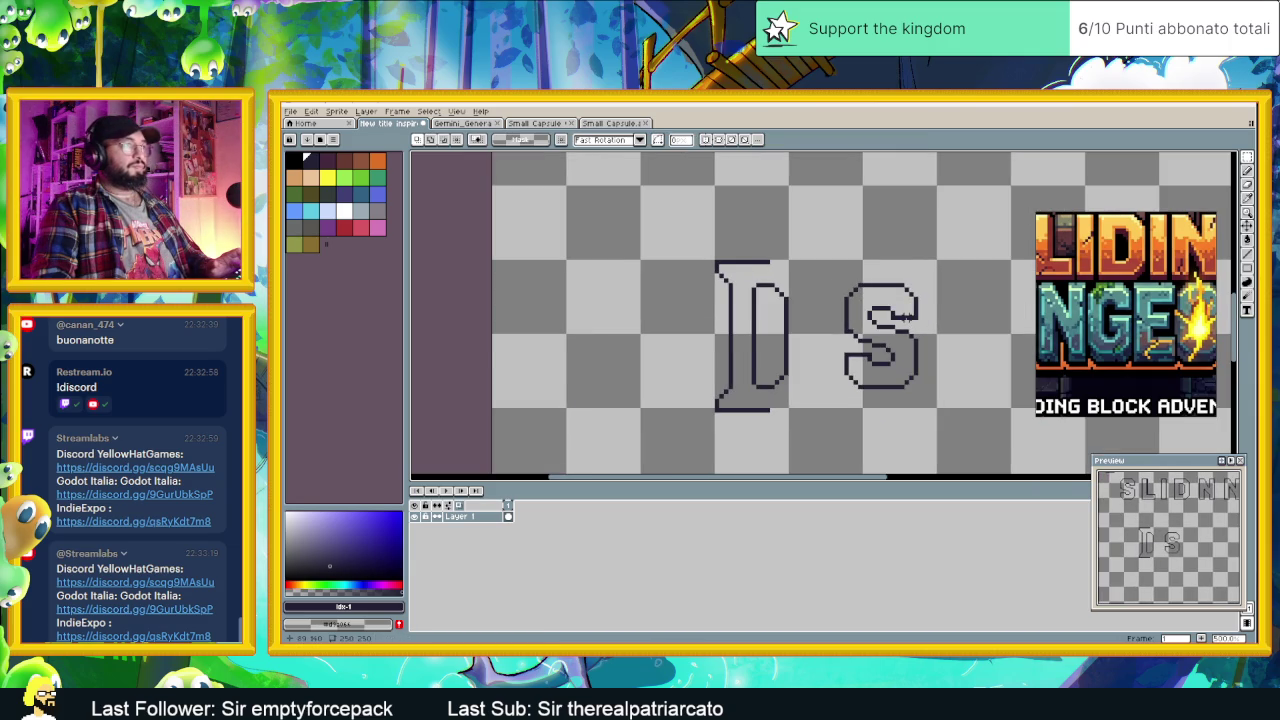
scroll(905, 318, "up", 1)
scroll(910, 310, "down", 2)
left_click_drag(962, 238, 857, 372)
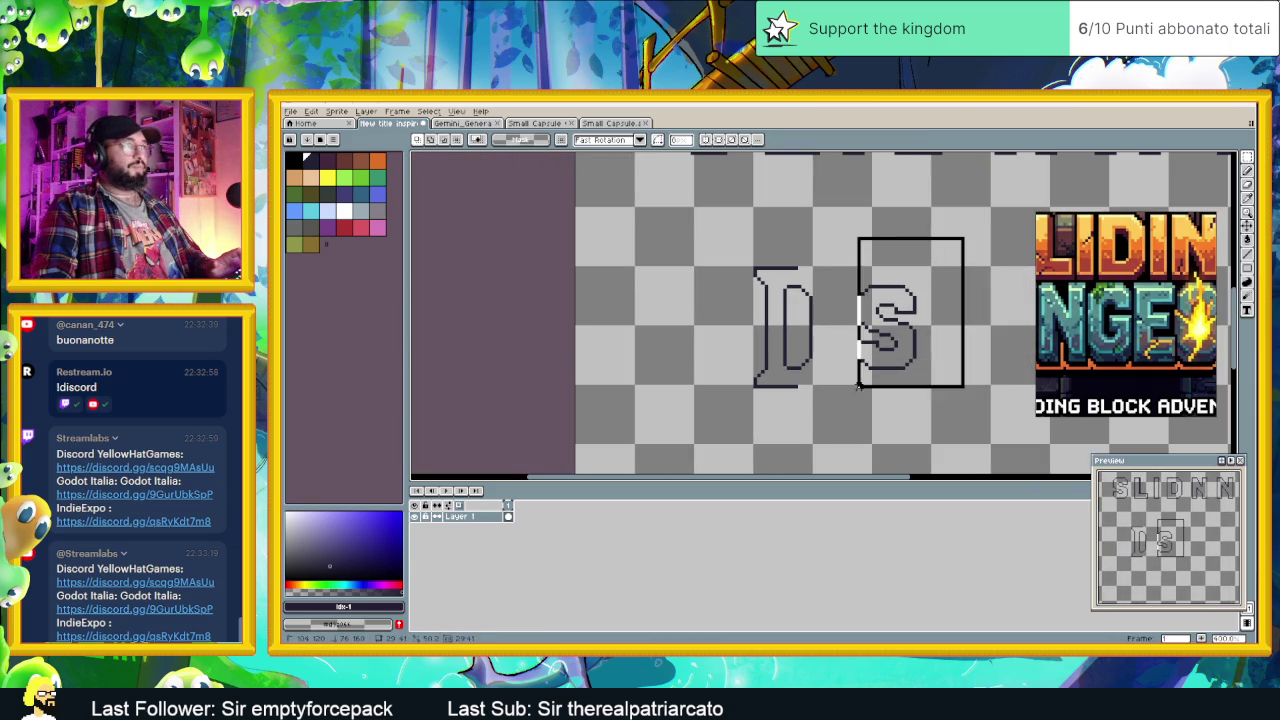
left_click_drag(893, 313, 797, 433)
key("ctrl+z")
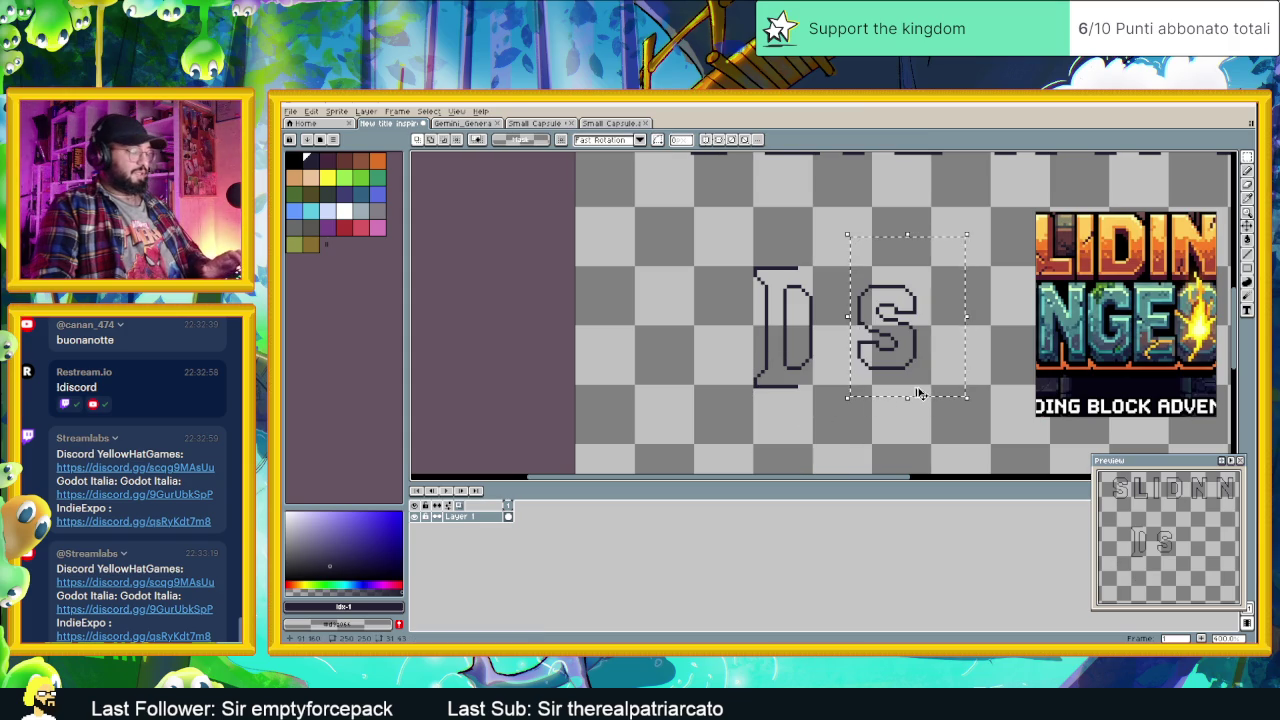
Step: Paste a copy of the S and drop it directly beneath the D
key("ctrl+v")
left_click_drag(904, 316, 812, 437)
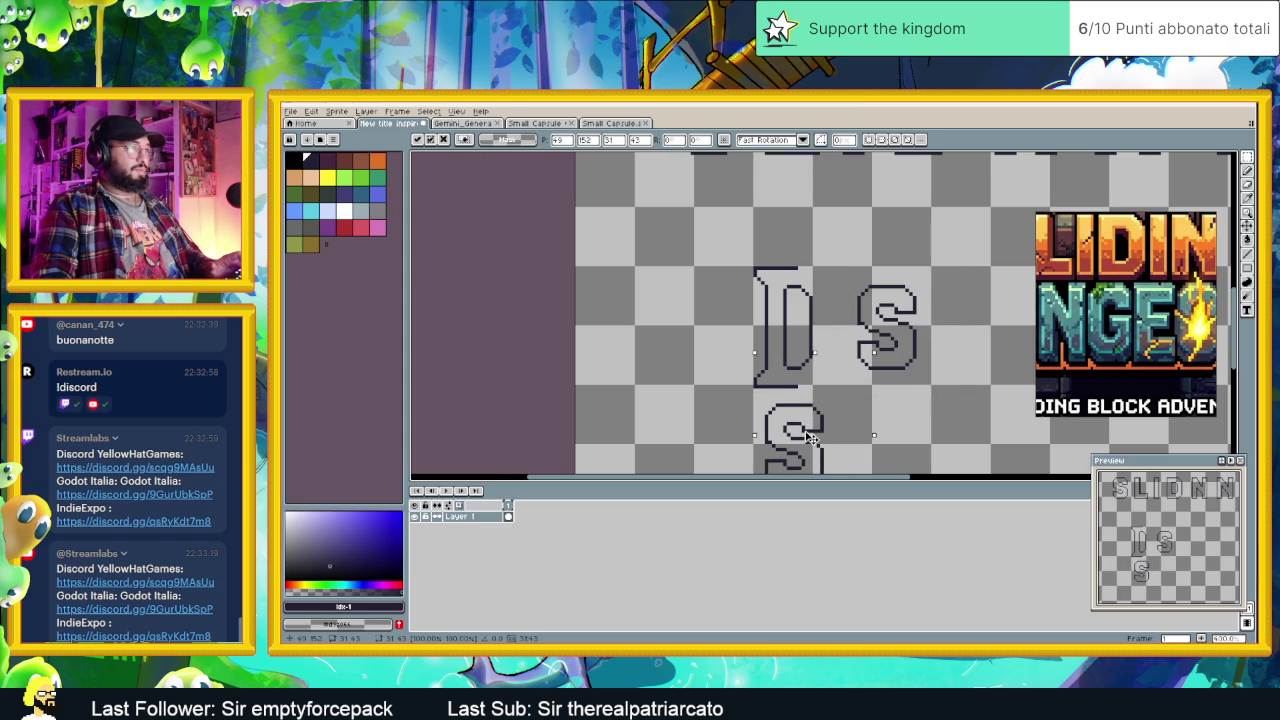
scroll(812, 437, "up", 1)
scroll(805, 432, "up", 1)
scroll(790, 422, "up", 1)
scroll(781, 419, "up", 1)
left_click_drag(781, 419, 780, 444)
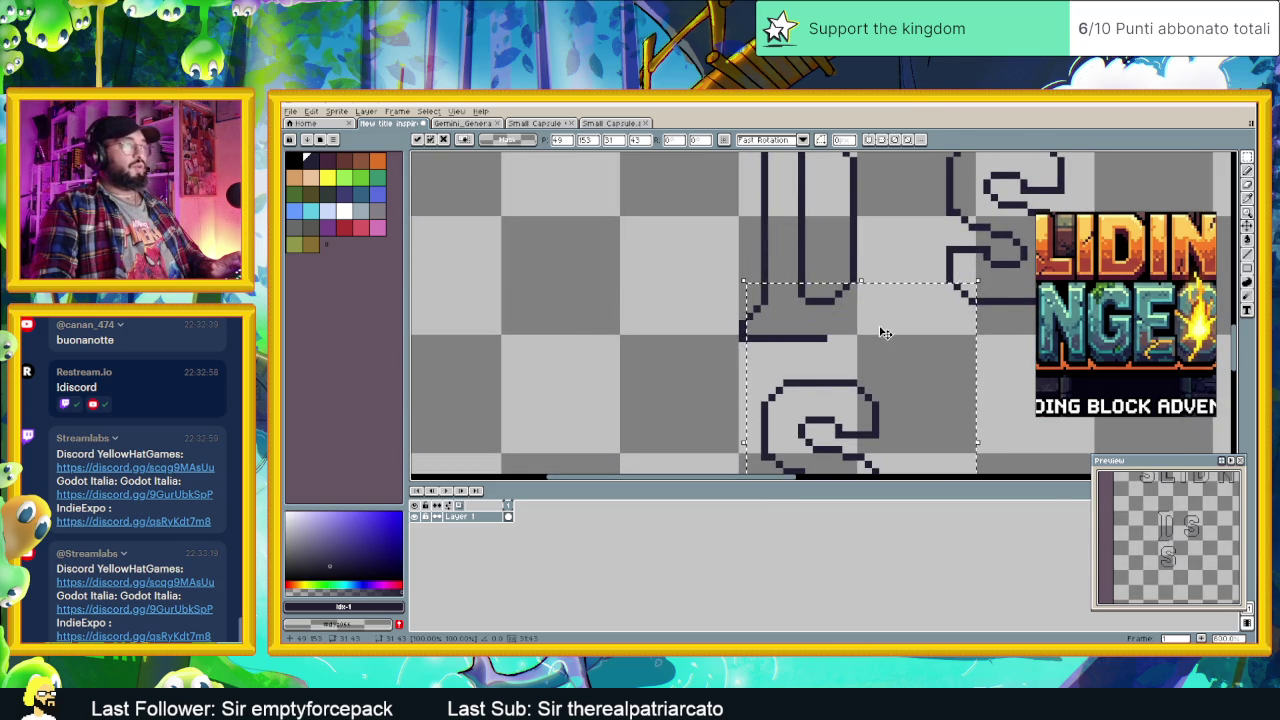
scroll(890, 300, "down", 1)
left_click(880, 228)
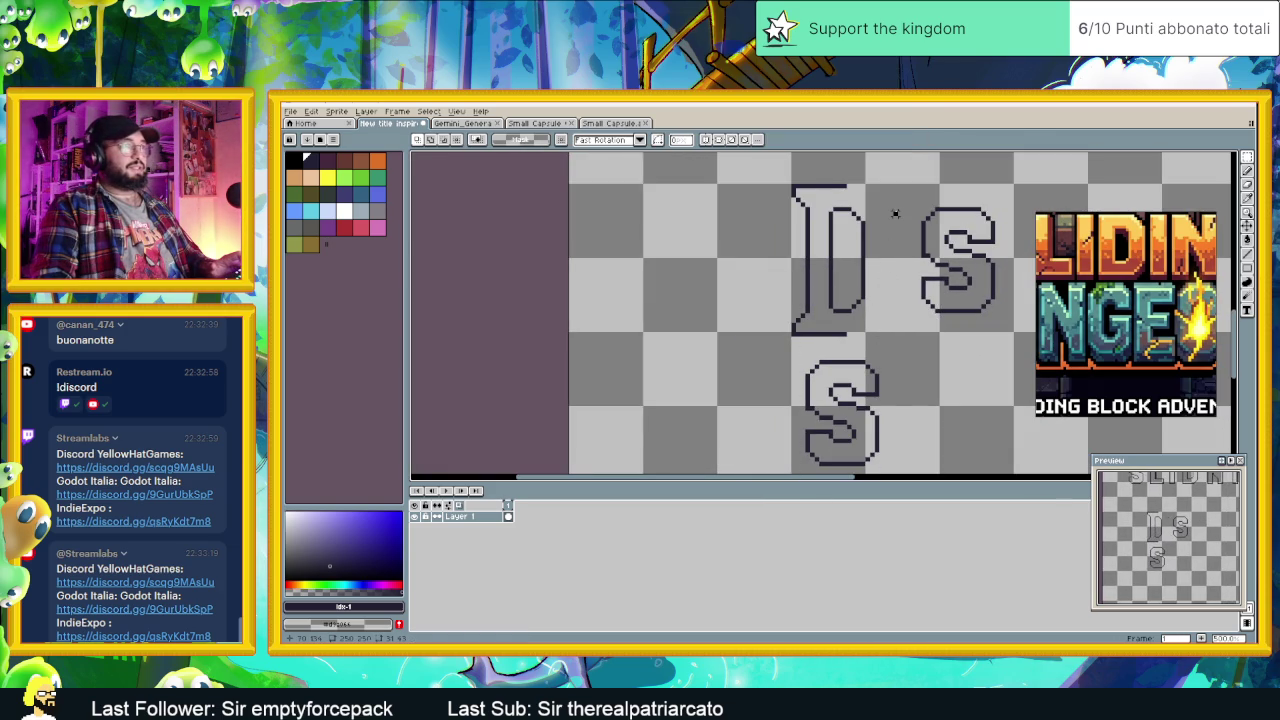
scroll(880, 227, "up", 1)
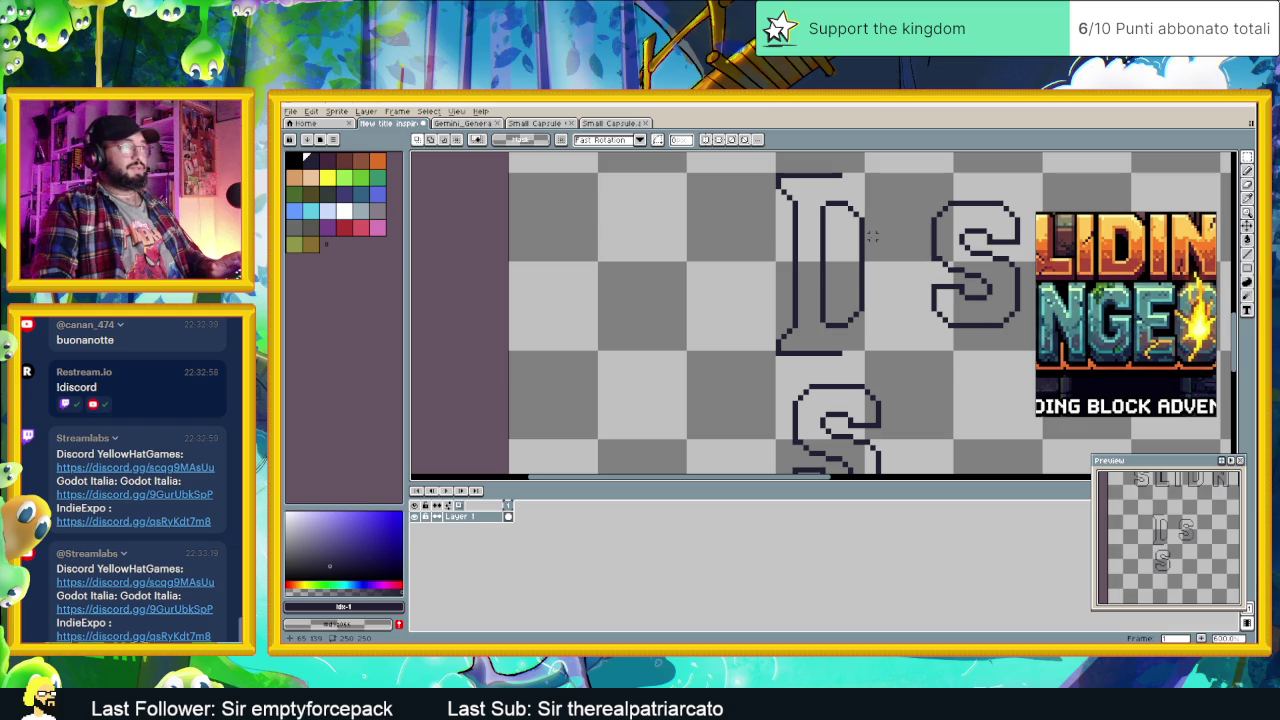
scroll(872, 236, "down", 1)
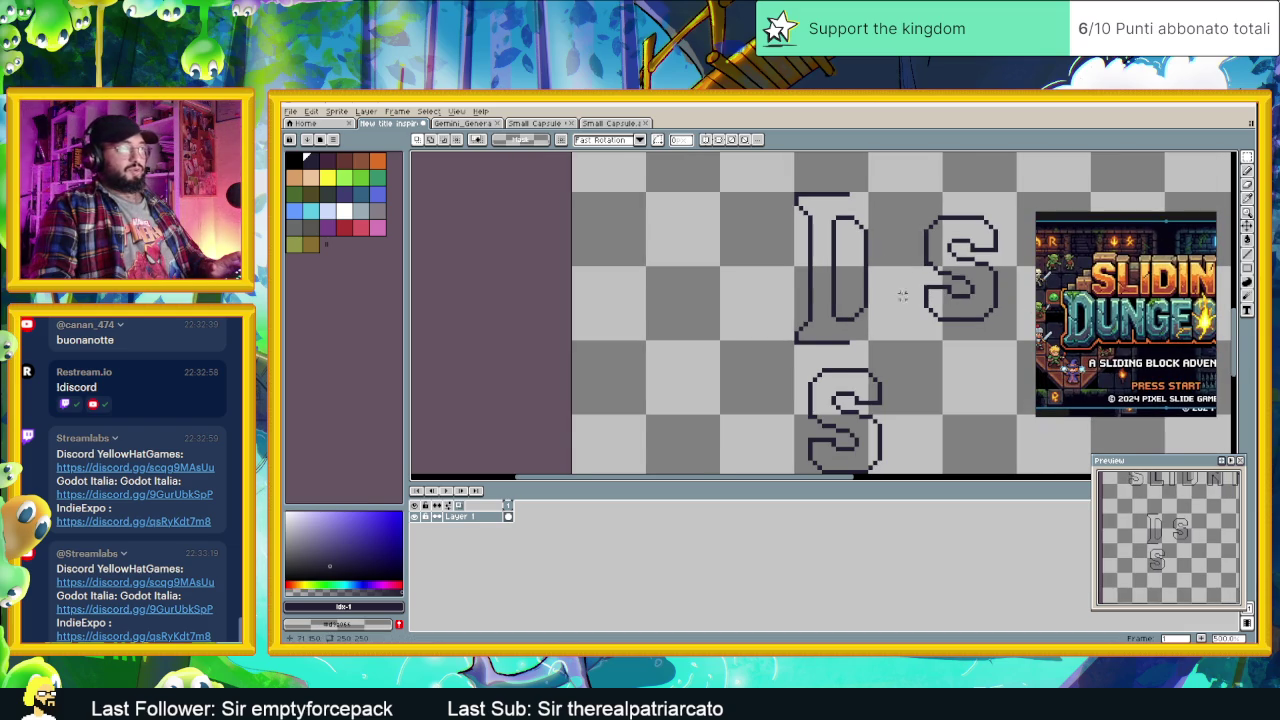
scroll(911, 295, "up", 1)
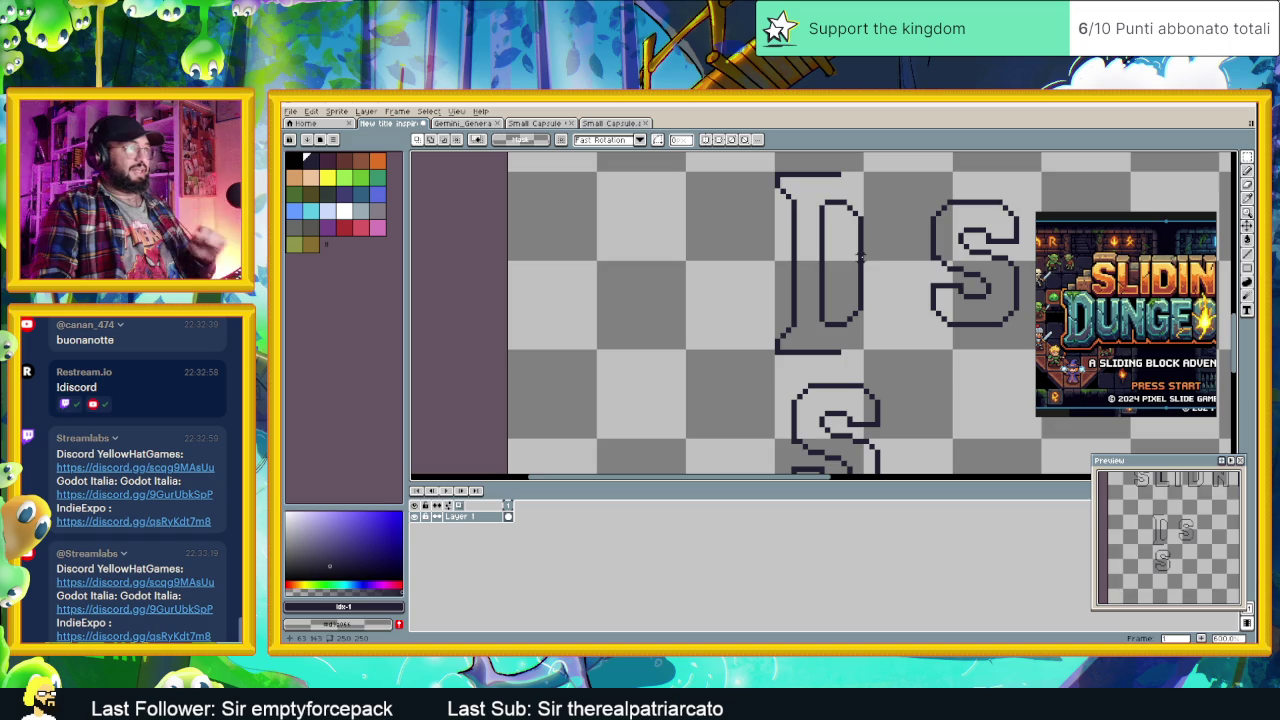
scroll(876, 273, "up", 1)
scroll(882, 274, "down", 2)
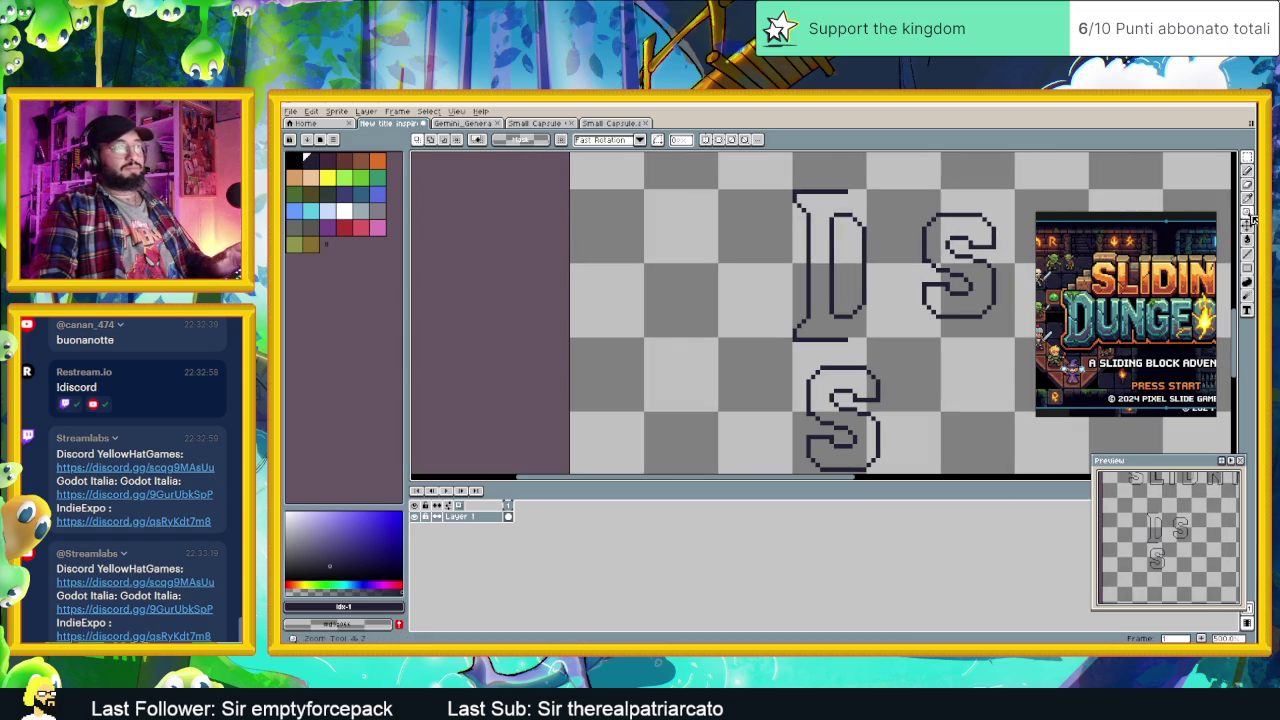
left_click(1247, 253)
Step: Pencil a stair-stepped diagonal down-right from the D's top-right corner, lengthening it by one pixel
scroll(944, 254, "up", 2)
left_click_drag(848, 186, 871, 203)
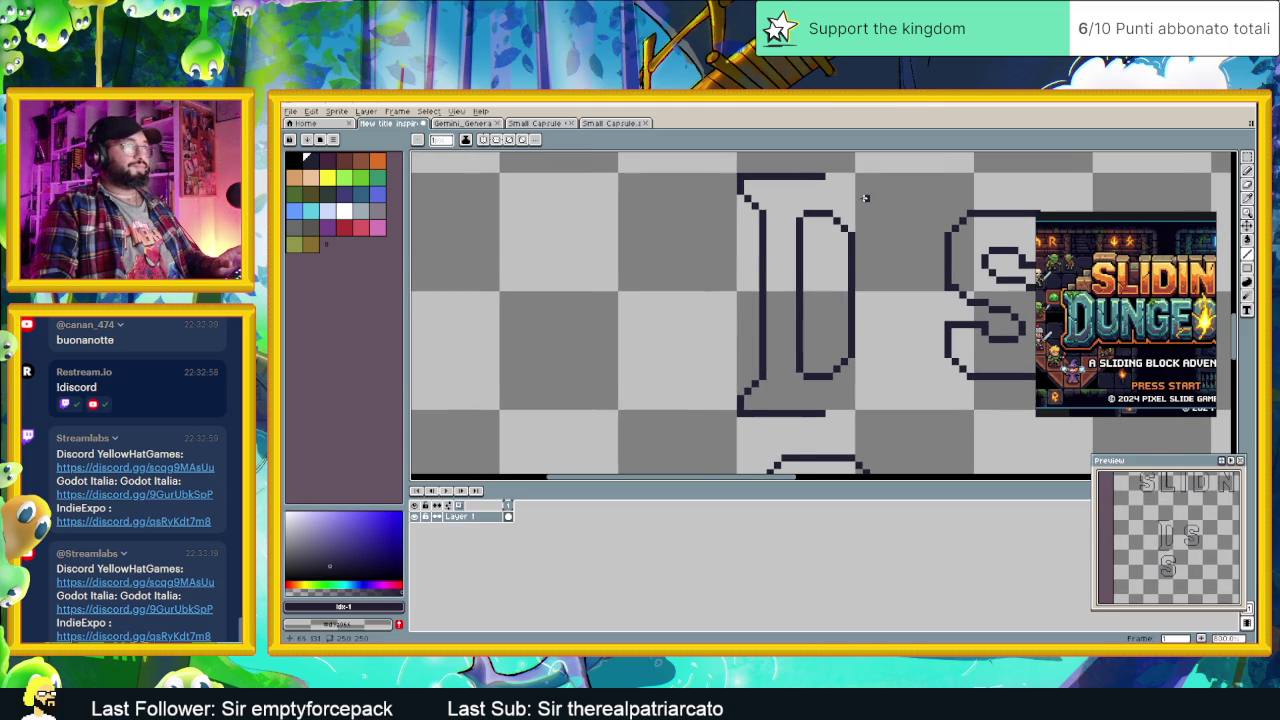
scroll(862, 196, "up", 1)
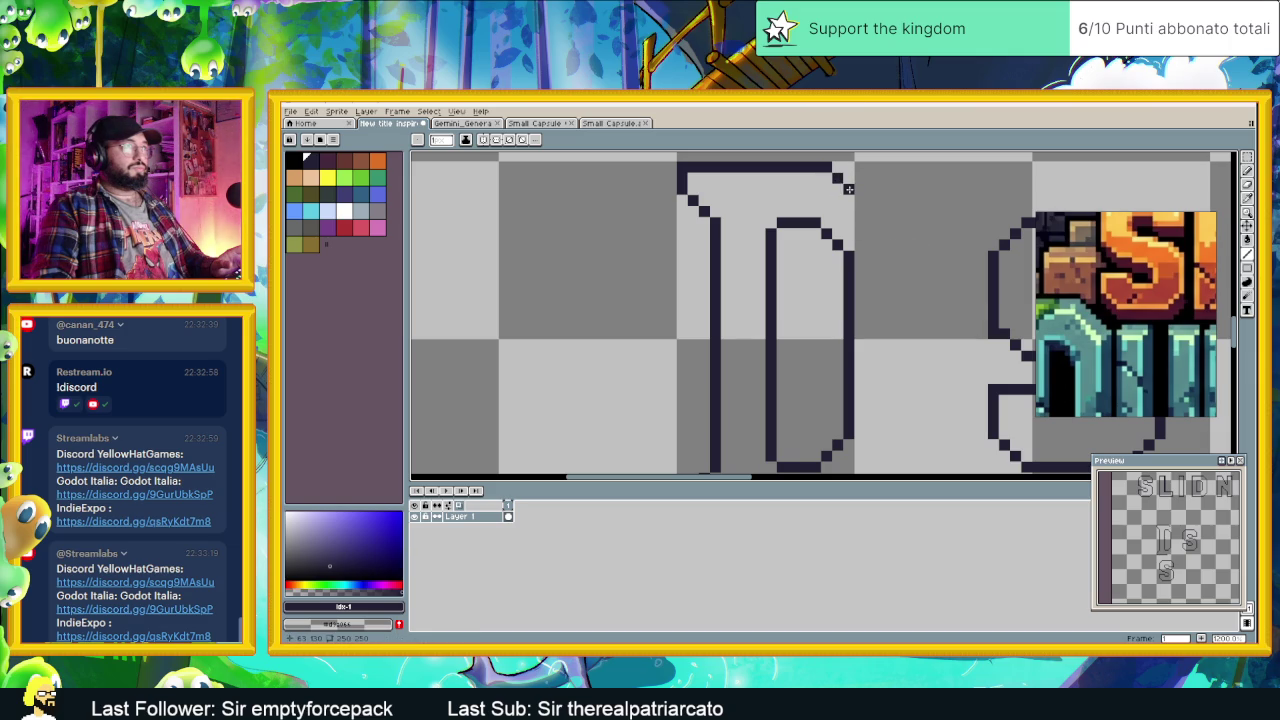
left_click(849, 189)
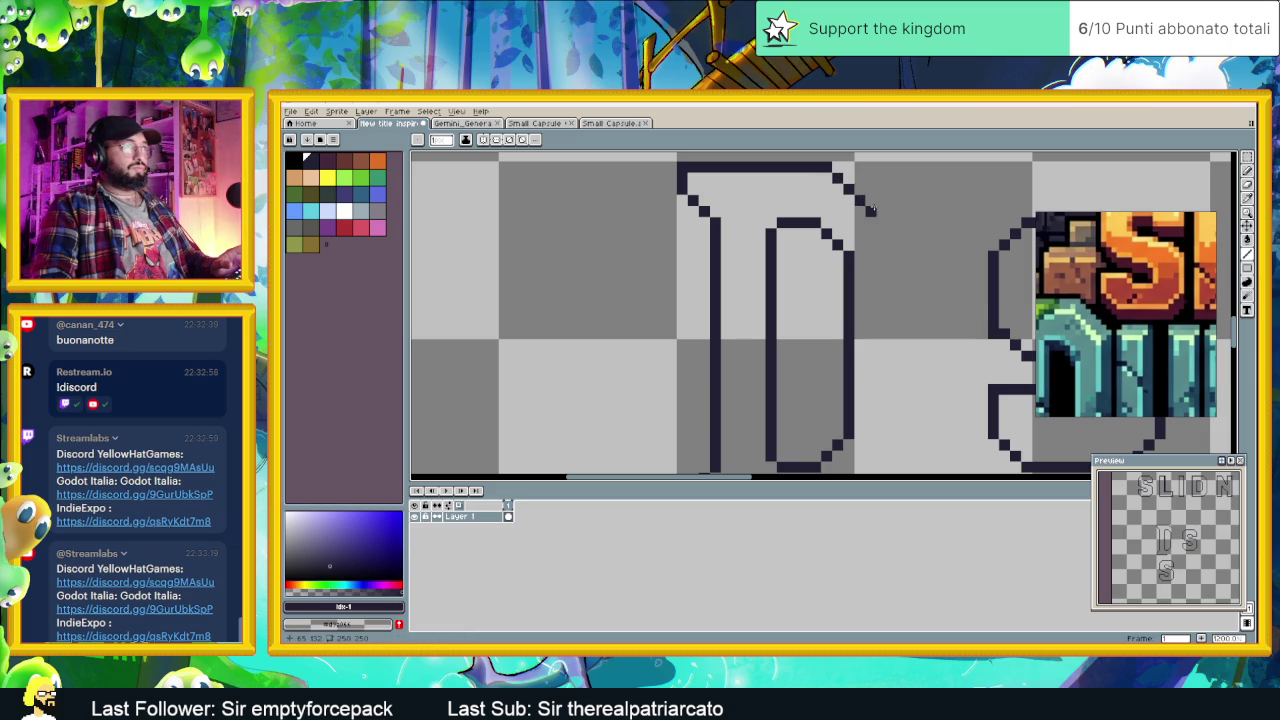
left_click(870, 210)
left_click(881, 221)
left_click(883, 233)
key("ctrl+z")
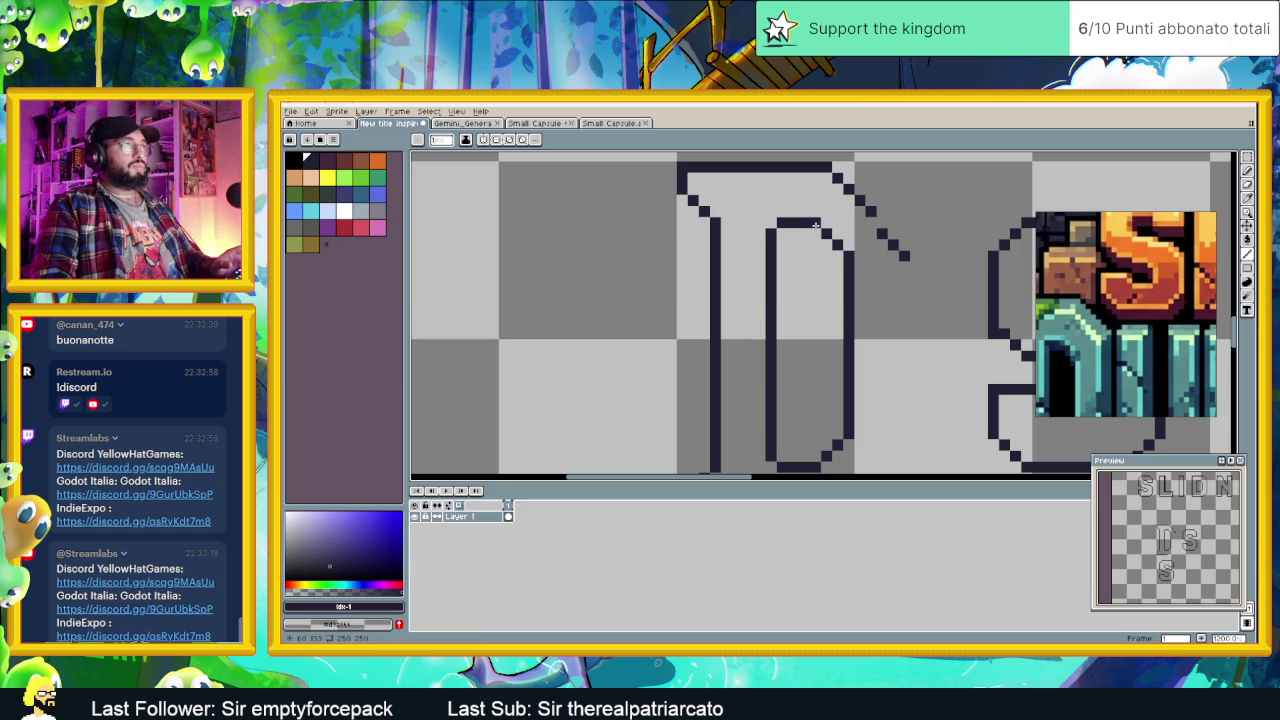
left_click_drag(816, 225, 828, 226)
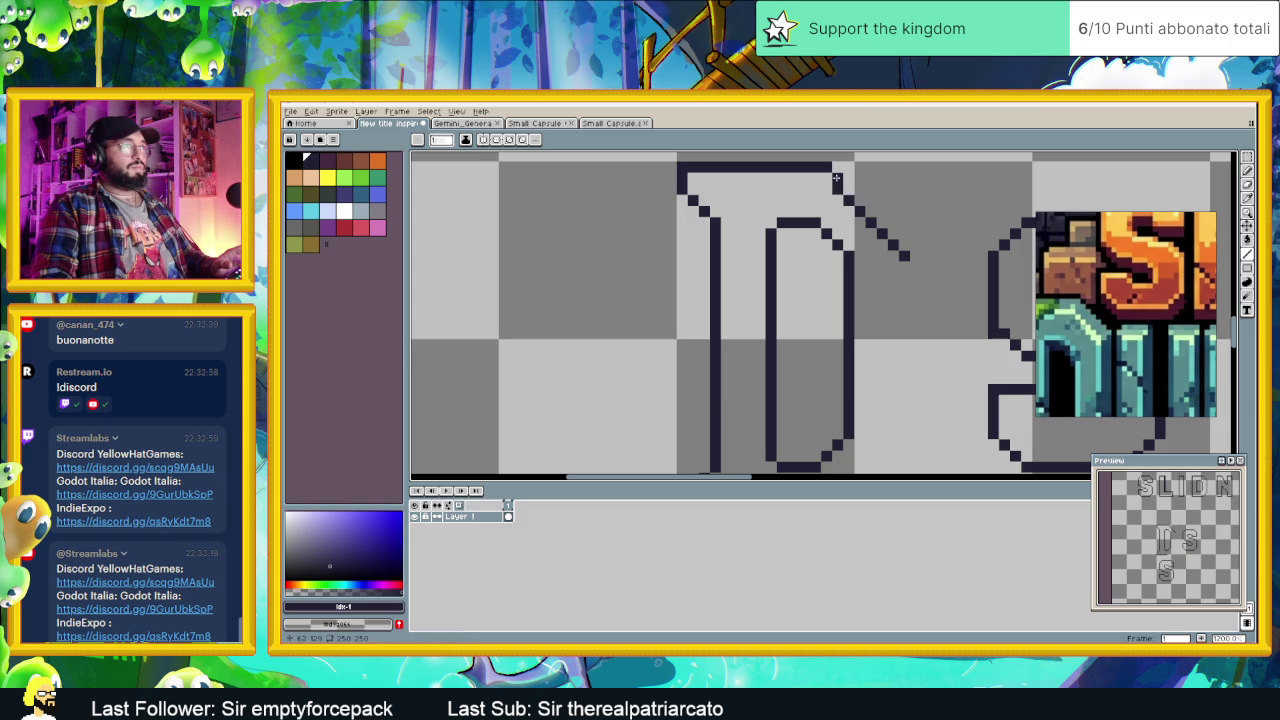
Step: Marquee-select the diagonal pixels beside the D's top and commit their new position
scroll(893, 264, "down", 2)
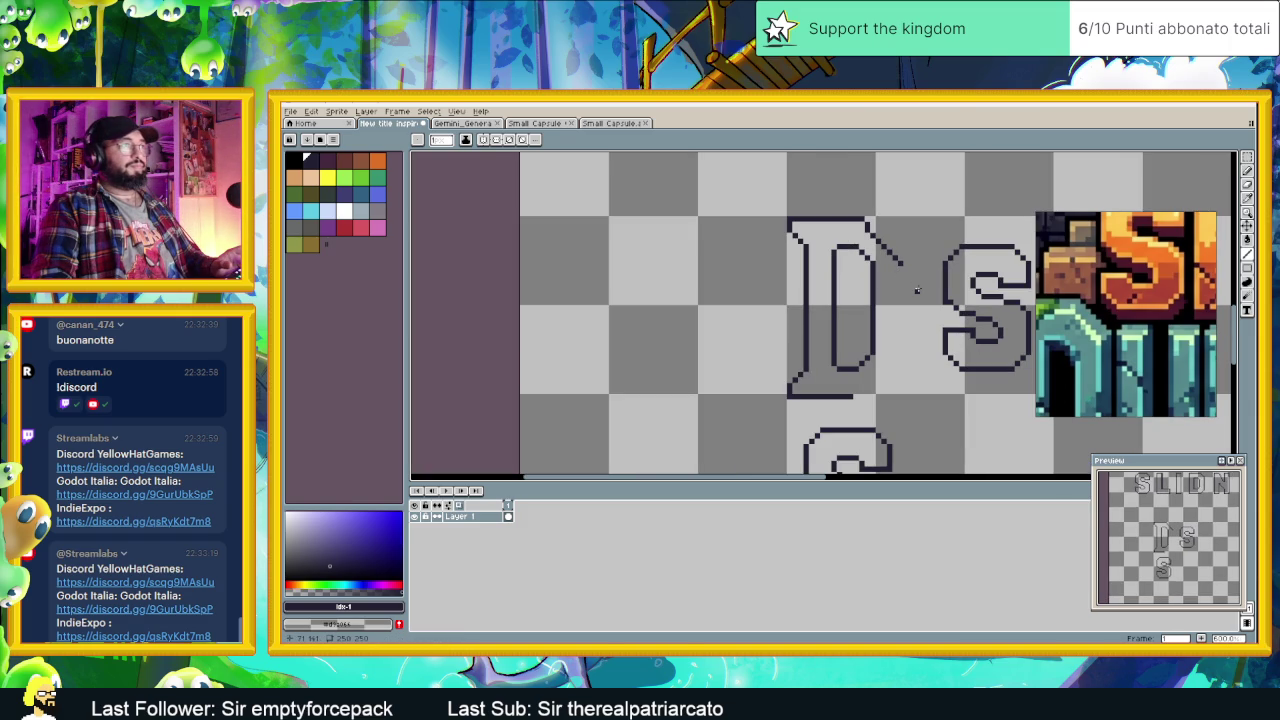
scroll(893, 264, "up", 3)
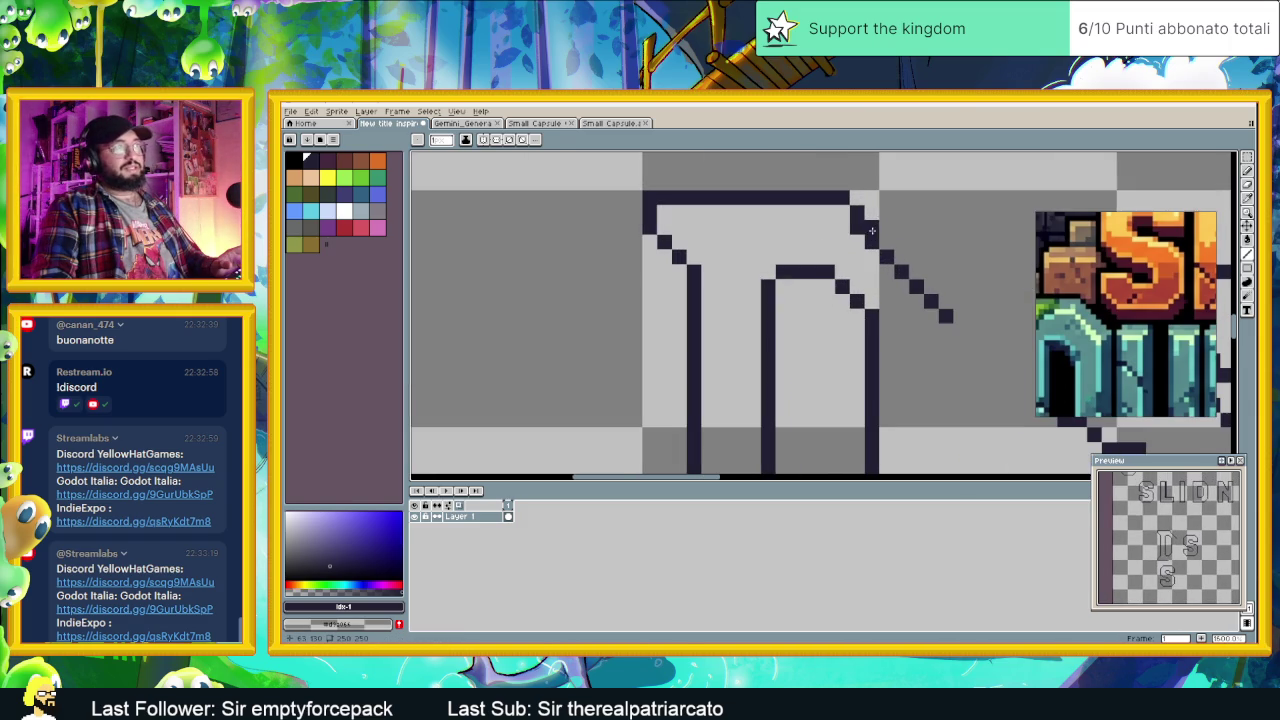
left_click(1248, 157)
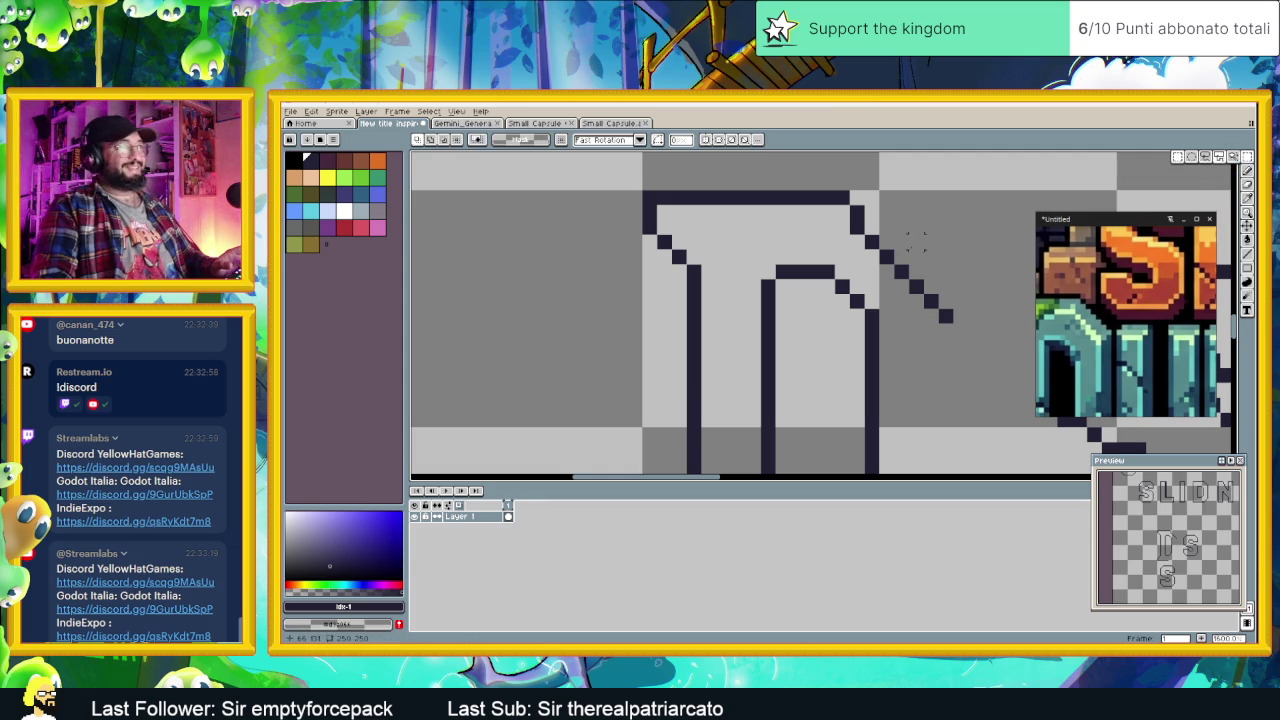
mouse_move(853, 207)
left_mouse_down()
mouse_move(957, 296)
mouse_move(899, 318)
mouse_move(948, 280)
mouse_move(931, 275)
left_mouse_up()
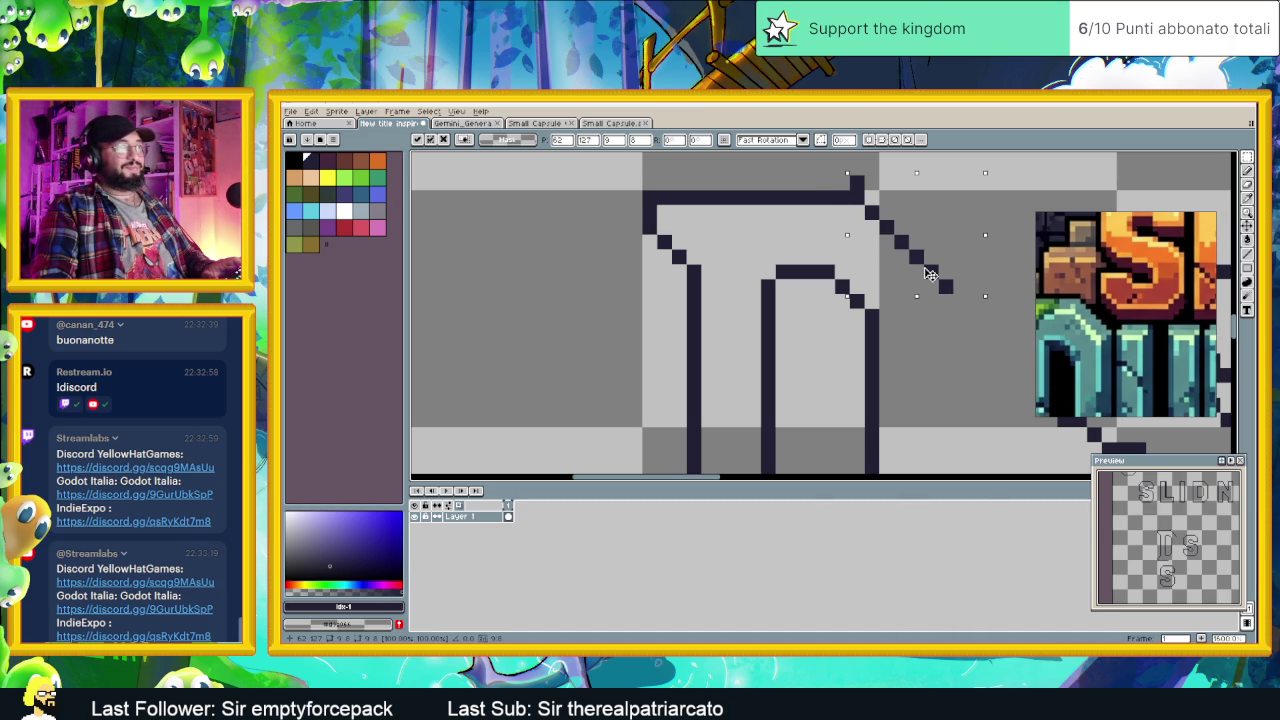
key("Return")
scroll(883, 316, "down", 3)
scroll(883, 316, "down", 1)
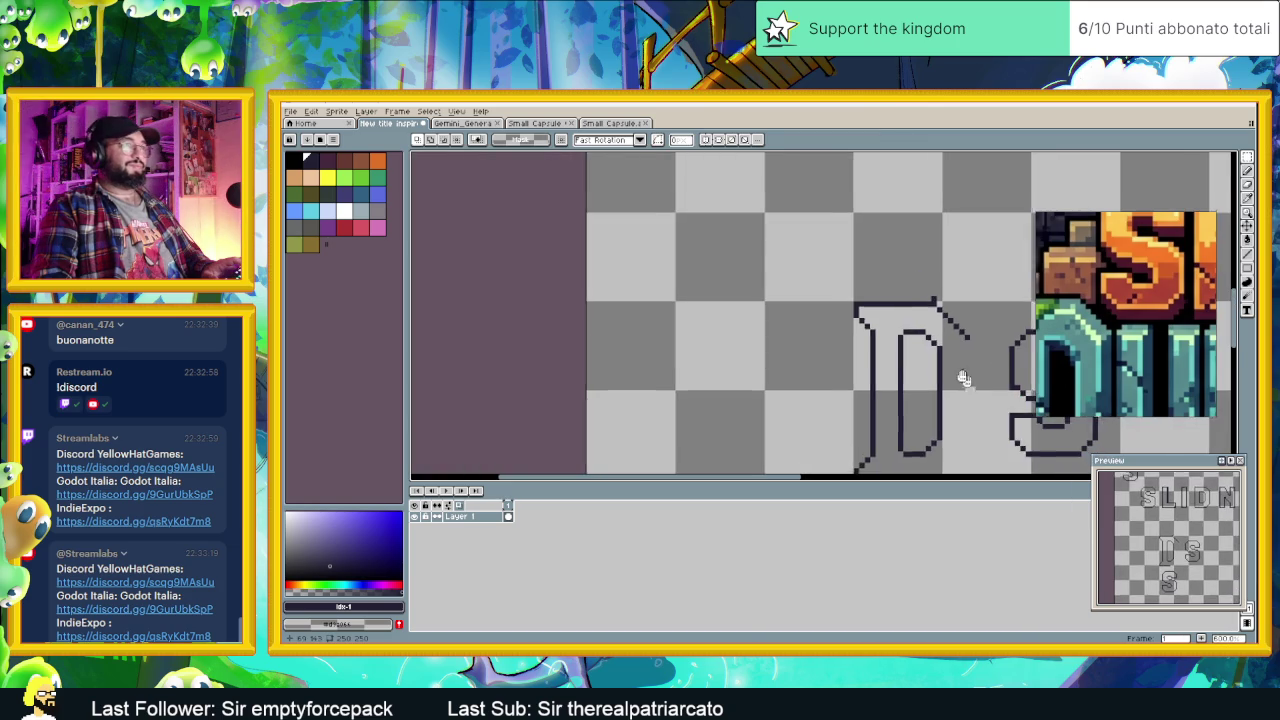
left_click_drag(910, 328, 909, 244)
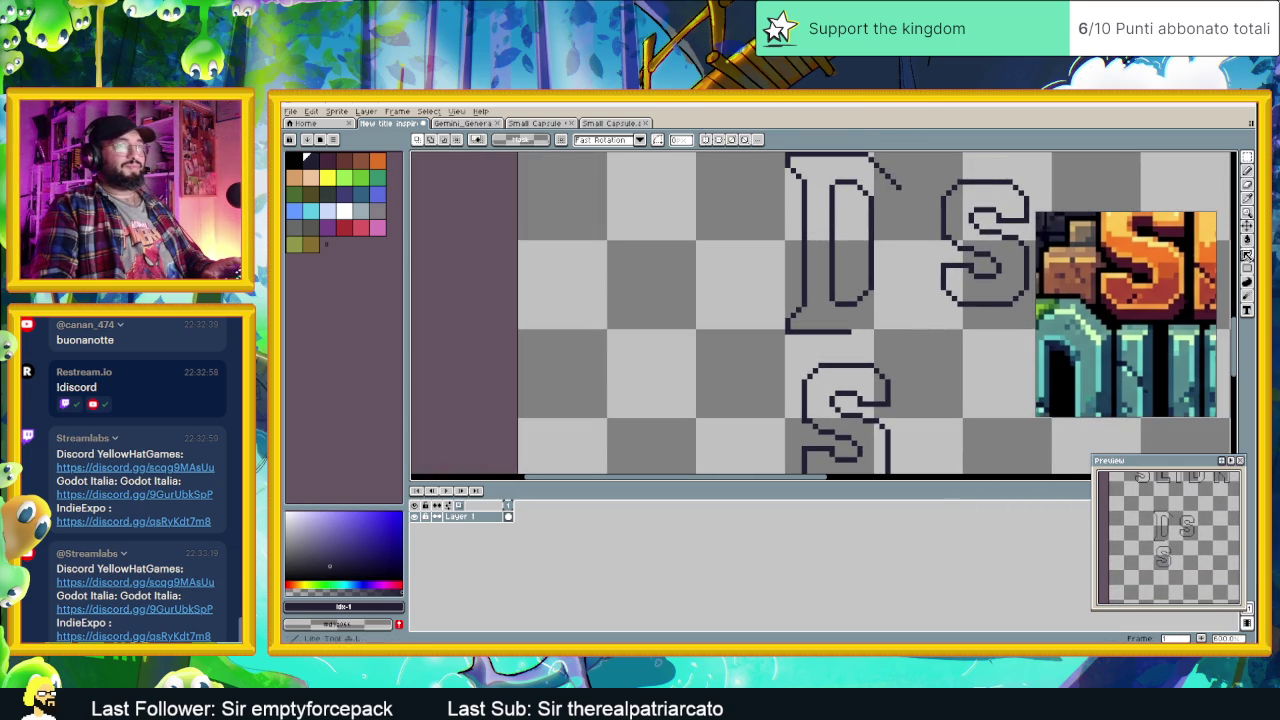
Step: Select the D's right vertical stroke and shift it one pixel left
left_click(1246, 256)
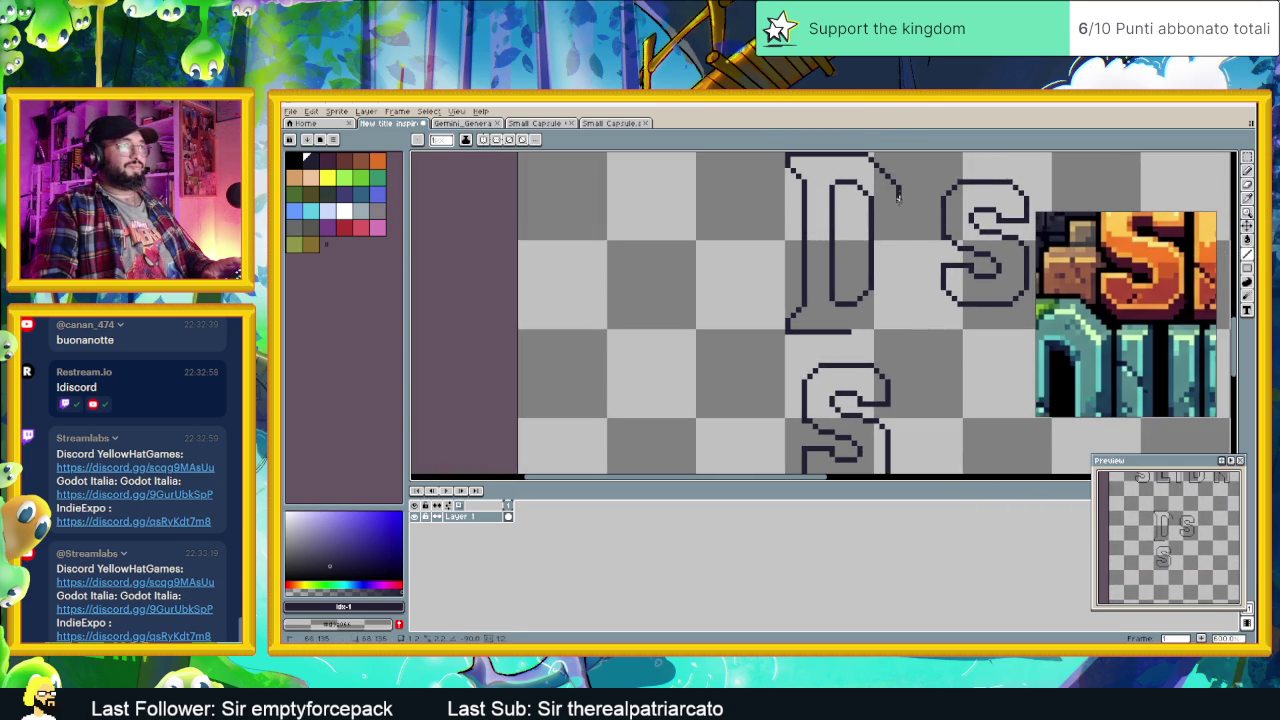
scroll(895, 276, "up", 3)
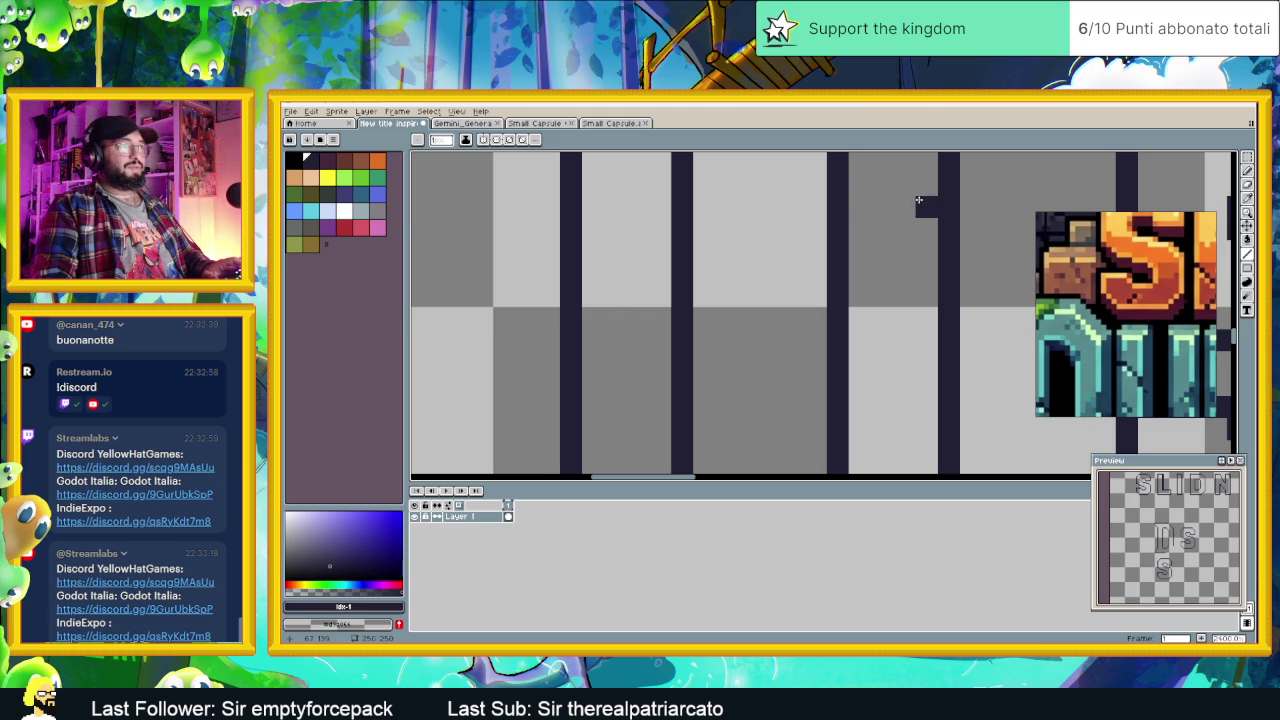
scroll(948, 200, "down", 3)
scroll(950, 210, "down", 1)
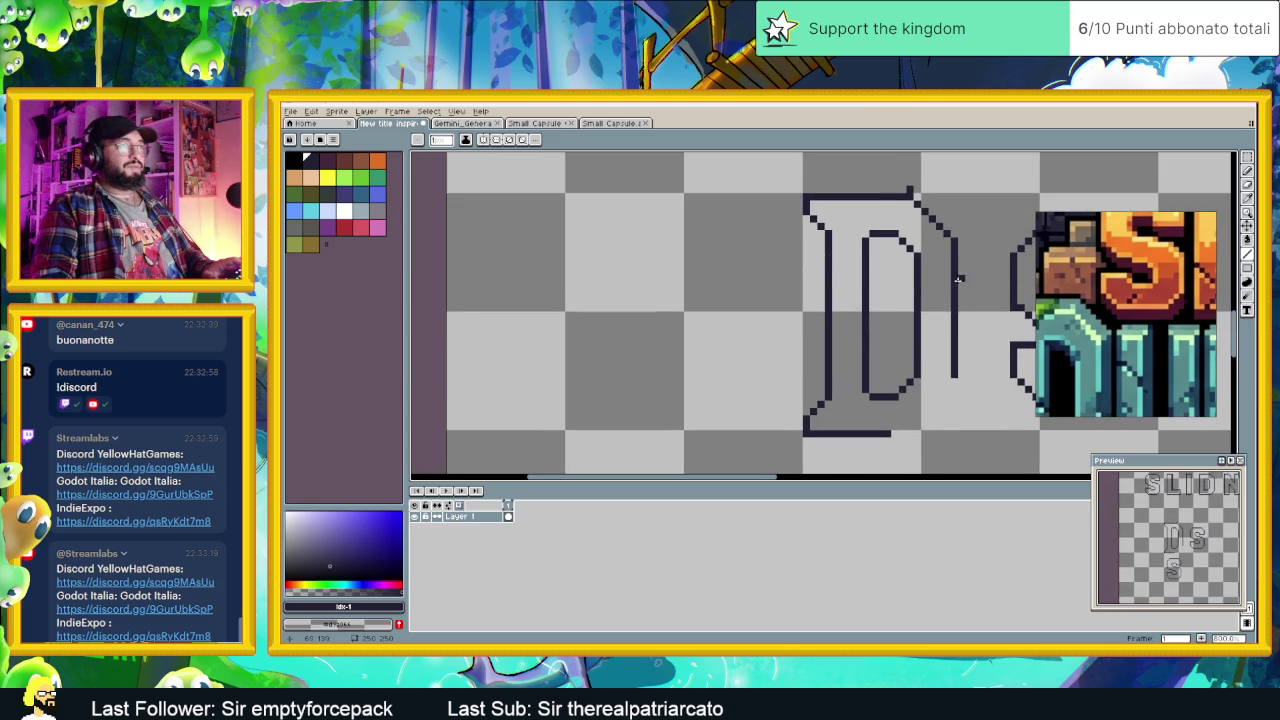
scroll(920, 250, "down", 1)
scroll(930, 320, "up", 1)
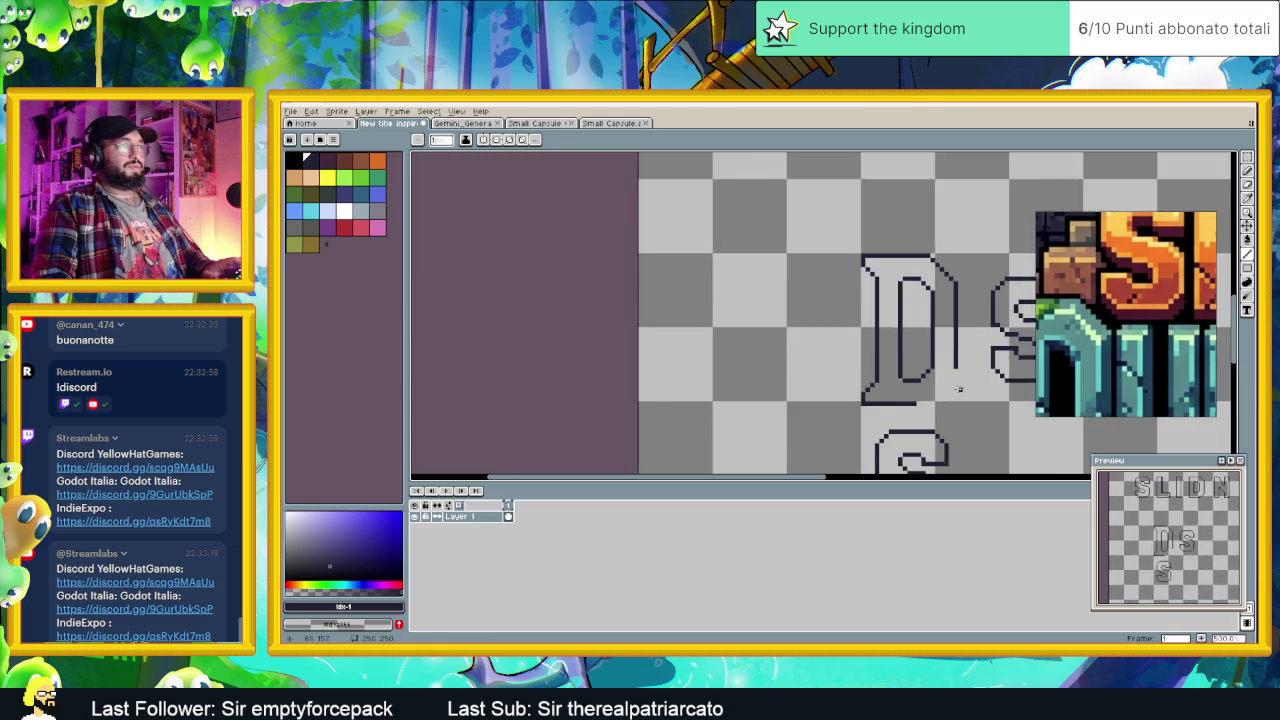
scroll(940, 377, "up", 2)
scroll(941, 377, "down", 2)
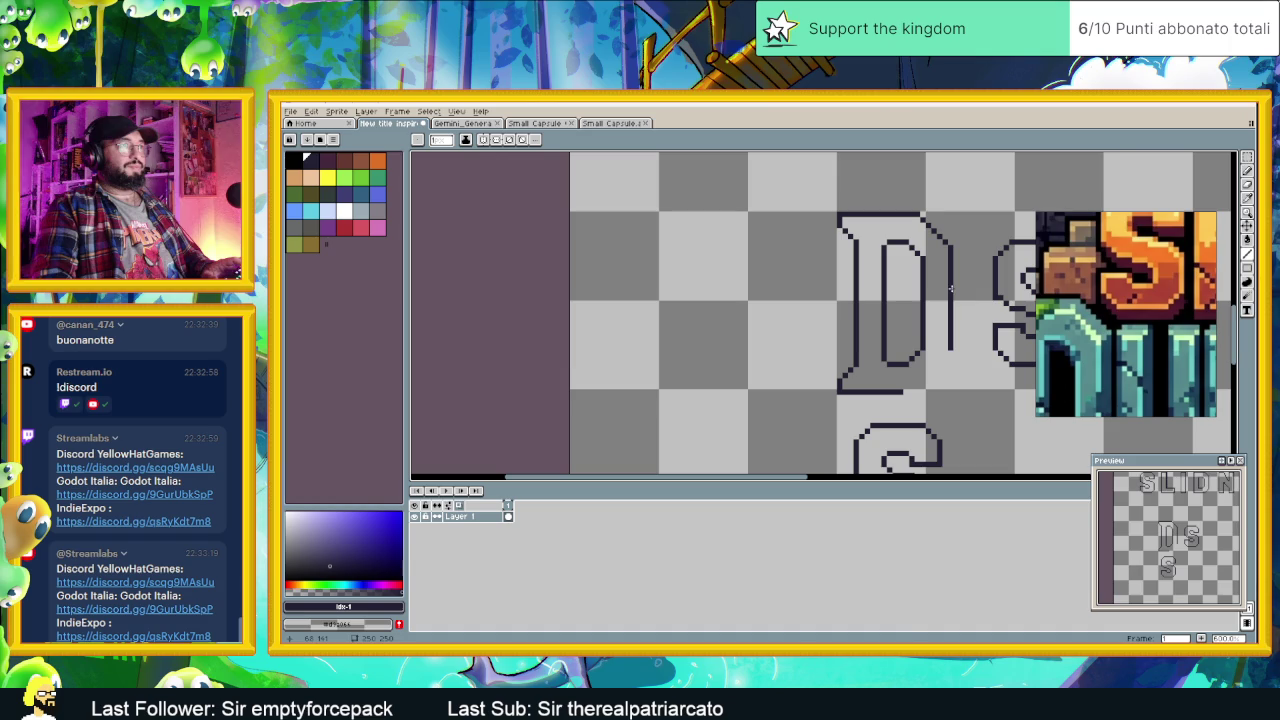
key("shift+q")
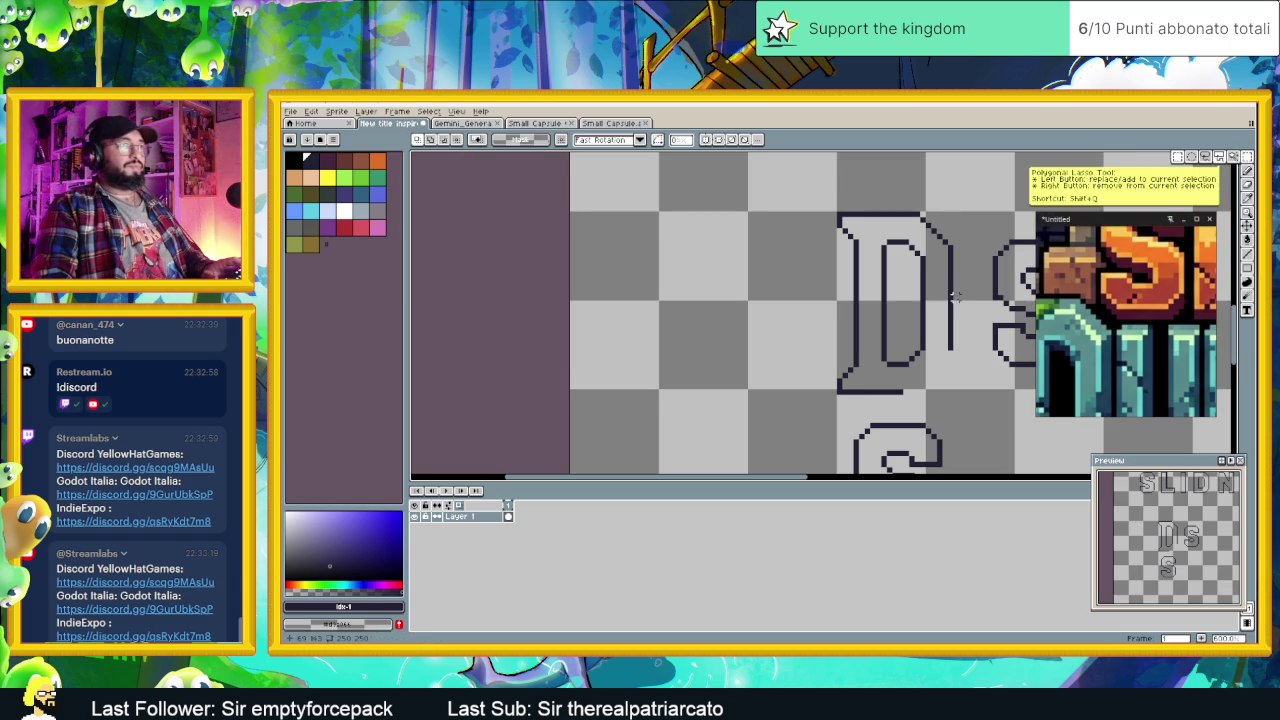
left_click_drag(748, 175, 888, 254)
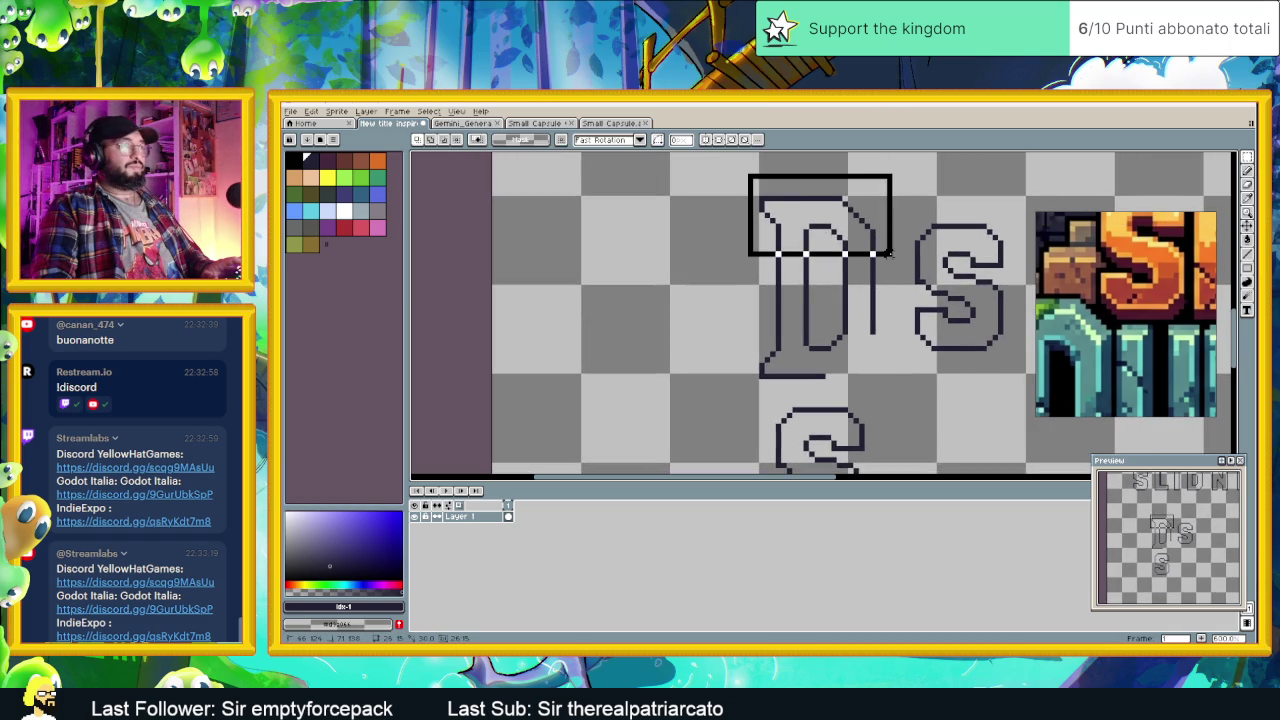
left_click(877, 186)
left_click_drag(883, 178, 817, 398)
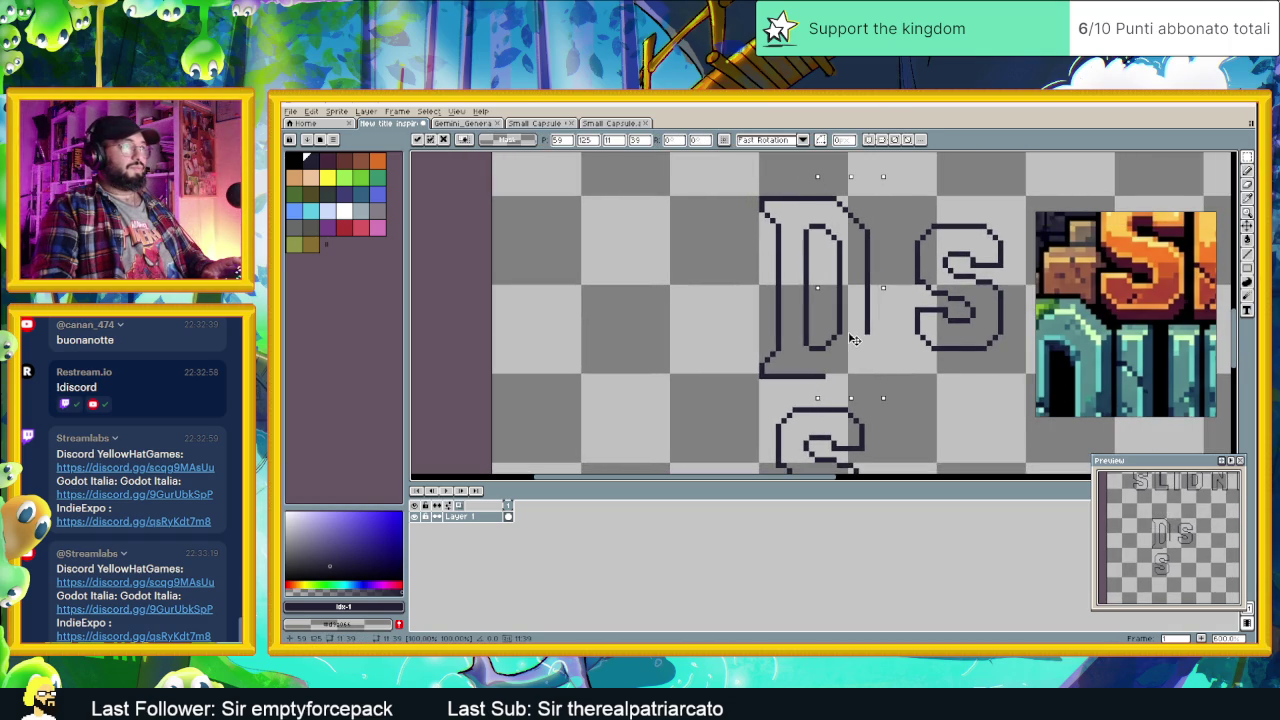
left_click_drag(853, 340, 845, 340)
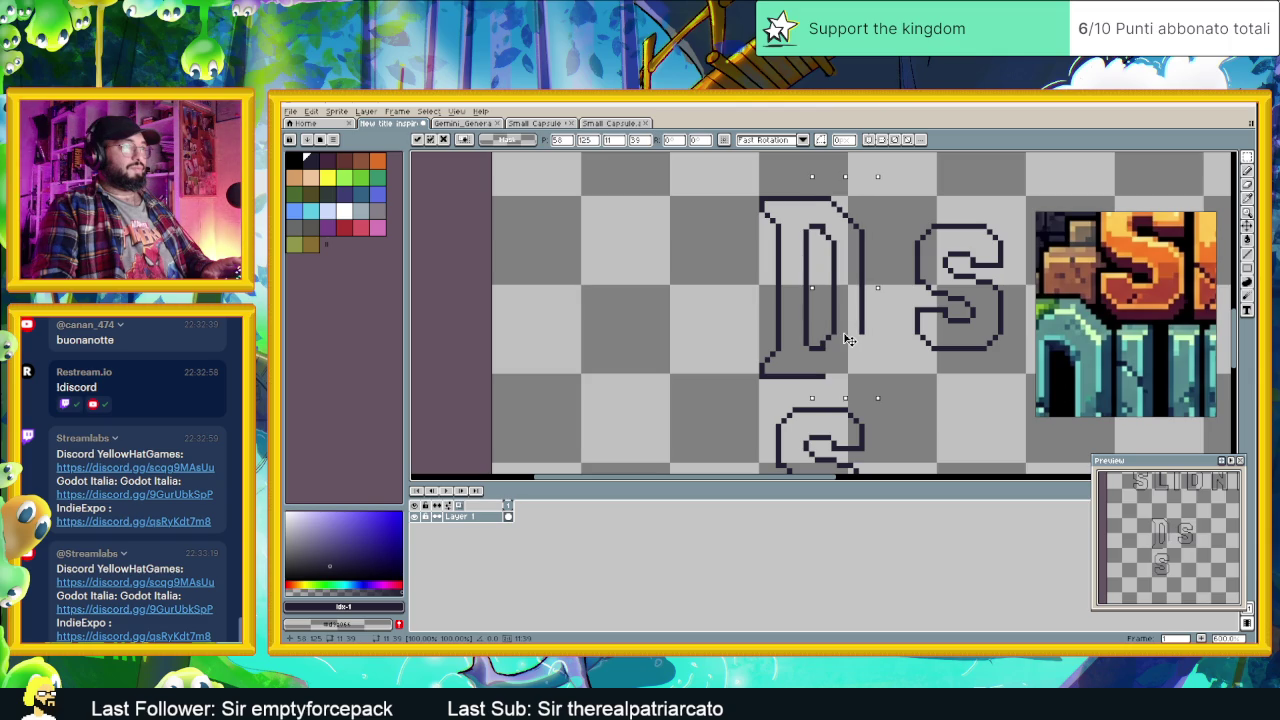
key("ctrl+d")
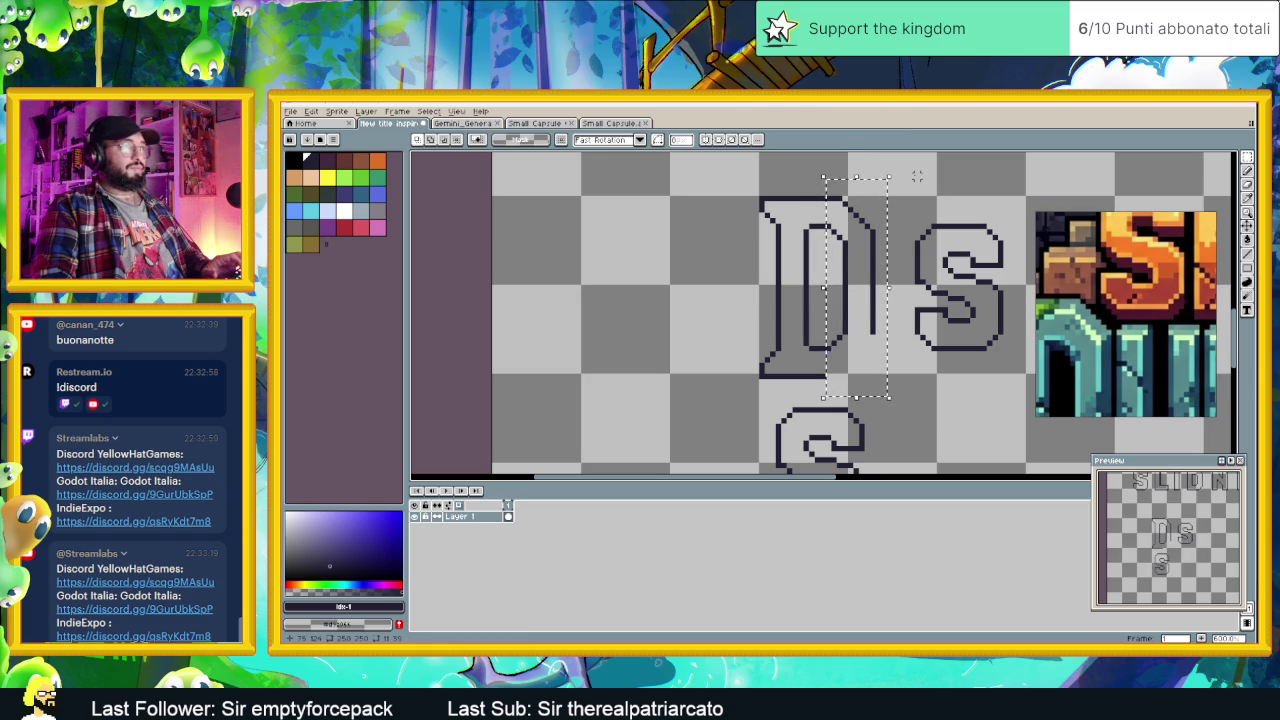
Step: Nudge the D's right stroke one more pixel left and commit it
left_click_drag(885, 170, 822, 380)
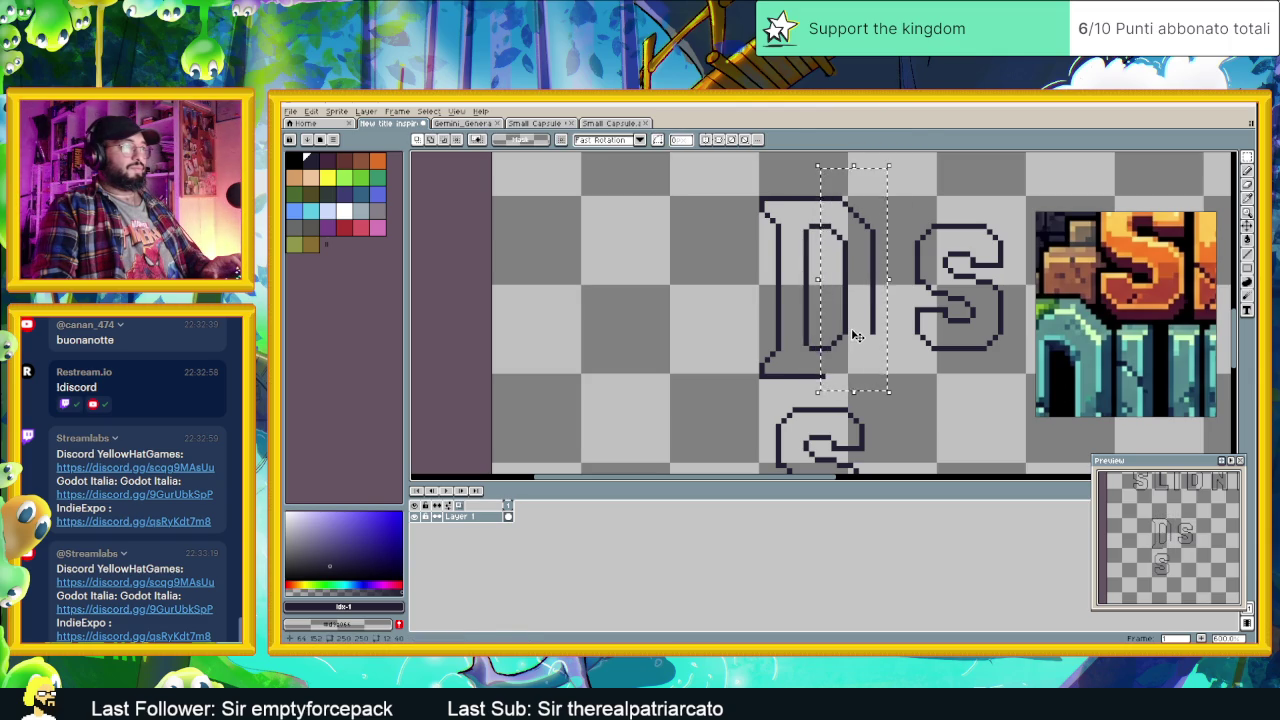
left_click_drag(851, 338, 845, 336)
key("Left")
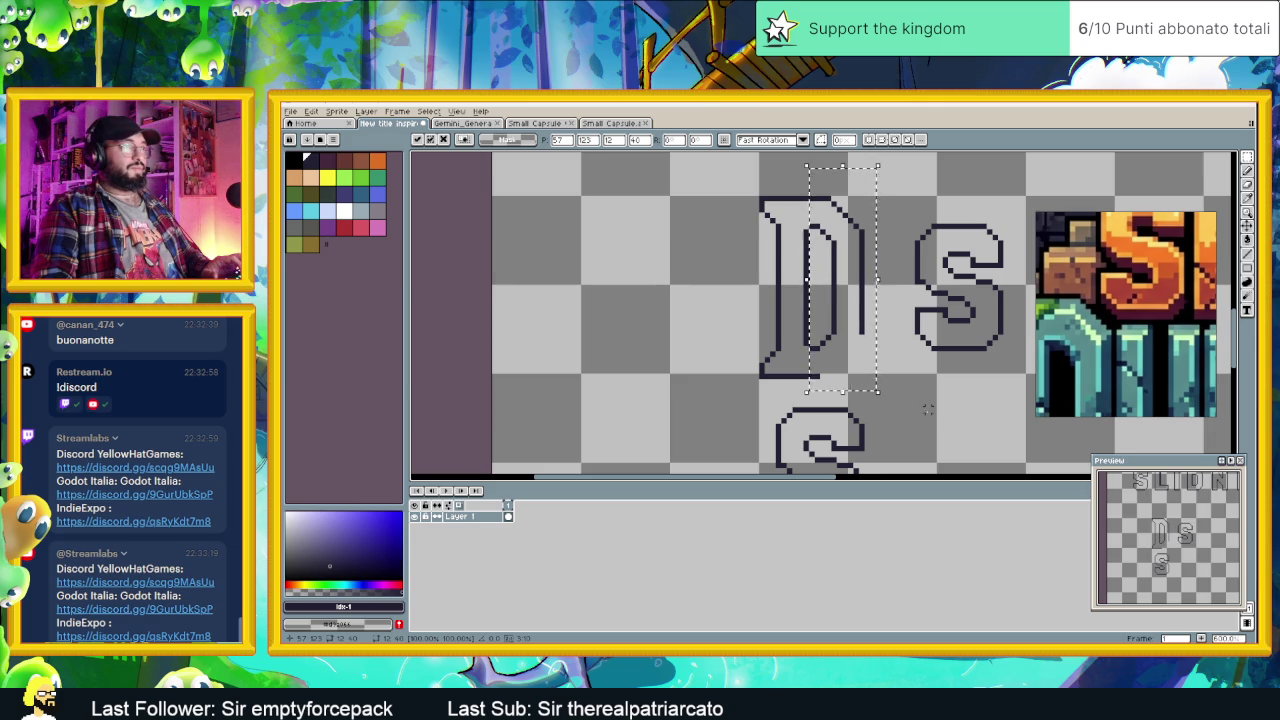
key("Return")
left_click_drag(902, 405, 908, 367)
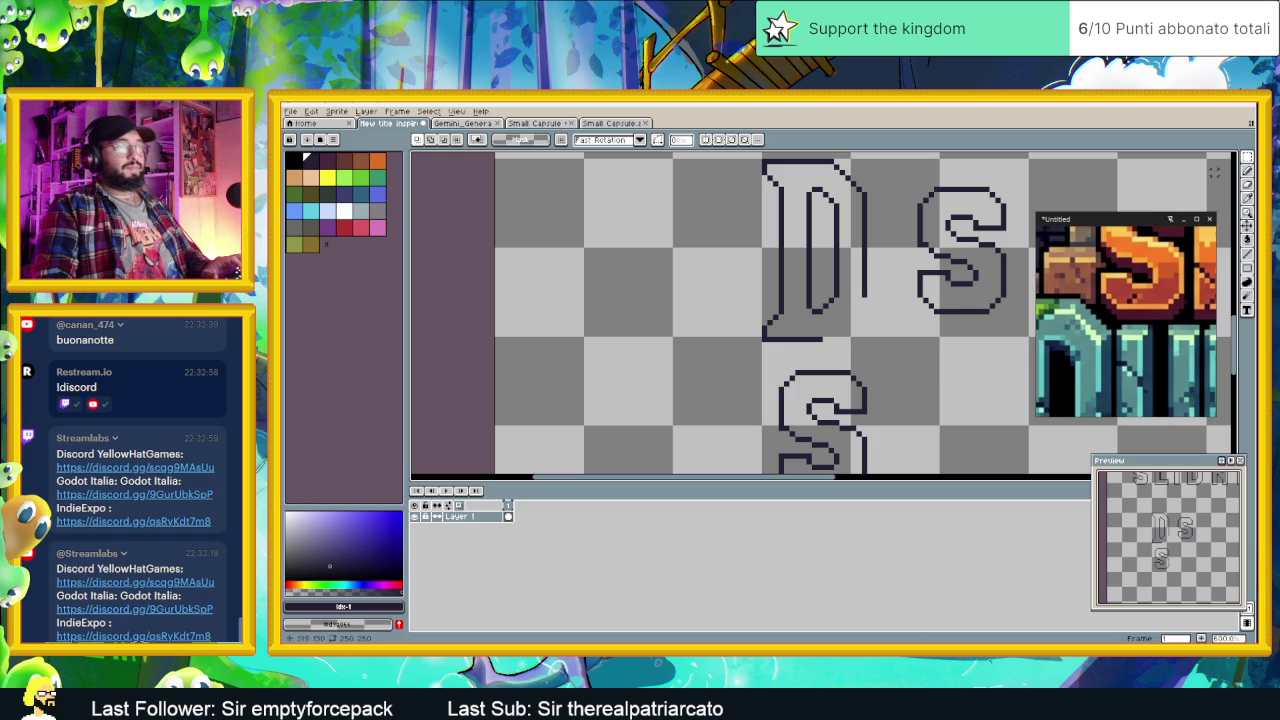
key("l")
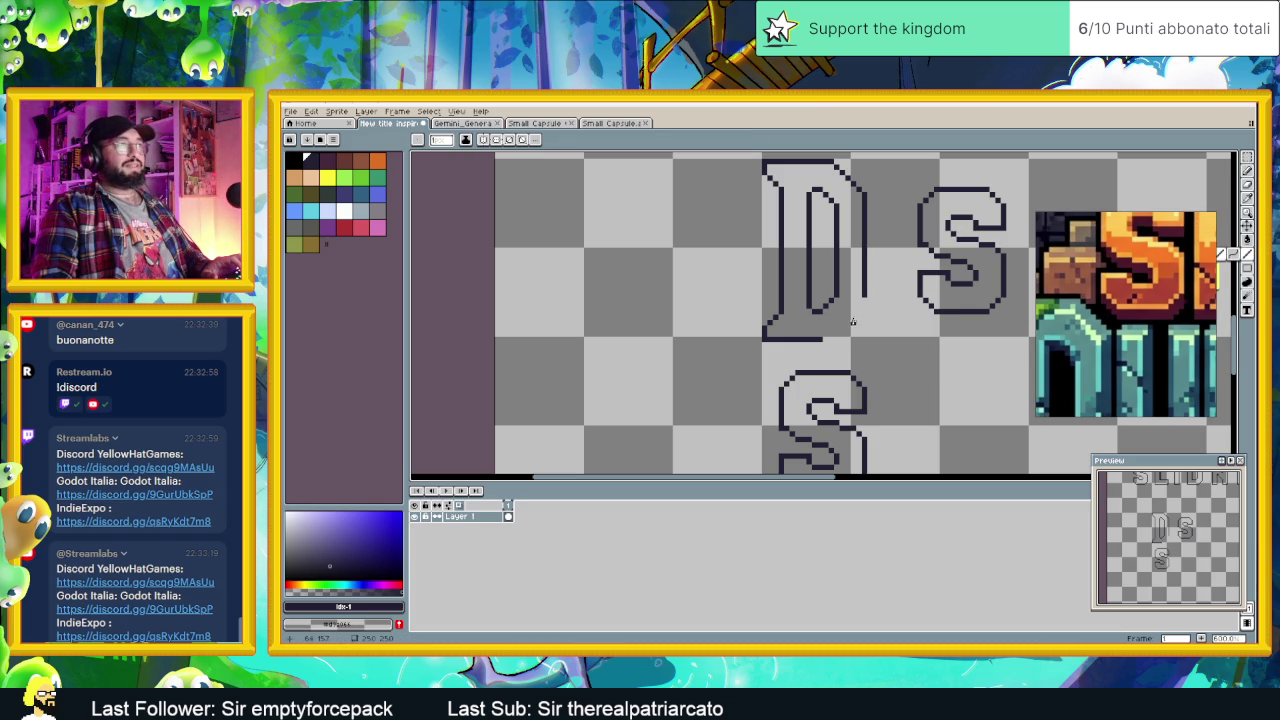
key("m")
scroll(886, 314, "down", 1)
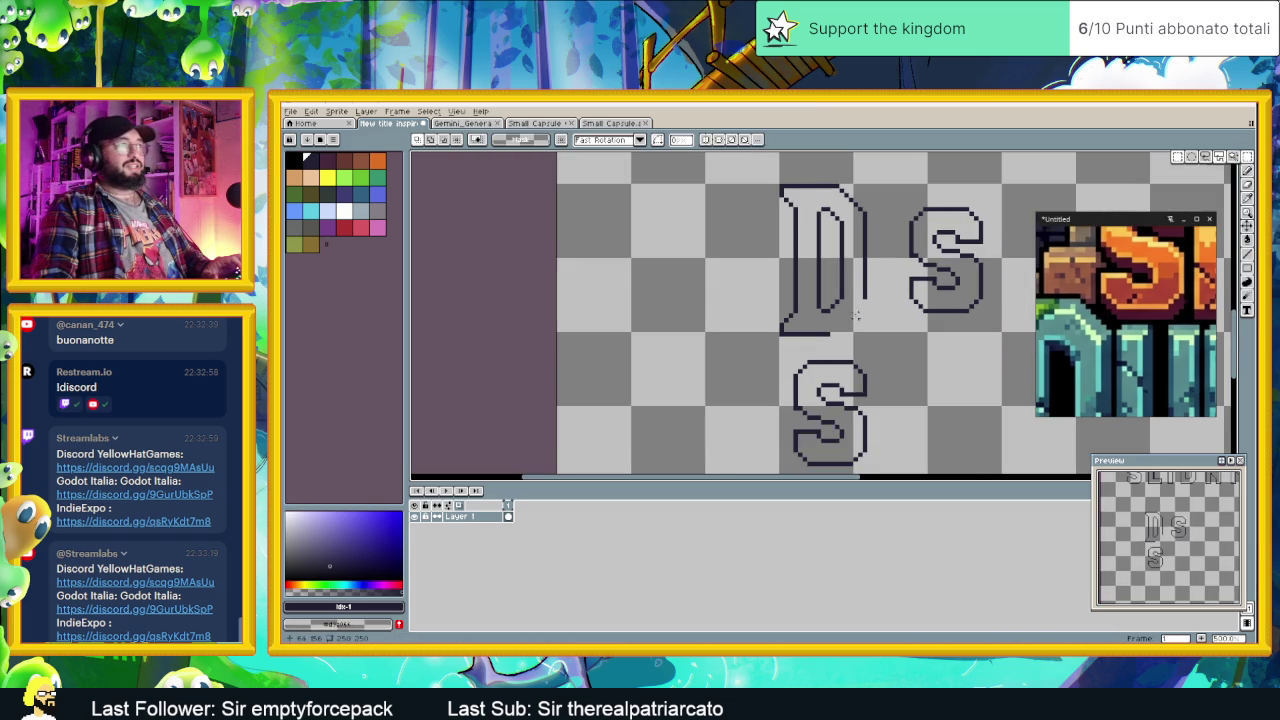
left_click_drag(757, 172, 888, 261)
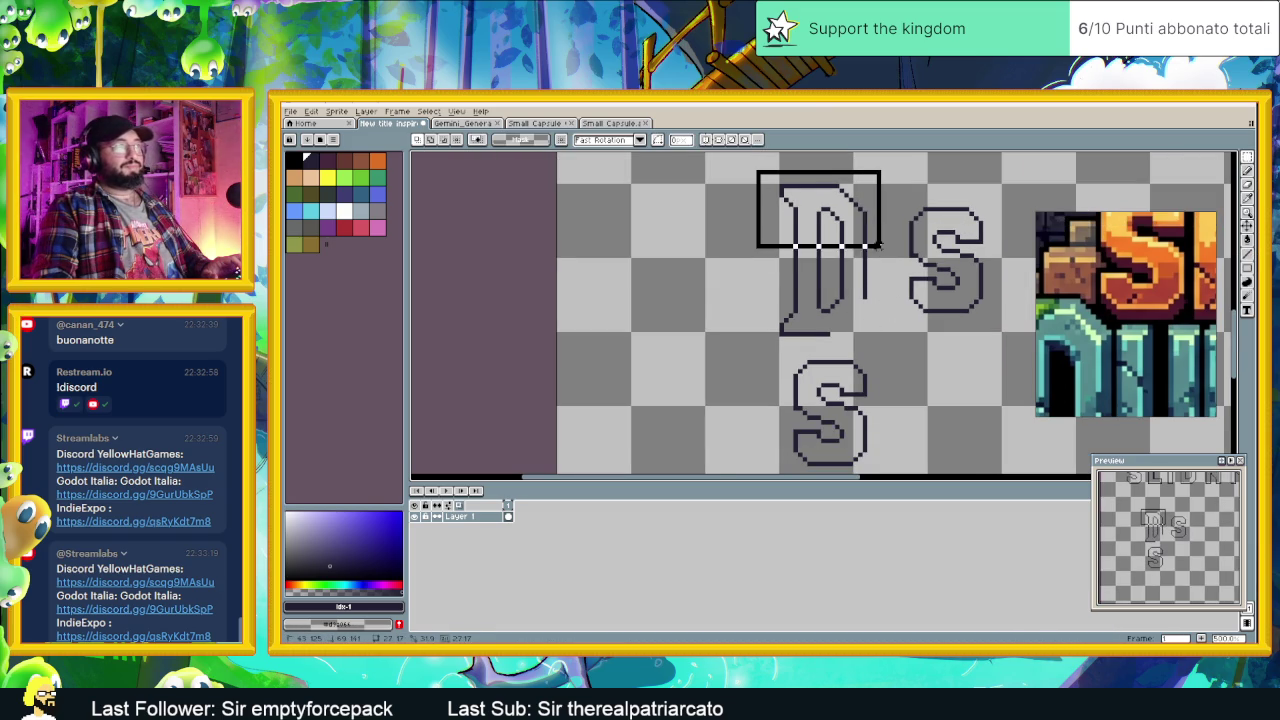
left_click(887, 265)
scroll(946, 370, "down", 2)
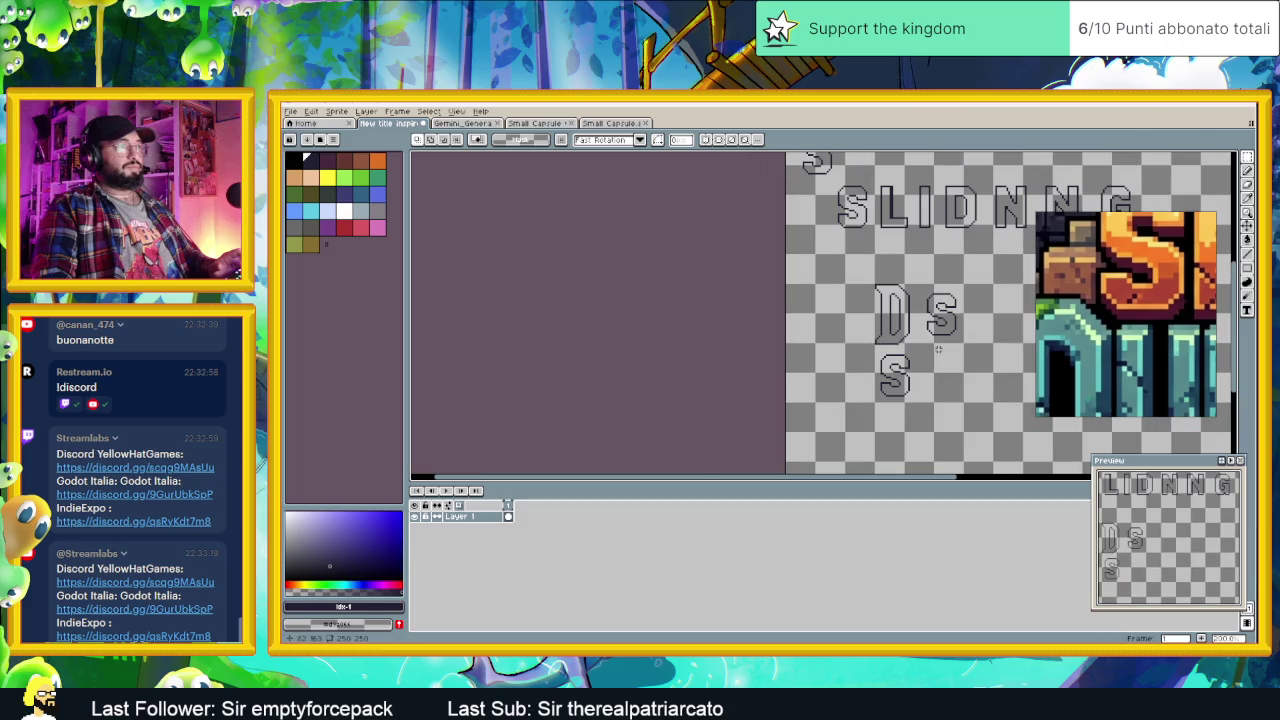
mouse_move(994, 272)
left_mouse_down()
mouse_move(920, 348)
mouse_move(970, 263)
mouse_move(815, 278)
mouse_move(925, 313)
mouse_move(823, 267)
left_mouse_up()
left_click(960, 318)
scroll(960, 318, "up", 2)
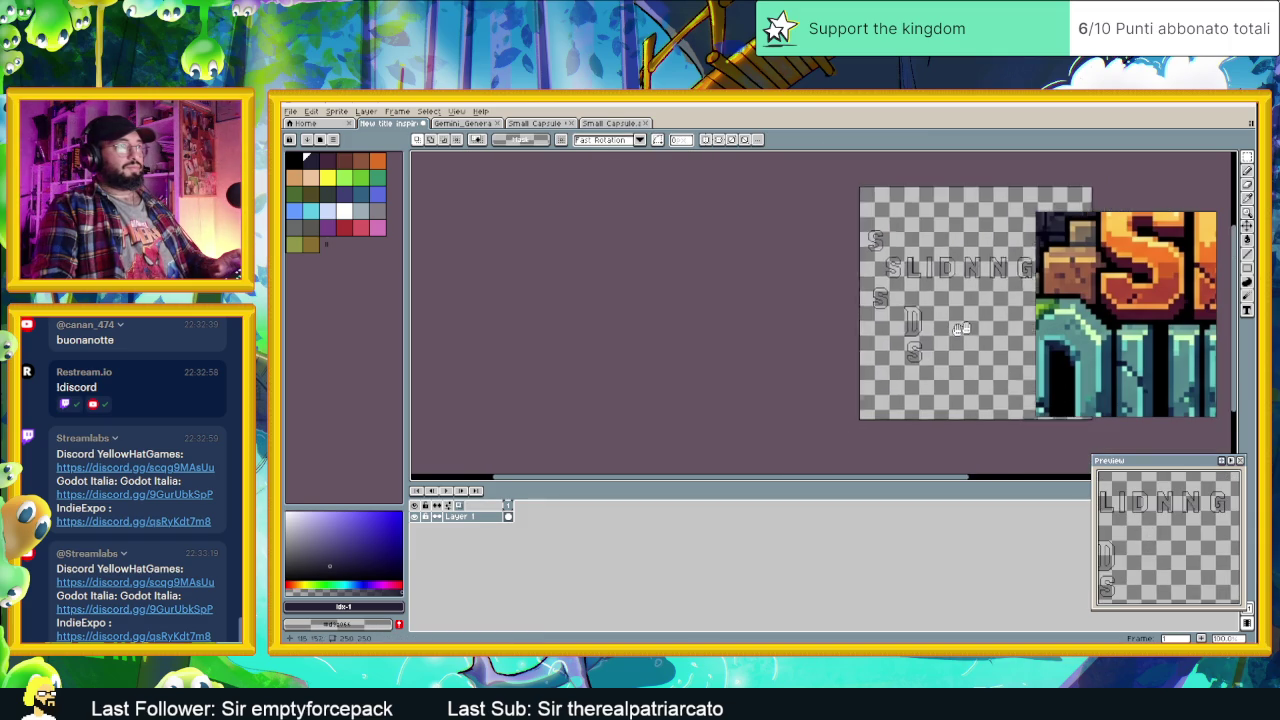
scroll(940, 308, "right", 3)
scroll(917, 297, "right", 3)
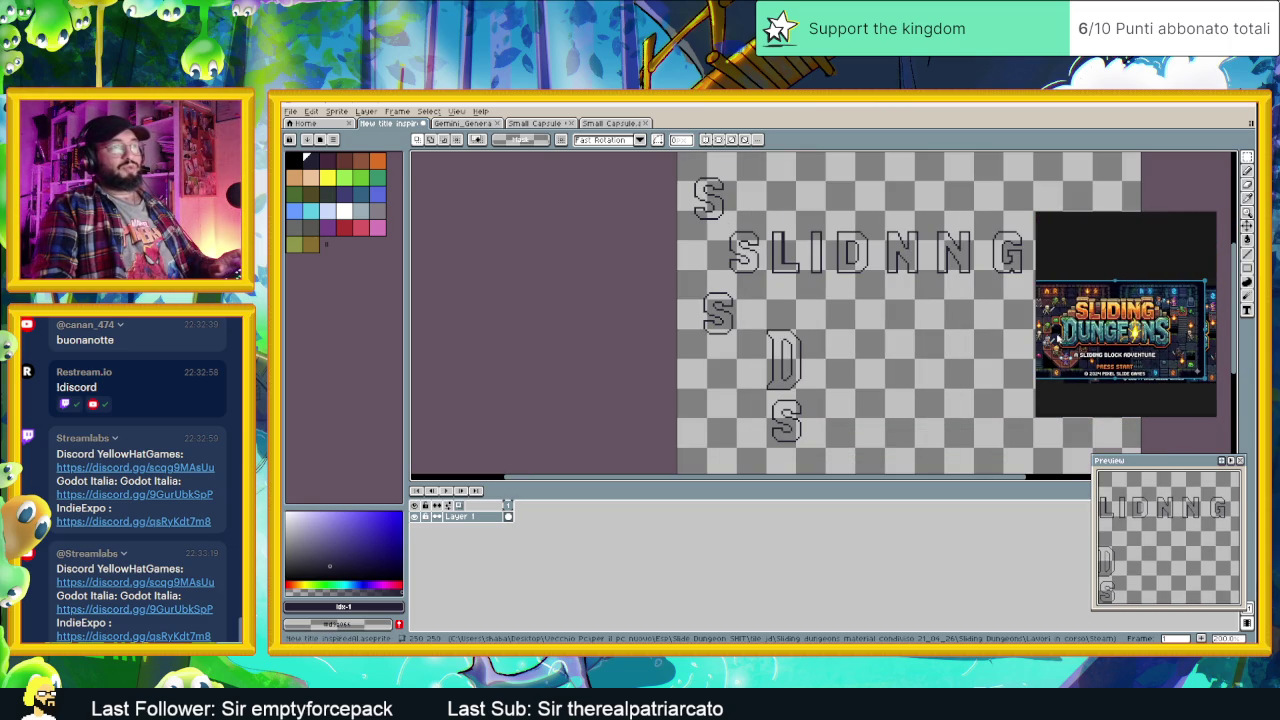
scroll(1182, 322, "up", 1)
scroll(1182, 324, "up", 1)
scroll(1181, 328, "up", 1)
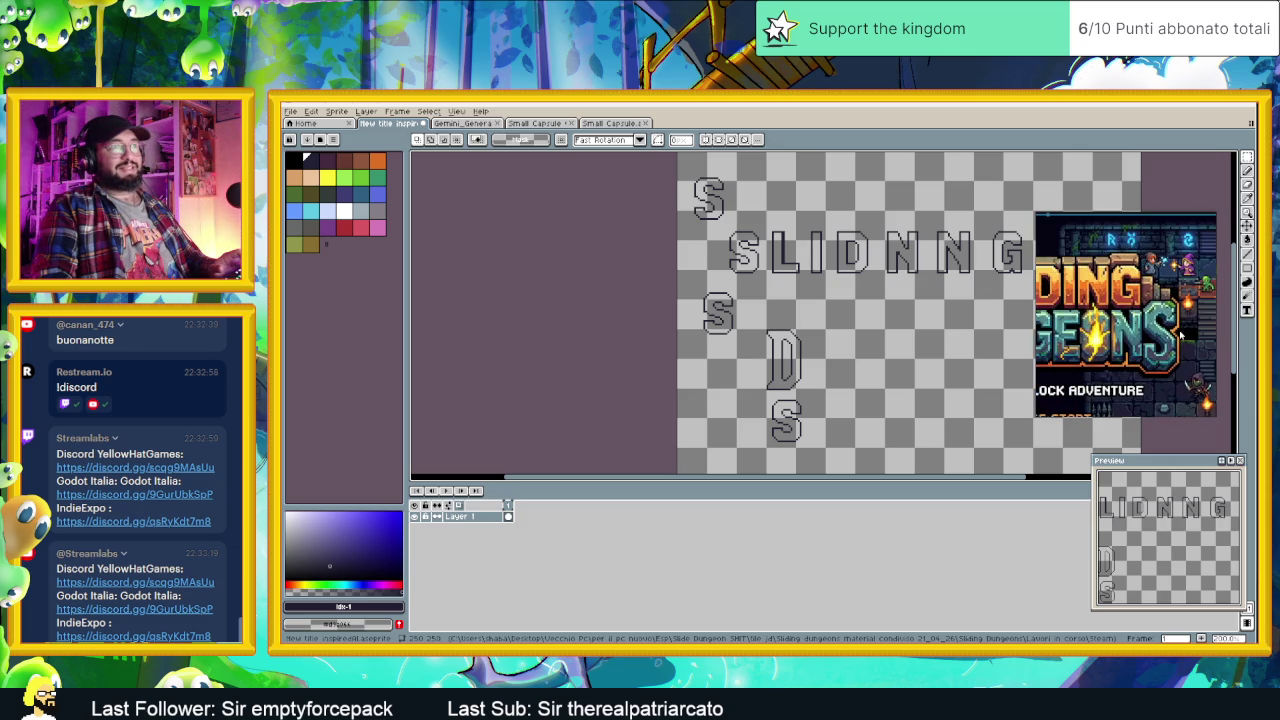
scroll(1180, 334, "up", 1)
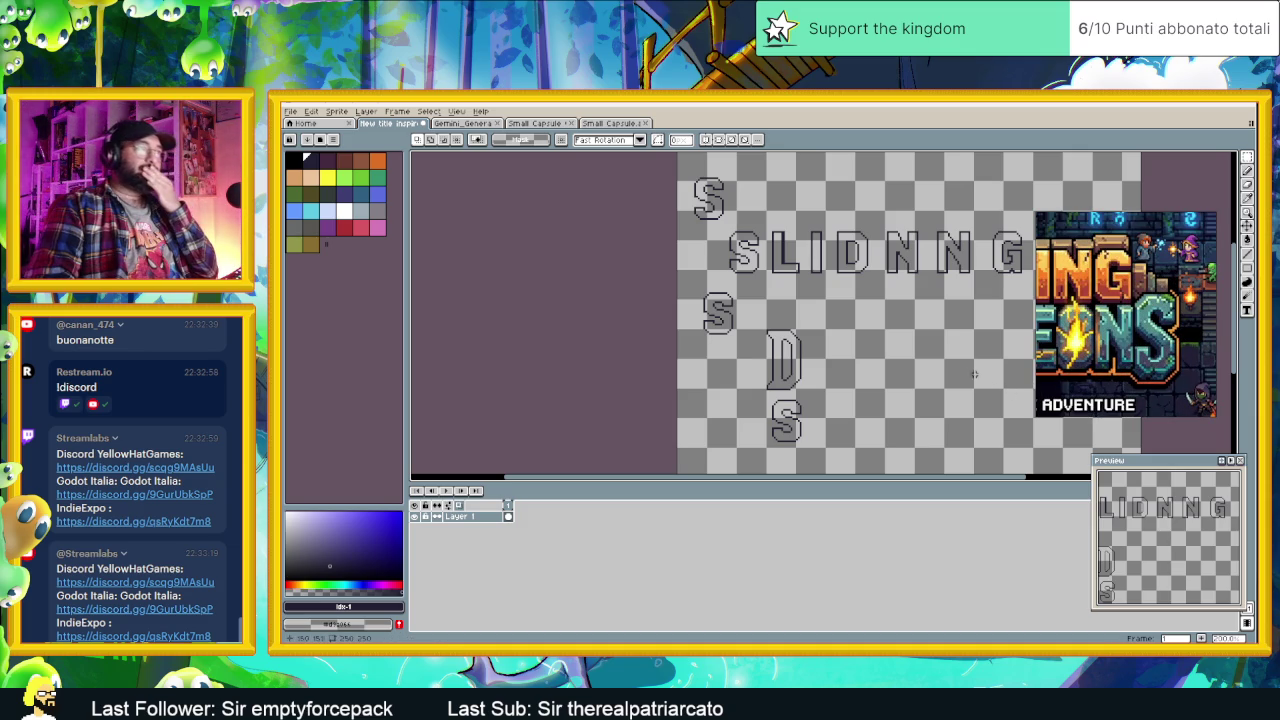
scroll(1081, 355, "down", 1)
scroll(1100, 355, "down", 1)
scroll(1134, 356, "down", 1)
left_click_drag(1110, 367, 1142, 368)
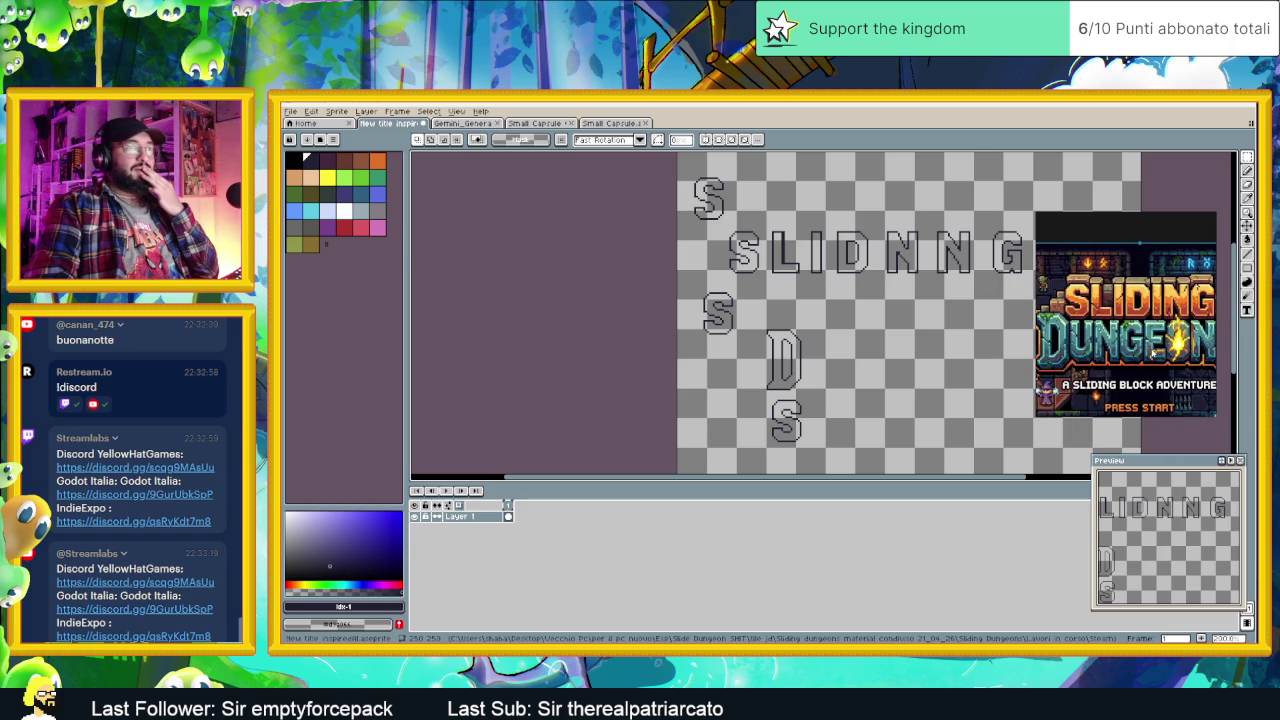
scroll(1148, 355, "up", 2)
scroll(1160, 356, "down", 2)
left_click_drag(1166, 360, 1156, 367)
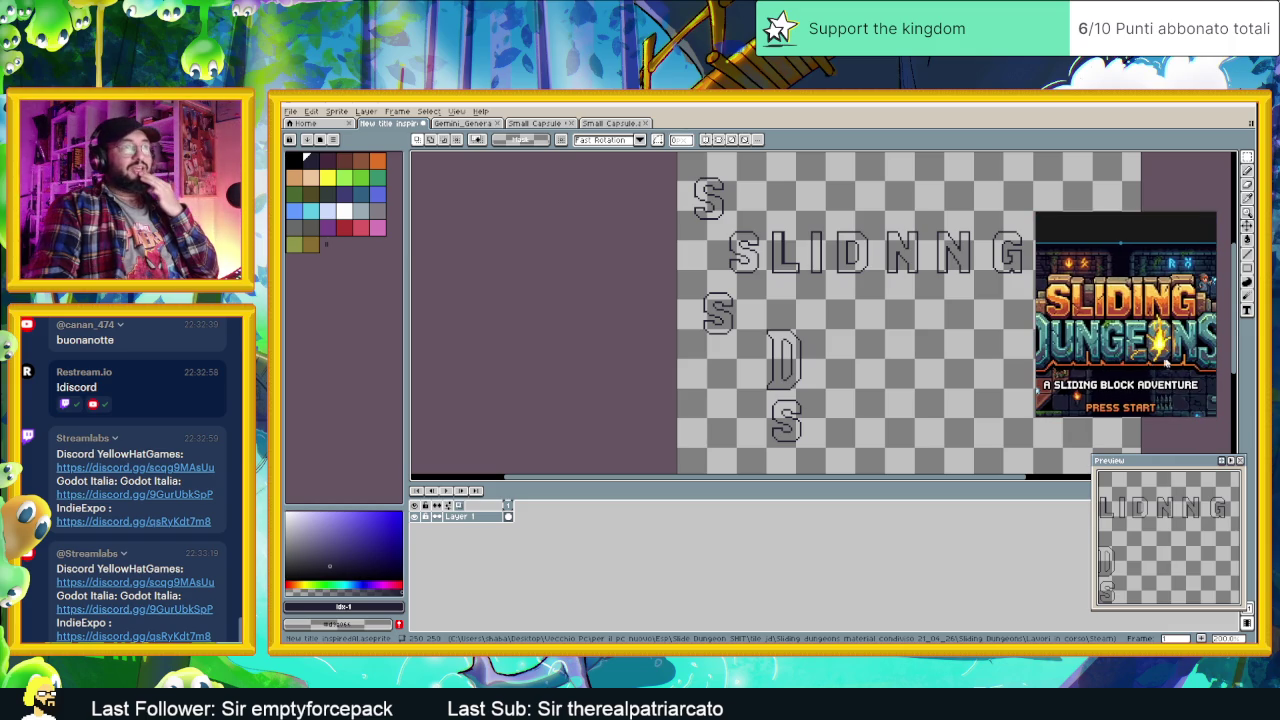
scroll(1146, 362, "up", 1)
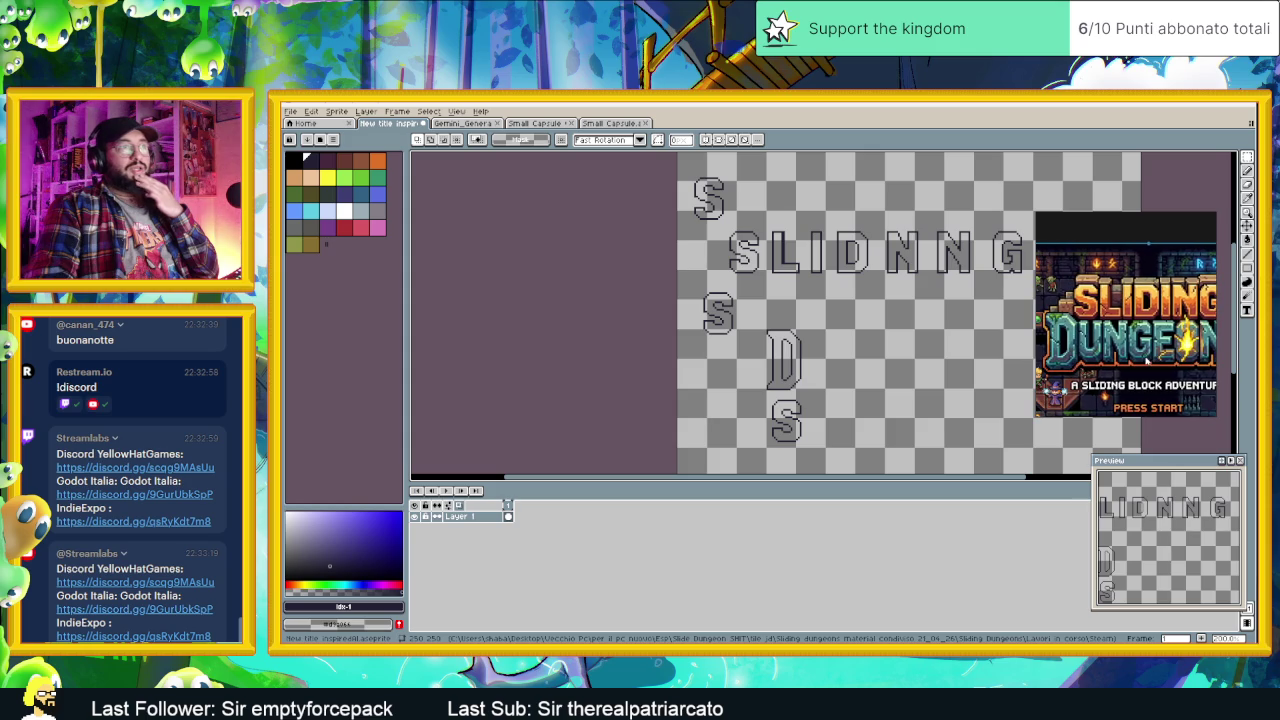
left_click_drag(1152, 360, 1102, 355)
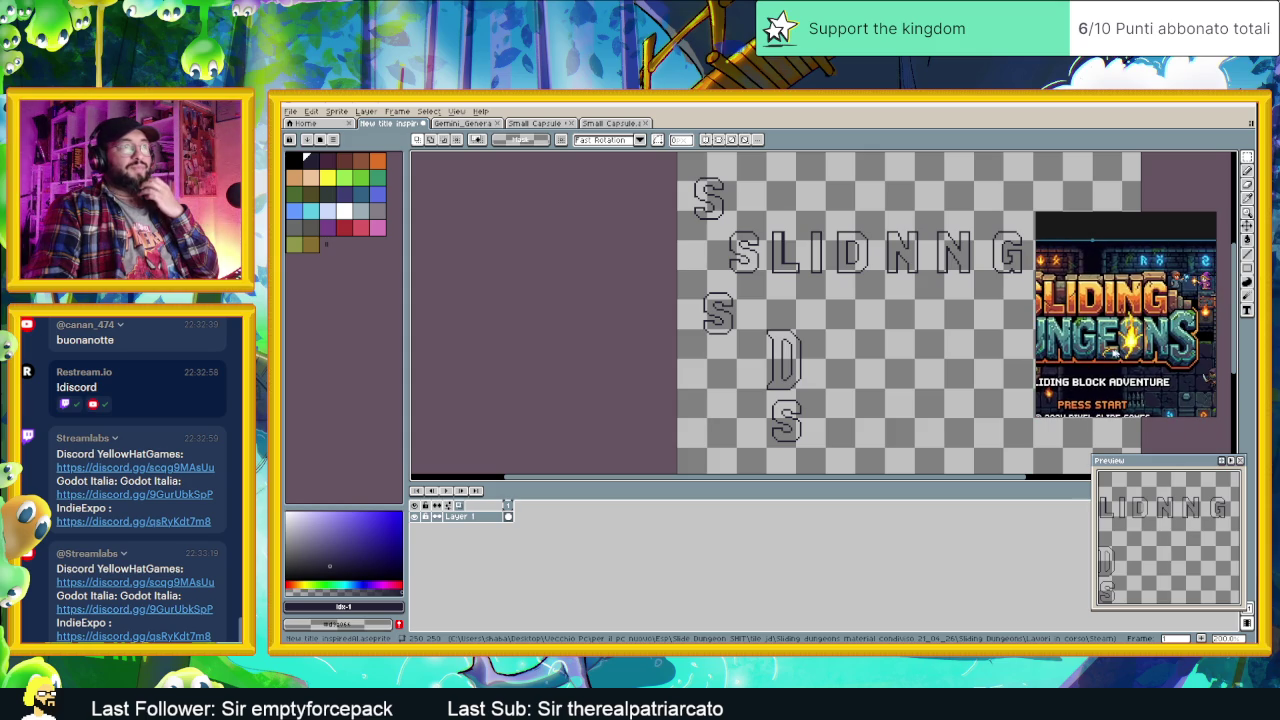
scroll(879, 354, "up", 1)
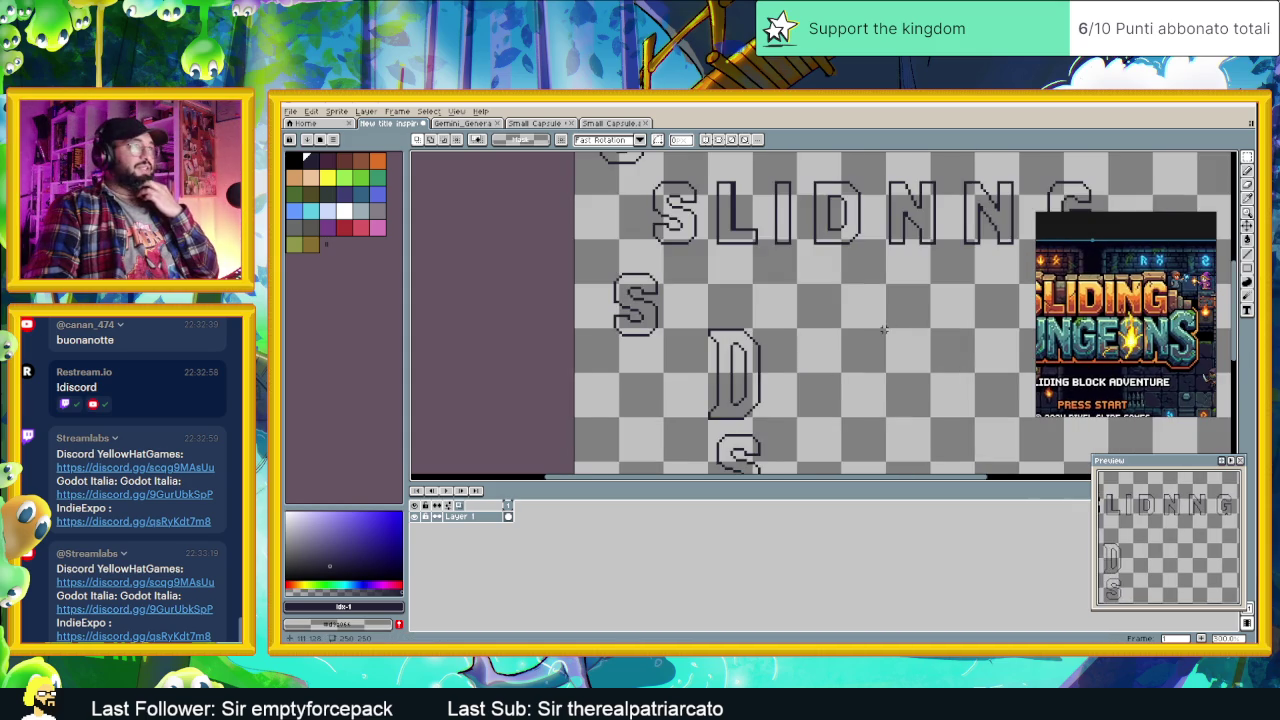
Step: Copy the D's rounded right half downward and position it to form an outlined O below the D
scroll(879, 354, "up", 1)
scroll(879, 354, "up", 1)
left_click_drag(910, 234, 864, 351)
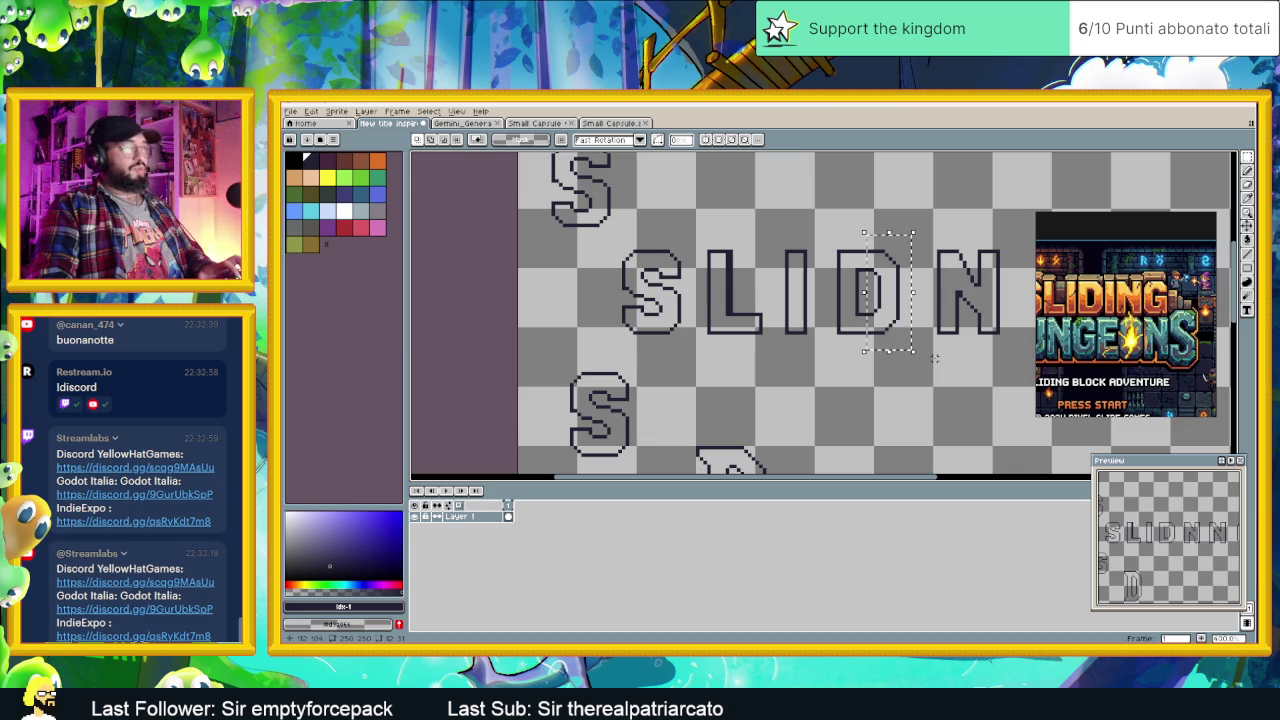
left_click(903, 320)
left_click_drag(903, 320, 886, 313)
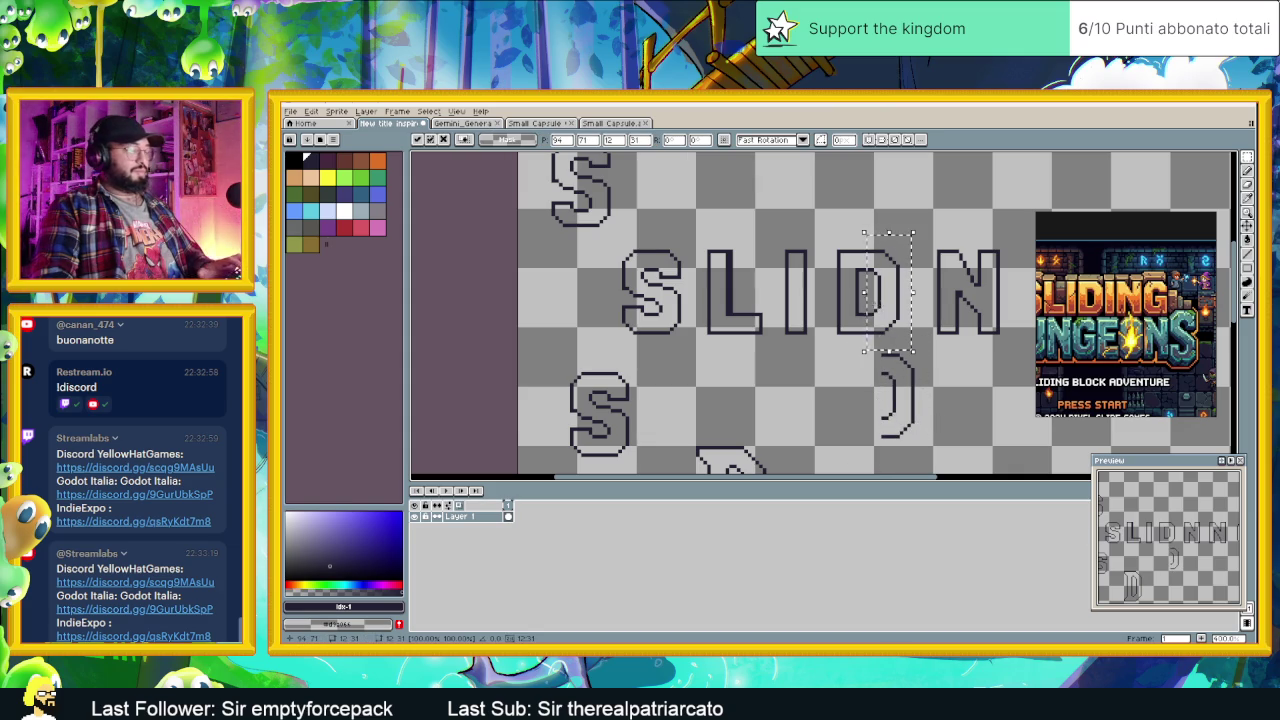
mouse_move(886, 313)
left_mouse_down()
mouse_move(858, 400)
mouse_move(848, 396)
left_mouse_up()
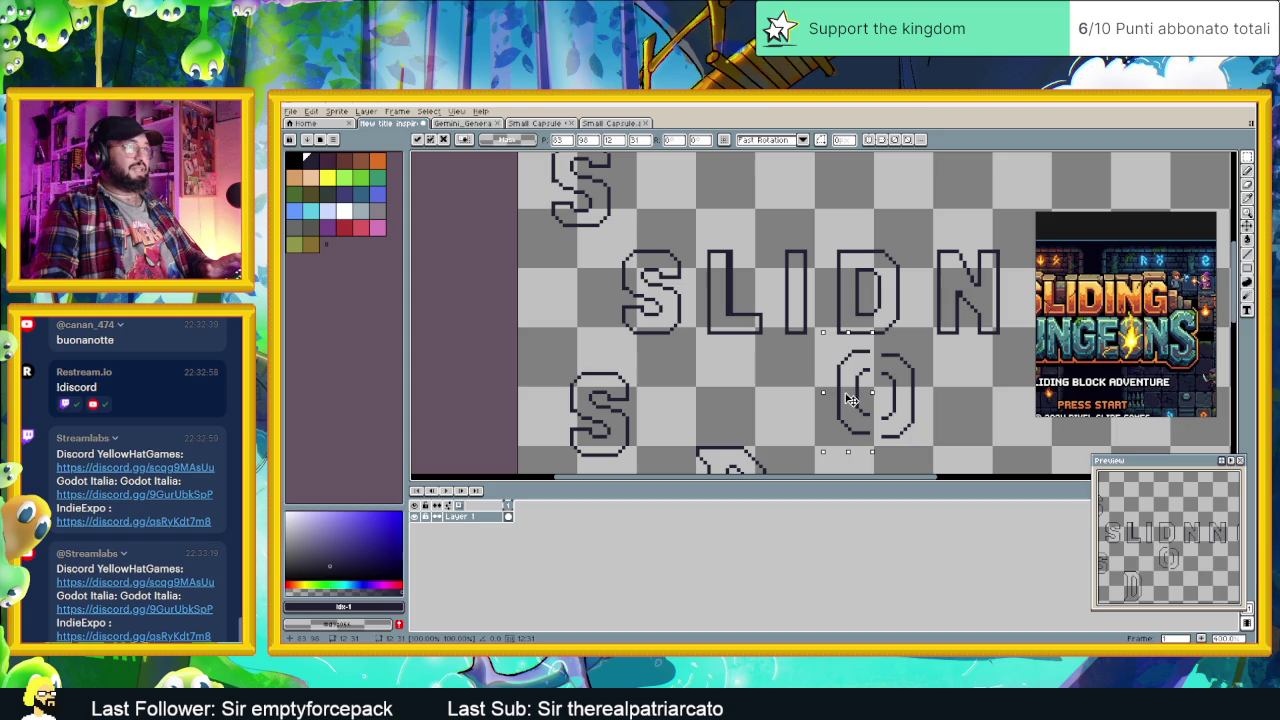
mouse_move(932, 348)
left_mouse_down()
mouse_move(880, 437)
mouse_move(889, 399)
left_mouse_up()
key("Return")
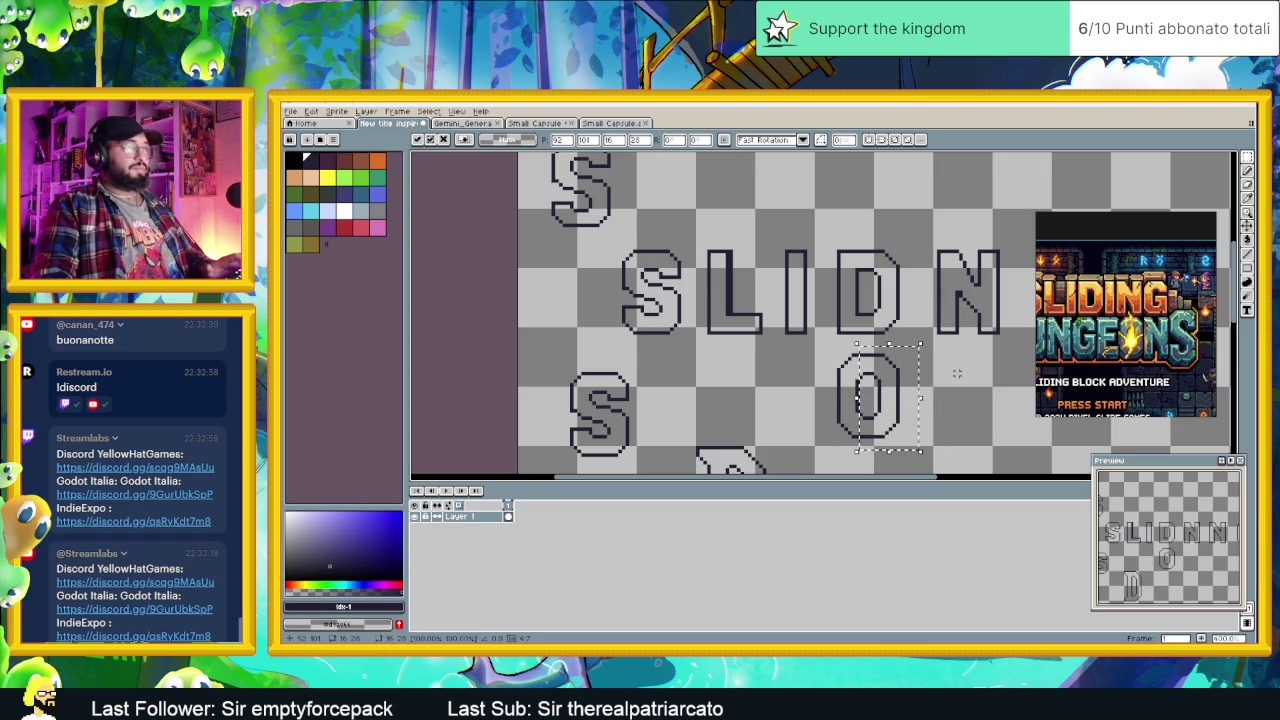
scroll(941, 380, "down", 2)
scroll(910, 380, "up", 2)
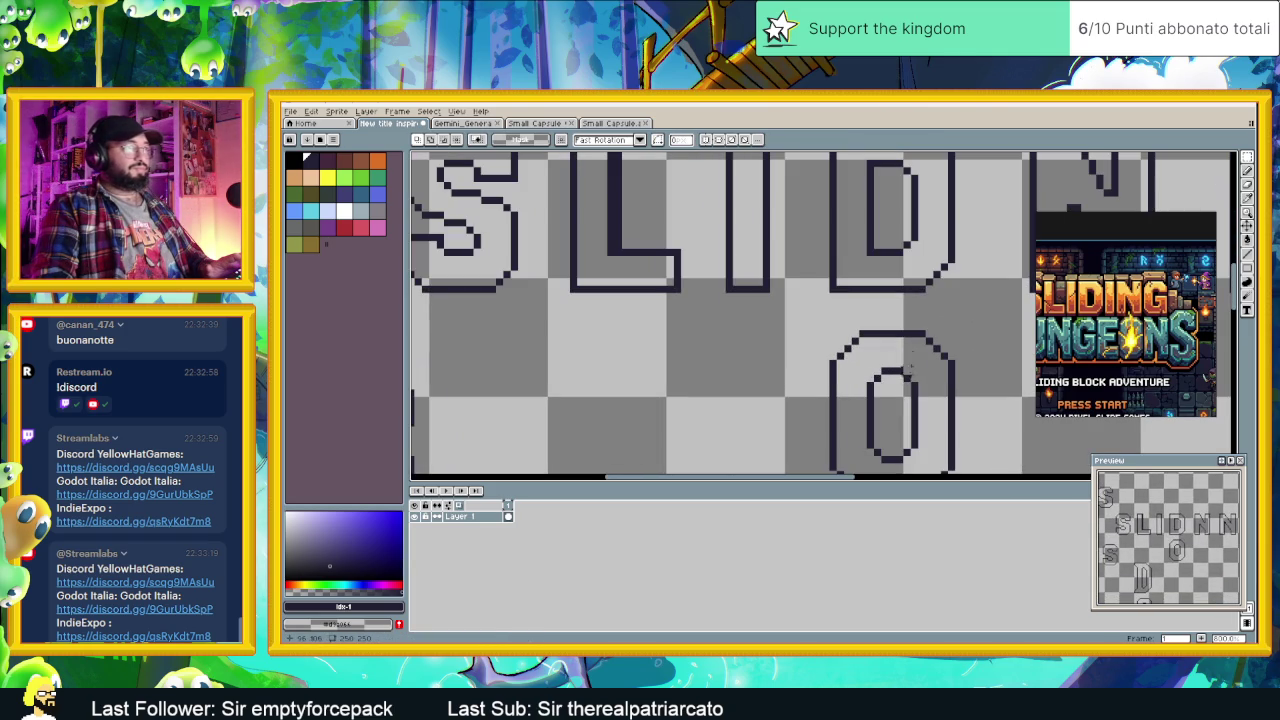
left_click_drag(832, 283, 955, 472)
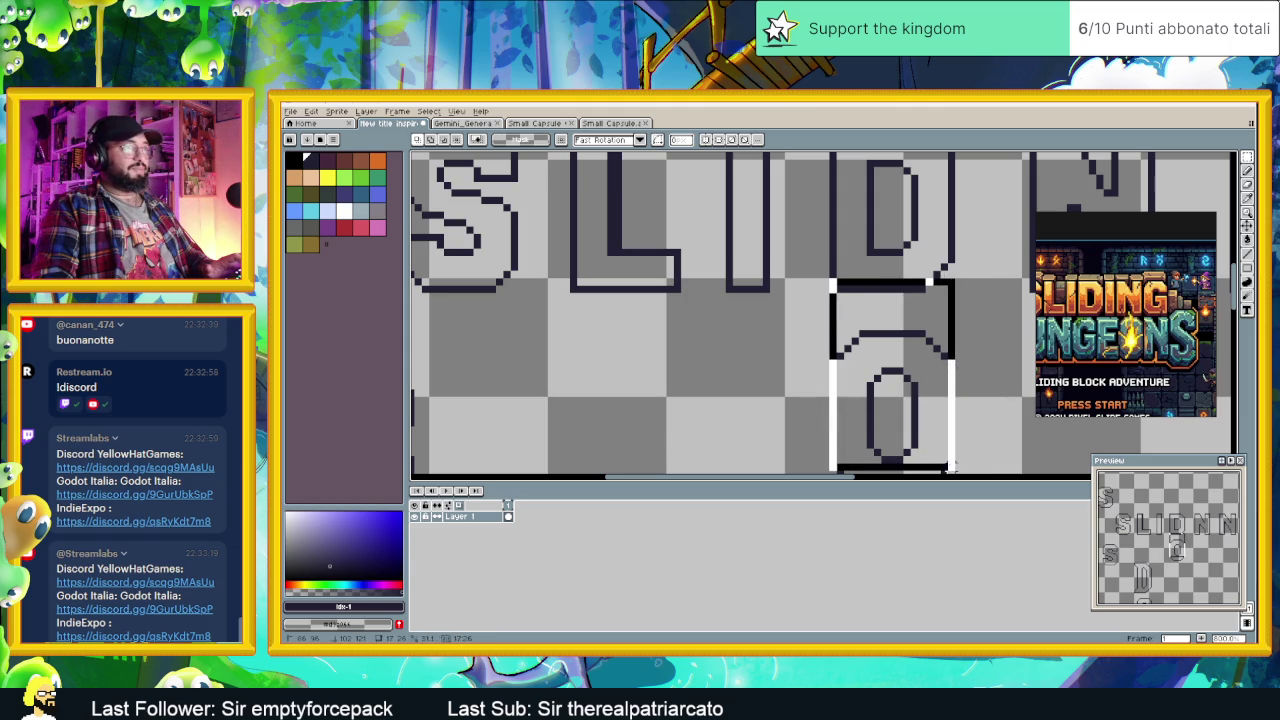
scroll(988, 415, "down", 2)
scroll(900, 330, "down", 2)
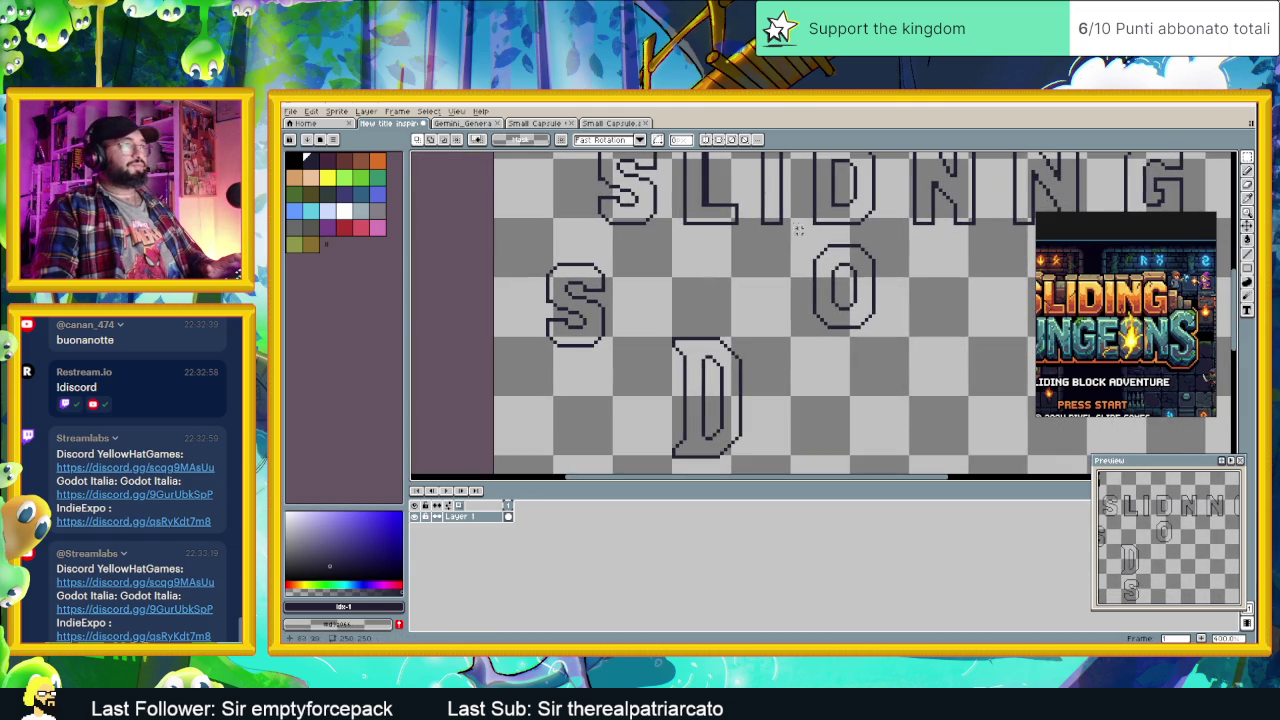
Step: Move the outlined O up above the SLIDNNG letter row and commit it
left_click_drag(802, 241, 928, 366)
scroll(872, 305, "down", 1)
scroll(872, 307, "down", 1)
left_click_drag(872, 307, 866, 244)
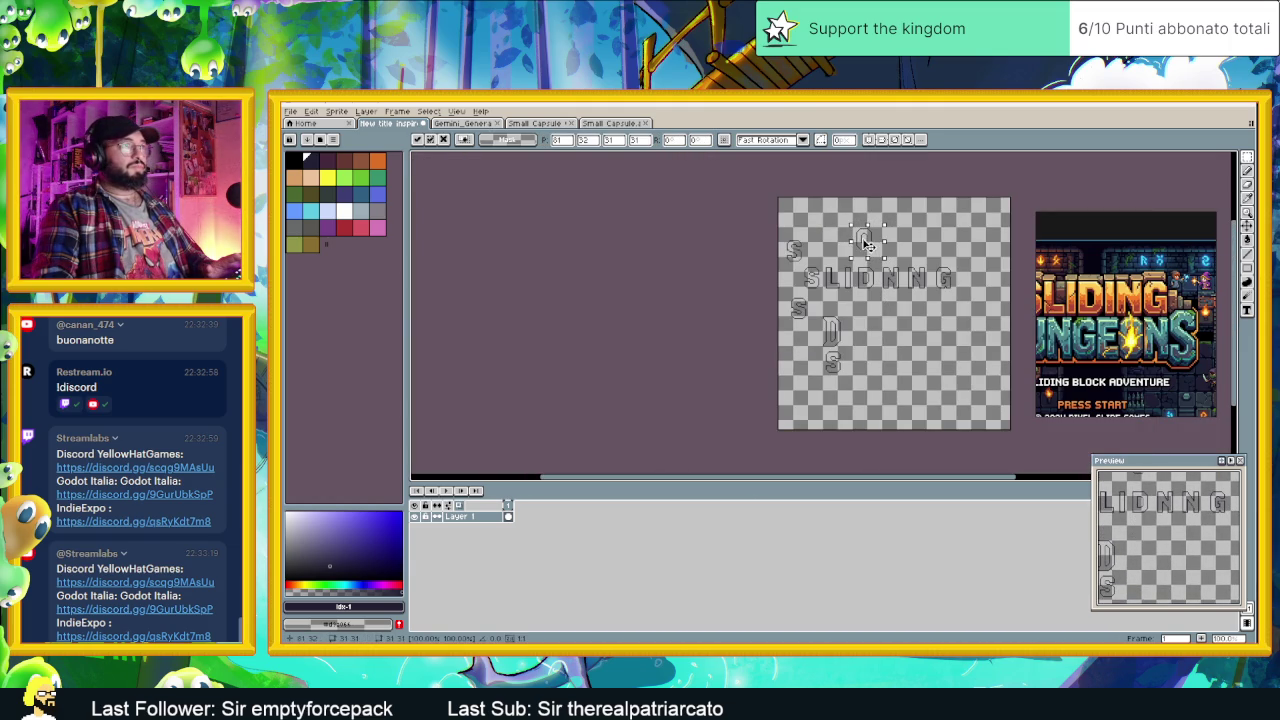
key("Return")
scroll(870, 300, "up", 1)
scroll(871, 320, "up", 2)
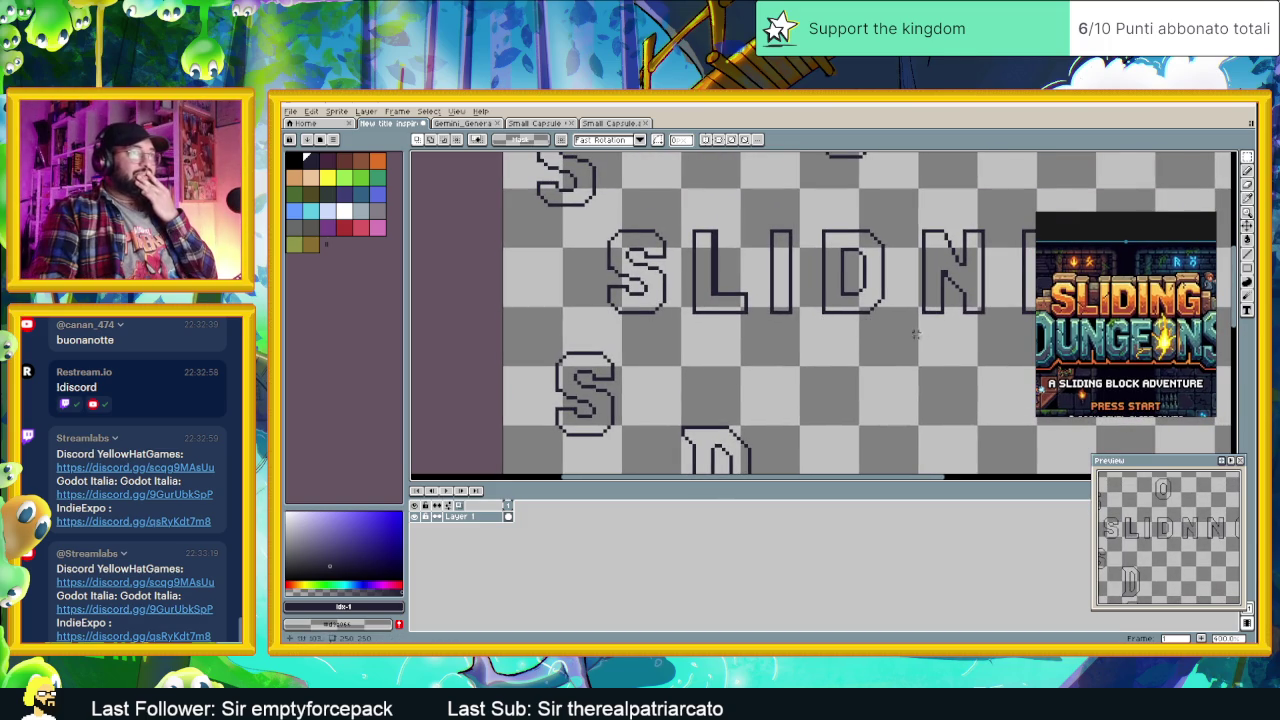
scroll(845, 330, "up", 1)
scroll(860, 330, "down", 1)
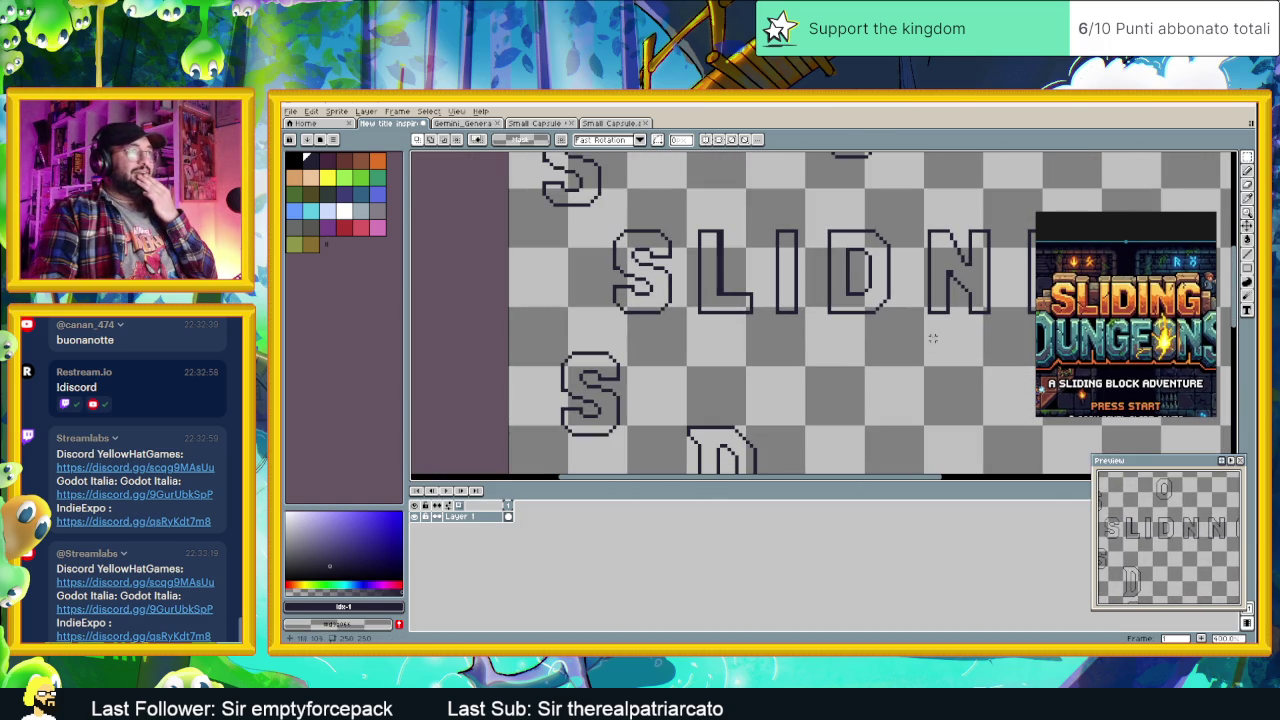
scroll(877, 323, "up", 1)
scroll(1118, 357, "up", 1)
scroll(1118, 357, "up", 2)
scroll(1118, 357, "up", 1)
scroll(1118, 357, "up", 1)
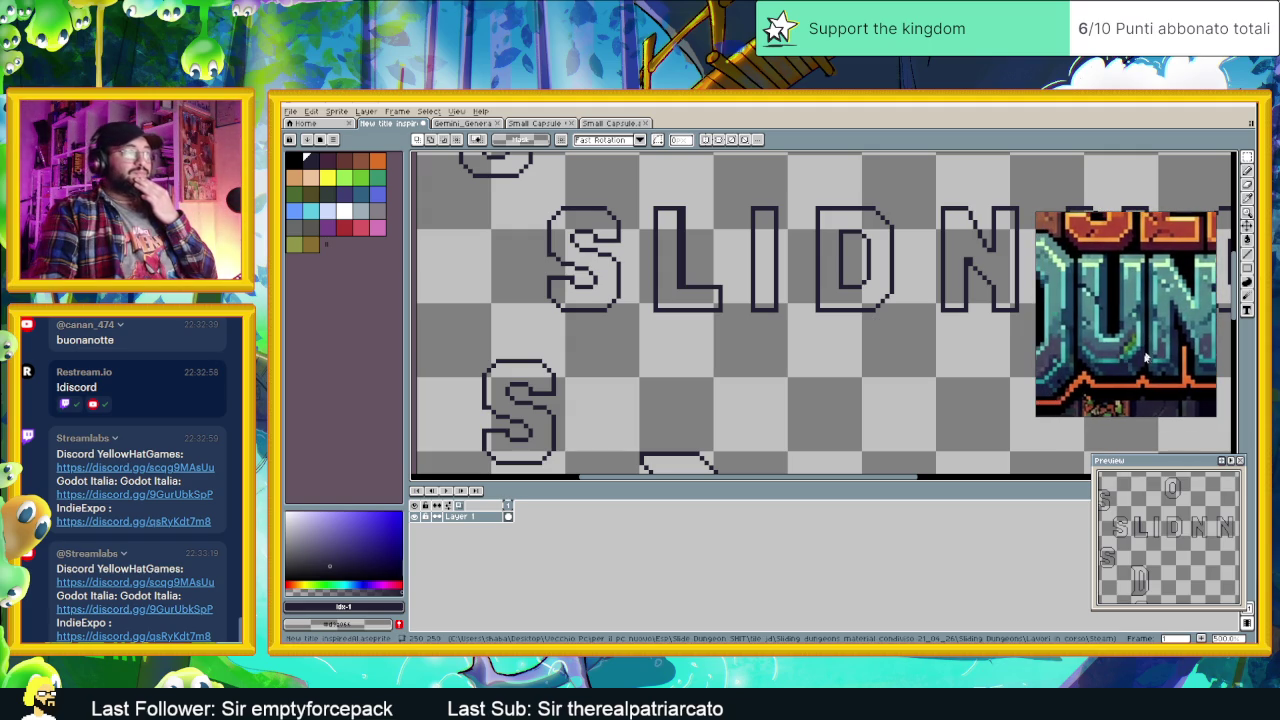
scroll(961, 347, "down", 2)
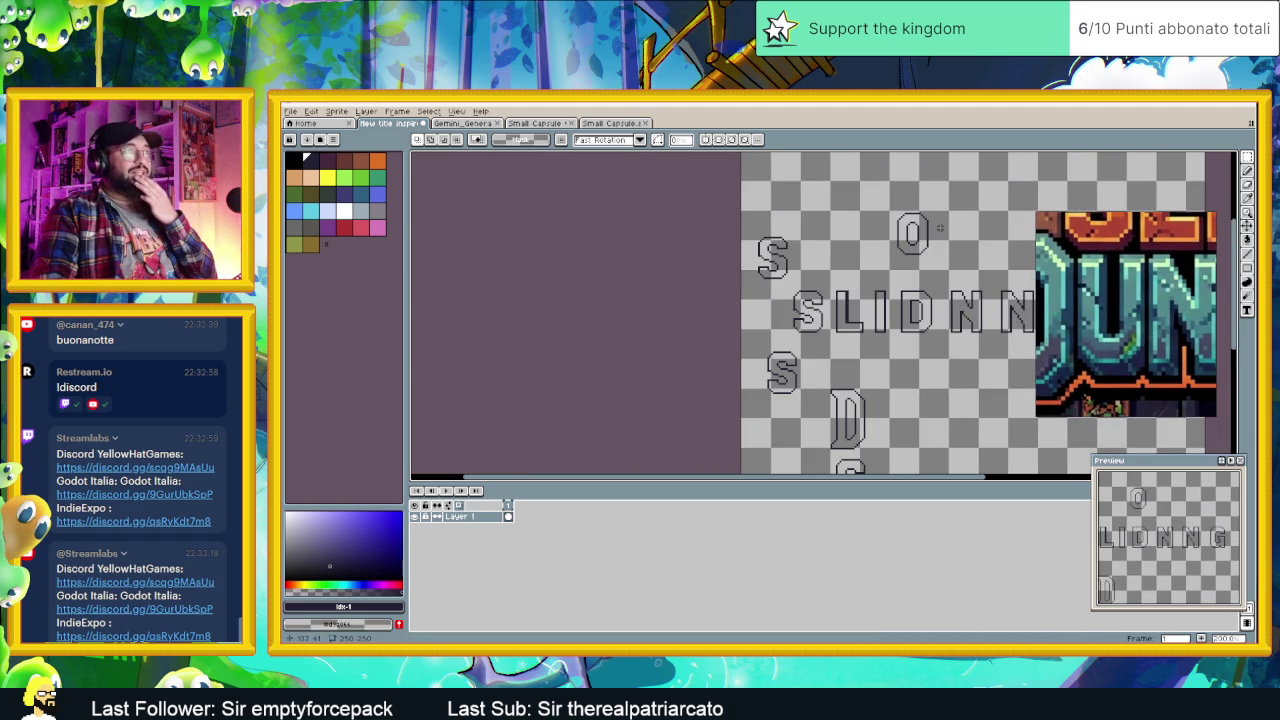
scroll(941, 230, "up", 1)
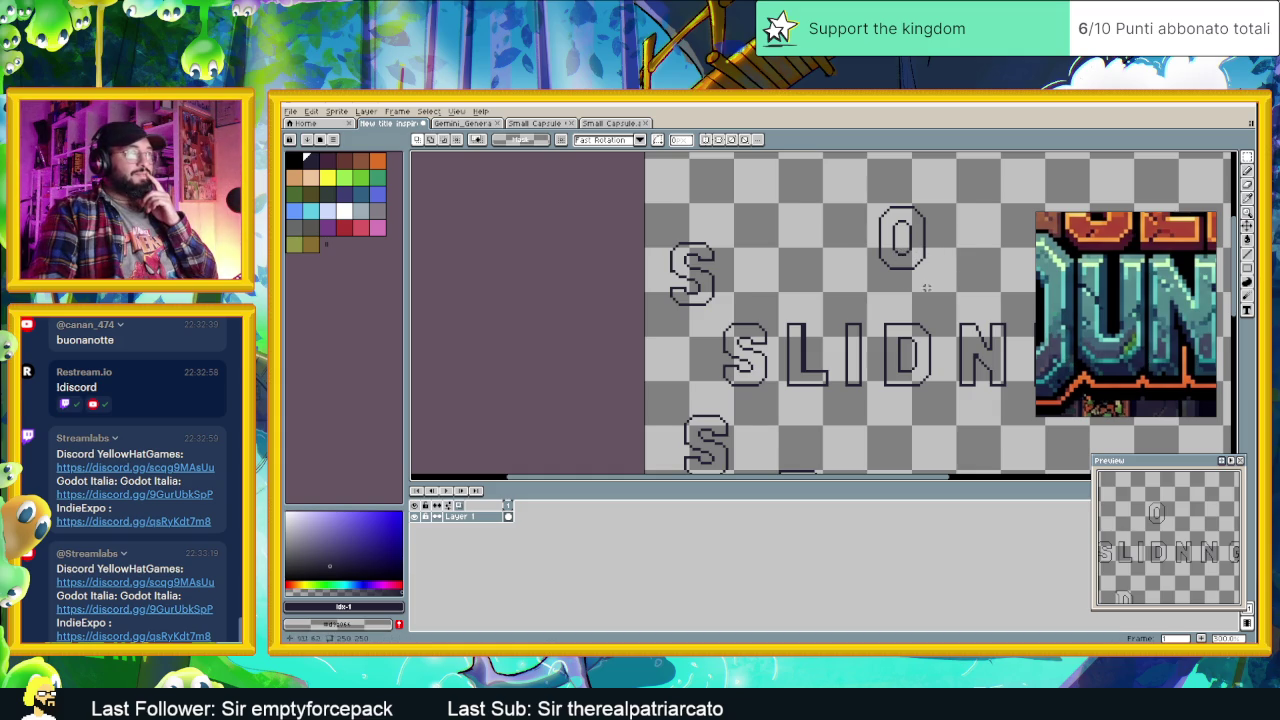
scroll(929, 287, "up", 1)
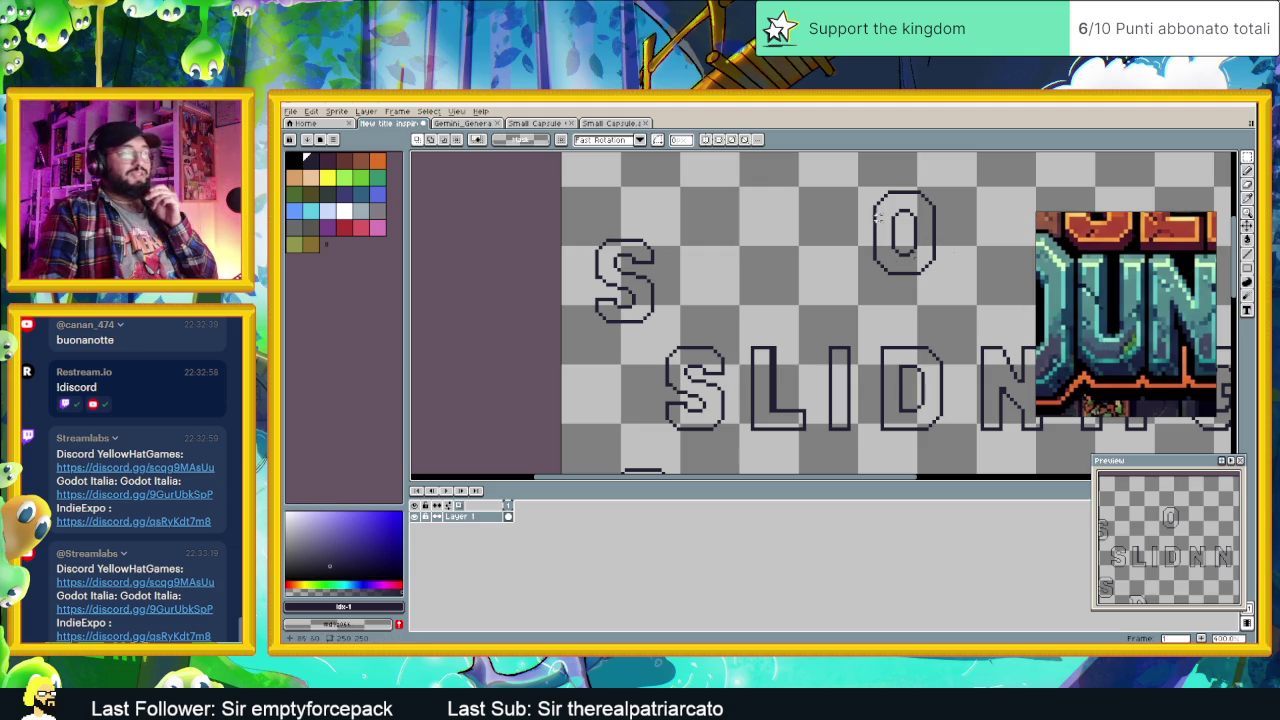
Step: Copy the O and place the pasted copy right after the G
left_click_drag(855, 183, 975, 290)
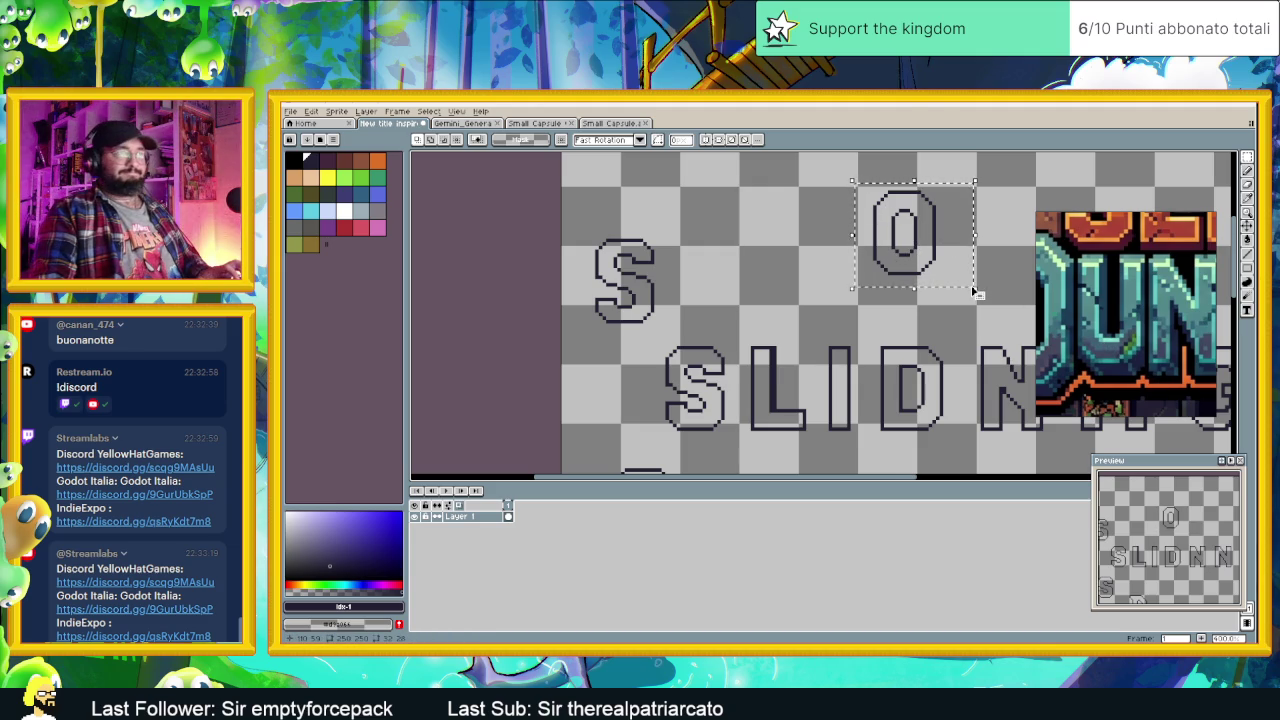
scroll(912, 298, "down", 1)
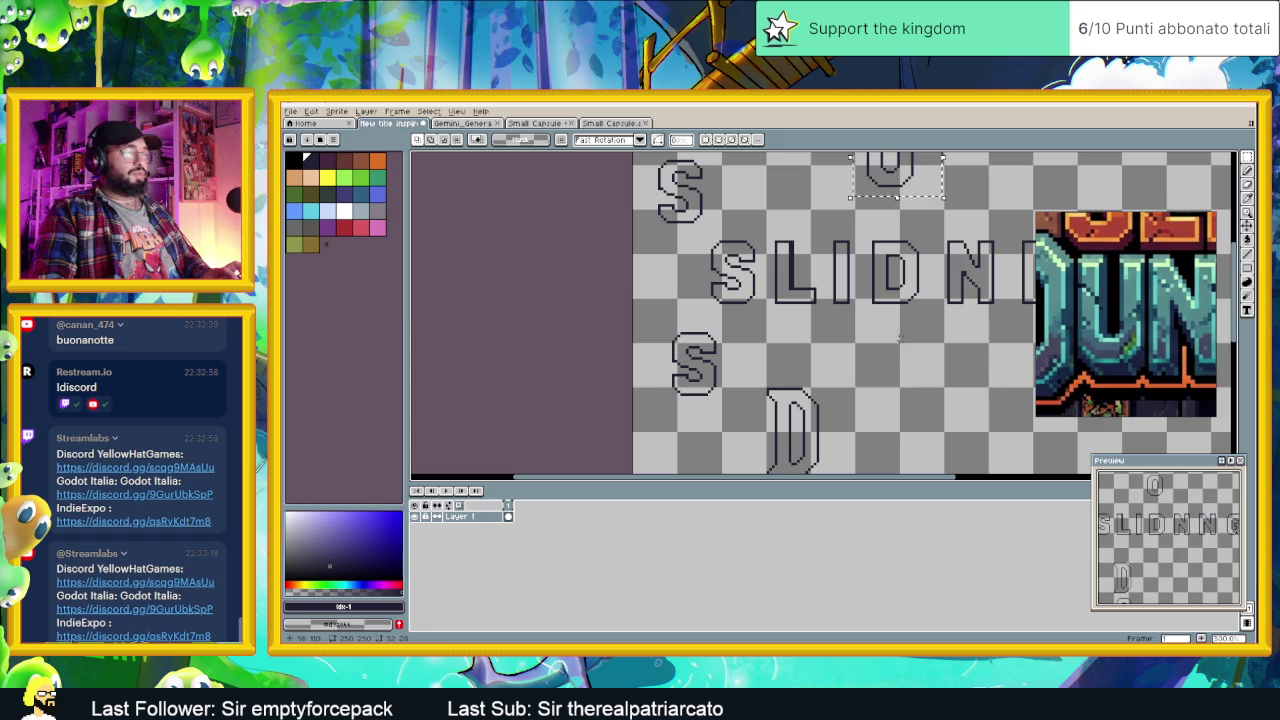
key("ctrl+d")
scroll(903, 369, "right", 1)
scroll(900, 340, "right", 1)
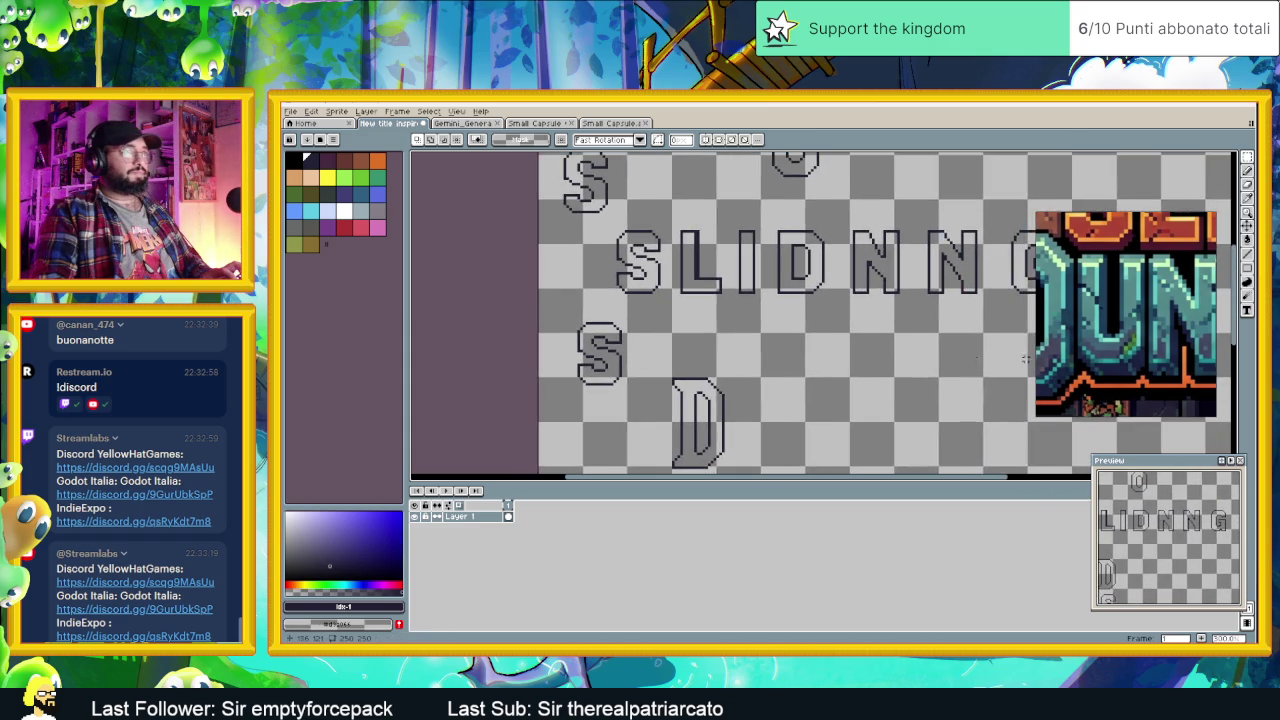
scroll(930, 290, "right", 3)
key("ctrl+v")
left_click_drag(626, 168, 931, 292)
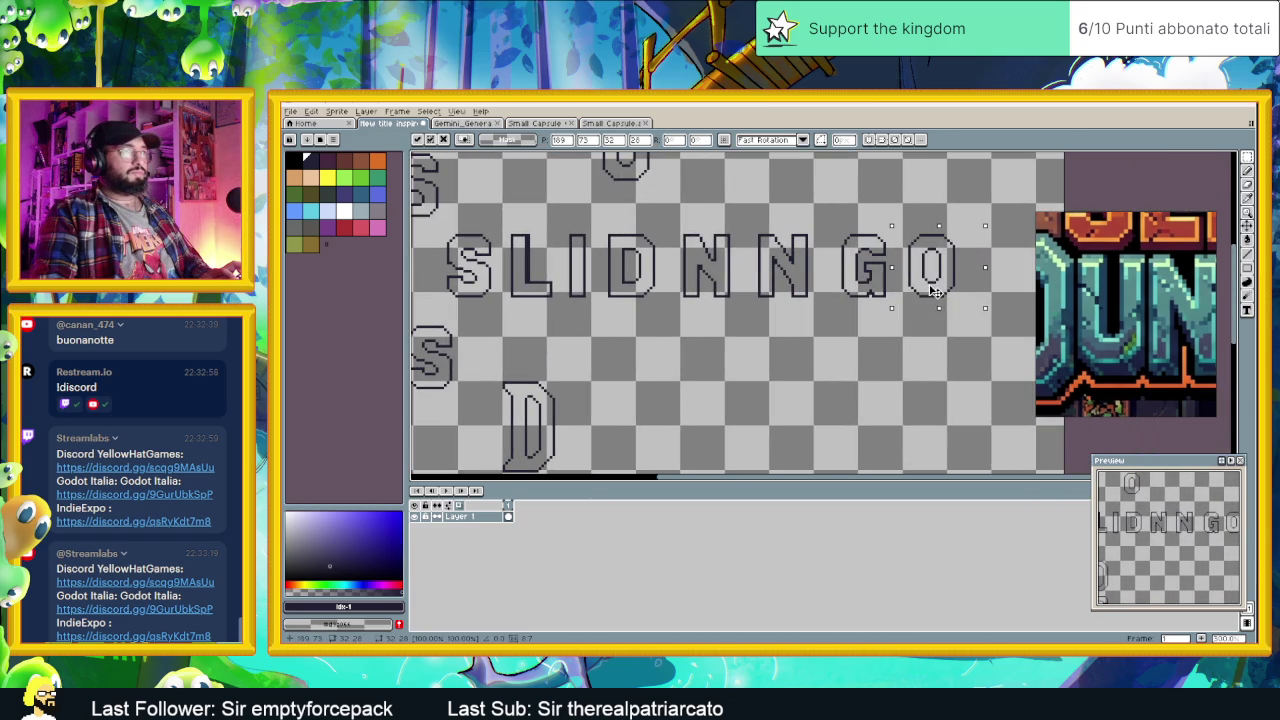
scroll(983, 289, "up", 1)
scroll(983, 289, "up", 1)
scroll(950, 300, "up", 1)
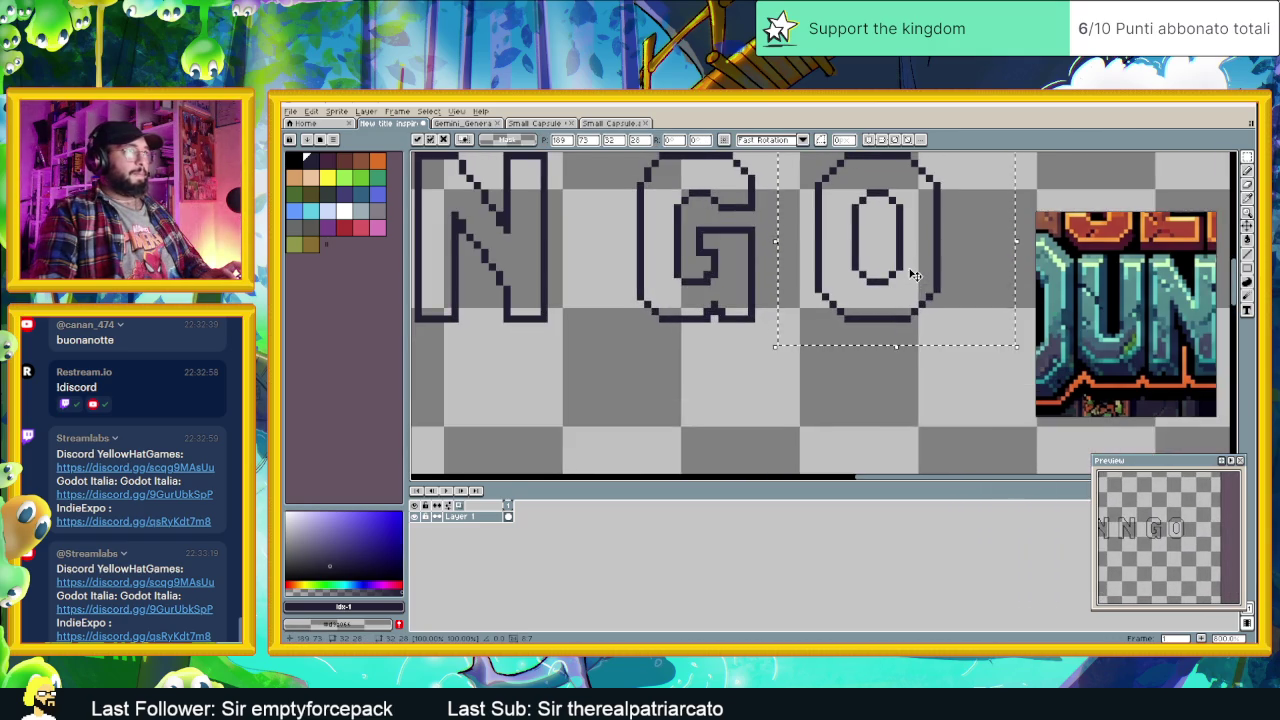
Step: Drop the pasted O into place right after the G
scroll(880, 330, "up", 1)
left_click(883, 188)
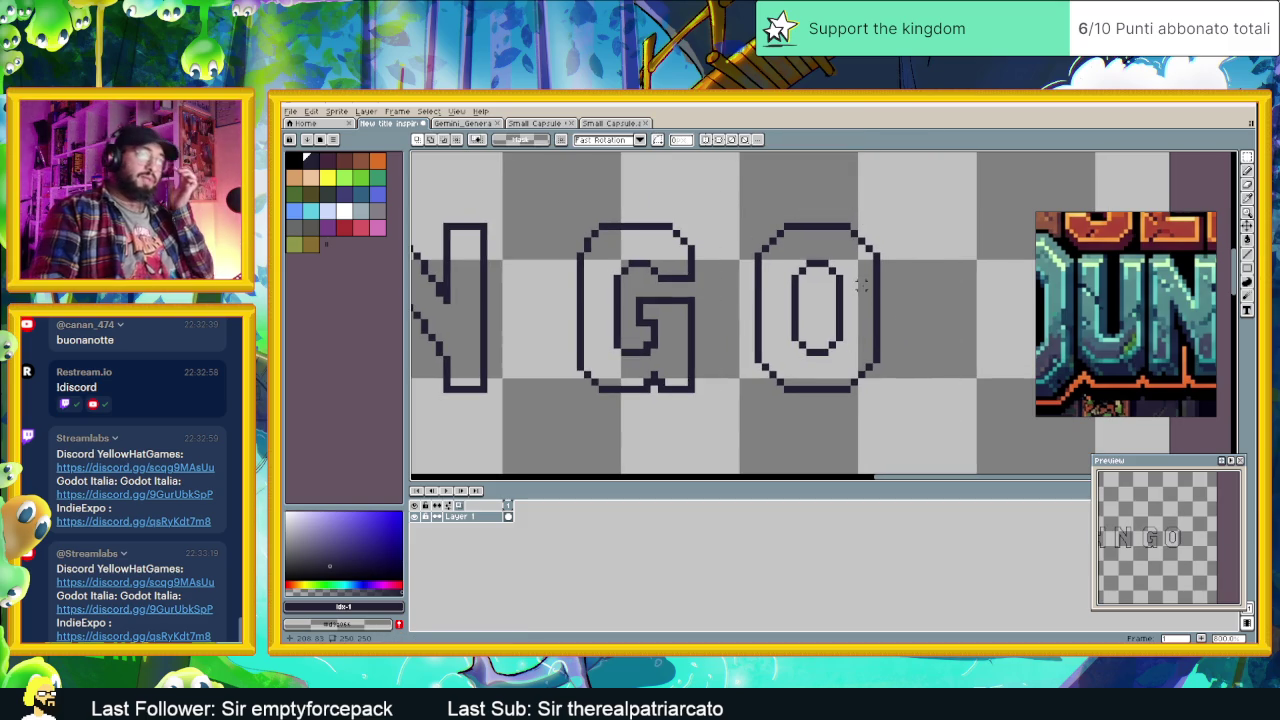
scroll(1093, 360, "up", 2)
scroll(1070, 352, "up", 2)
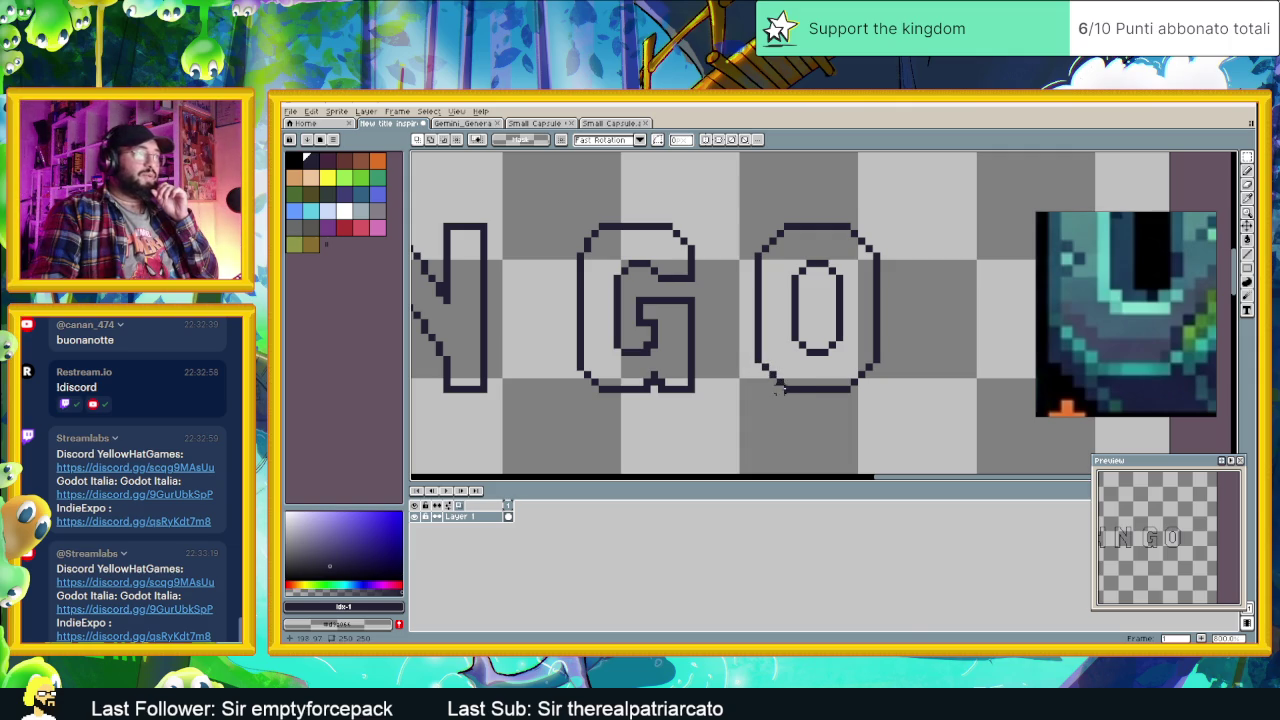
Step: Pencil a pixel and redraw the O's bottom-right corner to round its curve
key("b")
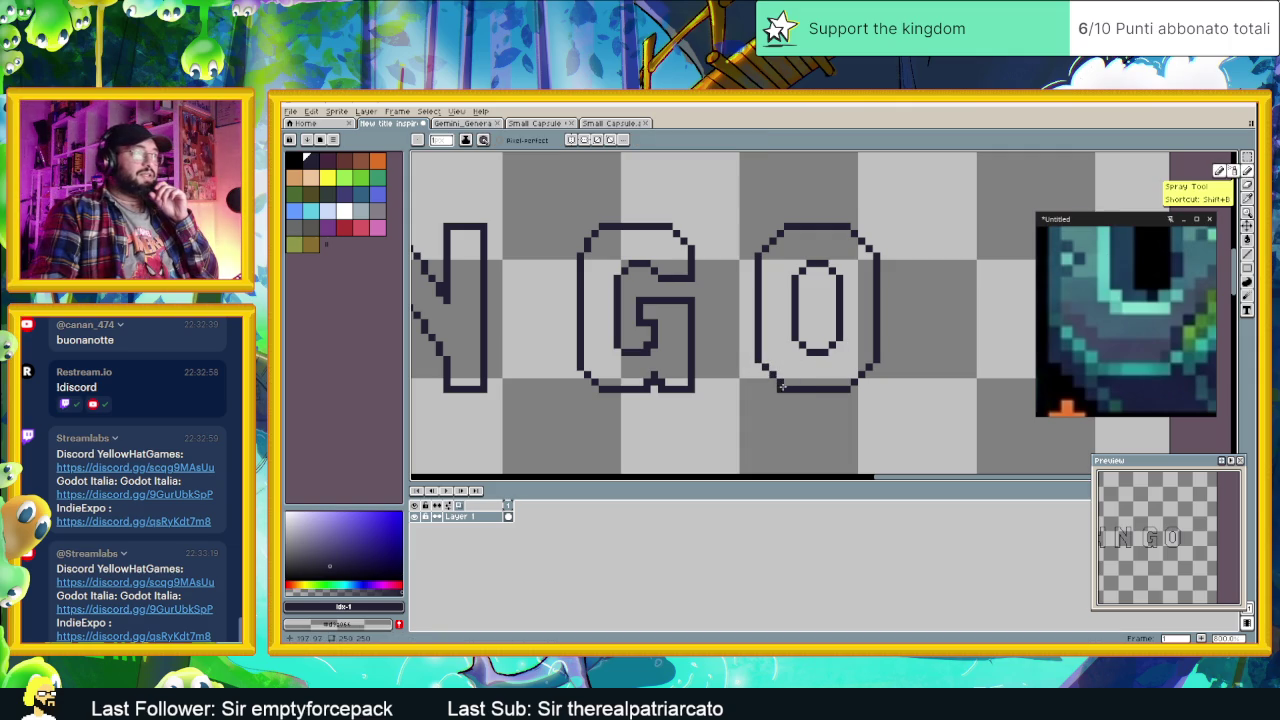
left_click(851, 387)
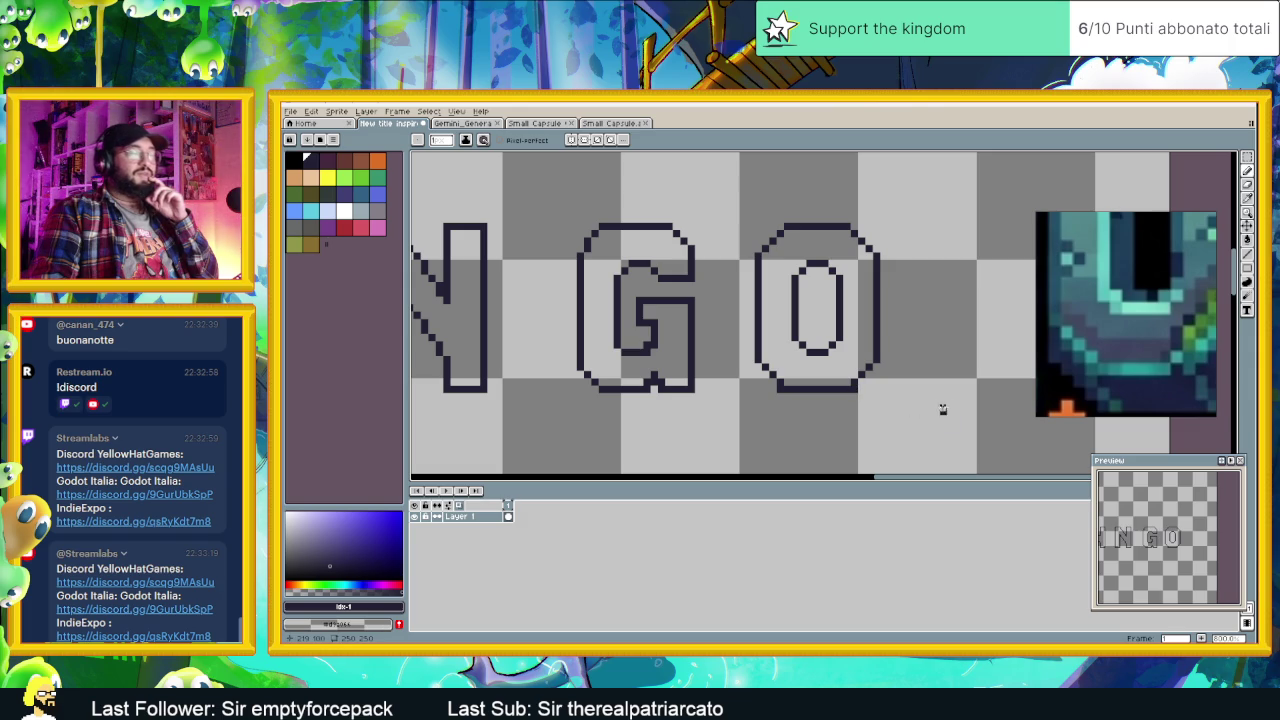
scroll(1105, 348, "down", 2)
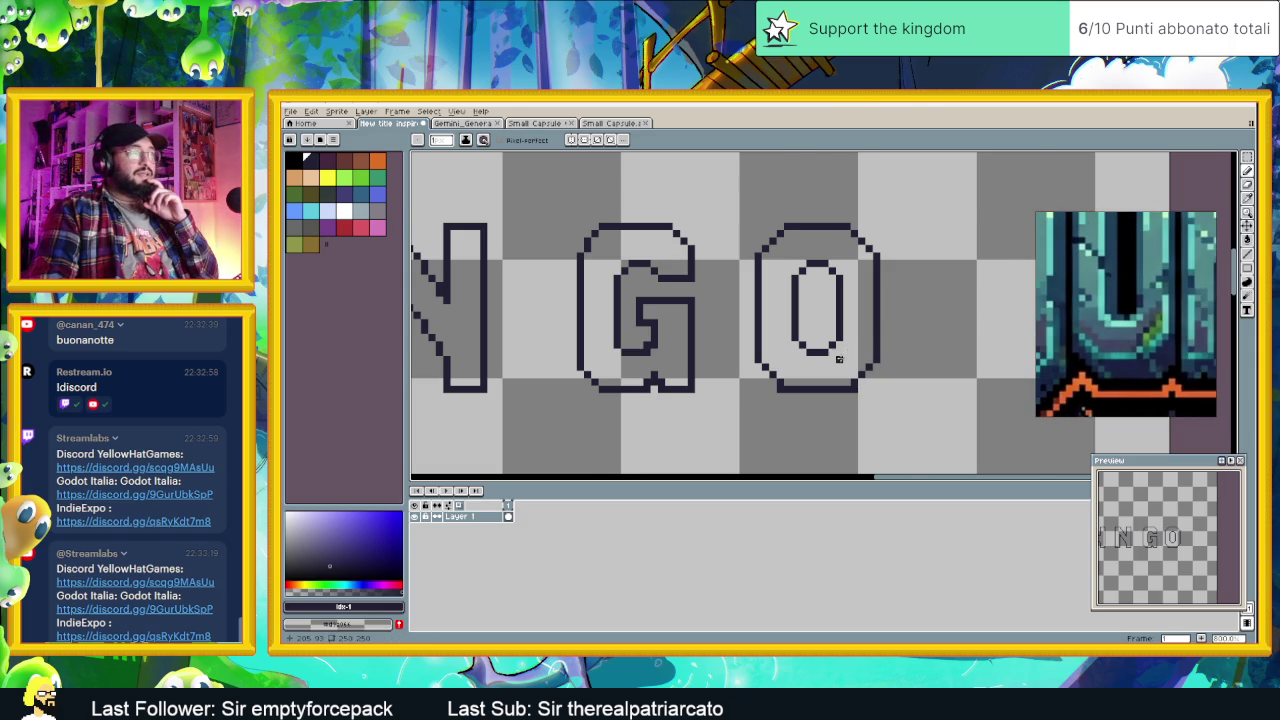
scroll(848, 365, "up", 1)
scroll(887, 377, "down", 1)
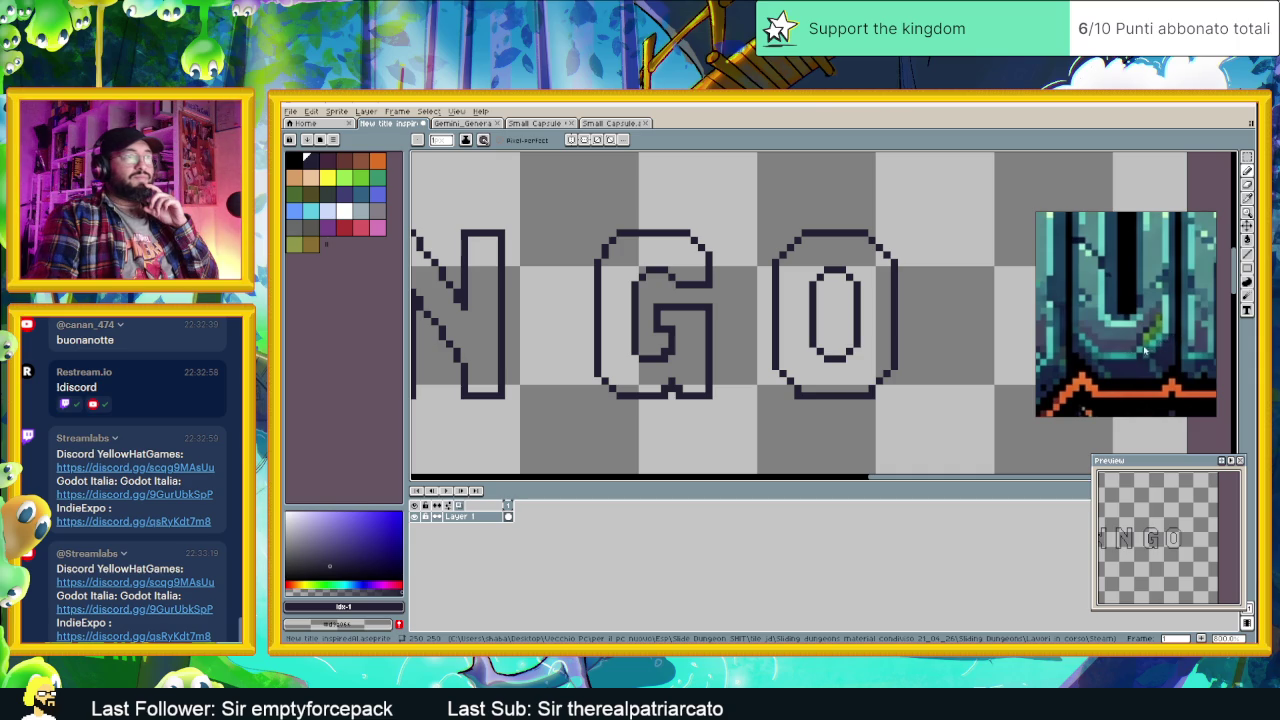
scroll(860, 346, "up", 1)
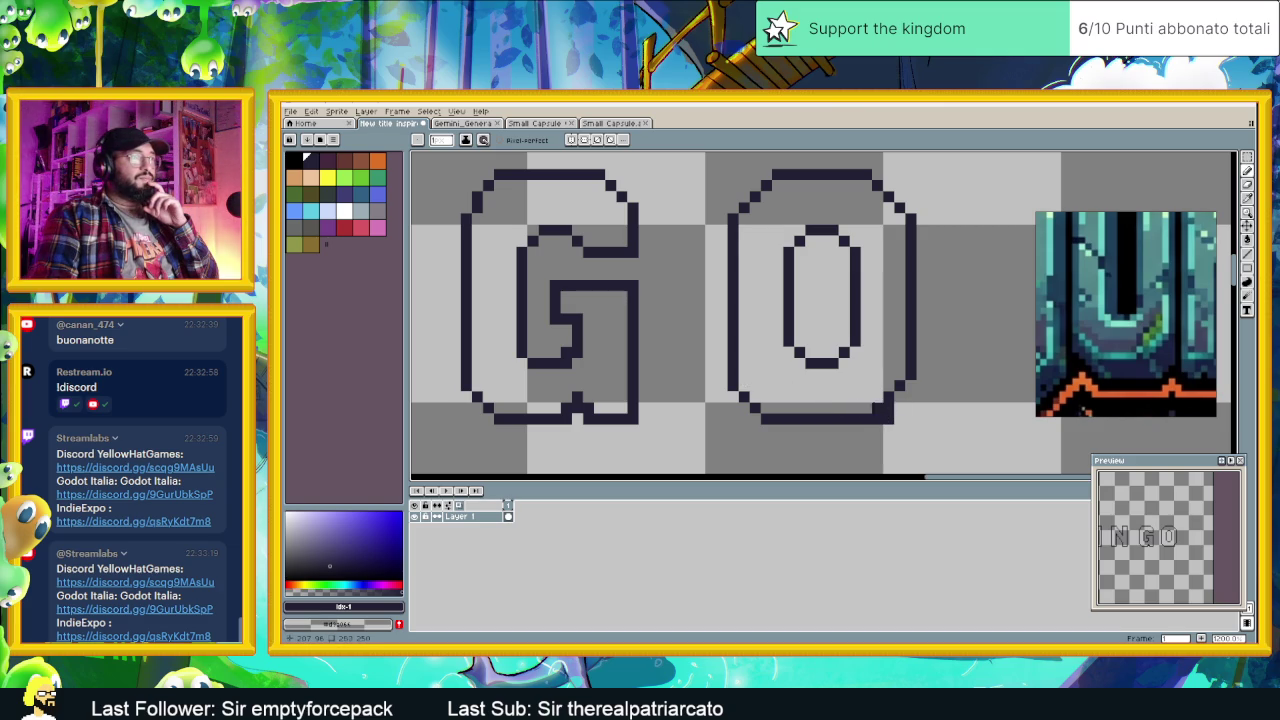
left_click_drag(878, 408, 898, 397)
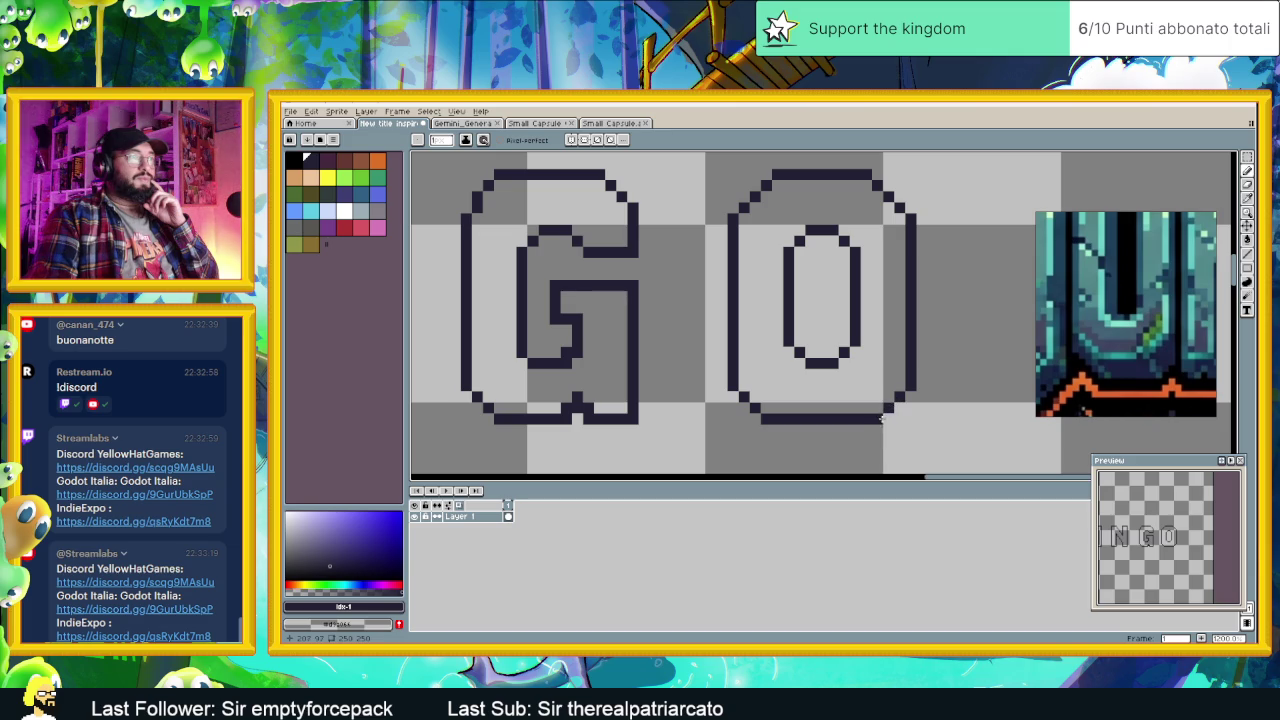
scroll(860, 405, "up", 2)
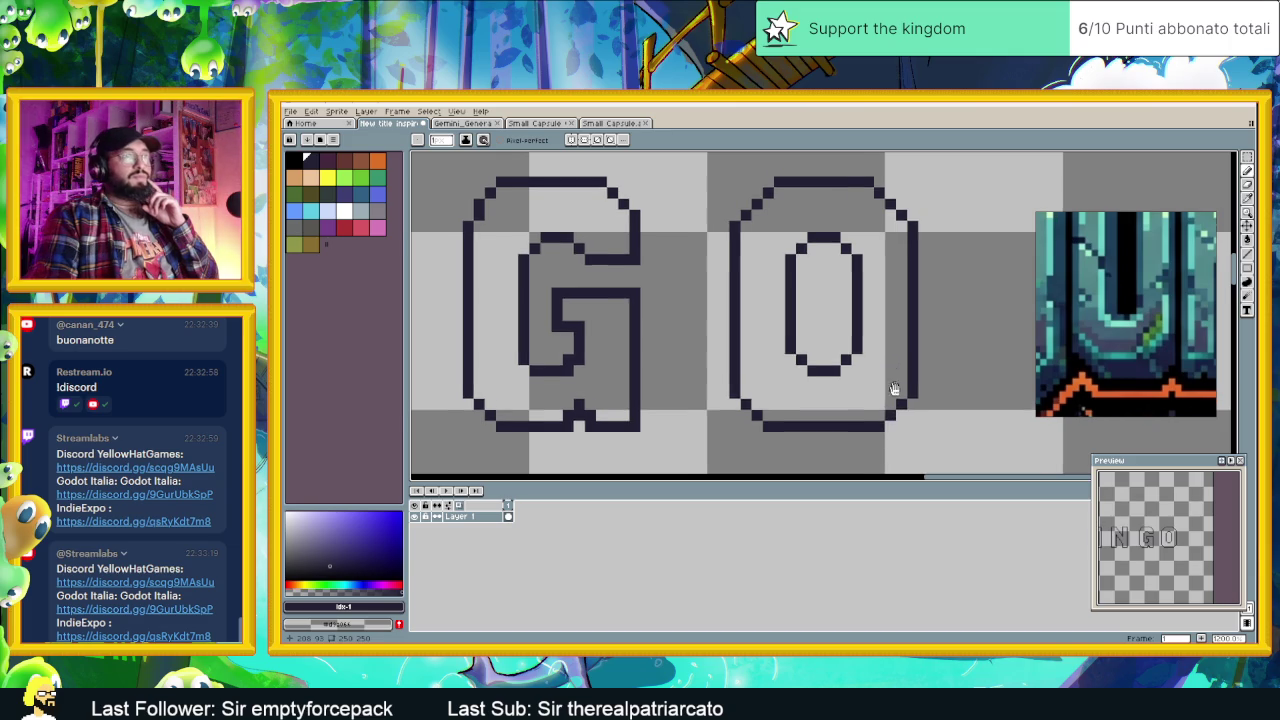
Step: Erase the O's top and pencil the U's left and right arms up to the top
left_click(806, 385)
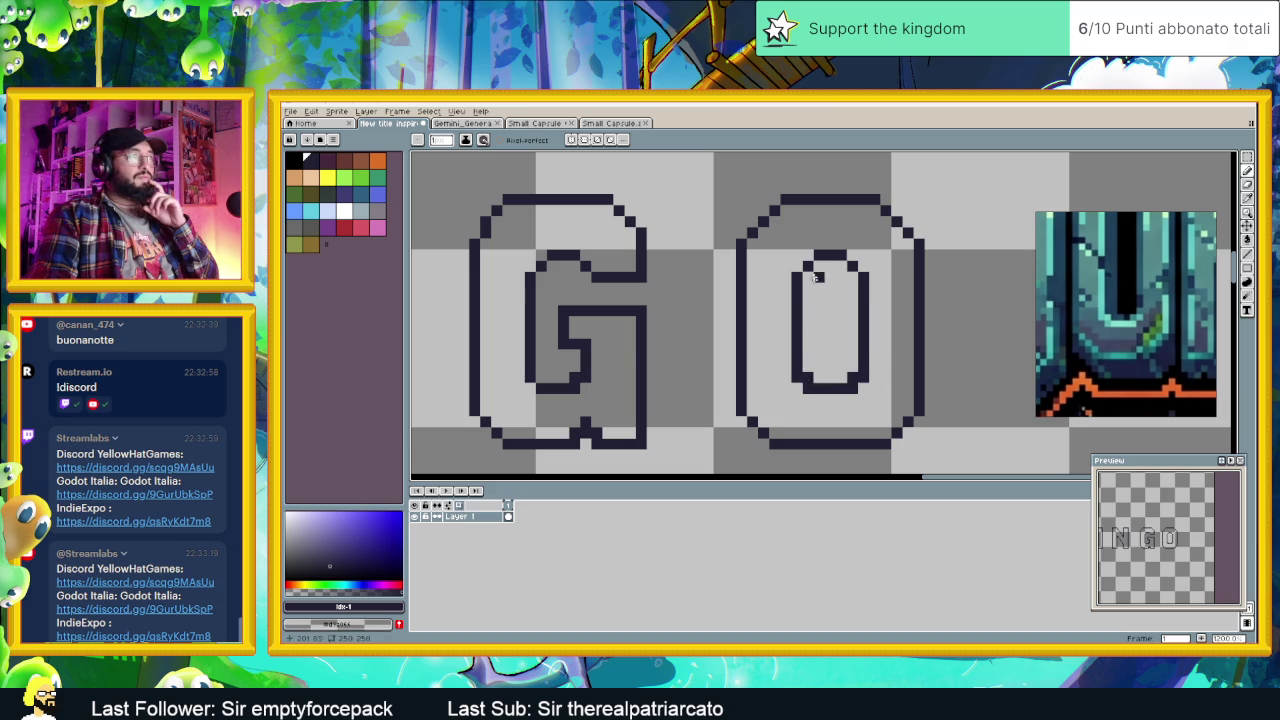
left_click(808, 255)
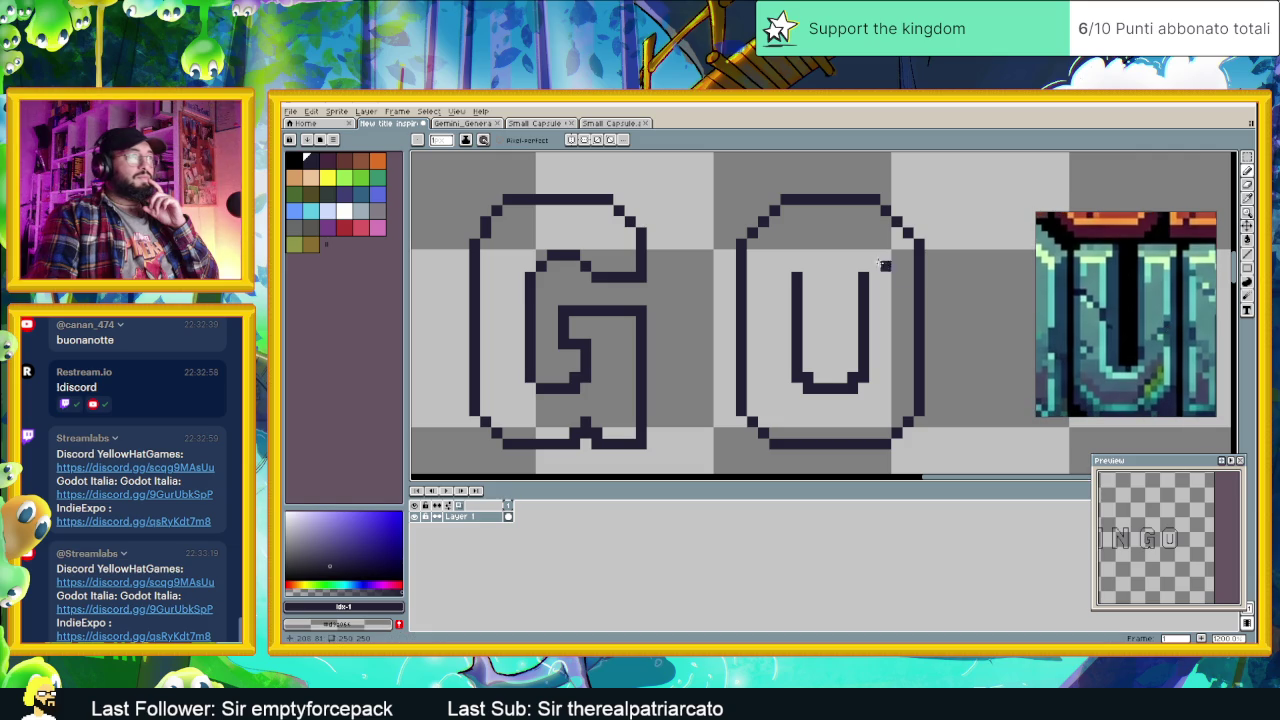
right_click(763, 221)
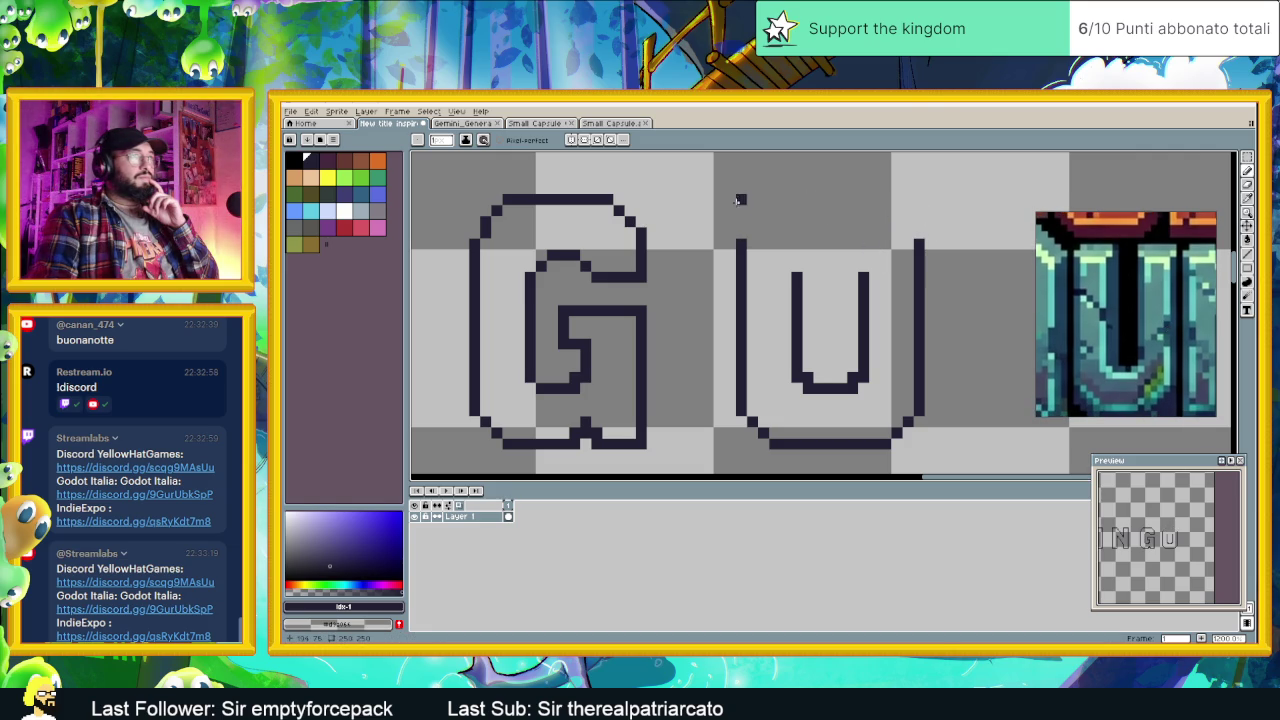
mouse_move(740, 198)
left_mouse_down()
mouse_move(738, 222)
mouse_move(758, 199)
mouse_move(791, 199)
mouse_move(793, 258)
left_mouse_up()
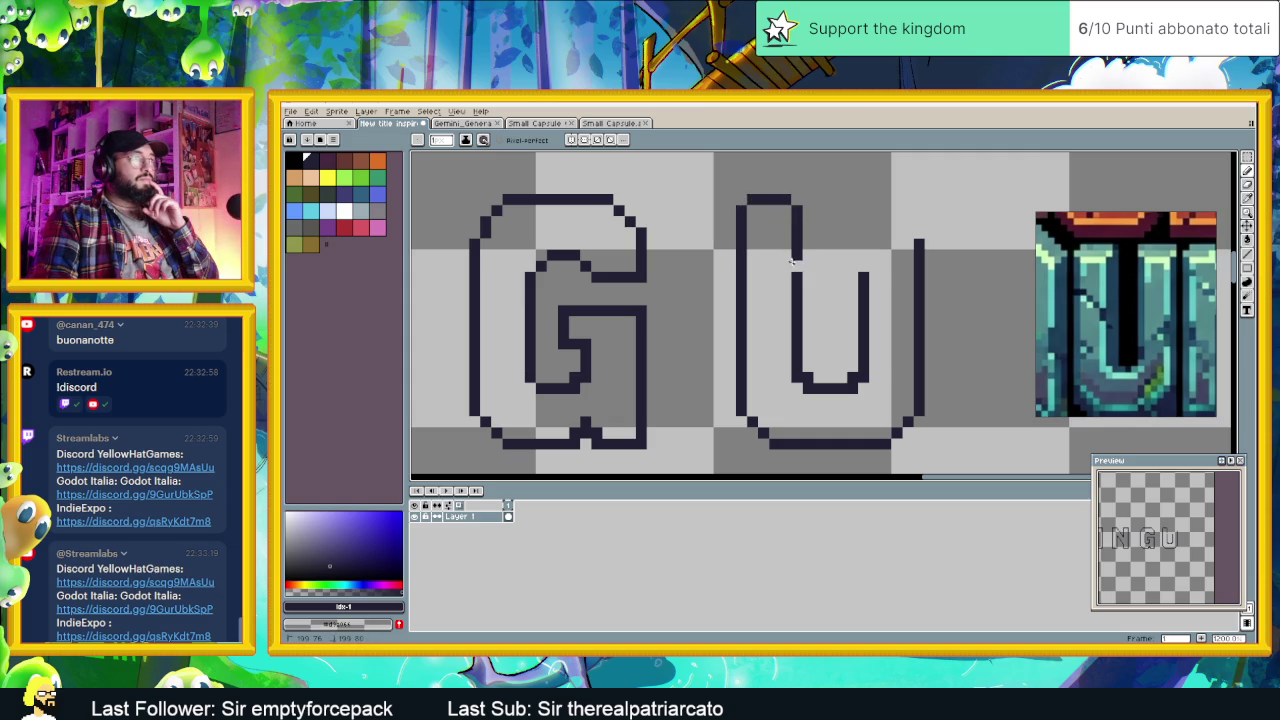
left_click_drag(853, 211, 865, 263)
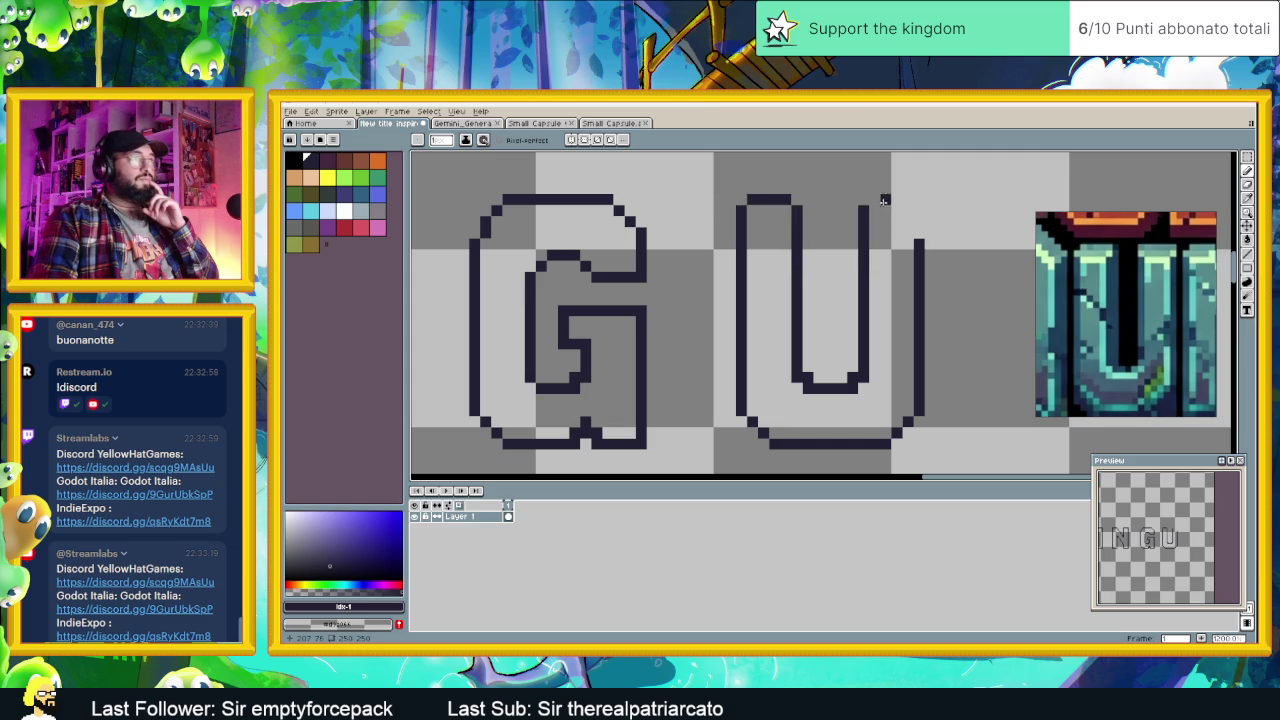
left_click_drag(895, 199, 906, 199)
scroll(935, 300, "down", 2)
scroll(950, 320, "down", 1)
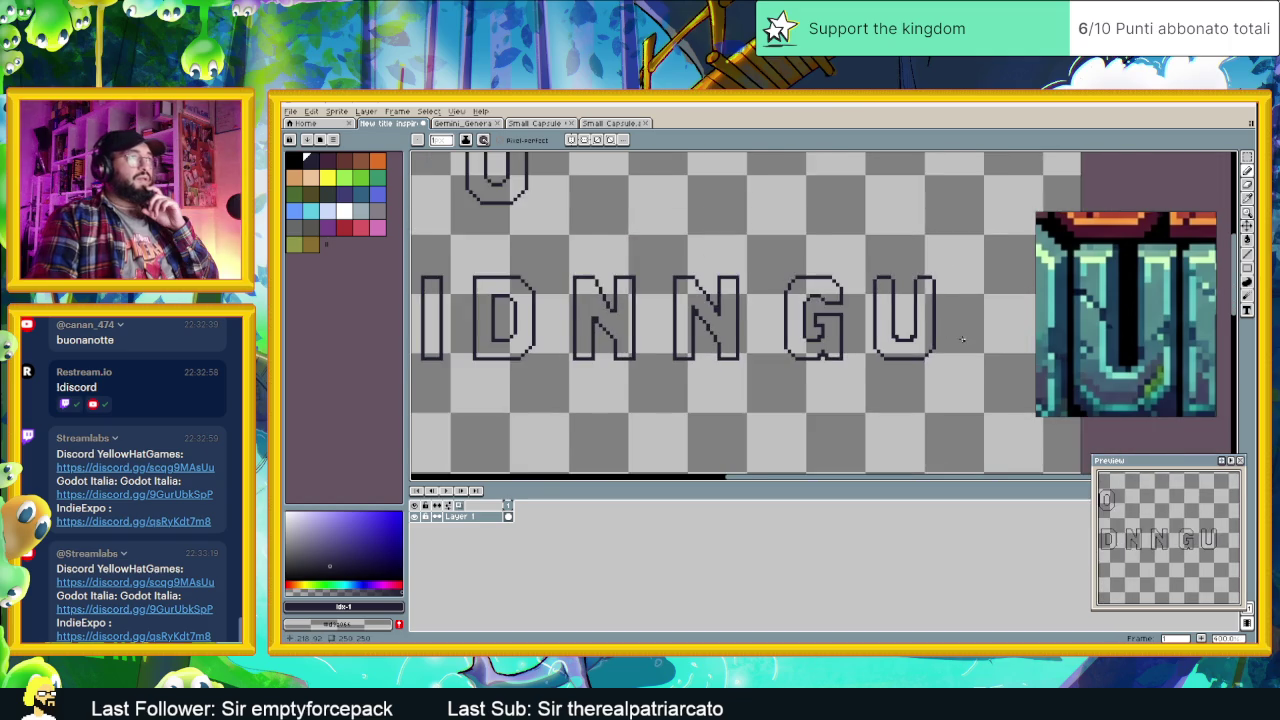
scroll(965, 340, "down", 1)
left_click_drag(969, 346, 928, 325)
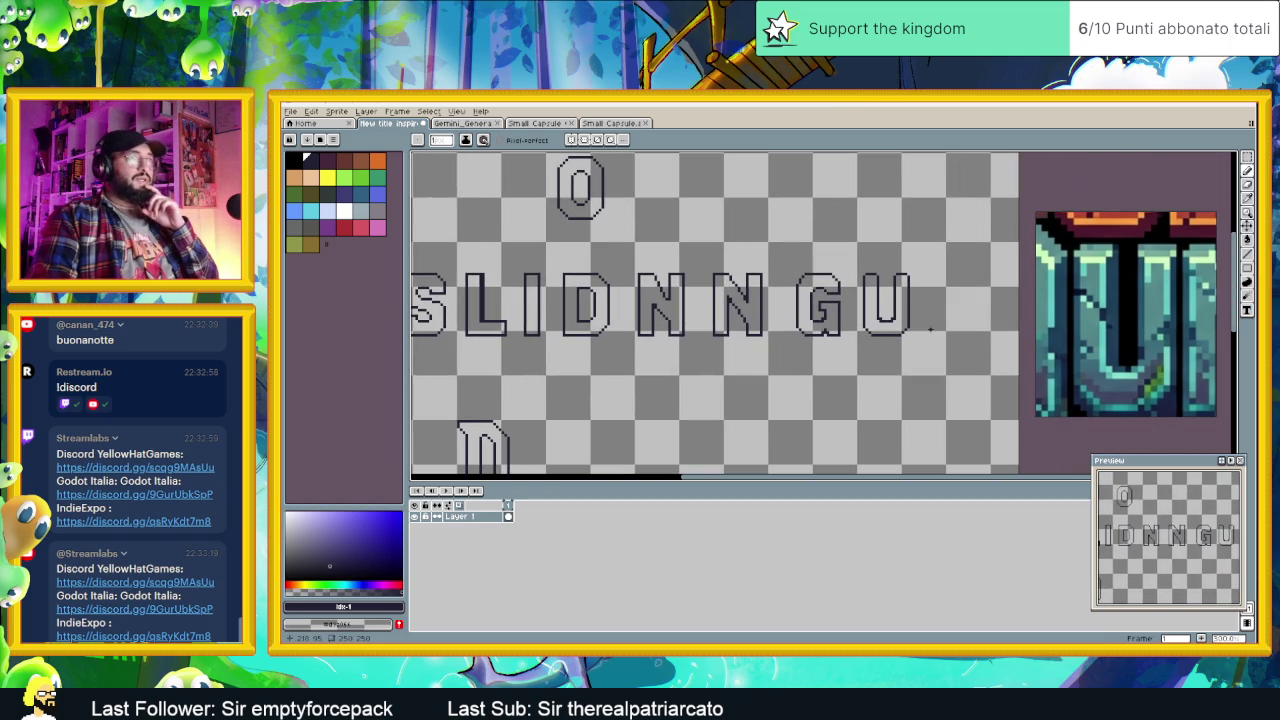
scroll(940, 326, "down", 1)
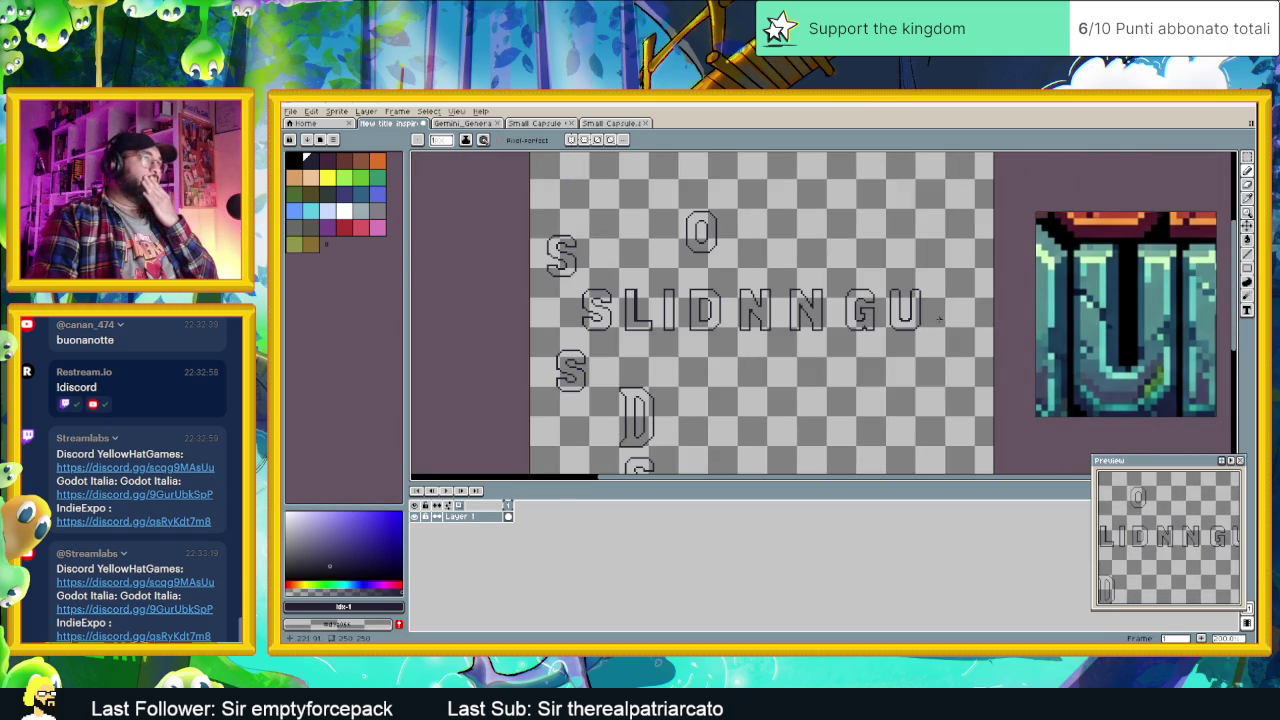
scroll(912, 318, "up", 1)
scroll(912, 318, "up", 1)
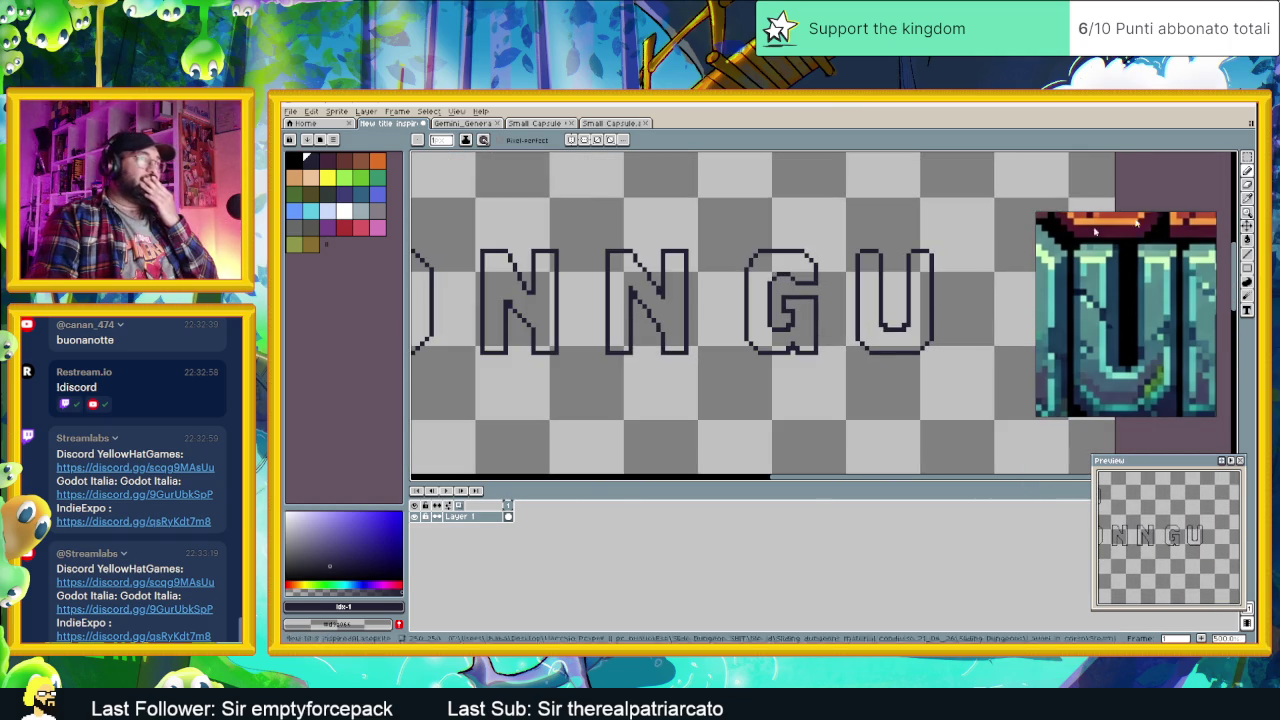
Step: Marquee-select the U's right stroke, shift it left, and confirm the move
left_click(1247, 158)
left_click_drag(951, 237, 903, 357)
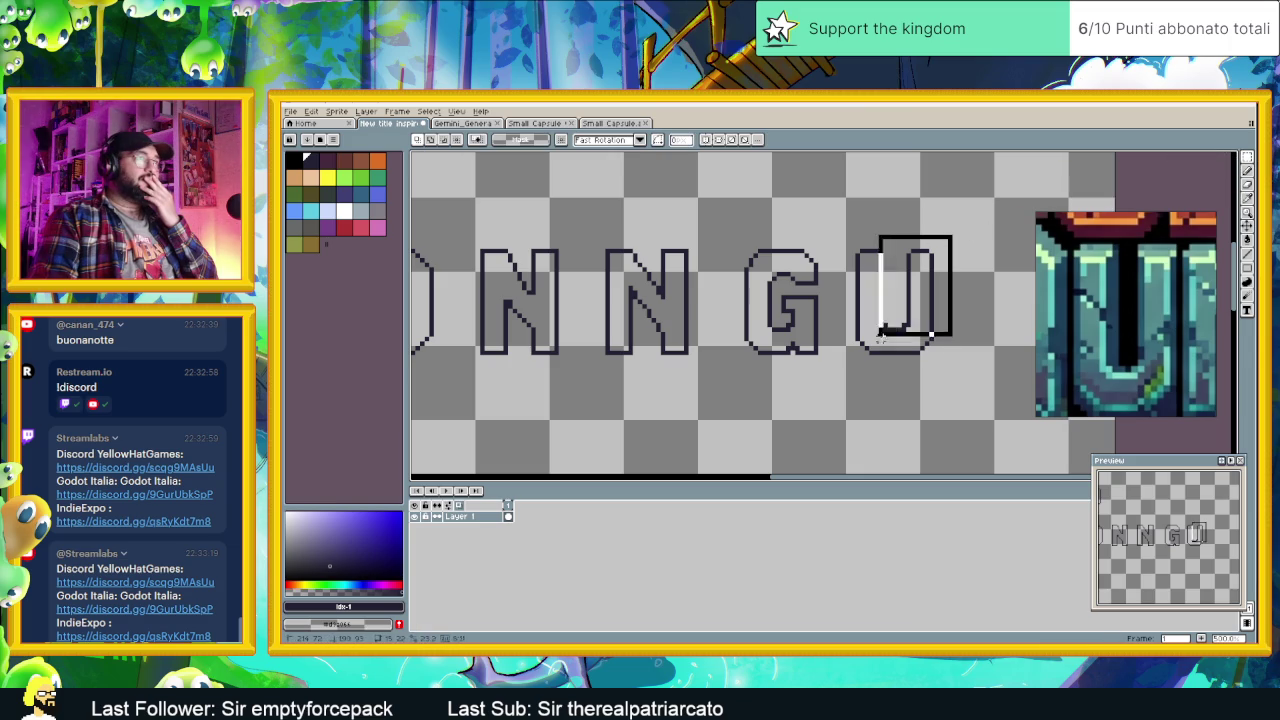
left_click_drag(929, 316, 922, 317)
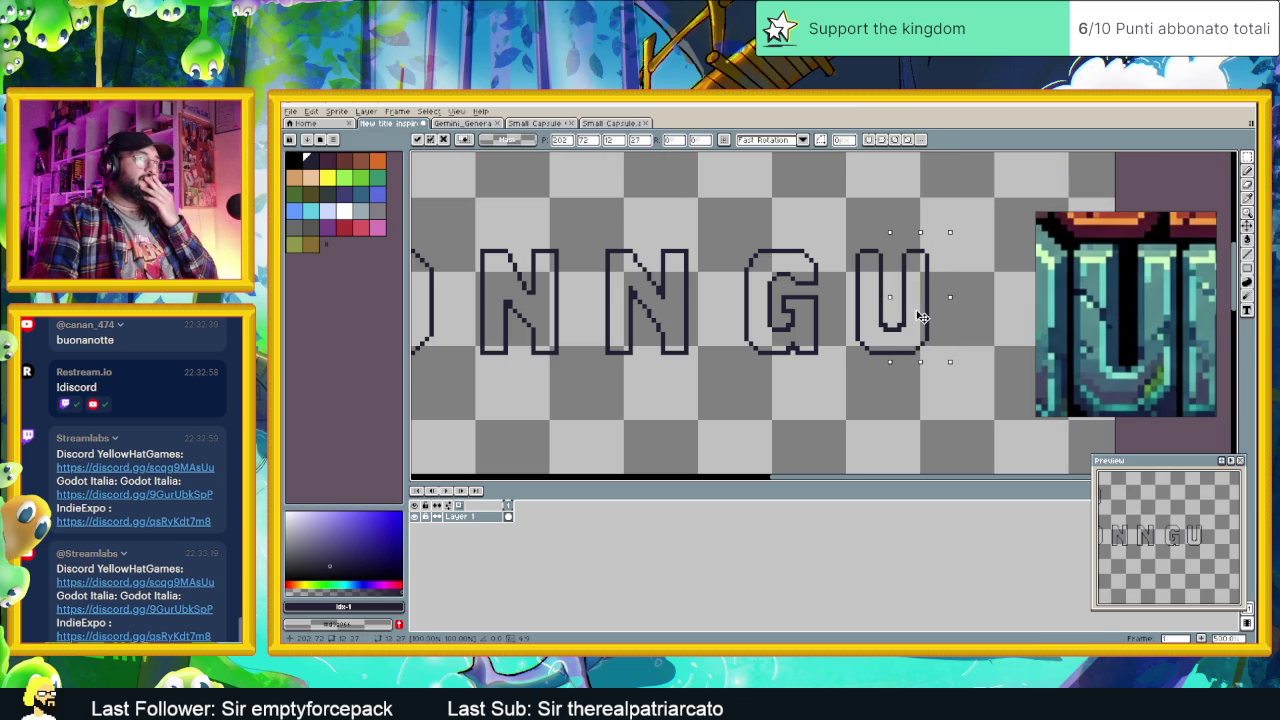
key("ctrl+d")
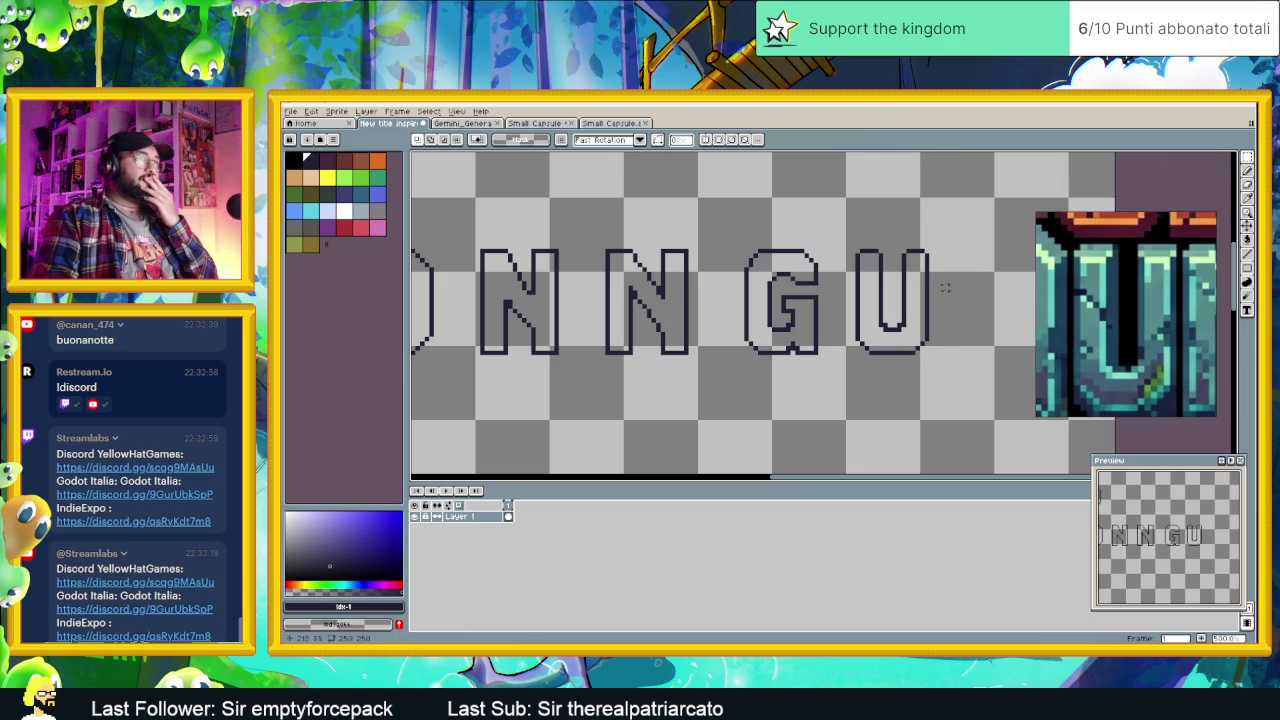
scroll(955, 275, "down", 3)
mouse_move(895, 238)
left_mouse_down()
mouse_move(965, 334)
mouse_move(787, 367)
mouse_move(790, 347)
mouse_move(899, 347)
left_mouse_up()
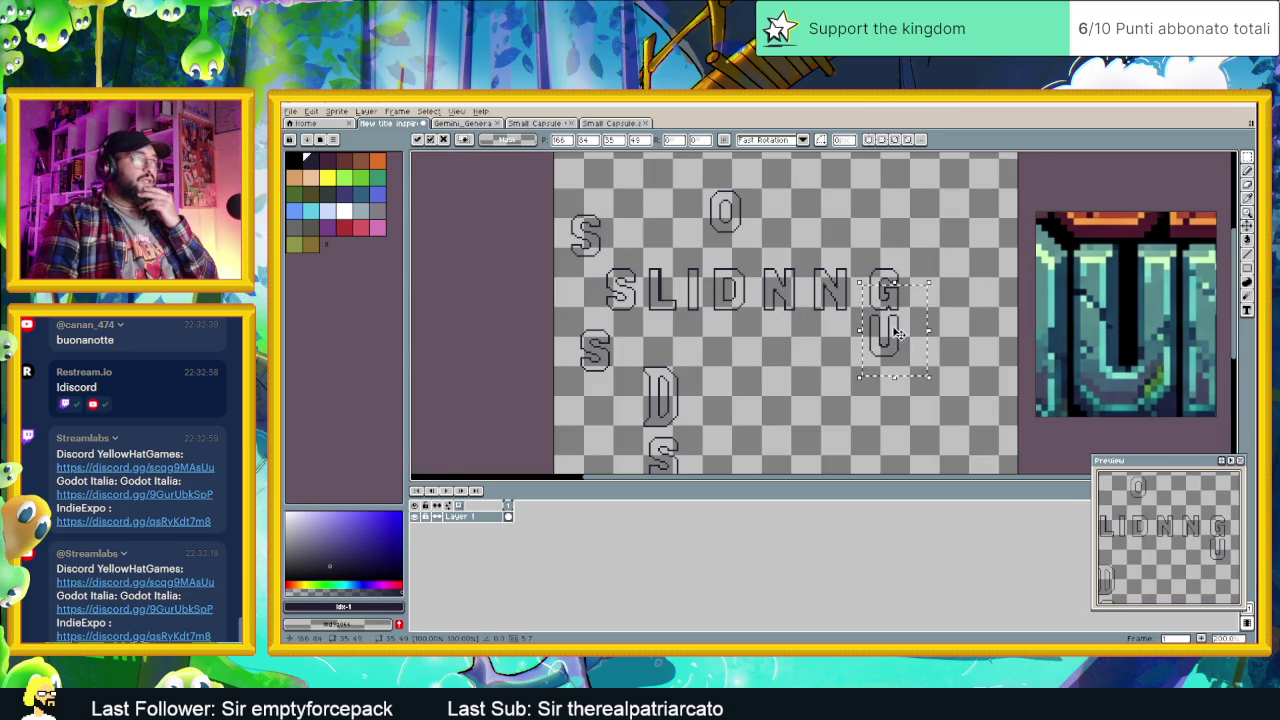
Step: Move the outlined U out of the row to sit above the G, level with the spare O
scroll(898, 333, "up", 2)
scroll(895, 334, "down", 1)
scroll(897, 338, "down", 1)
mouse_move(898, 343)
left_mouse_down()
mouse_move(733, 222)
mouse_move(737, 343)
mouse_move(893, 345)
mouse_move(927, 290)
mouse_move(892, 220)
mouse_move(771, 218)
left_mouse_up()
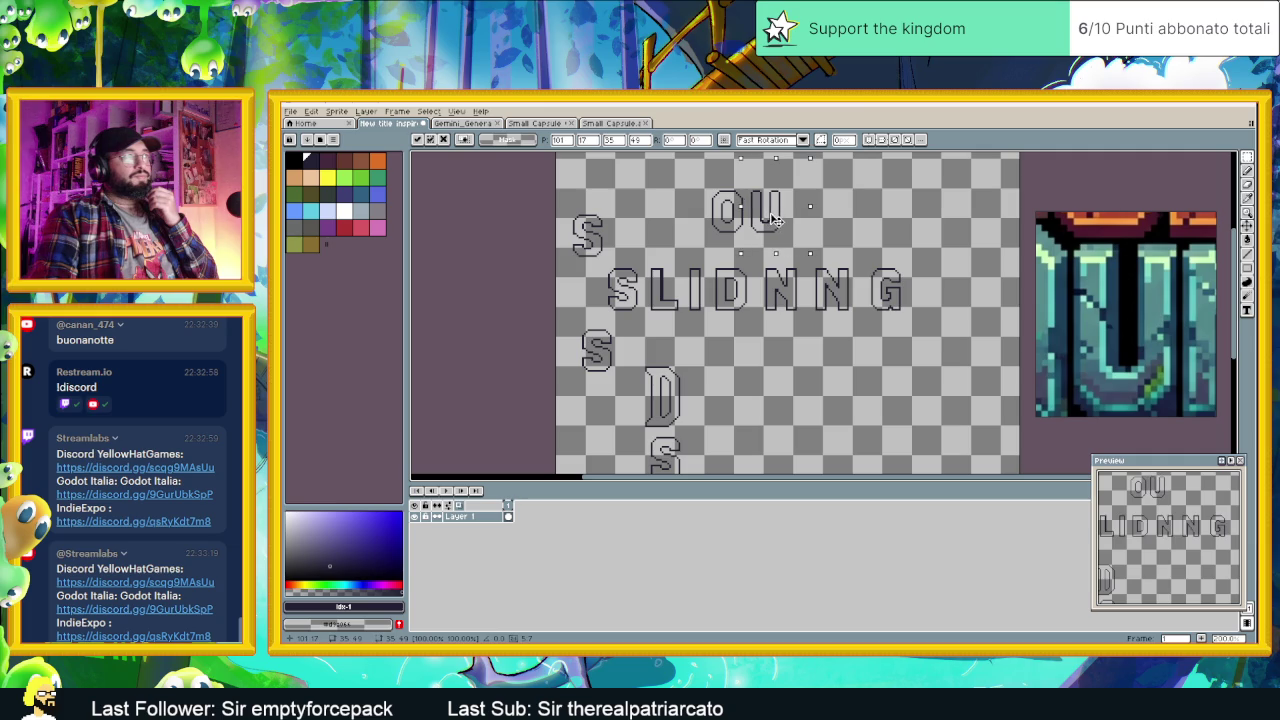
left_click(862, 207)
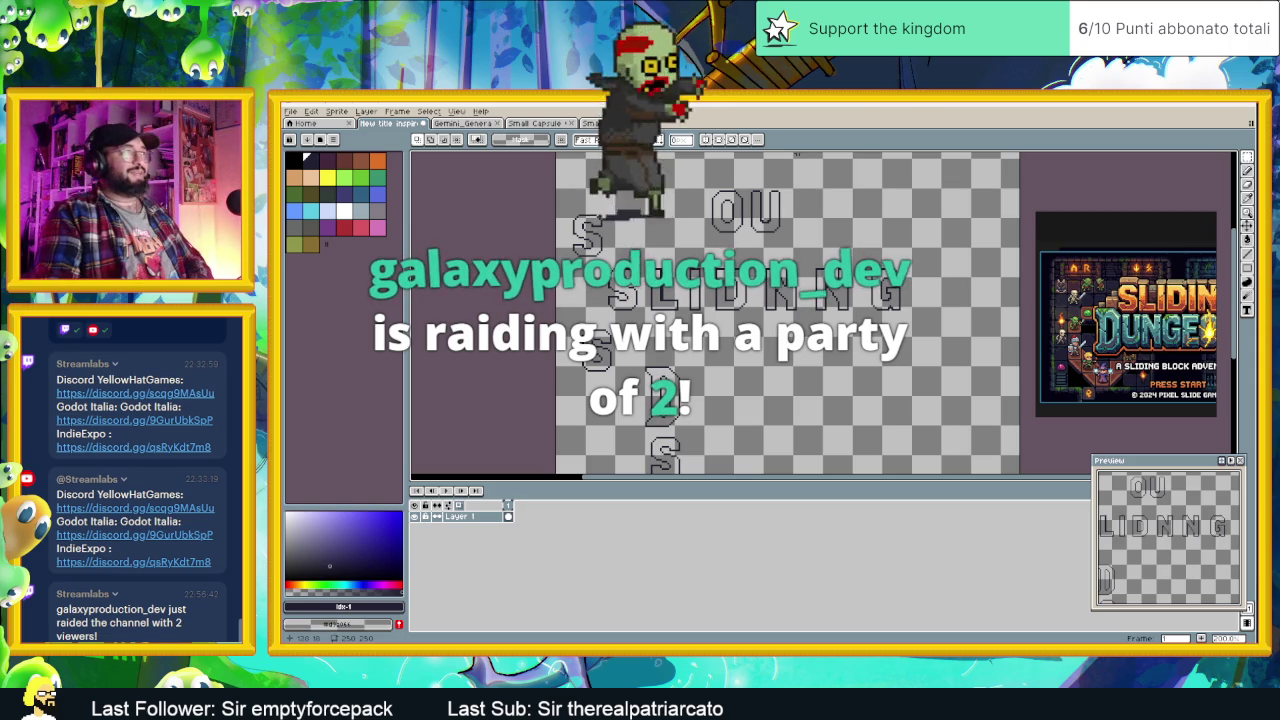
mouse_move(744, 174)
left_mouse_down()
mouse_move(806, 242)
mouse_move(898, 222)
left_mouse_up()
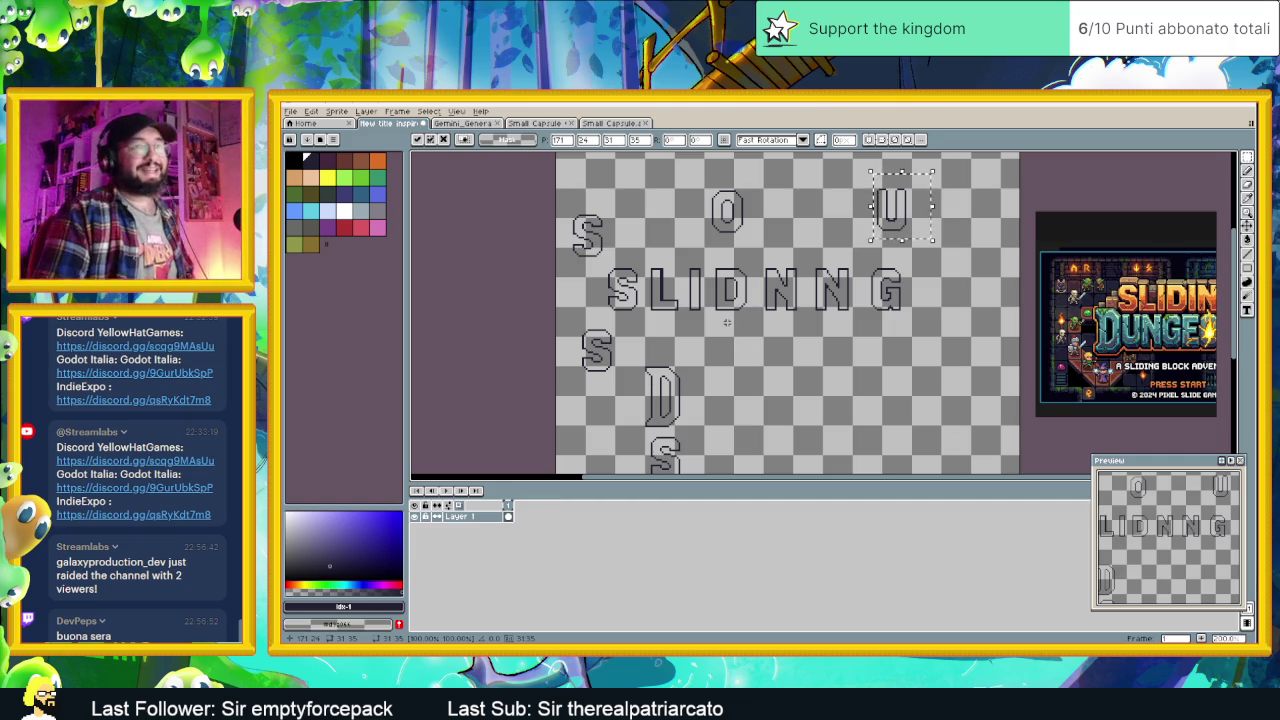
Step: Zoom in on the tall D and compare it with the logo reference
scroll(752, 300, "up", 1)
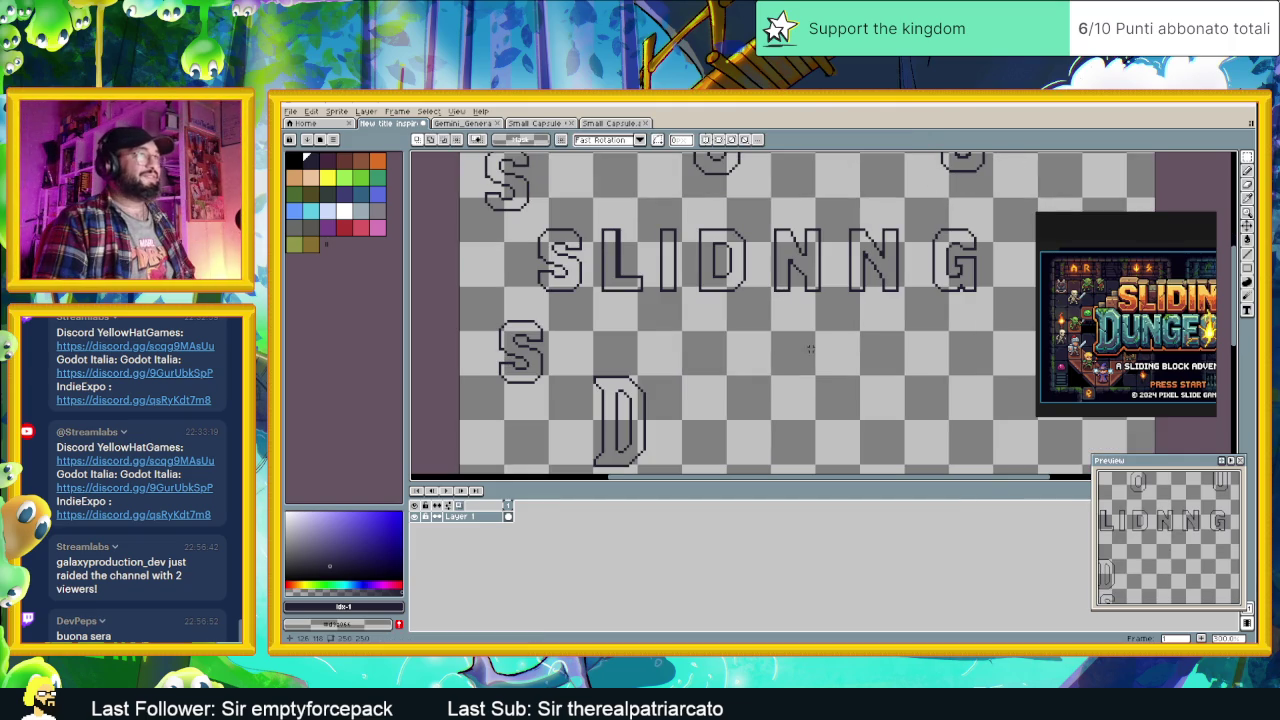
left_click_drag(784, 402, 784, 362)
scroll(693, 370, "up", 1)
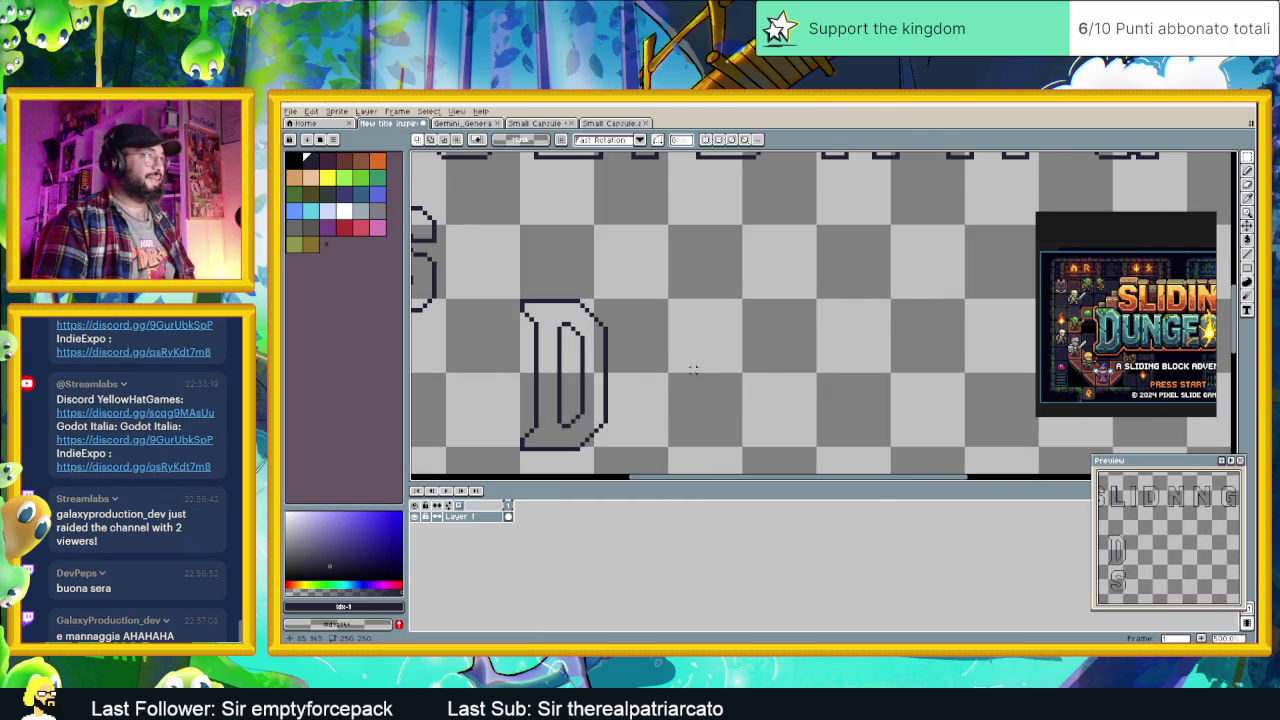
scroll(702, 384, "down", 1)
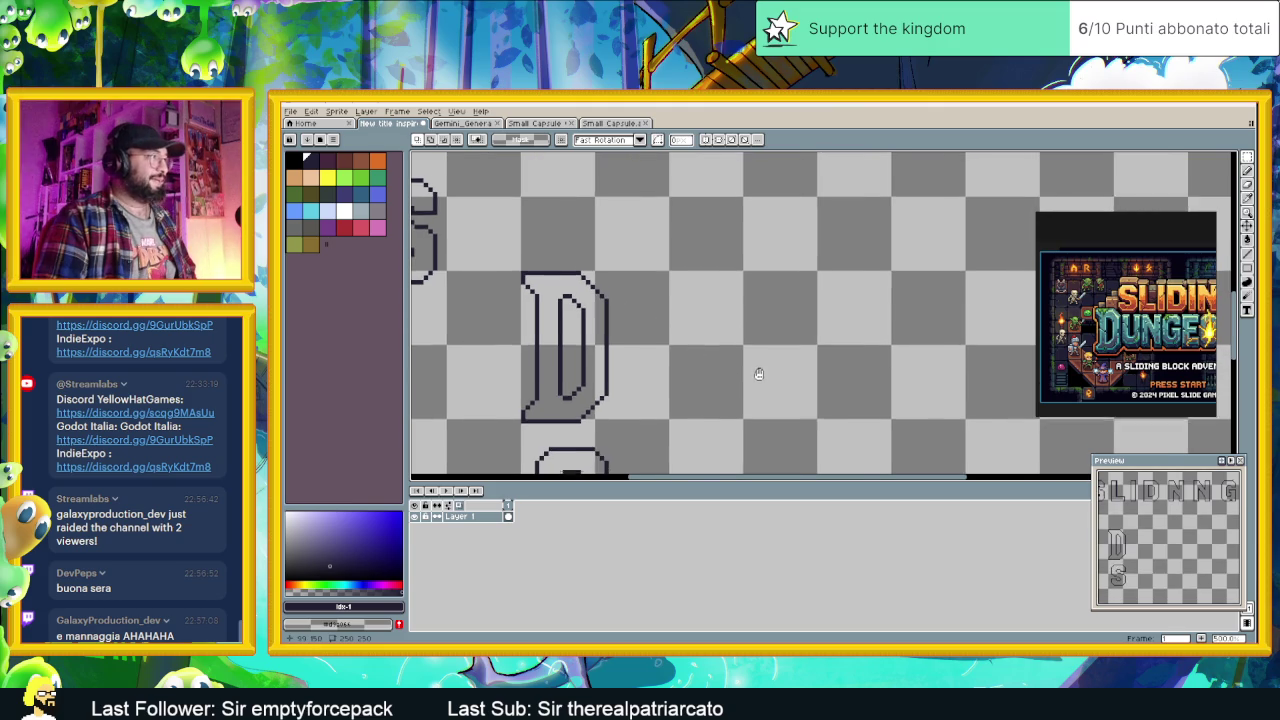
scroll(715, 402, "up", 1)
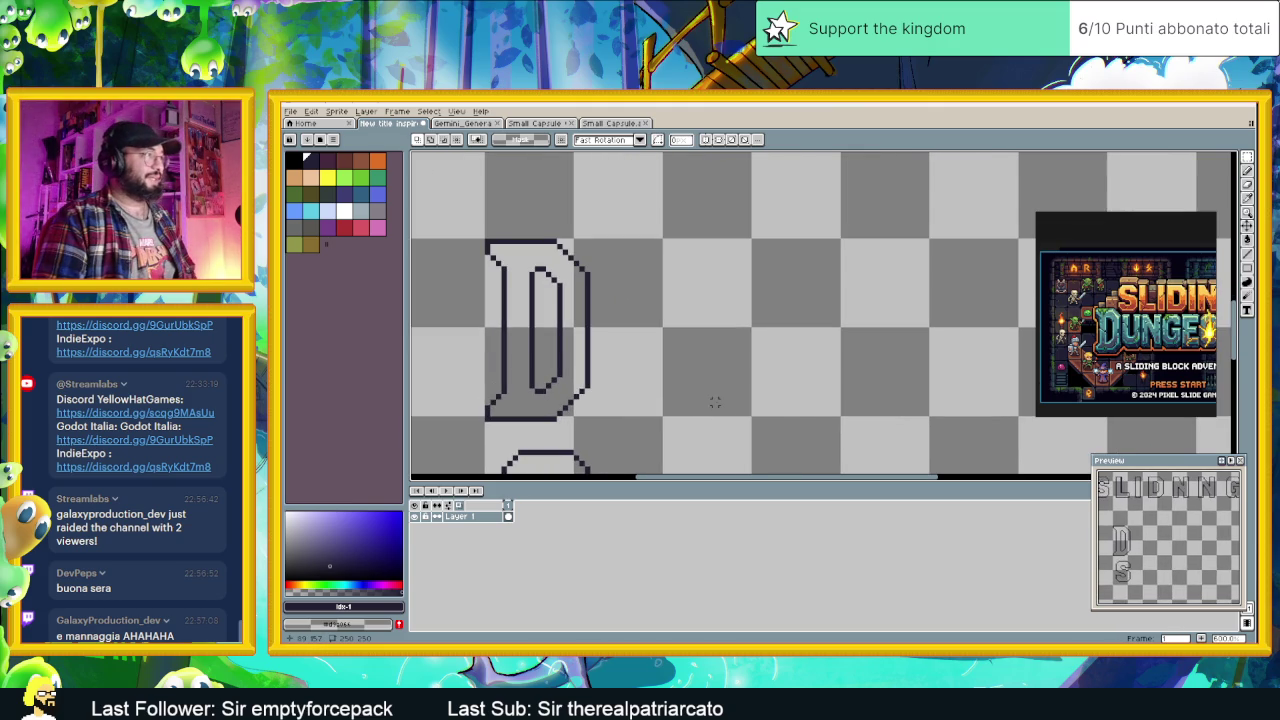
scroll(964, 402, "down", 1)
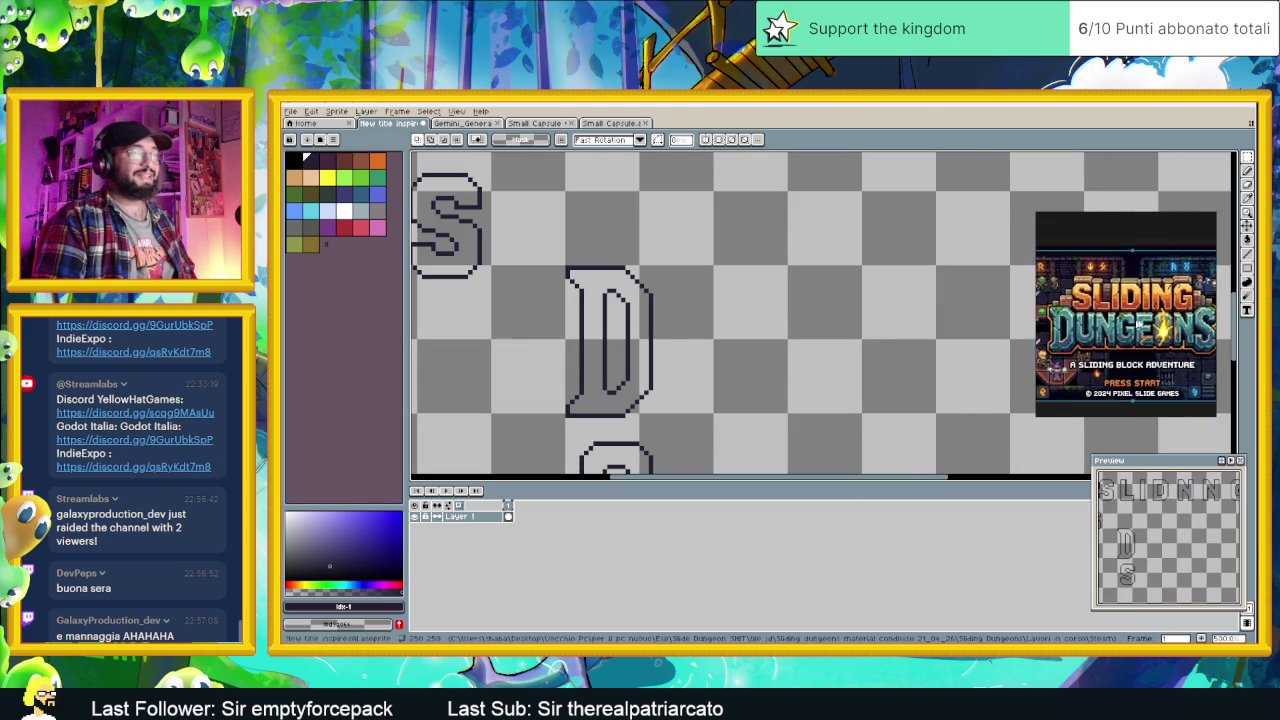
scroll(760, 352, "down", 1)
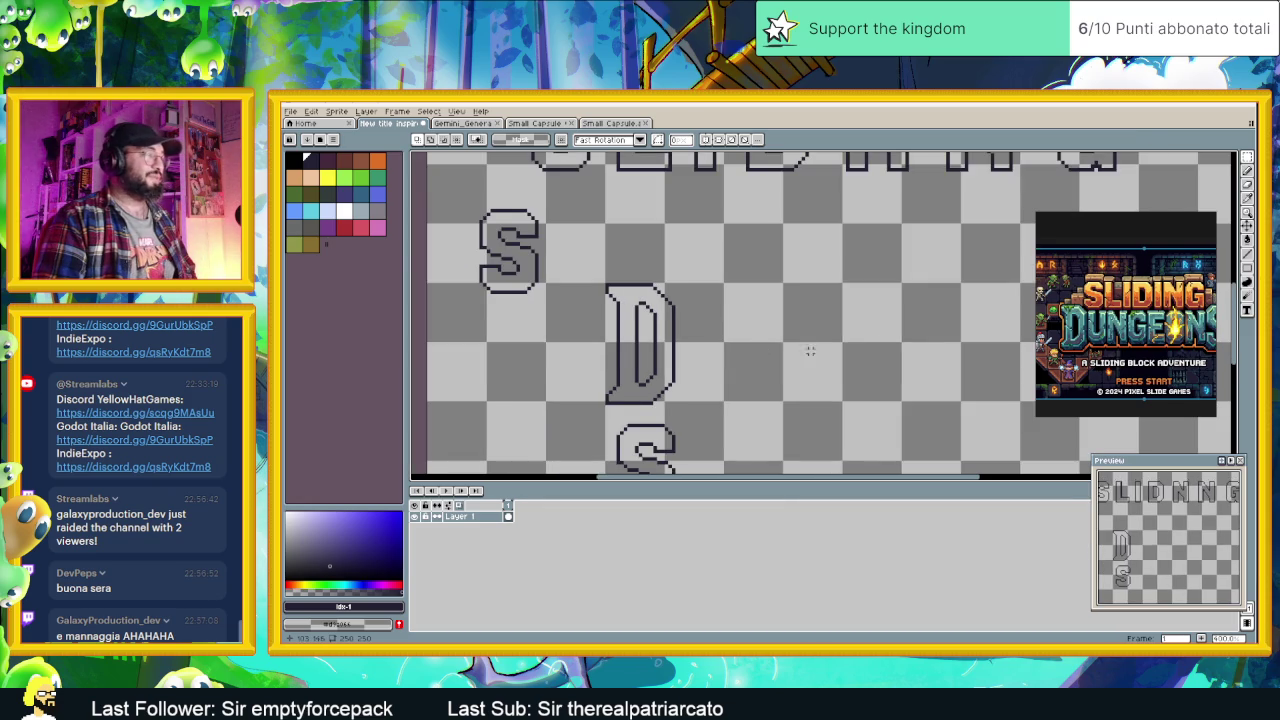
Step: Check the top letter row against the reference, then marquee-select the lower S beneath the D
left_click_drag(810, 351, 774, 280)
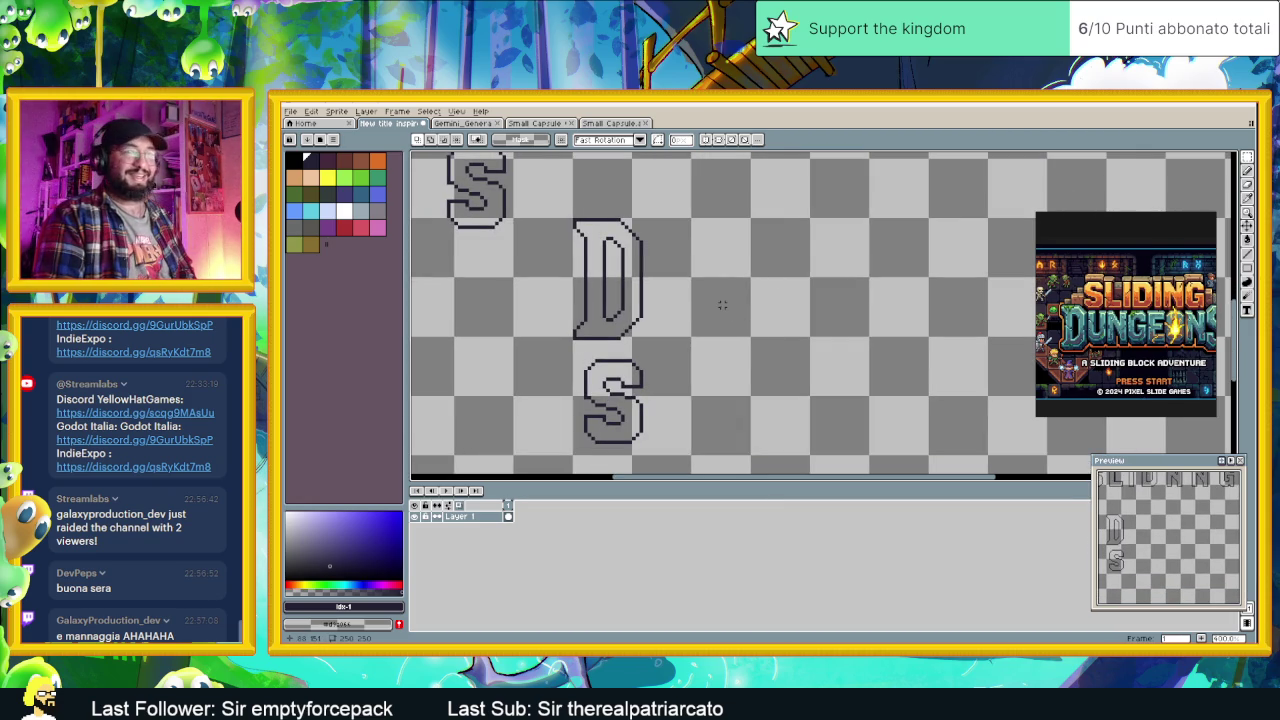
scroll(718, 222, "down", 2)
scroll(740, 250, "down", 1)
scroll(757, 272, "up", 1)
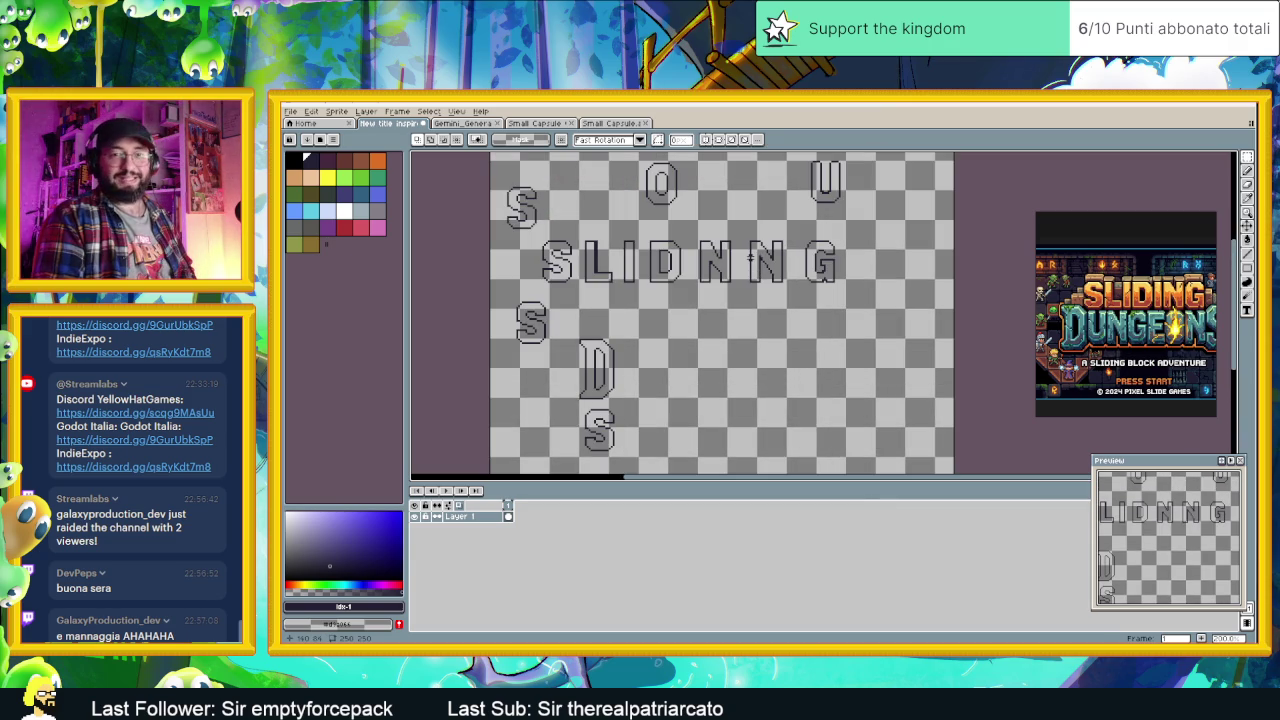
scroll(772, 227, "up", 1)
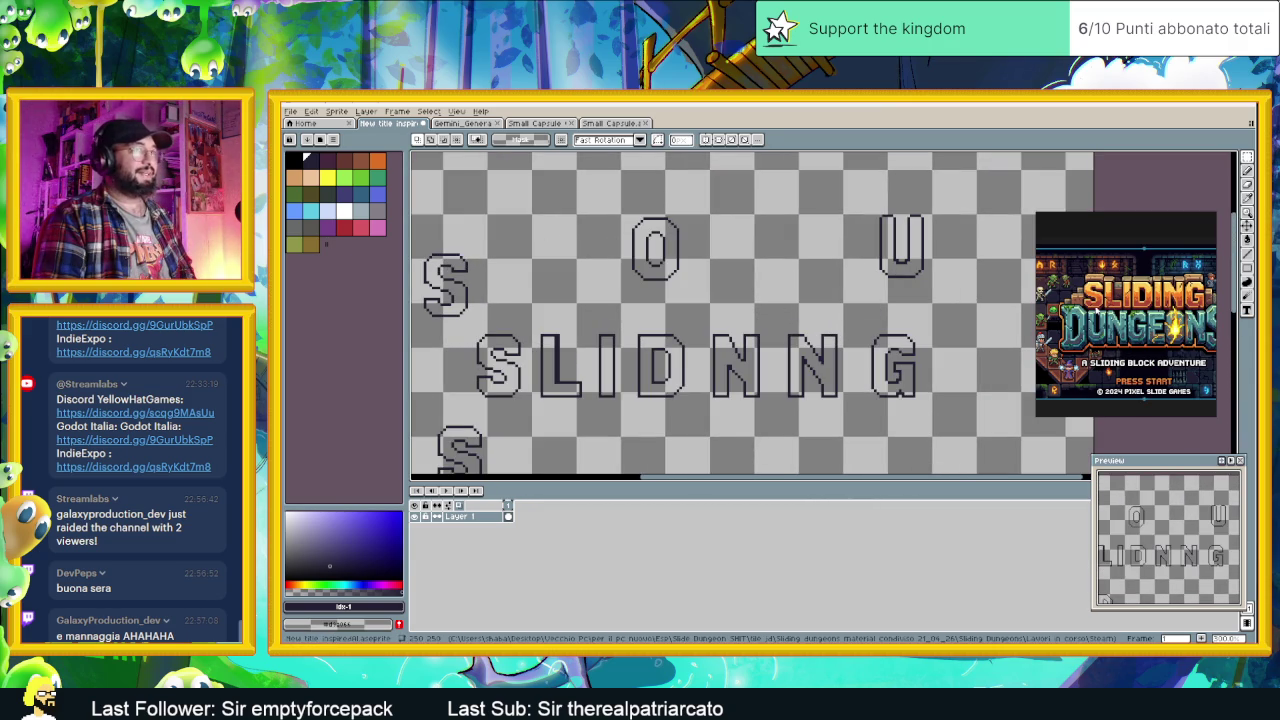
scroll(1192, 325, "up", 5)
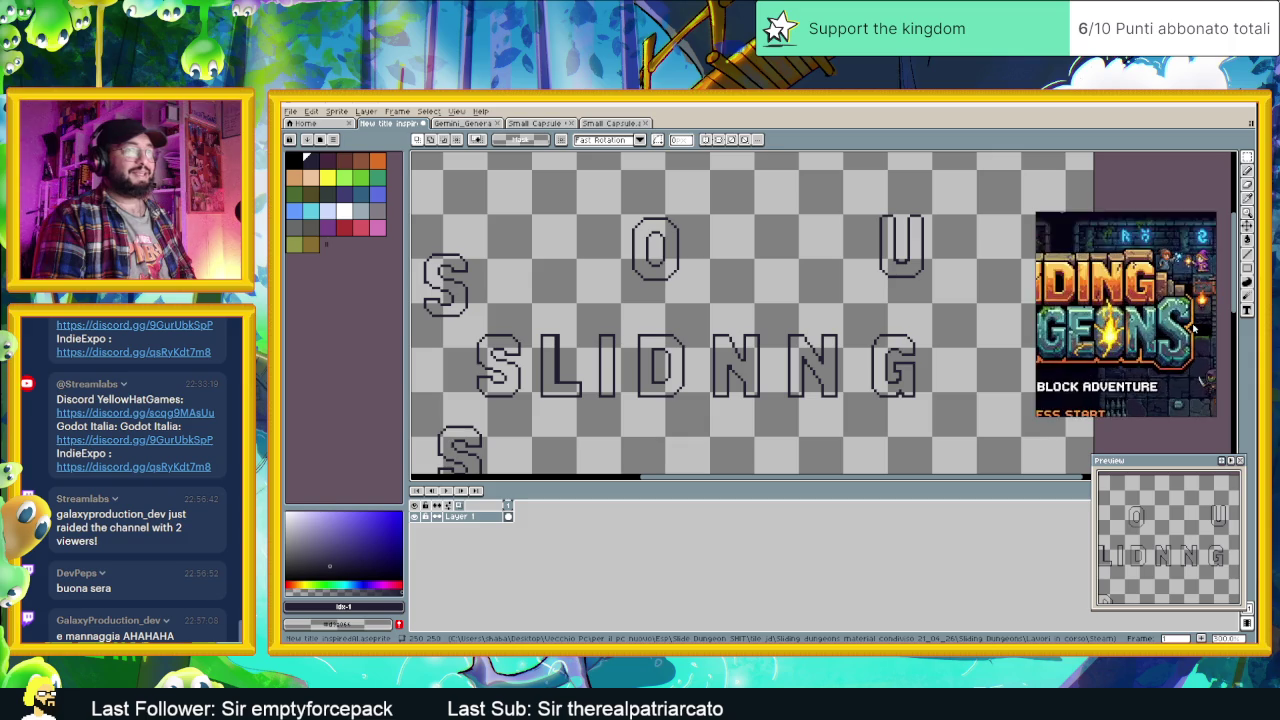
scroll(763, 321, "down", 3)
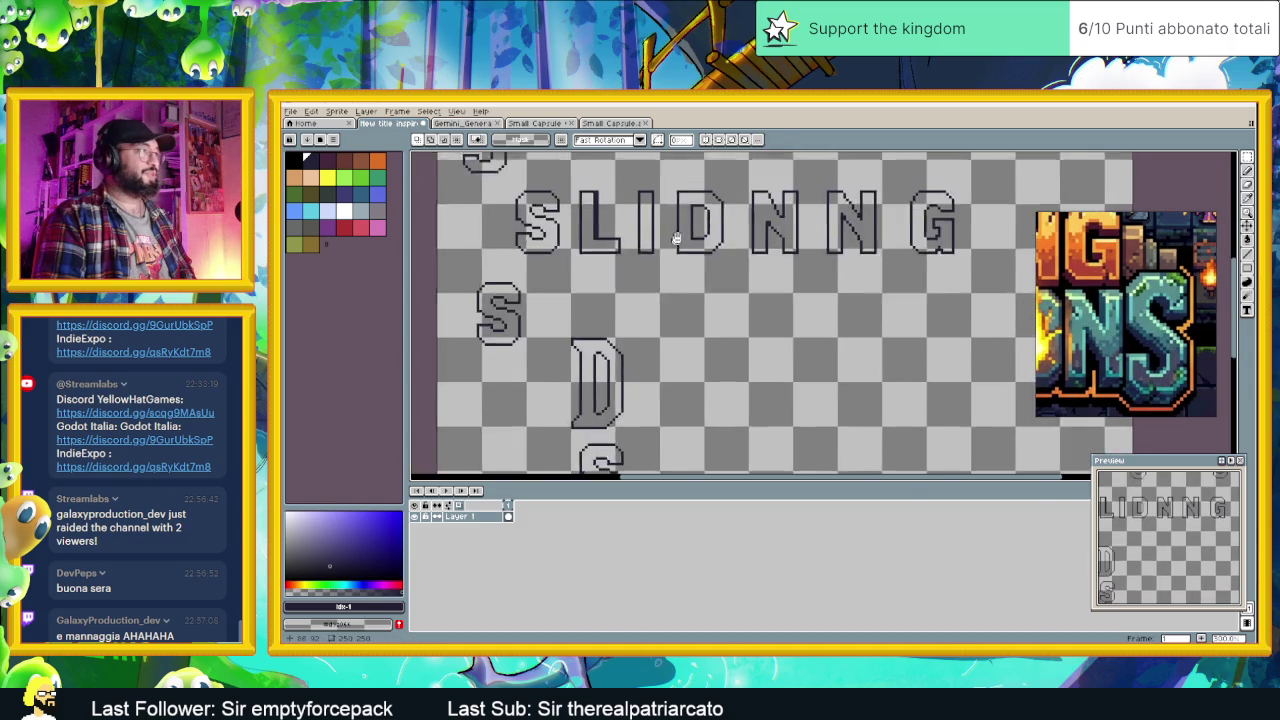
scroll(740, 322, "down", 2)
scroll(700, 323, "up", 2)
scroll(669, 325, "up", 2)
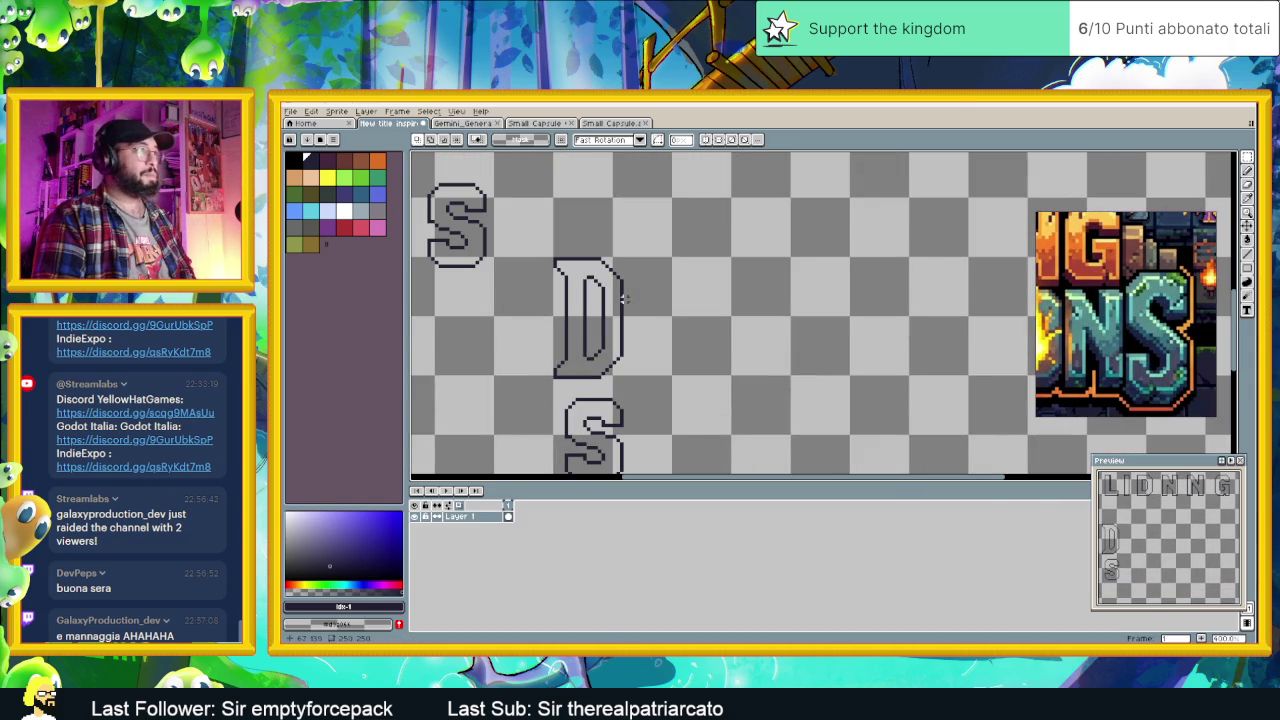
scroll(672, 290, "up", 1)
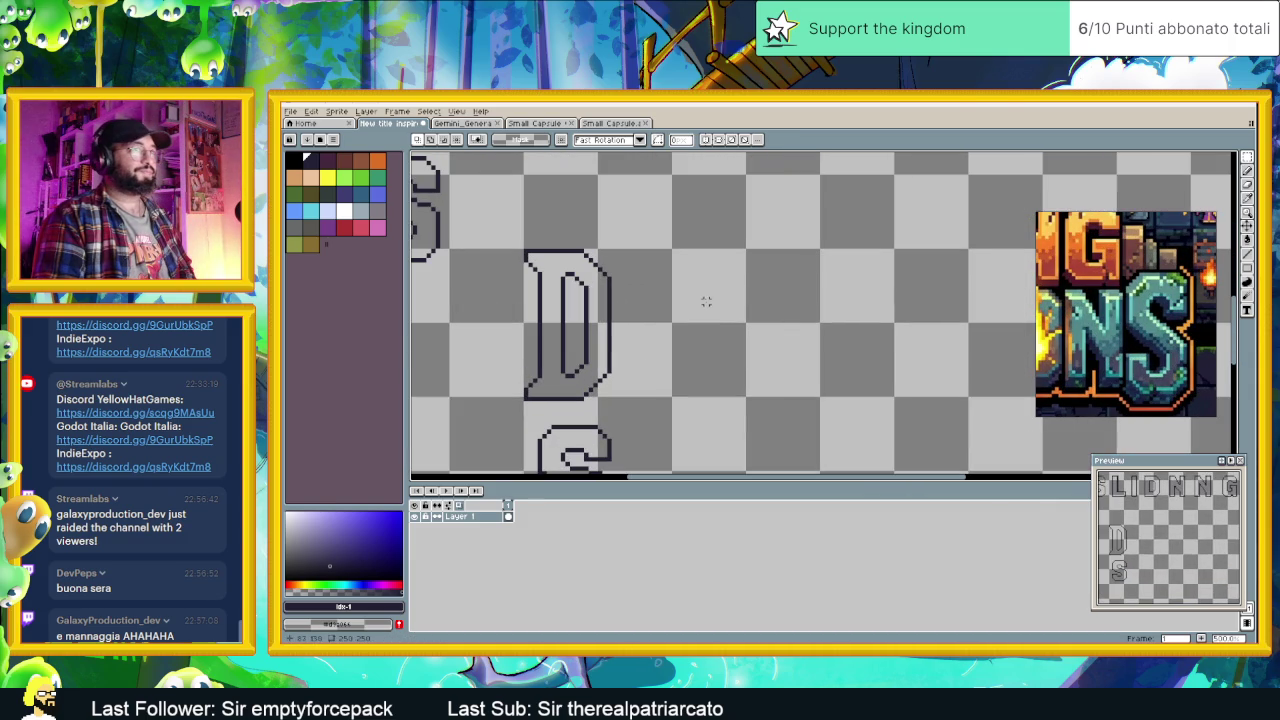
scroll(706, 297, "down", 1)
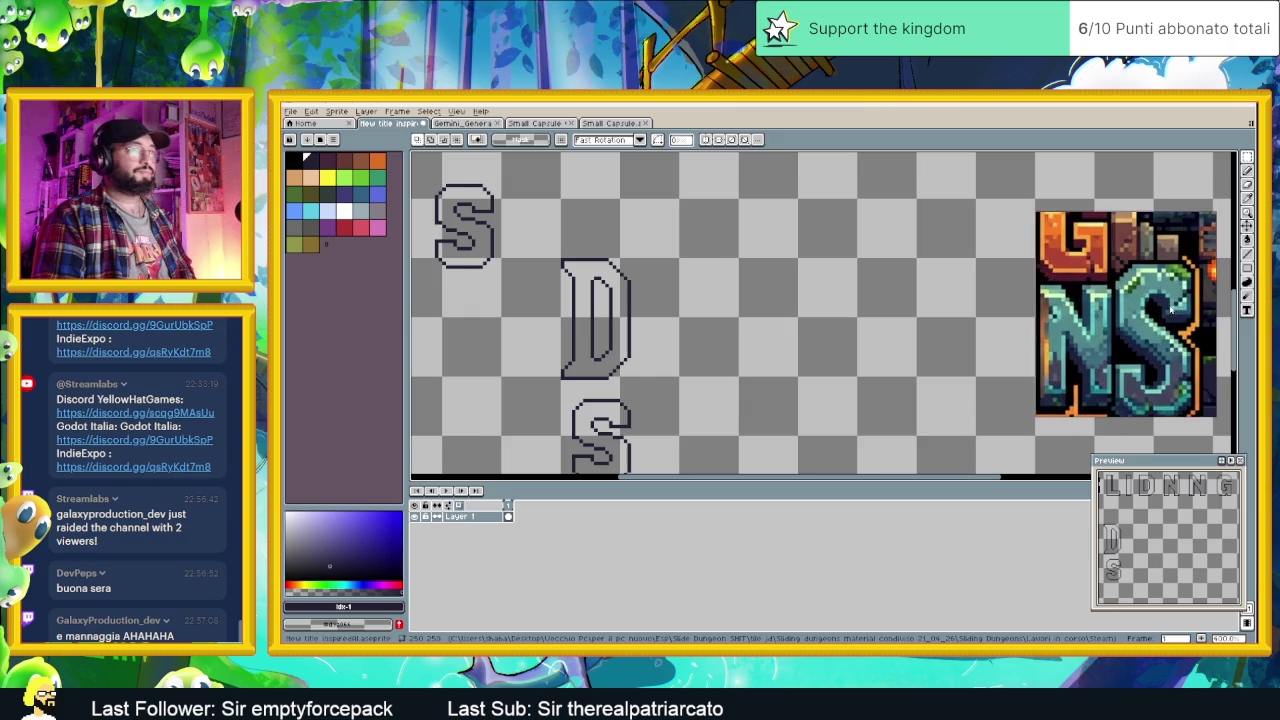
scroll(876, 282, "down", 1)
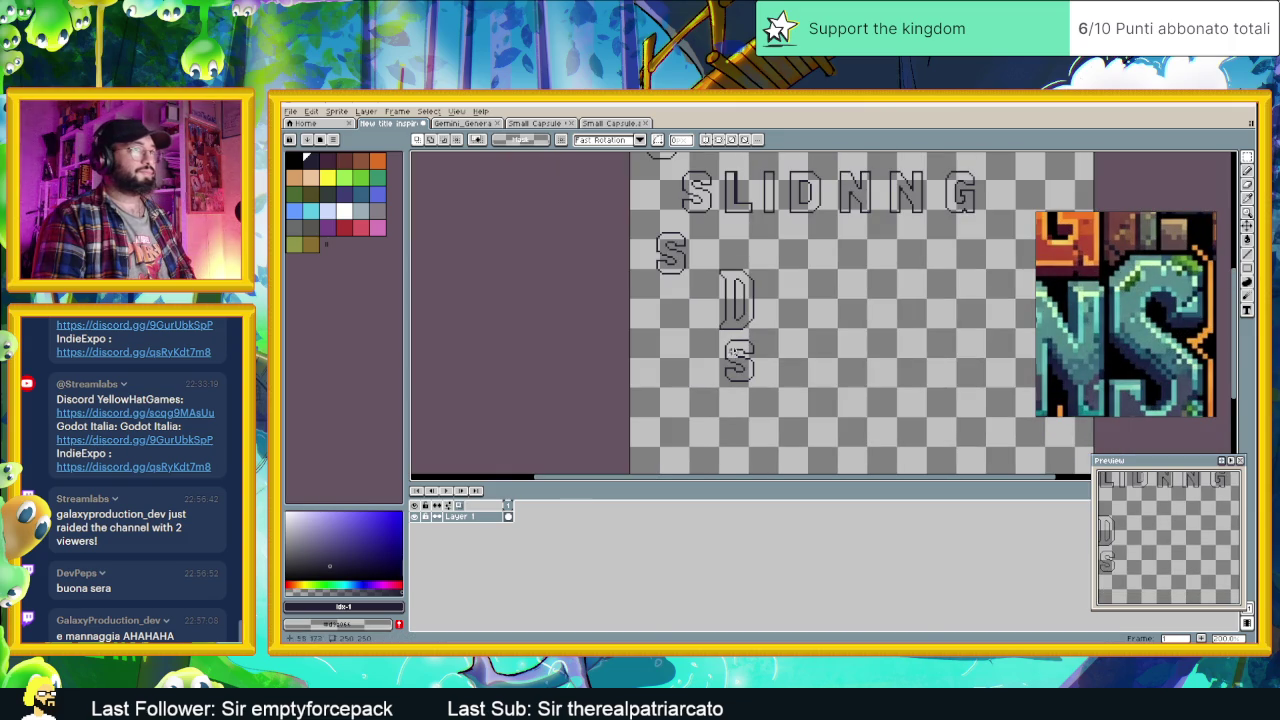
left_click_drag(715, 335, 783, 398)
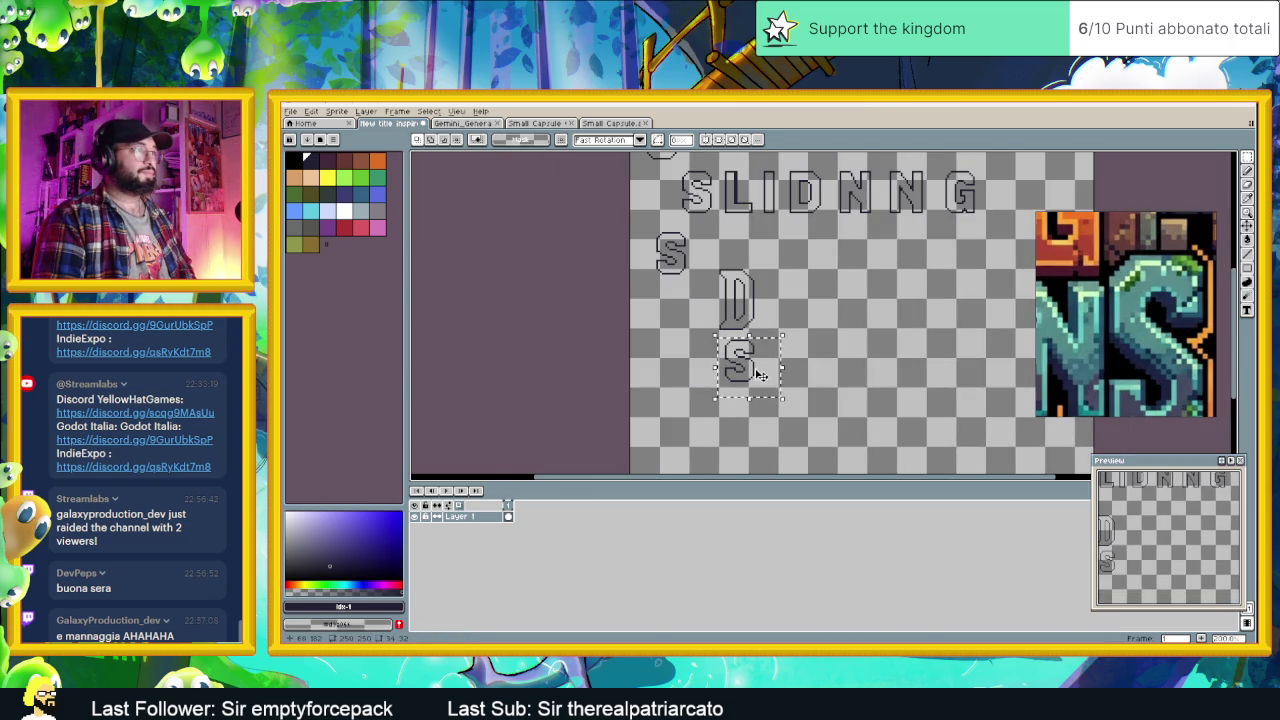
Step: Move the S up beside the D to form a DS pair, then zoom in to check
left_click_drag(741, 372, 802, 304)
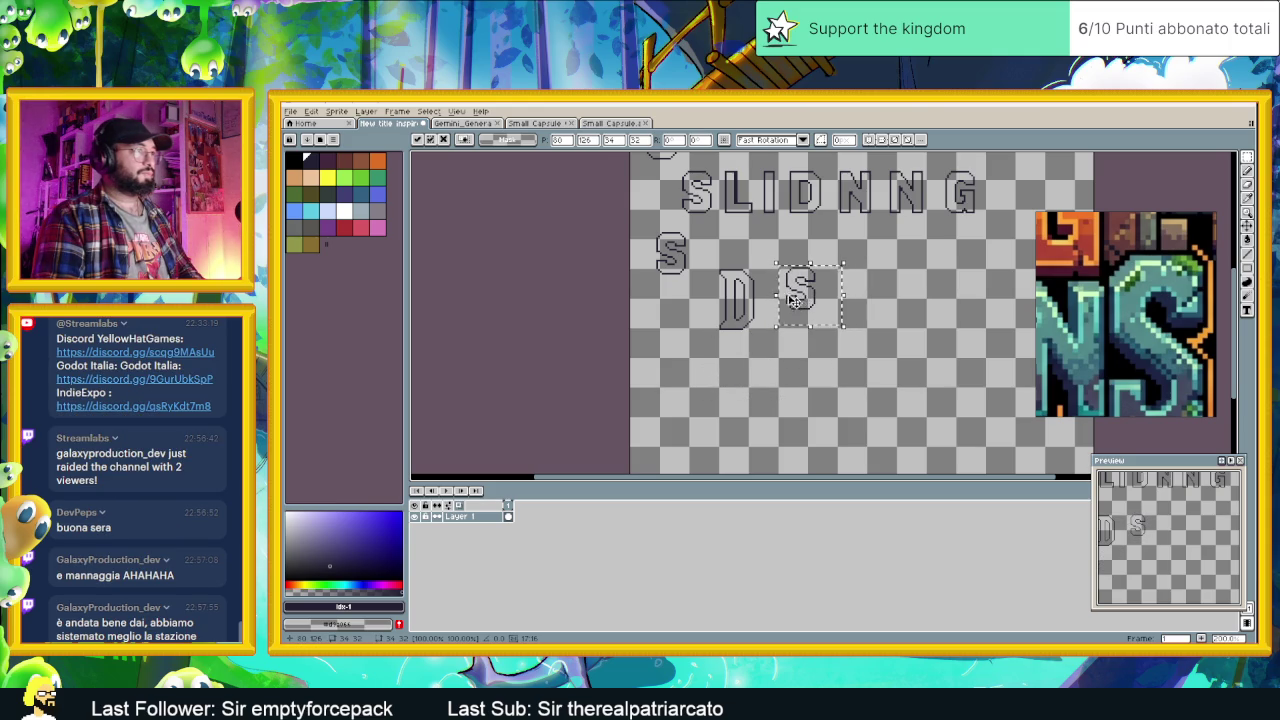
scroll(803, 304, "up", 2)
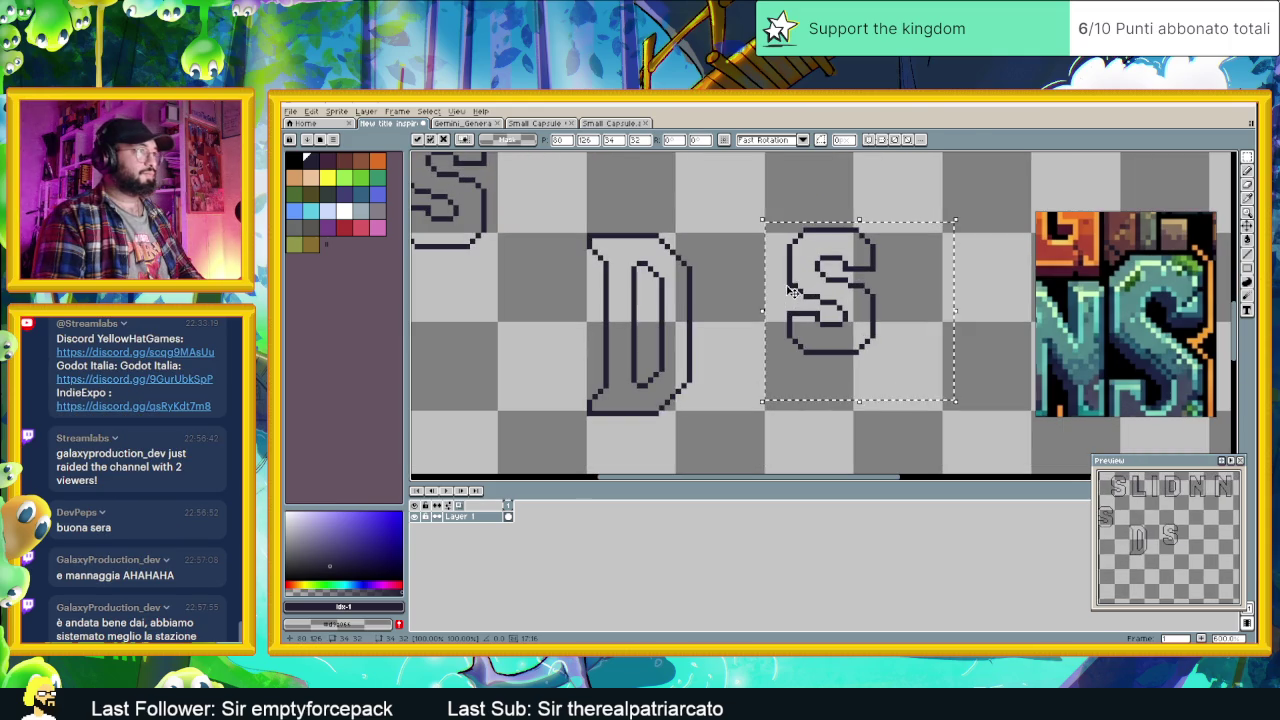
left_click(855, 190)
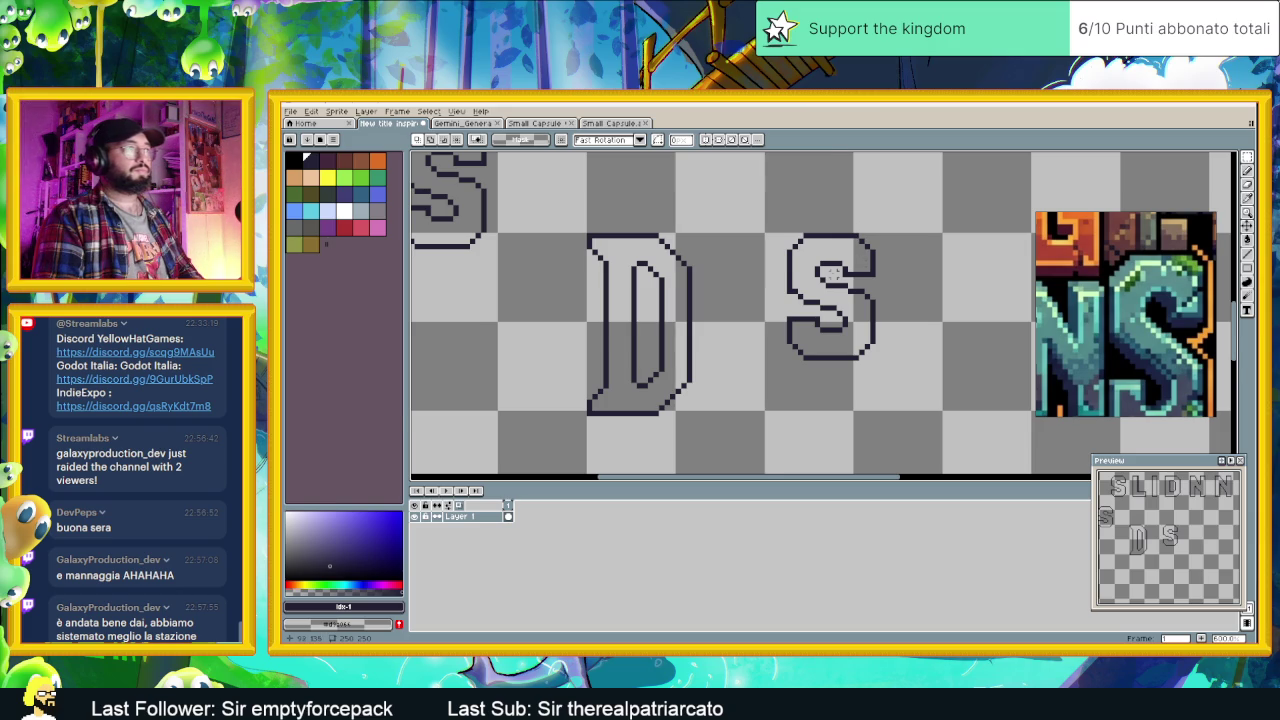
scroll(845, 268, "up", 1)
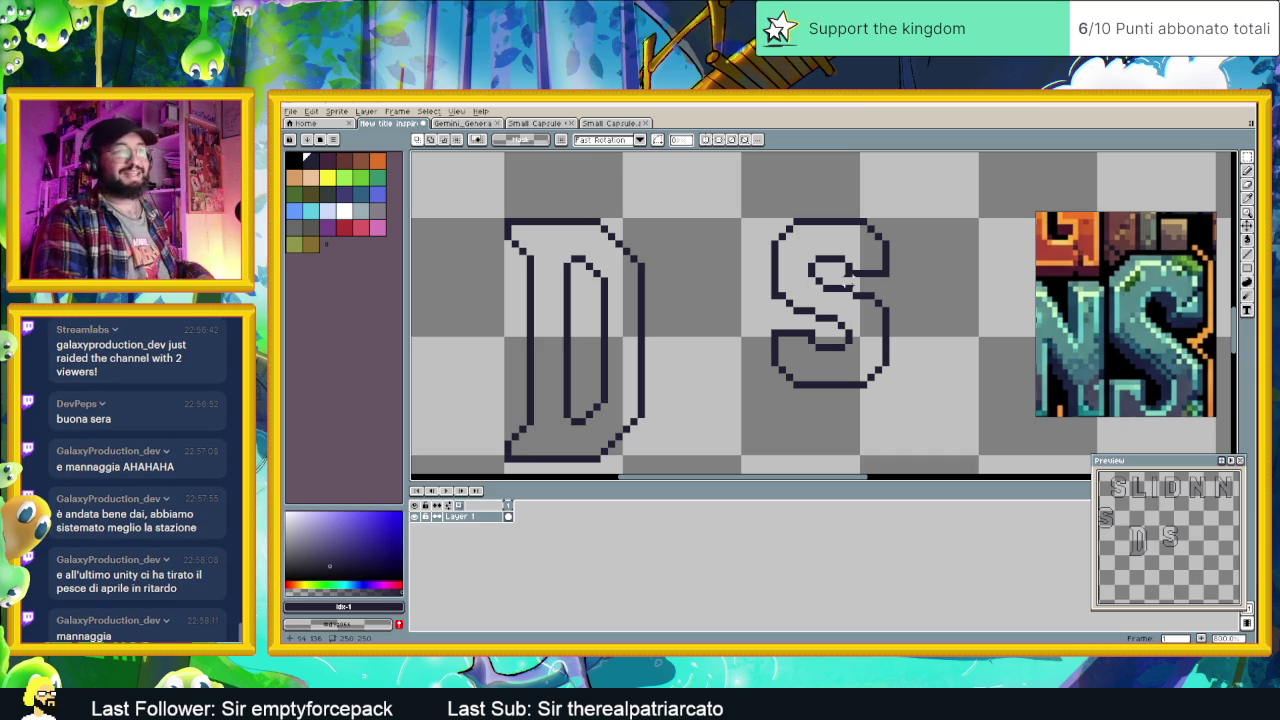
scroll(845, 285, "down", 1)
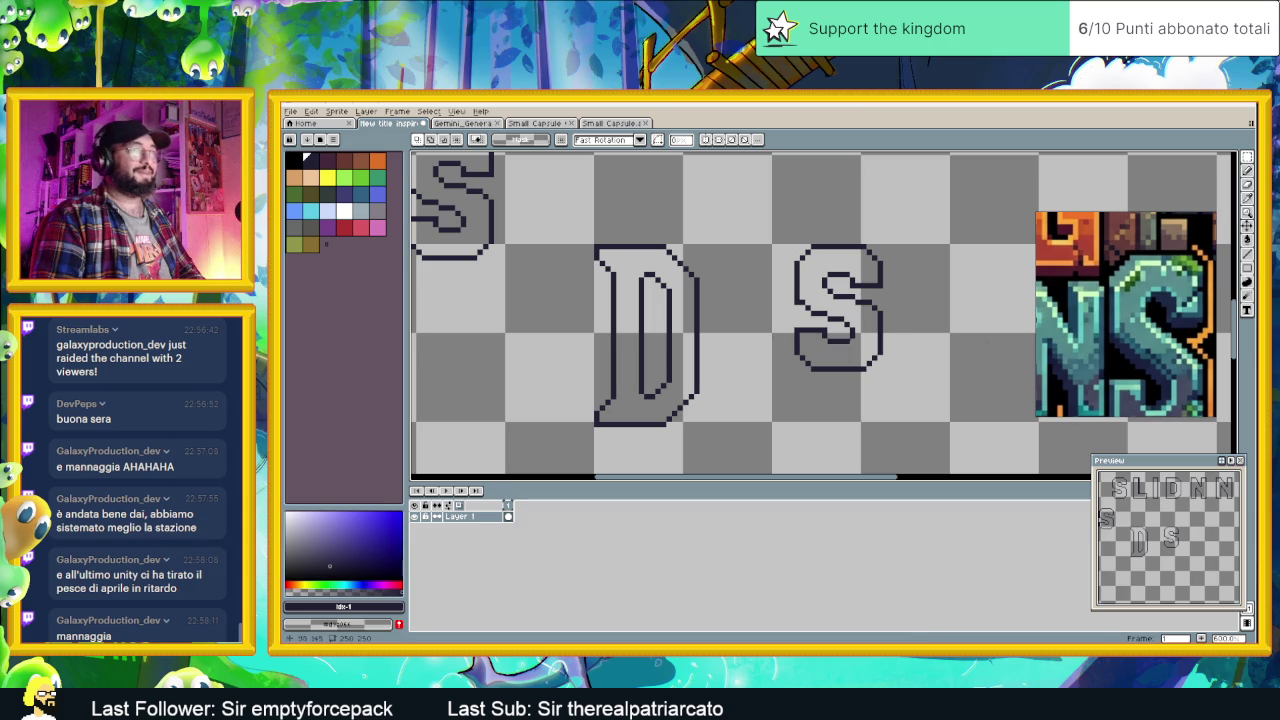
mouse_move(1180, 352)
left_mouse_down()
mouse_move(1200, 356)
mouse_move(1192, 338)
left_mouse_up()
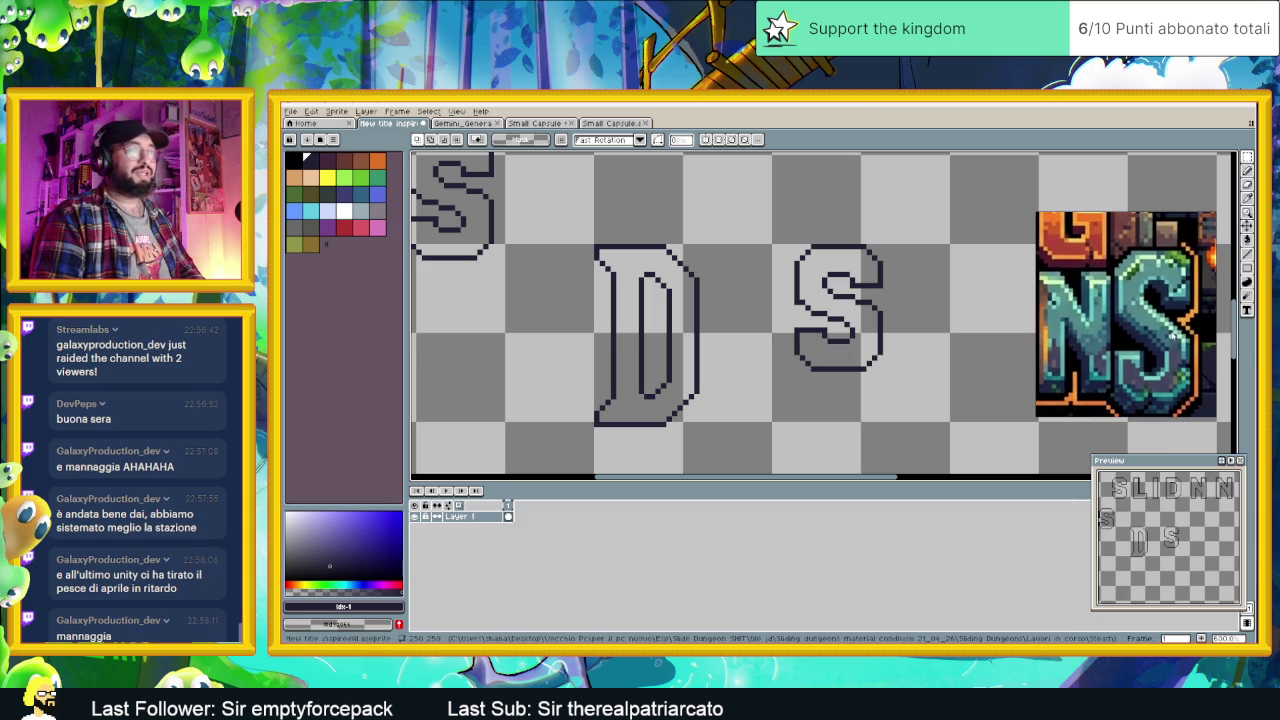
Step: Stretch the S taller by moving its lower half and middle section down
mouse_move(788, 326)
left_mouse_down()
mouse_move(918, 376)
mouse_move(862, 397)
mouse_move(862, 412)
left_mouse_up()
left_click(907, 328)
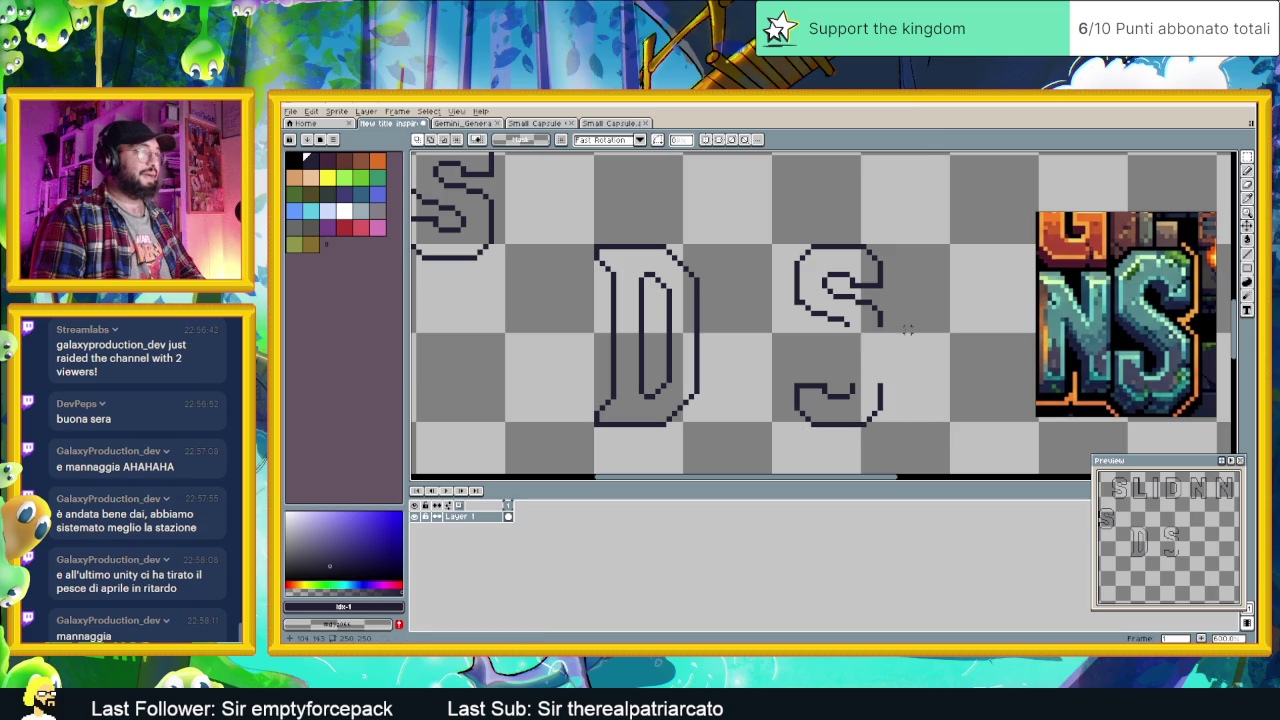
mouse_move(786, 291)
left_mouse_down()
mouse_move(924, 351)
mouse_move(874, 345)
left_mouse_up()
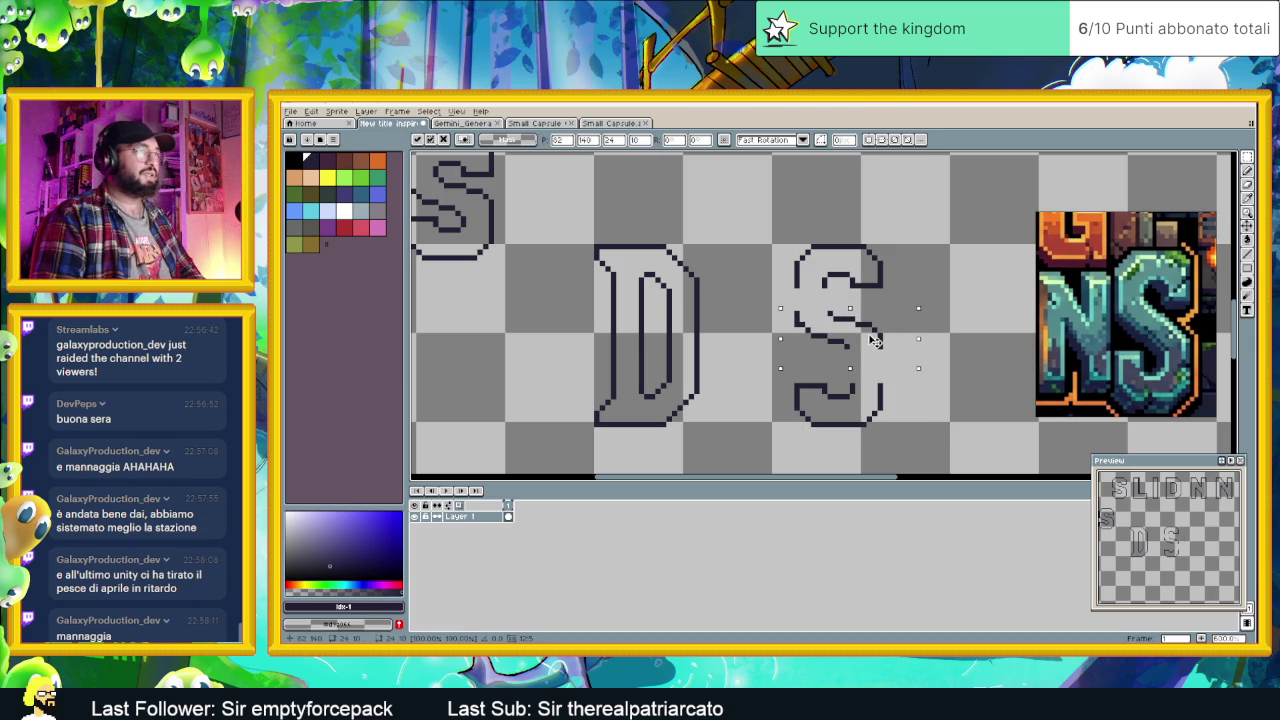
left_click(930, 268)
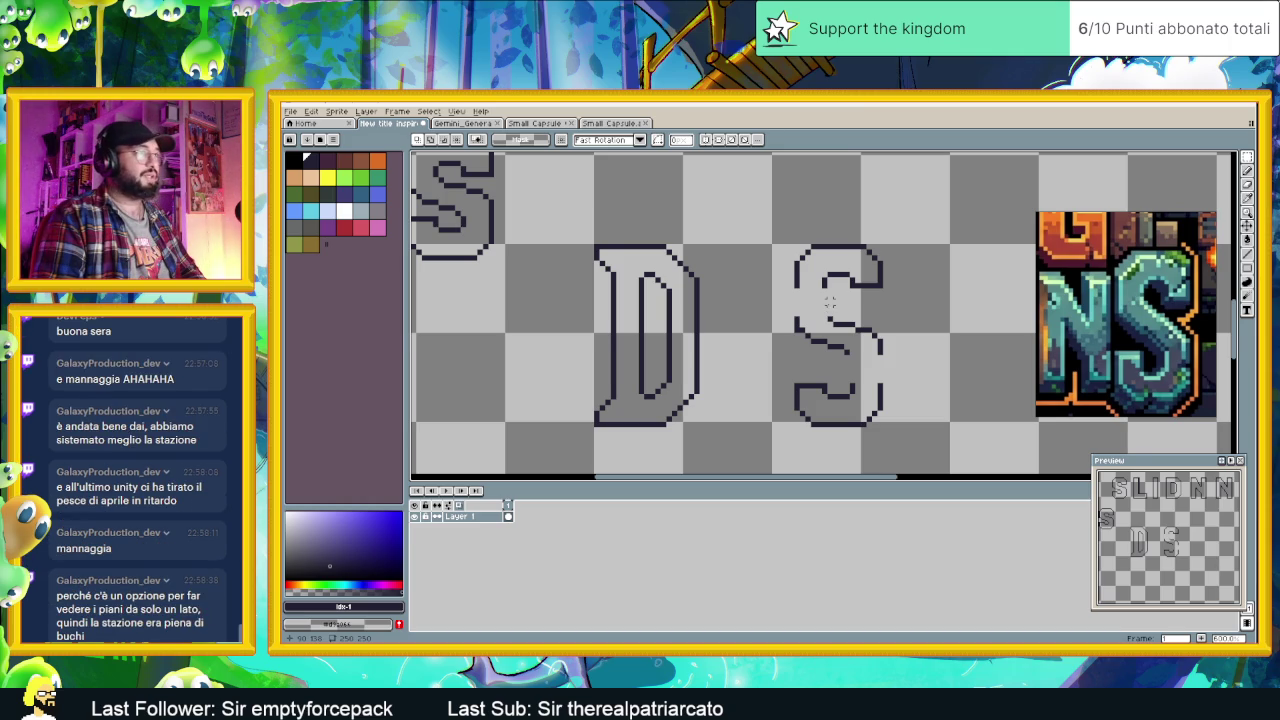
Step: Drop the right end of the S's middle stroke one pixel to form a stepped curve
scroll(829, 300, "up", 1)
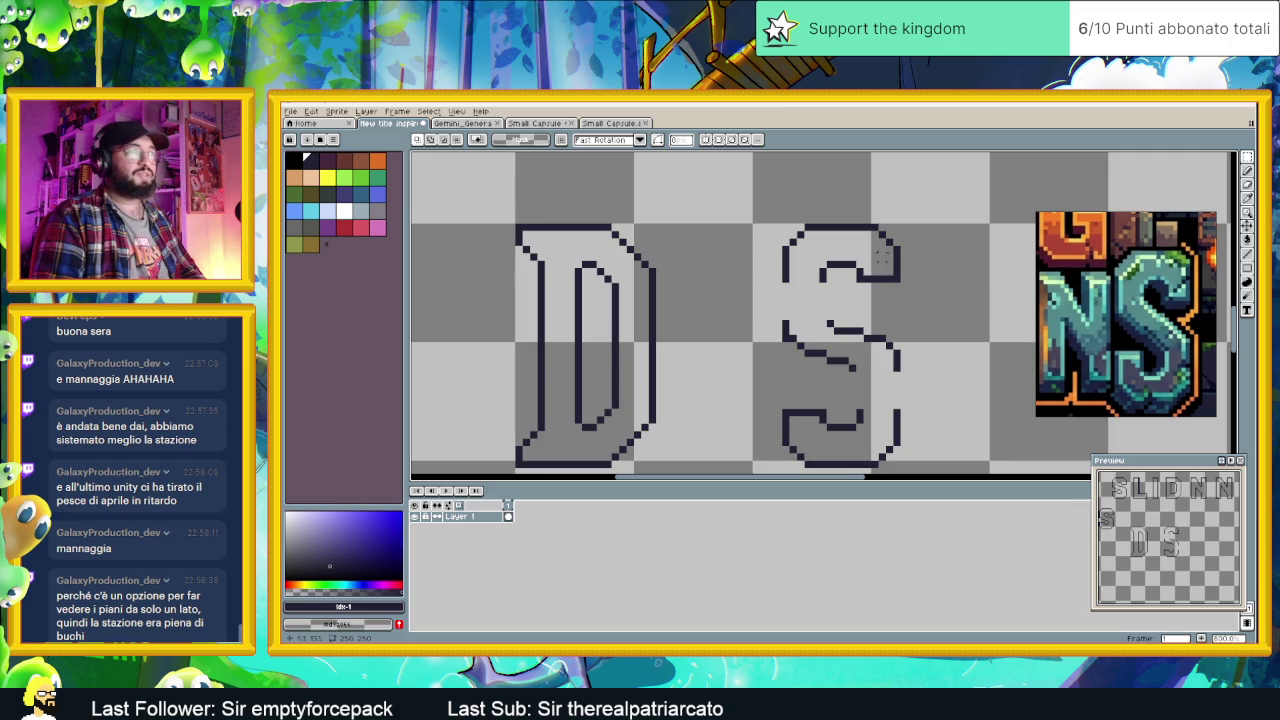
scroll(918, 268, "up", 1)
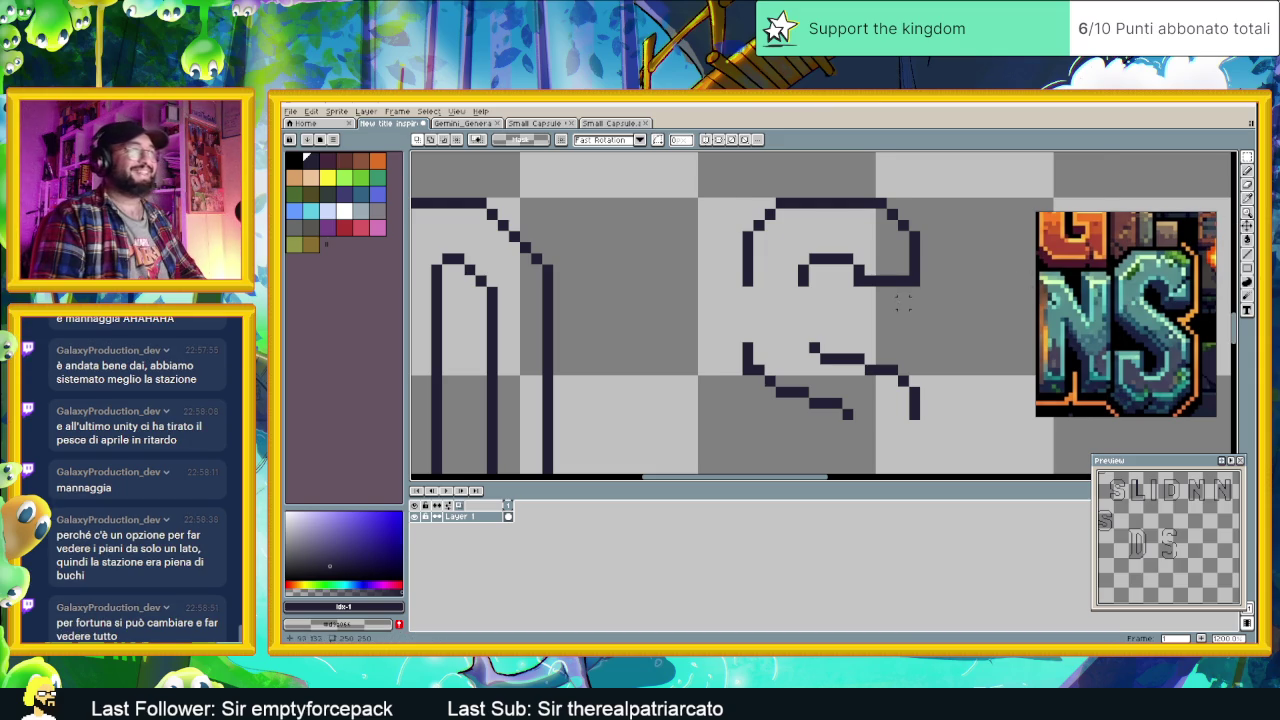
scroll(903, 305, "up", 1)
scroll(1190, 290, "up", 2)
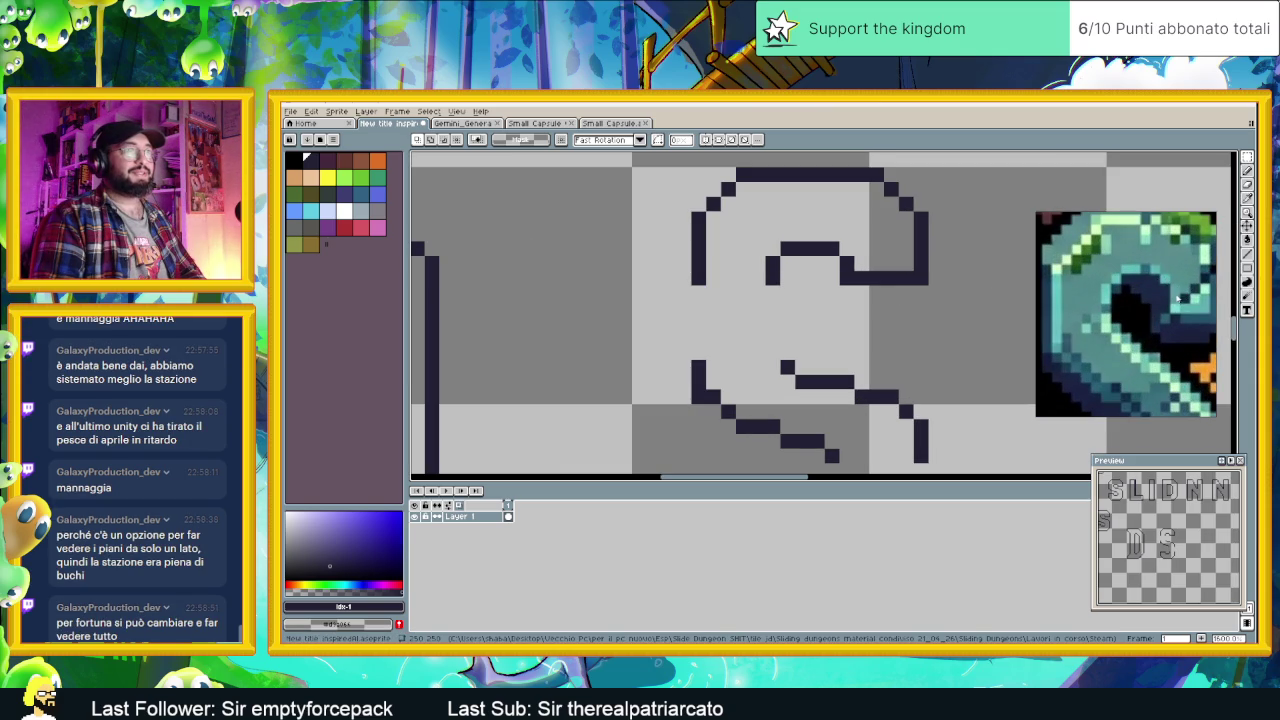
mouse_move(838, 270)
left_mouse_down()
mouse_move(945, 287)
mouse_move(892, 295)
left_mouse_up()
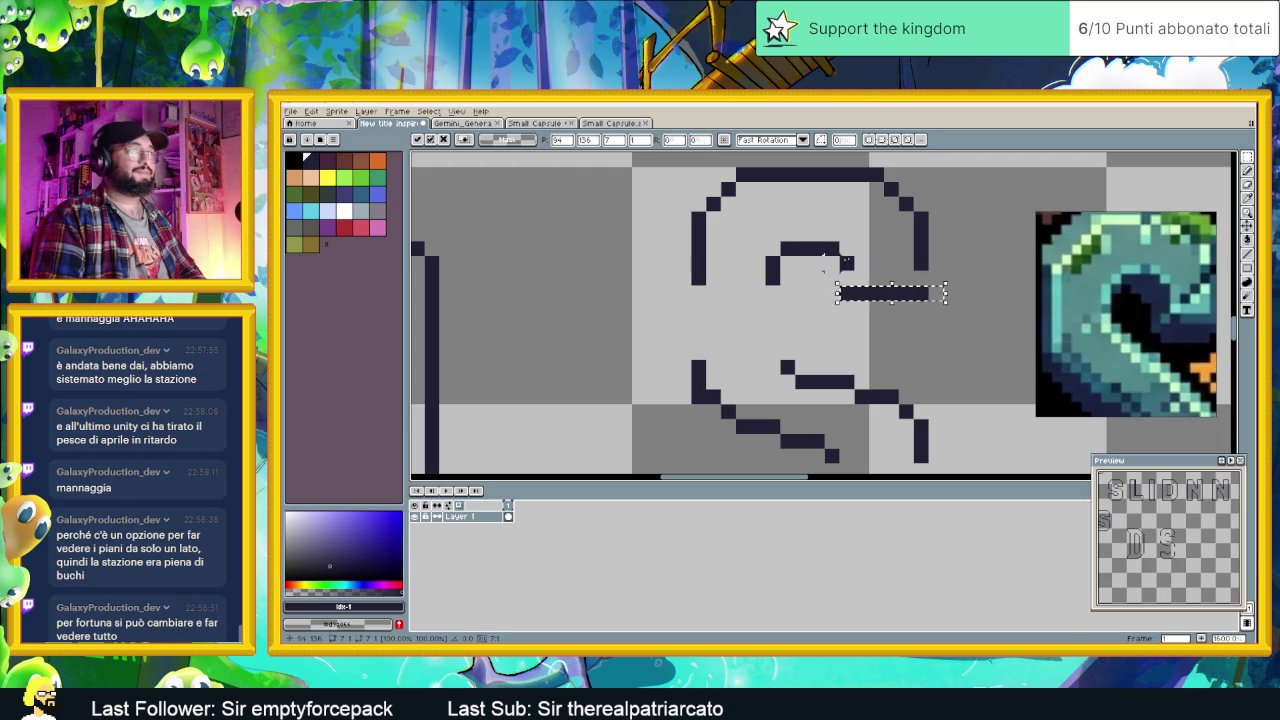
left_click_drag(822, 224, 872, 272)
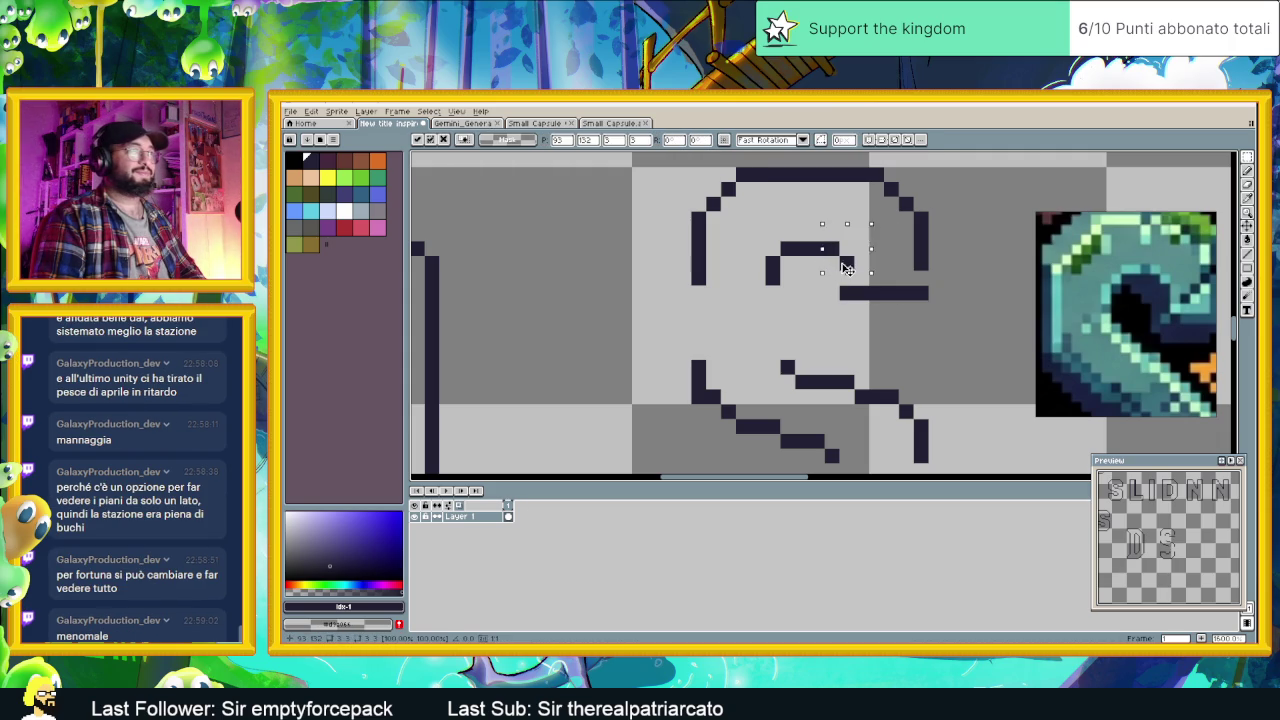
key("Down")
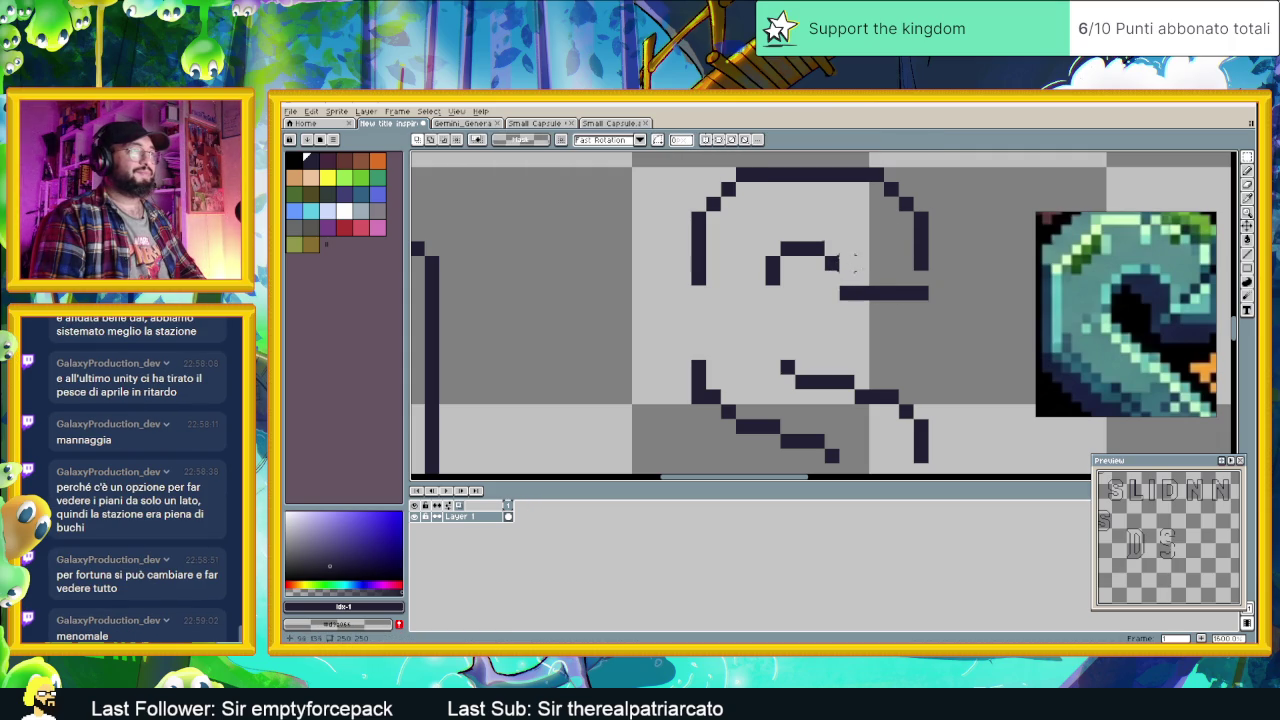
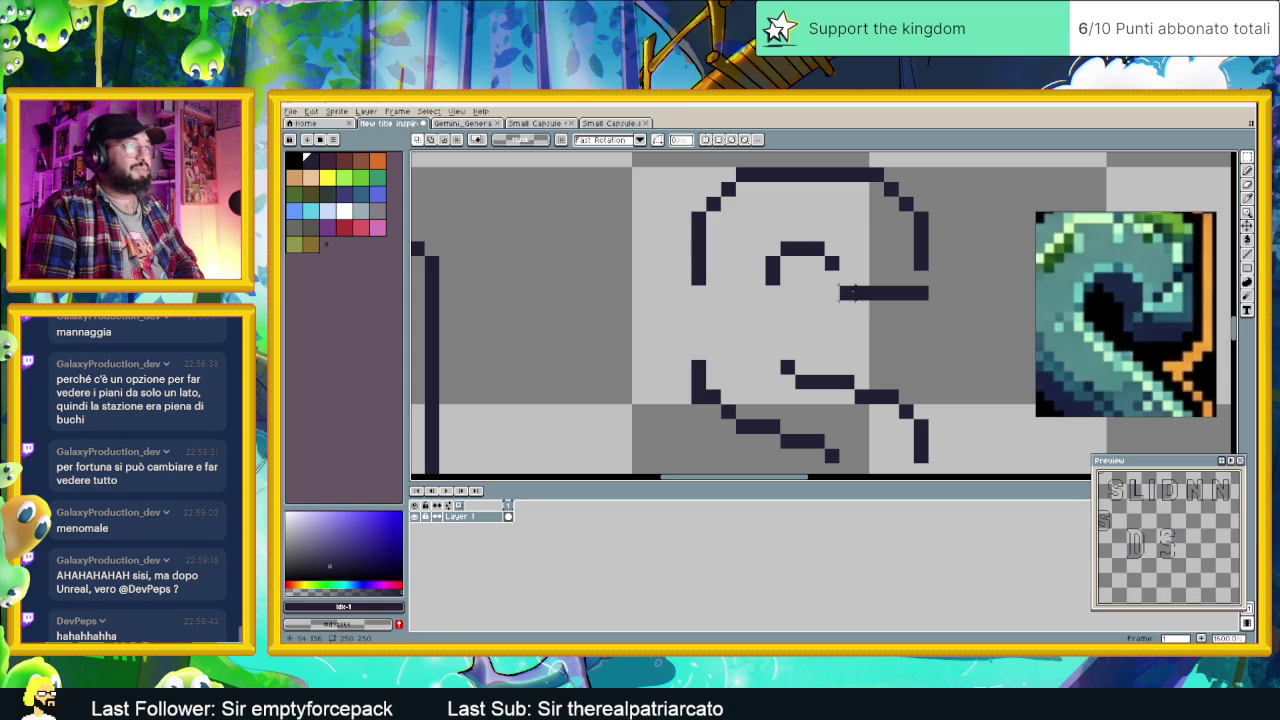
Step: With the Line tool, shift the S curl's end pixel right and erase stray pixels around it
left_click(1248, 259)
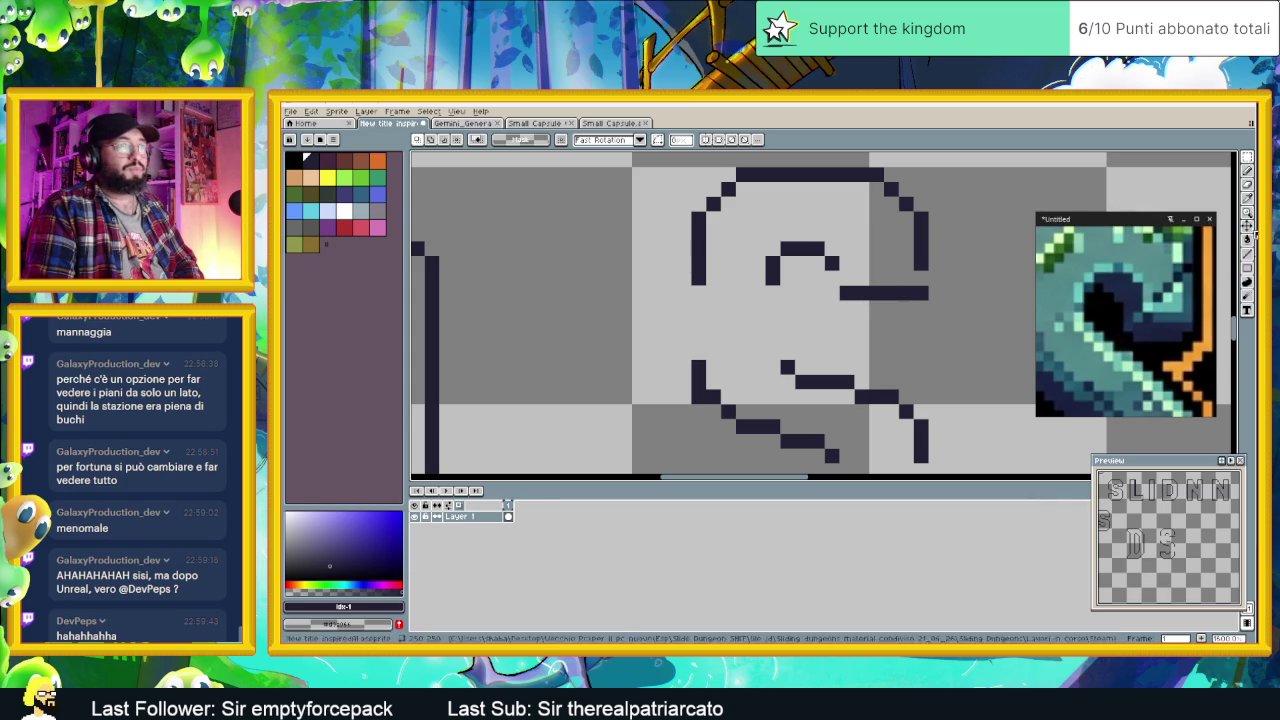
left_click(847, 277)
right_click(847, 292)
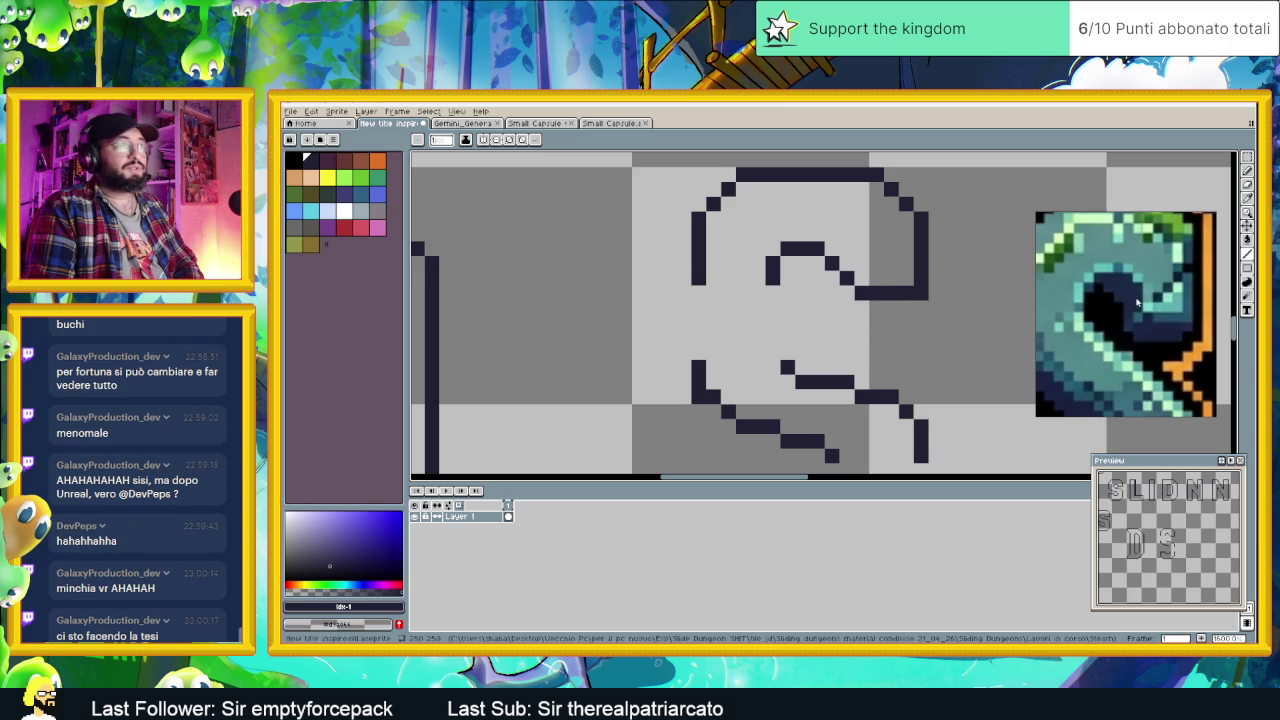
left_click(862, 278)
right_click(848, 277)
left_click(833, 250)
Step: Draw the hook's diagonal step and bottom edge, then add a pixel to its lower edge
left_click_drag(838, 265, 866, 290)
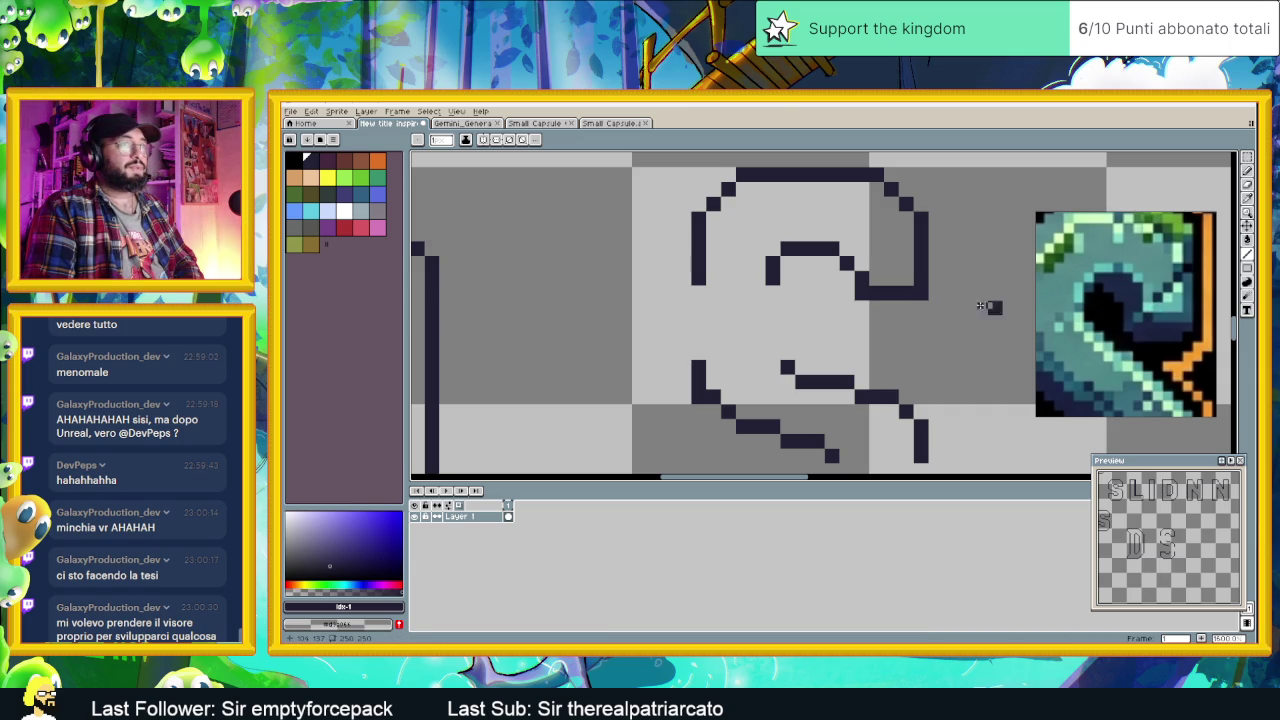
mouse_move(868, 308)
left_mouse_down()
mouse_move(928, 308)
mouse_move(901, 293)
left_mouse_up()
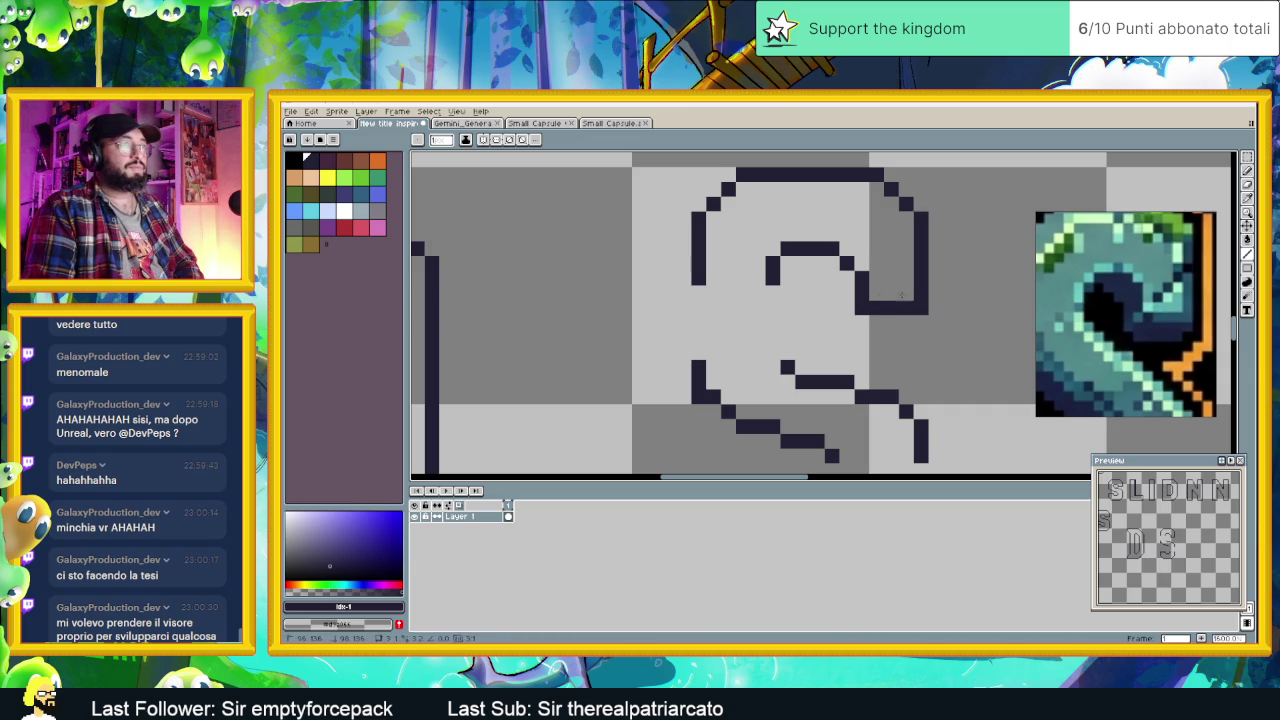
left_click(772, 289)
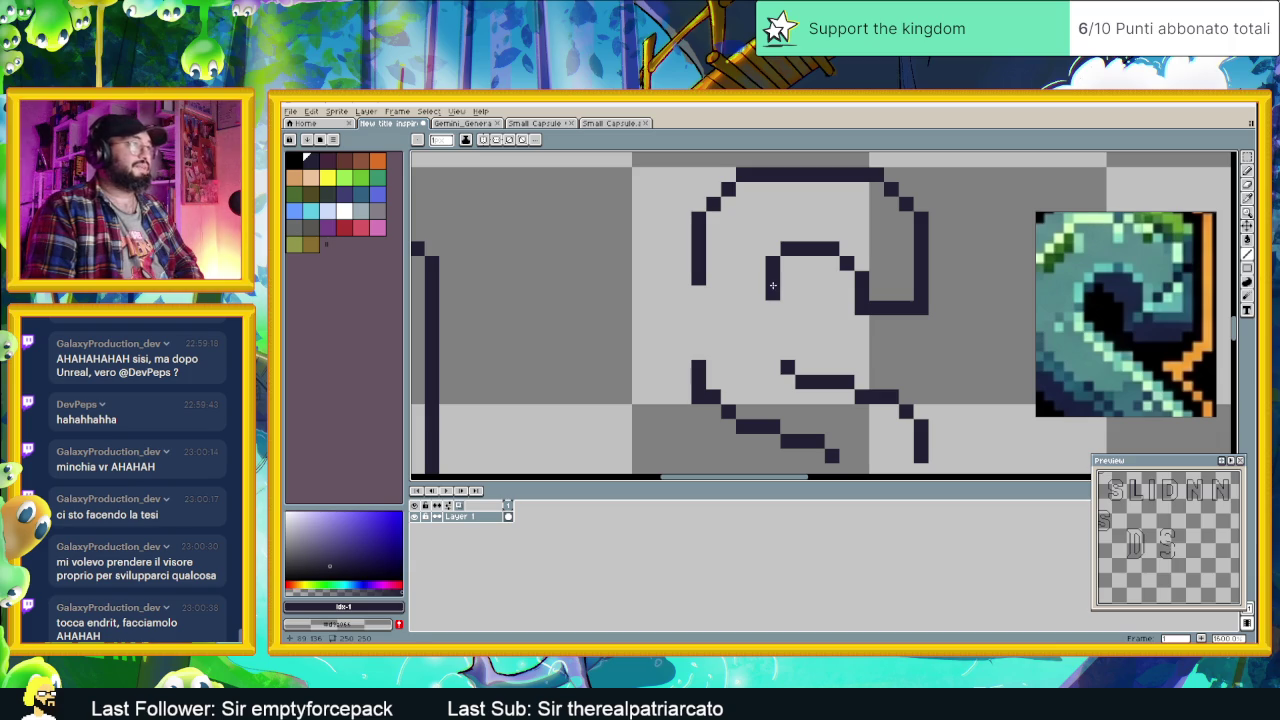
key("ctrl+z")
left_click(846, 321)
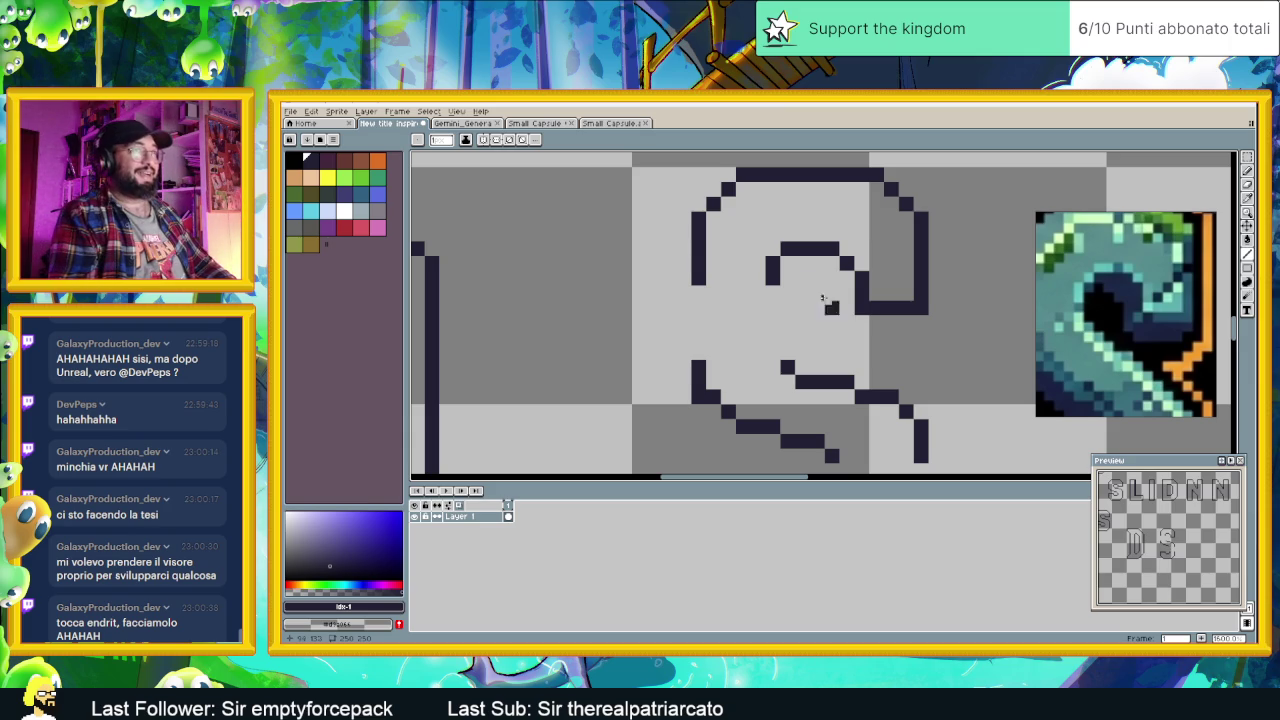
Step: Reshape the inner curl's pixels and extend its left column three pixels downward
right_click(787, 249)
right_click(773, 263)
left_click(787, 263)
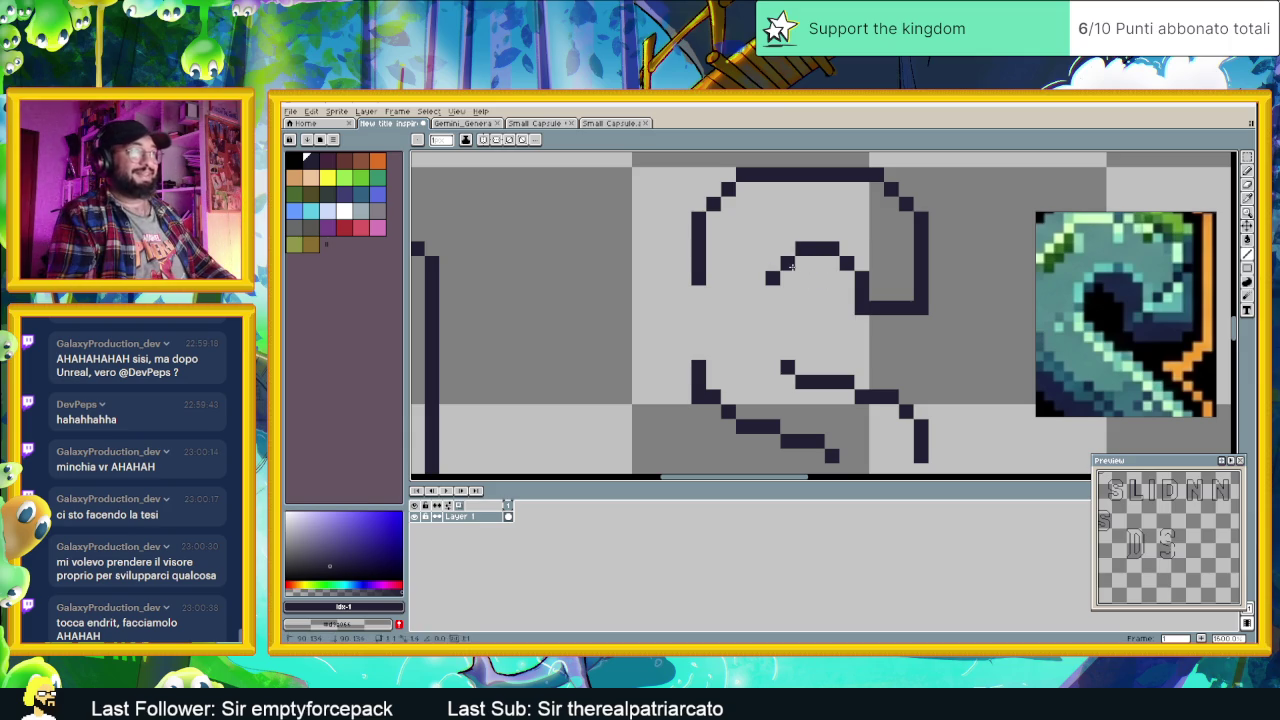
left_click(773, 293)
left_click(773, 306)
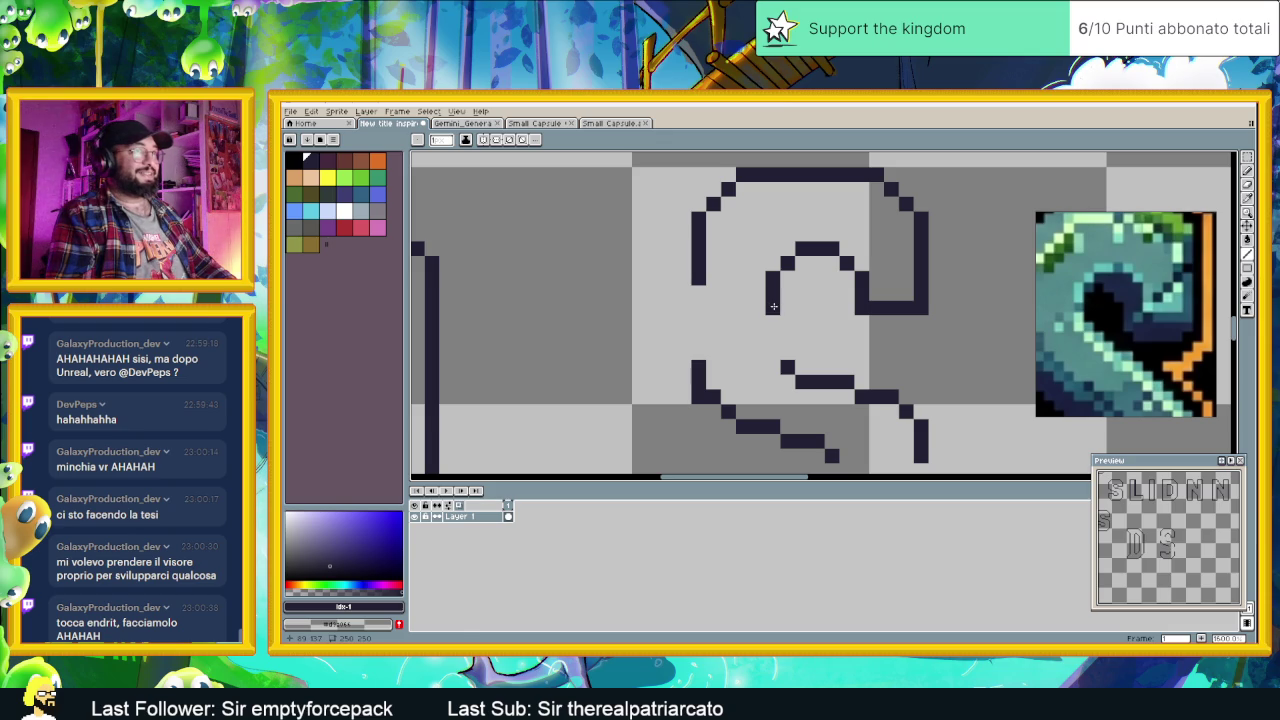
left_click(773, 320)
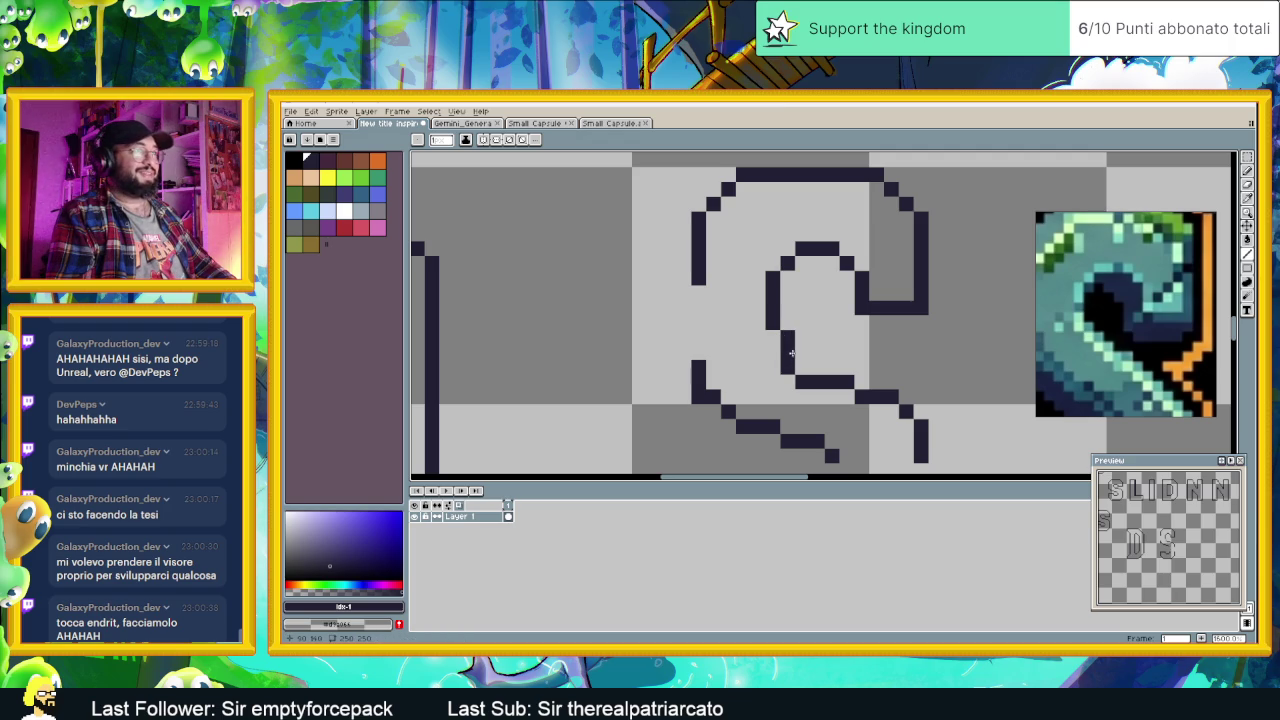
Step: Step the spine diagonally down from that column to join the S's lower stroke
left_click(800, 352)
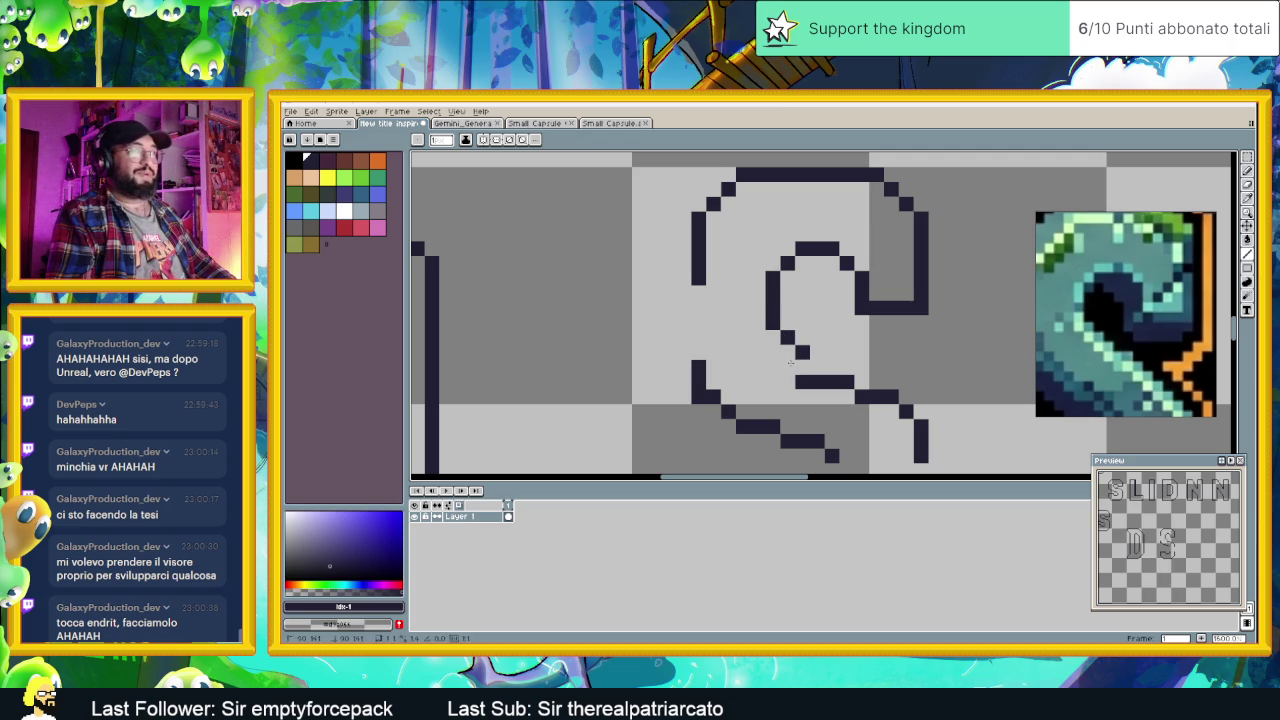
left_click(802, 367)
left_click(804, 367)
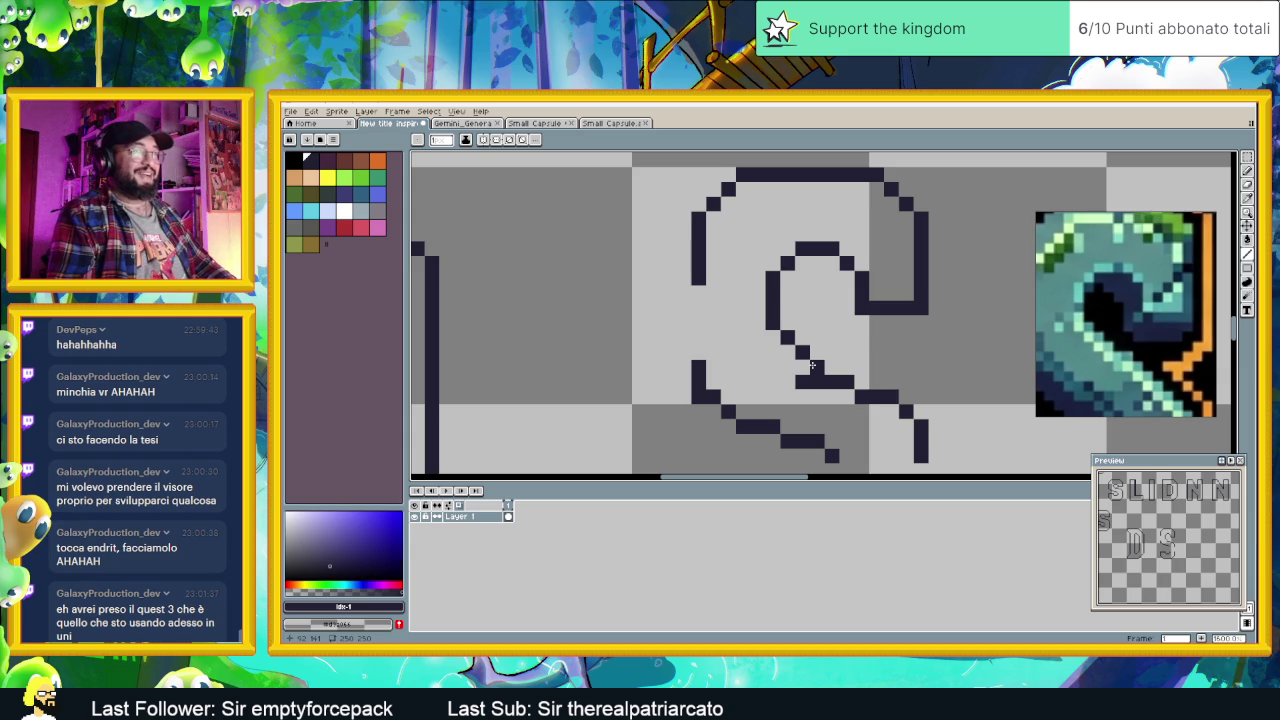
left_click(816, 368)
left_click_drag(828, 385, 832, 395)
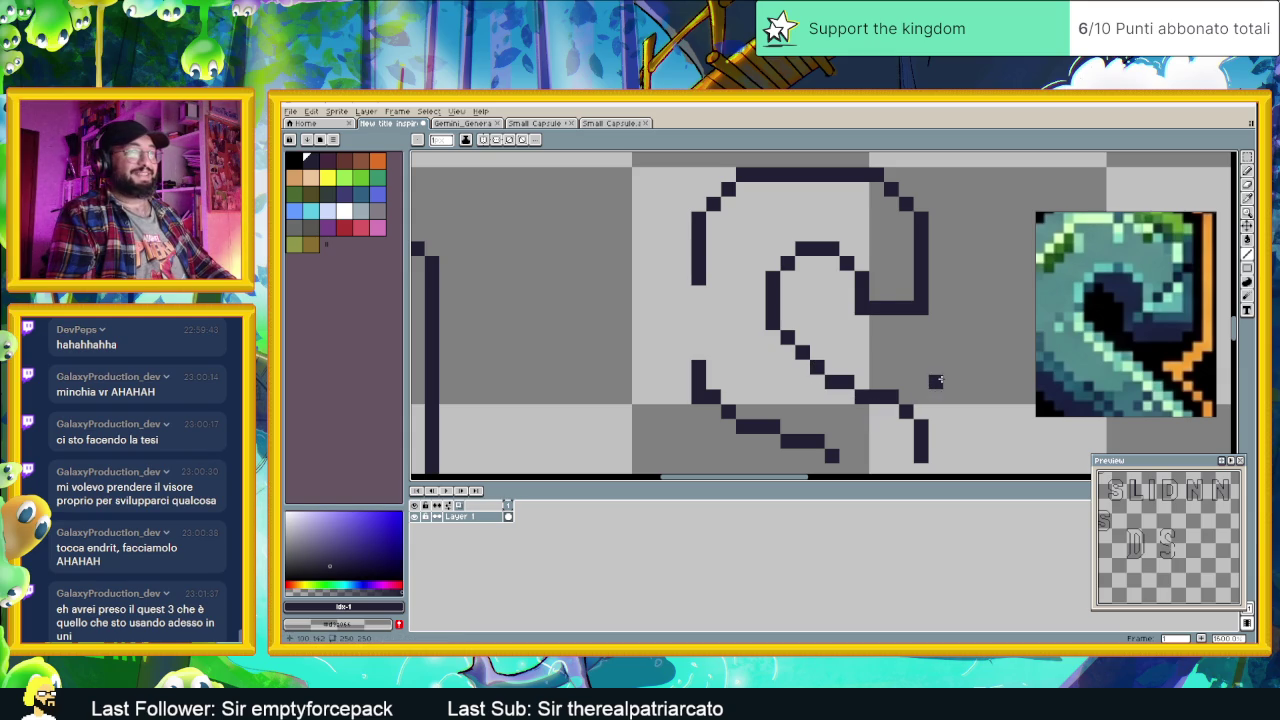
scroll(938, 381, "down", 1)
Step: Draw a vertical pencil line down the S's left stroke
scroll(938, 390, "down", 1)
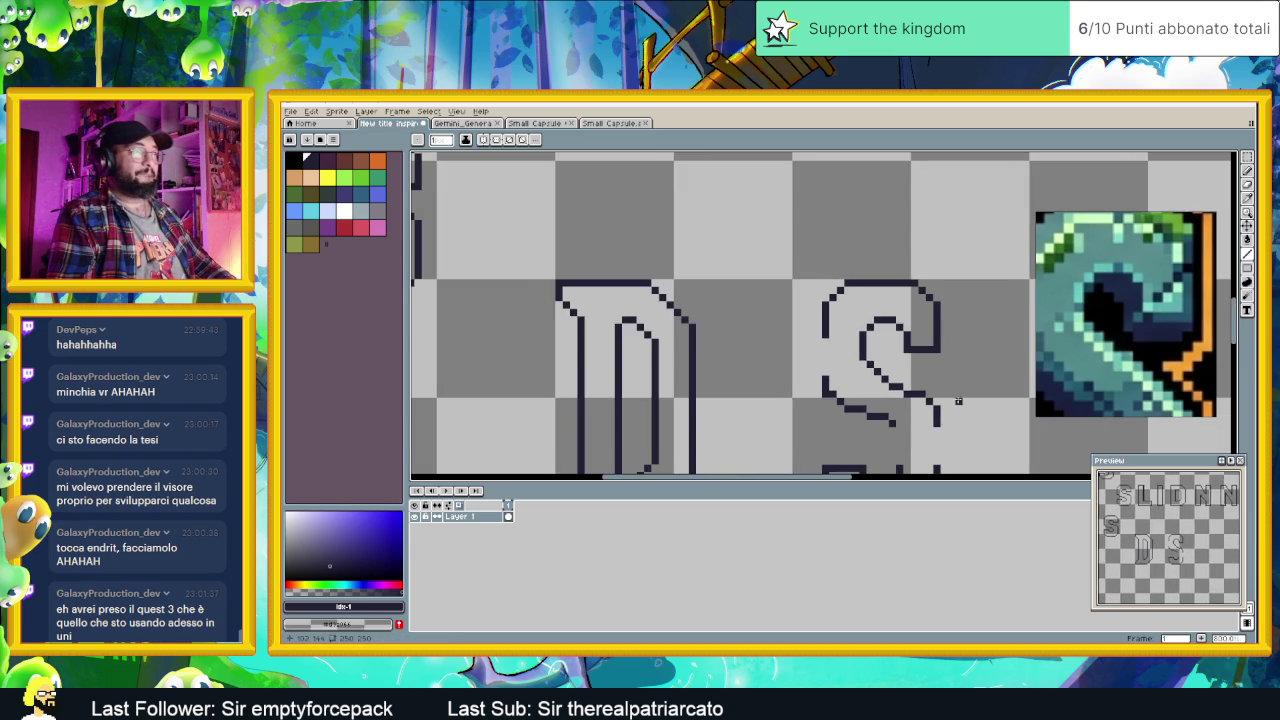
scroll(905, 372, "down", 1)
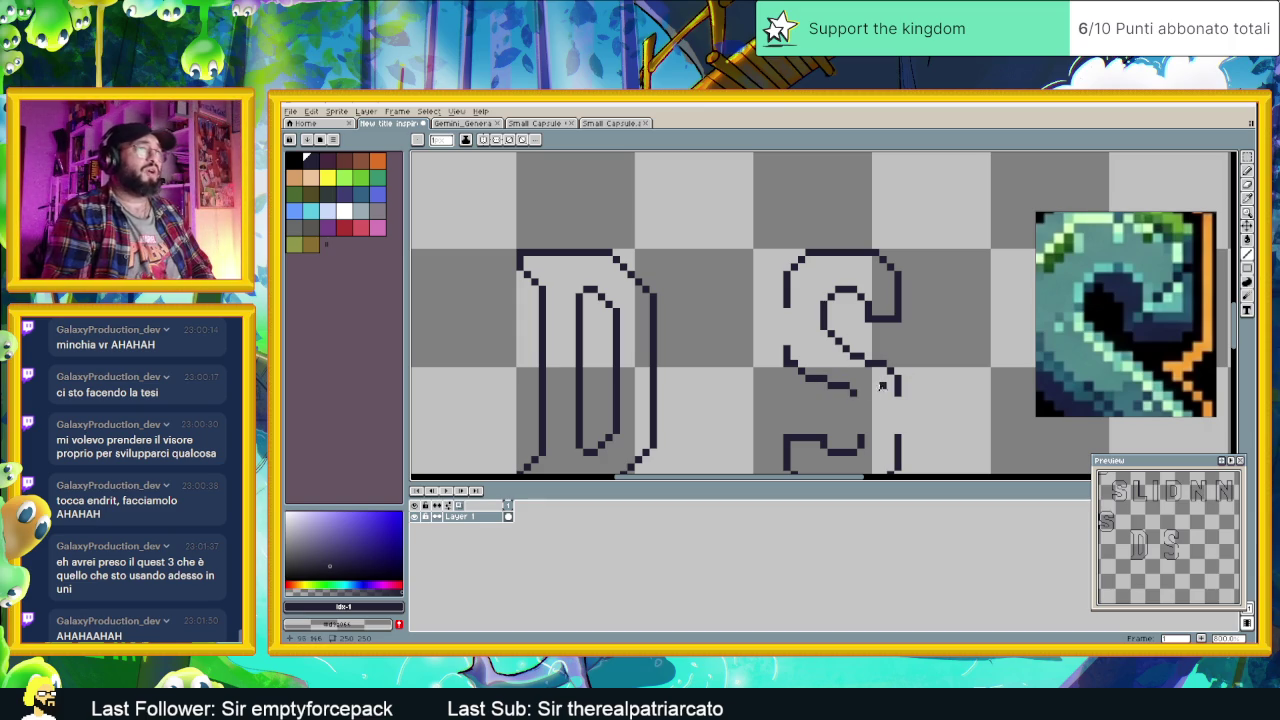
scroll(763, 279, "up", 2)
scroll(763, 279, "up", 1)
left_click_drag(763, 279, 751, 329)
Step: Zoom in and out to compare the D and S letters against the teal reference S
scroll(751, 329, "down", 2)
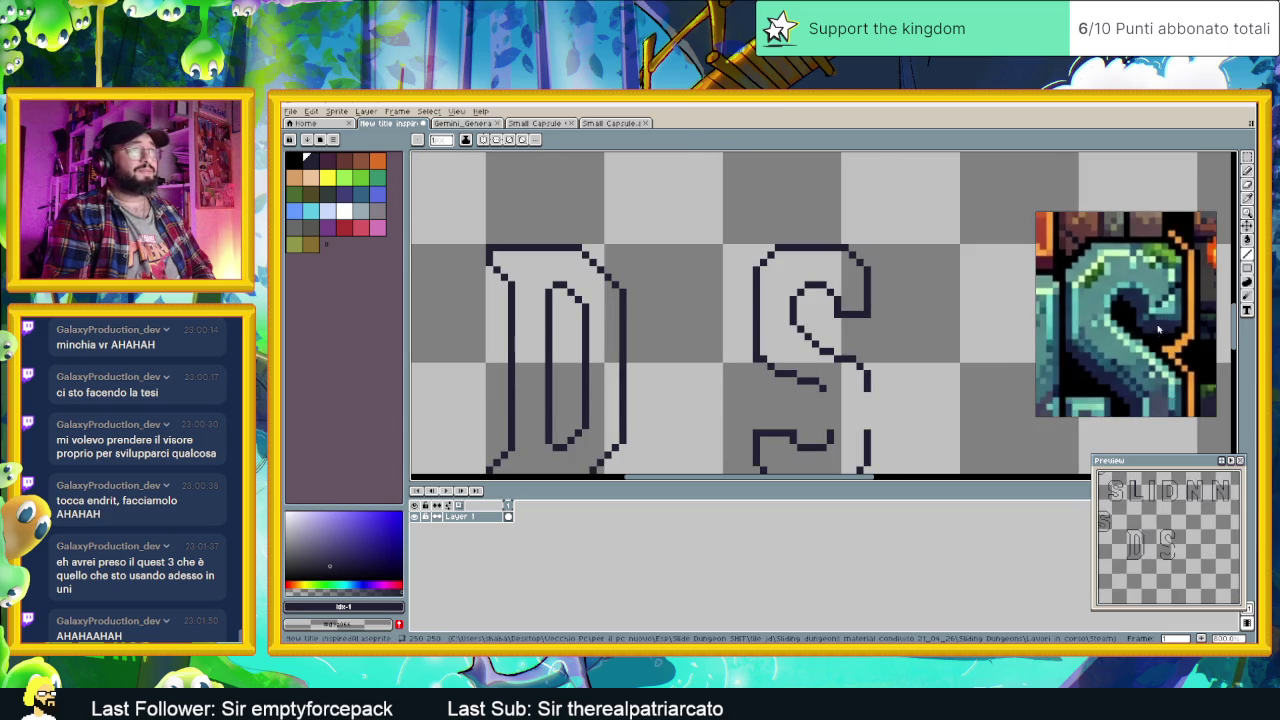
scroll(1158, 327, "down", 1)
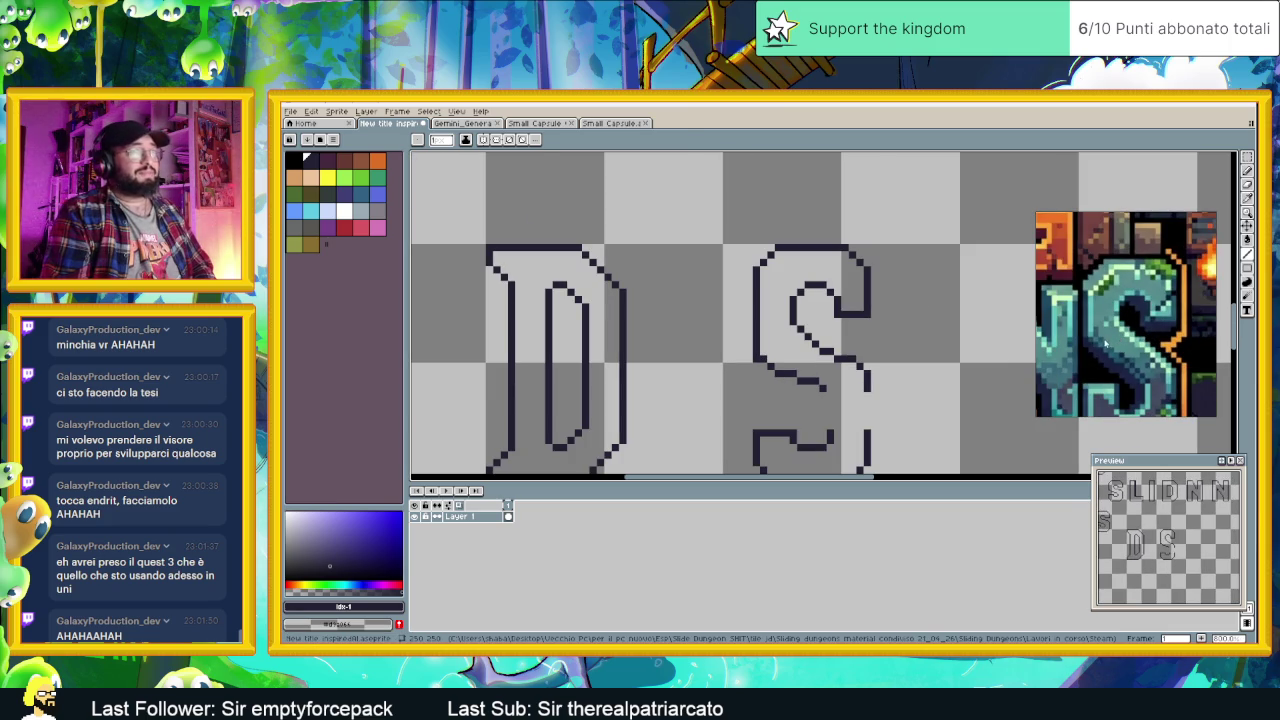
scroll(1102, 345, "up", 1)
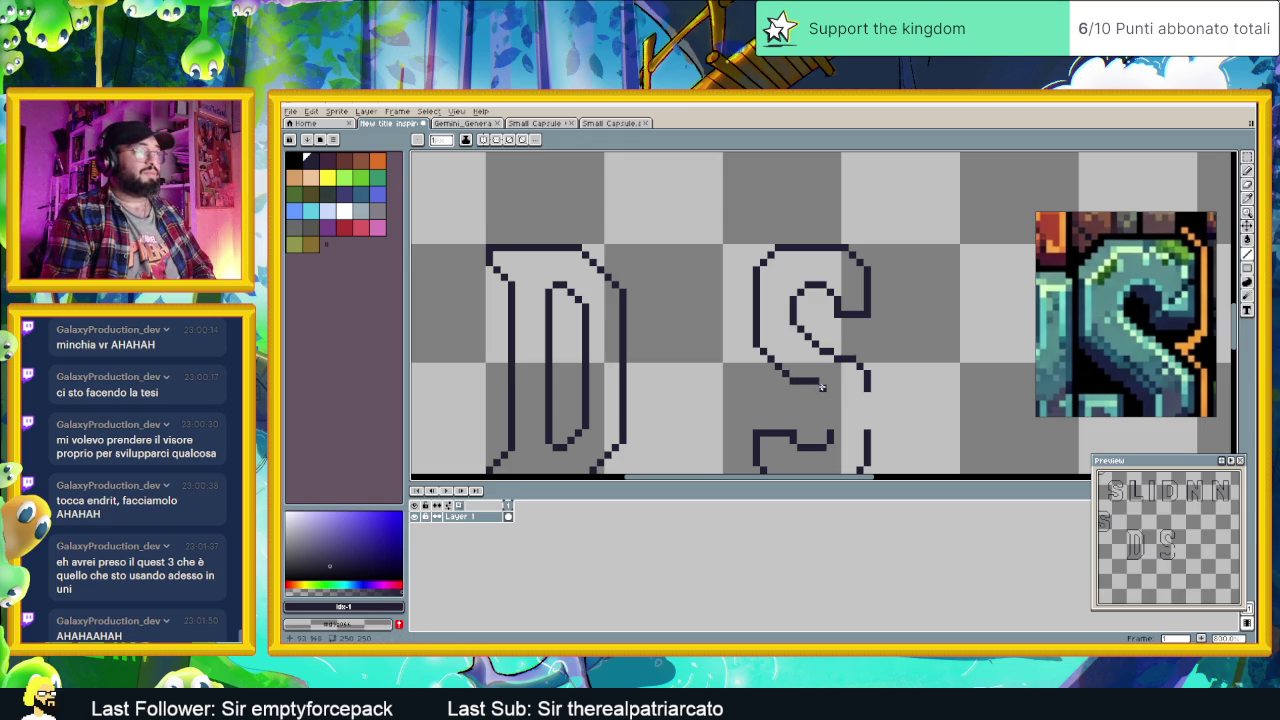
scroll(806, 381, "up", 1)
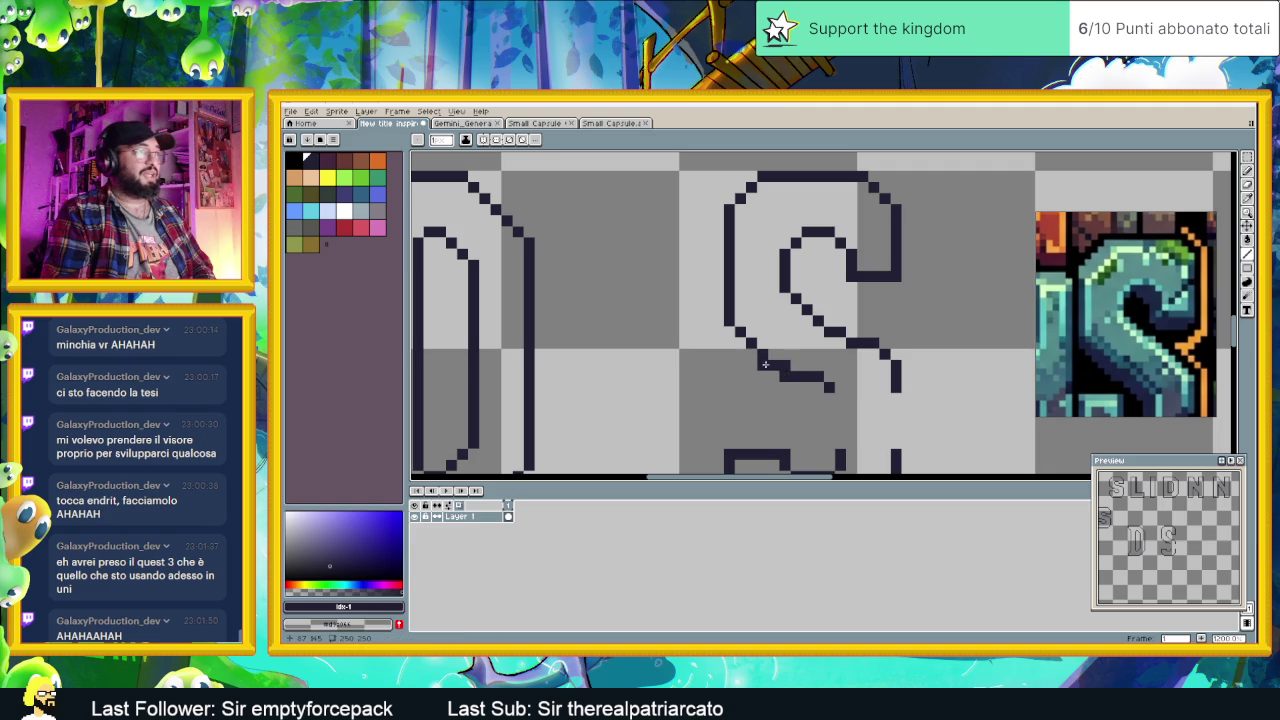
scroll(840, 355, "down", 1)
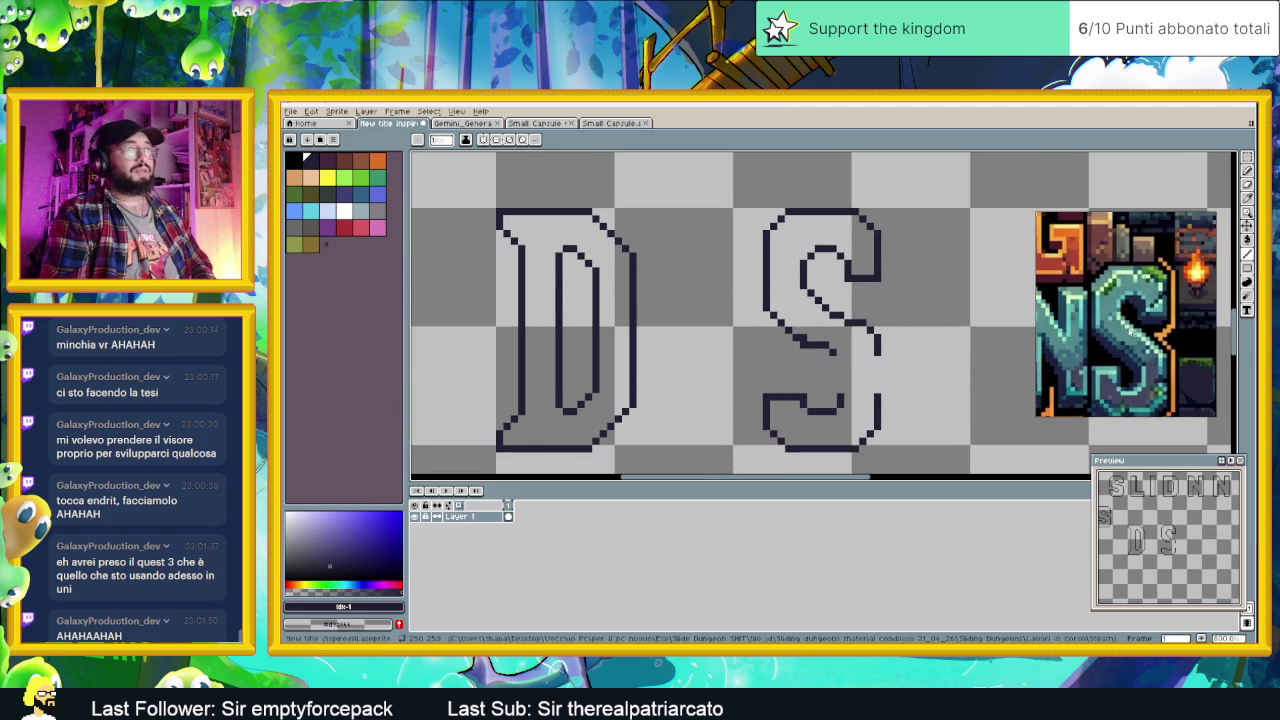
scroll(1123, 379, "up", 2)
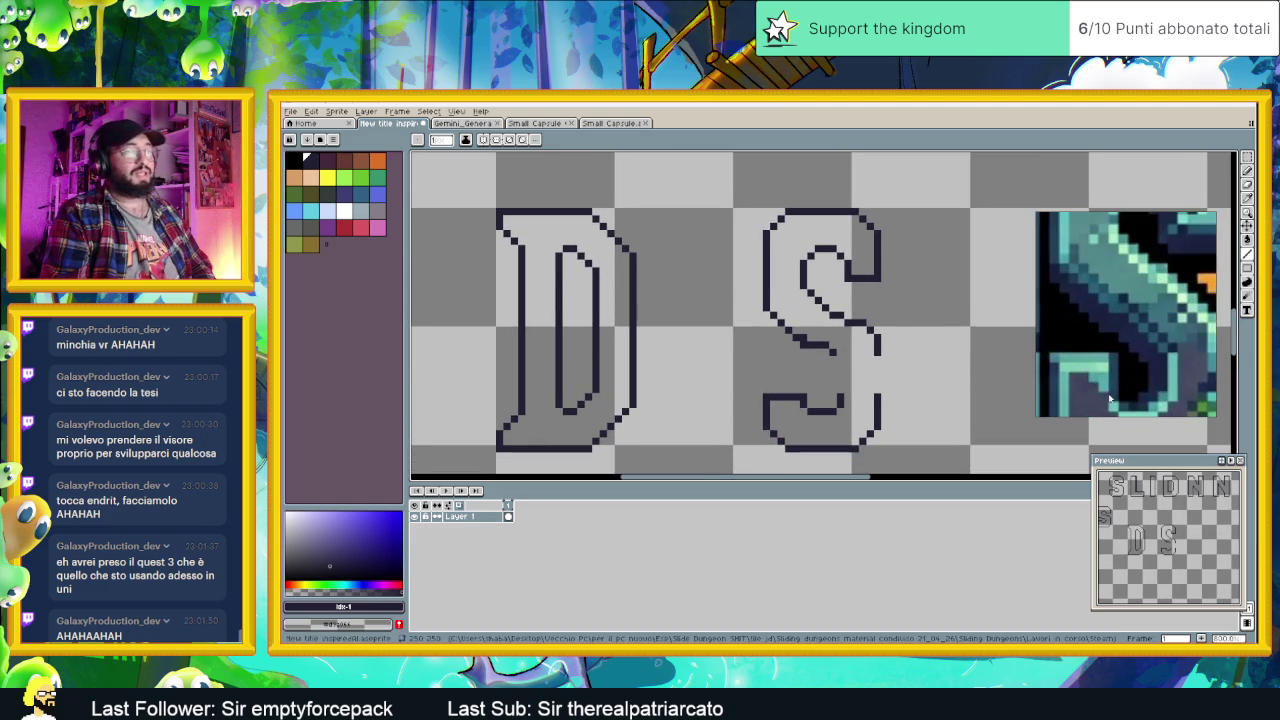
scroll(1108, 390, "down", 1)
scroll(1105, 380, "down", 1)
scroll(1101, 371, "down", 1)
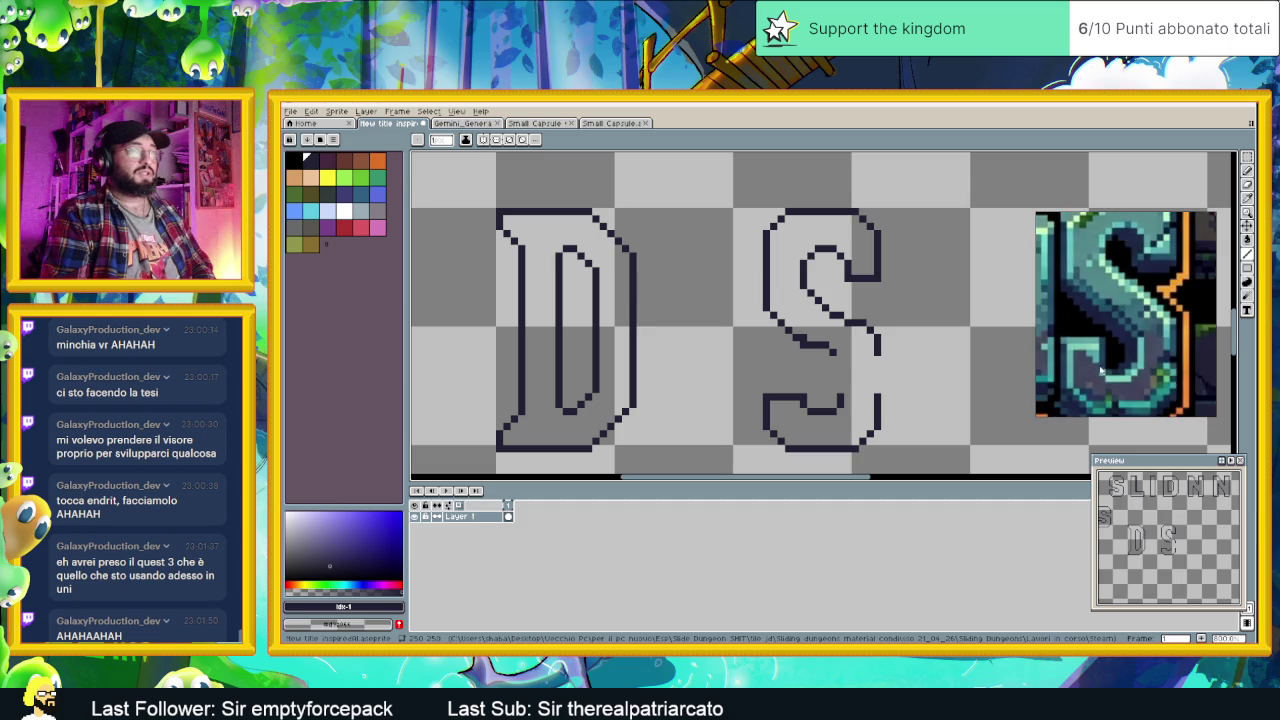
scroll(1105, 367, "up", 1)
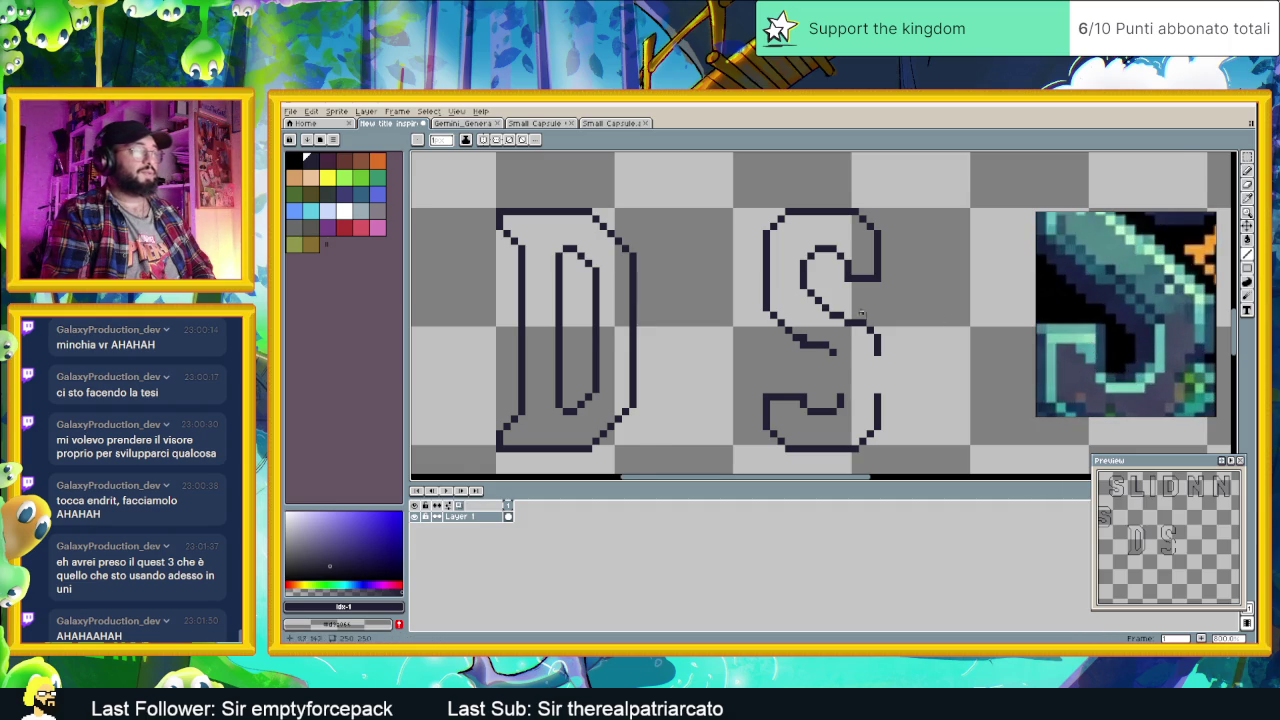
scroll(786, 320, "down", 2)
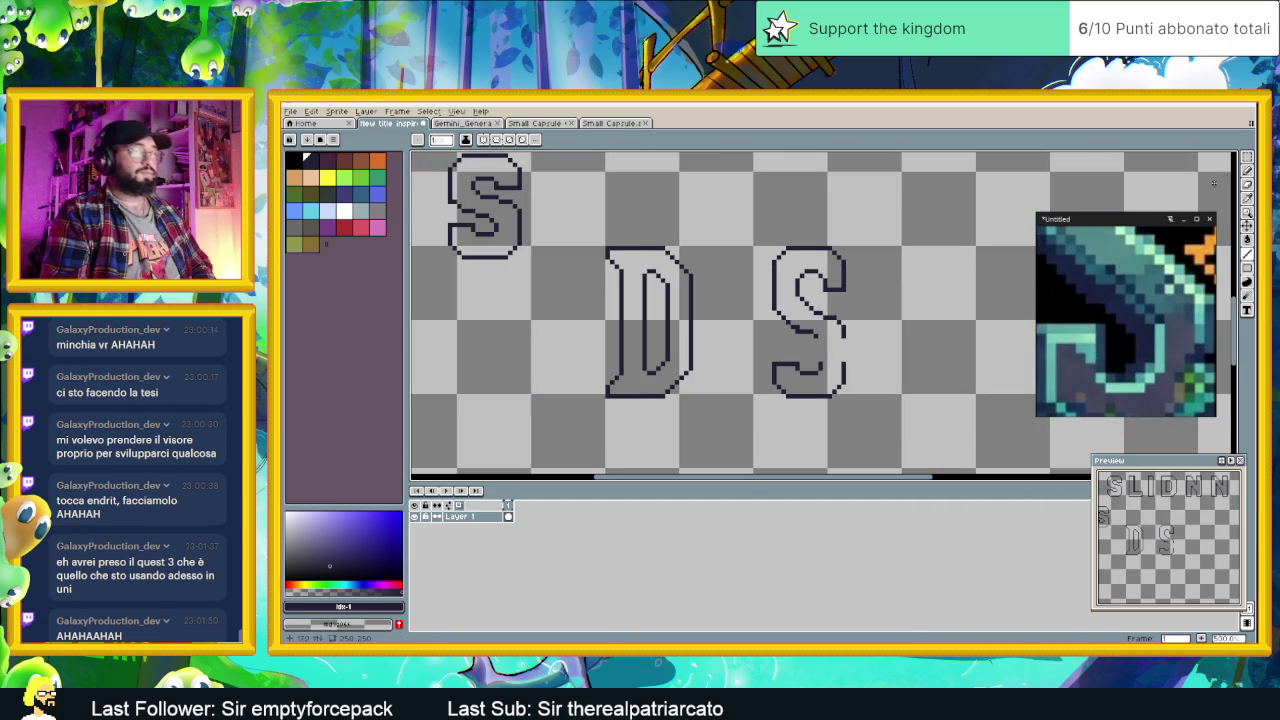
key("shift+q")
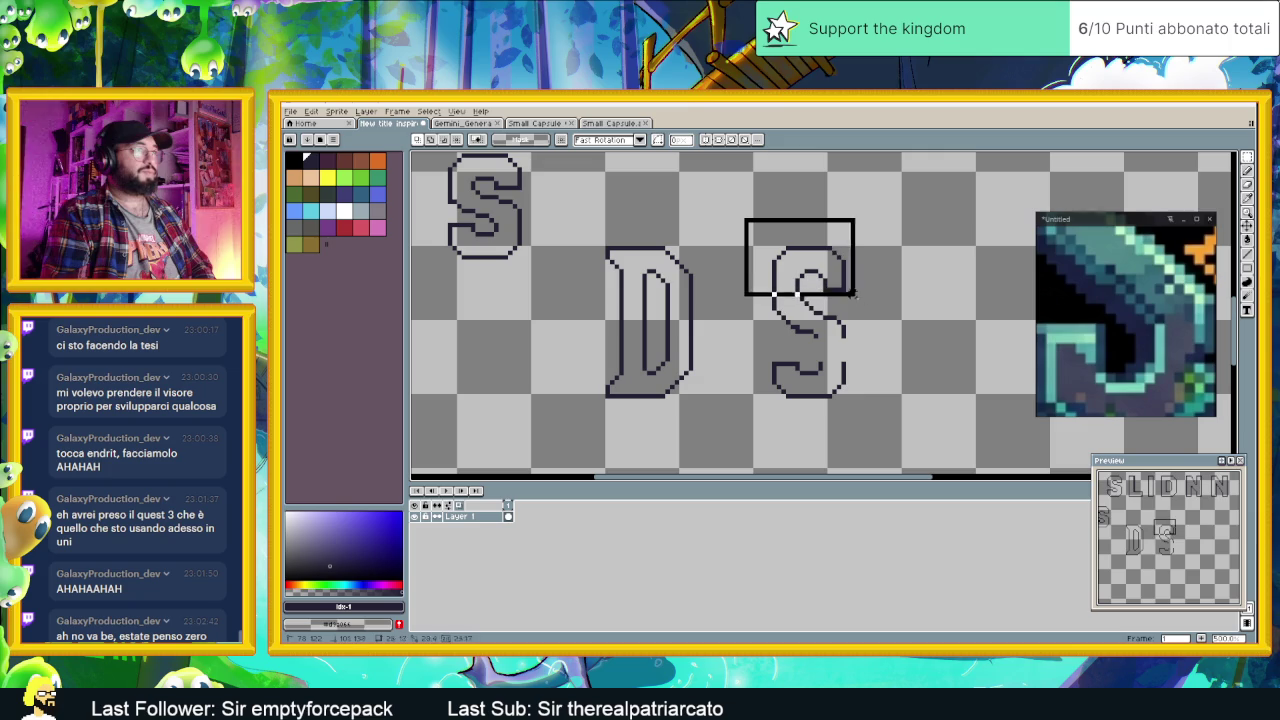
Step: Select the S's upper half, move it down onto the lower half, and deselect
left_click_drag(743, 217, 876, 317)
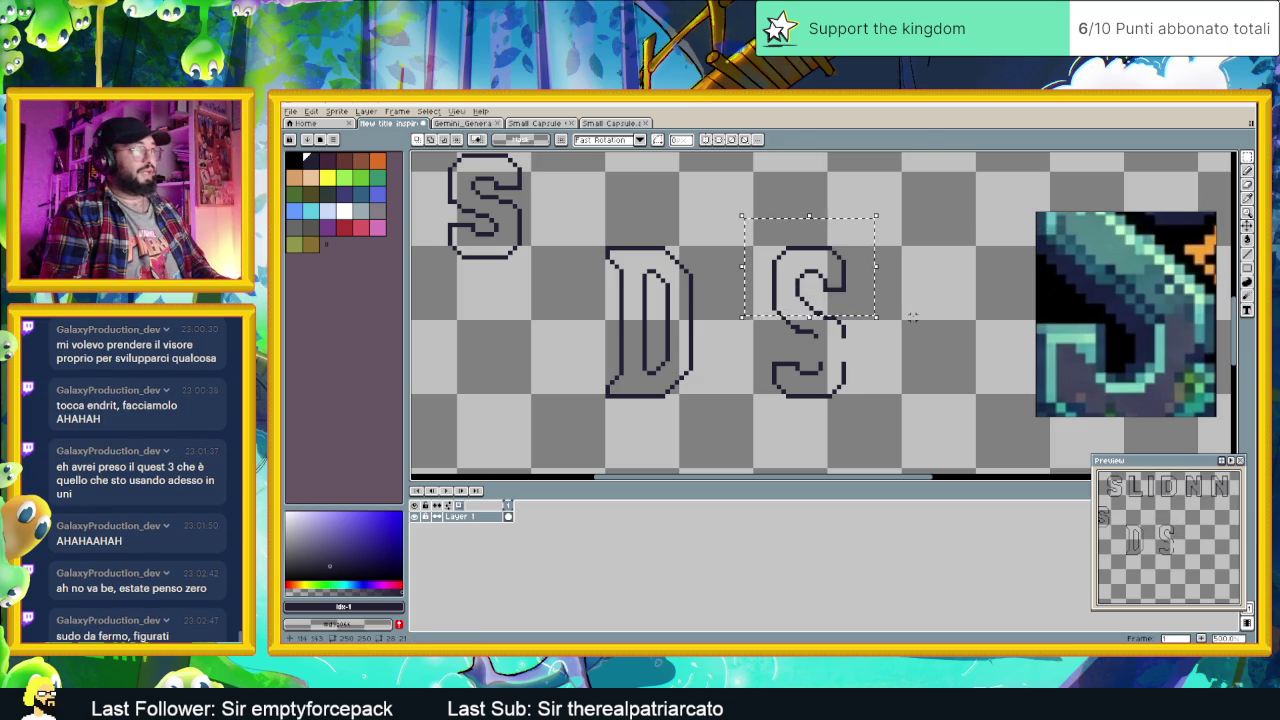
key("ctrl+t")
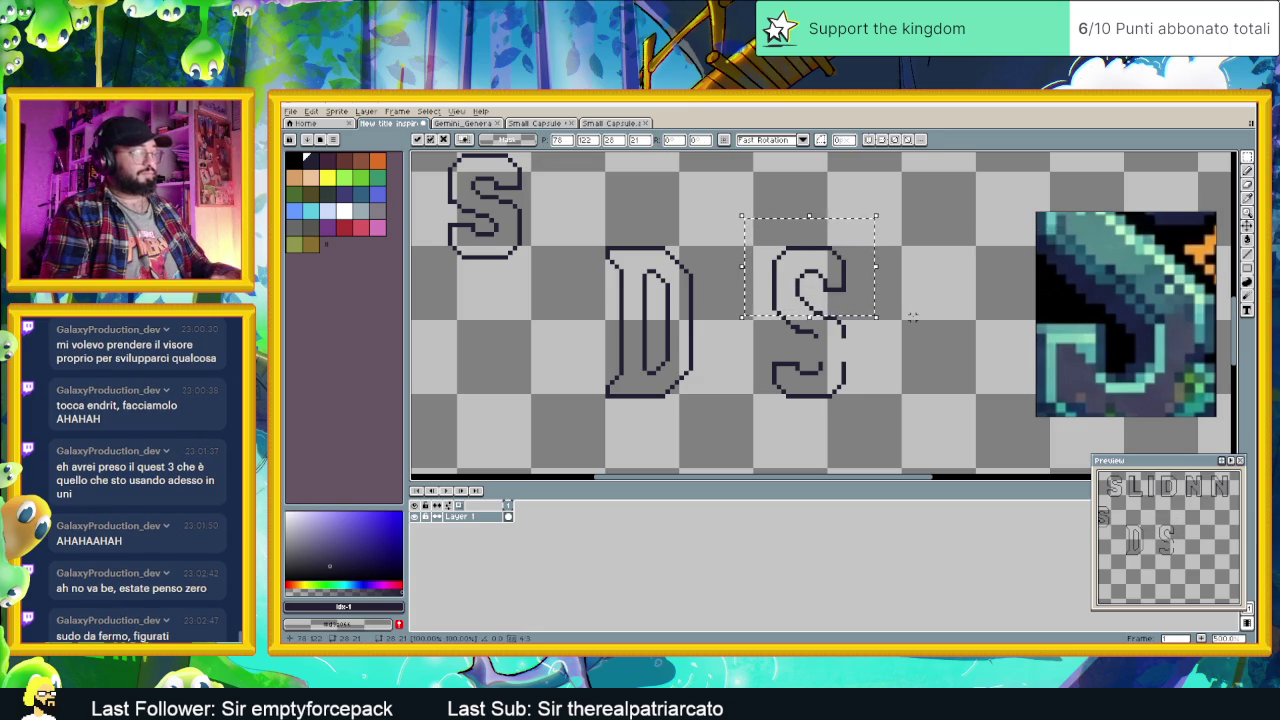
mouse_move(818, 272)
left_mouse_down()
mouse_move(823, 374)
mouse_move(962, 354)
left_mouse_up()
left_click_drag(760, 346, 917, 455)
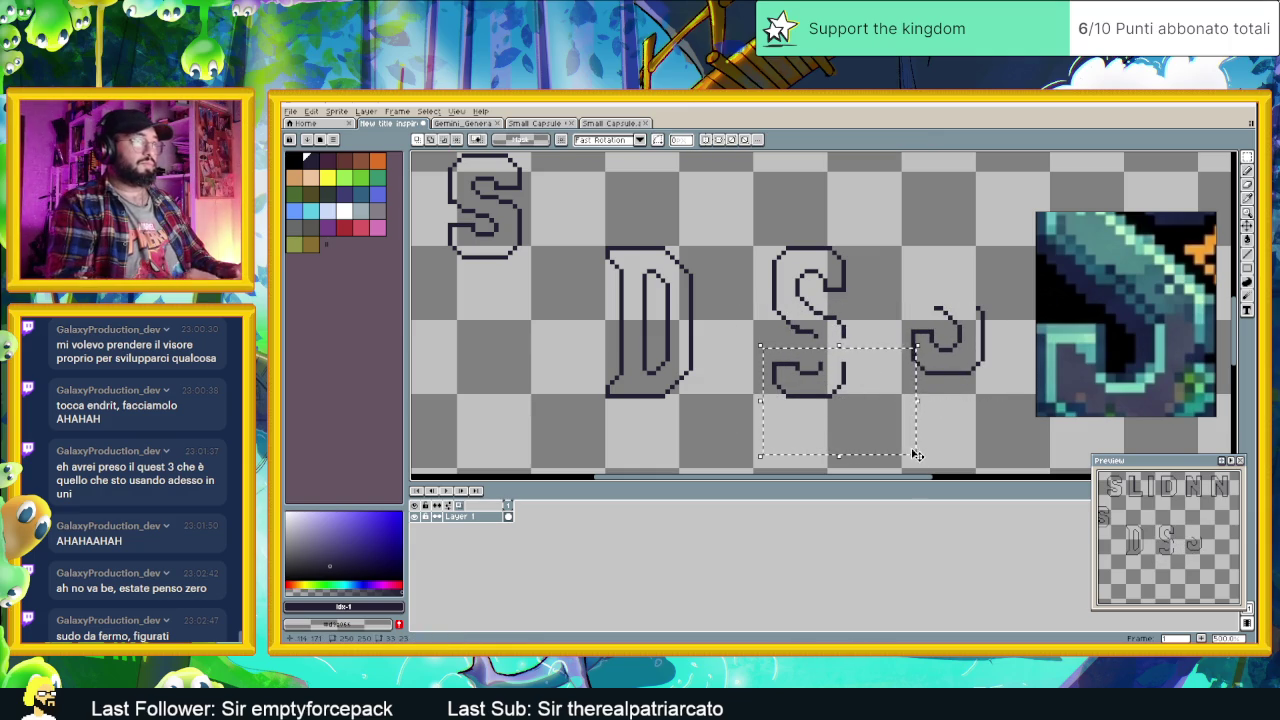
key("ctrl+d")
Step: Delete the old lower stroke, then move the detached curl into place, nudged one pixel right
left_click_drag(773, 354, 862, 416)
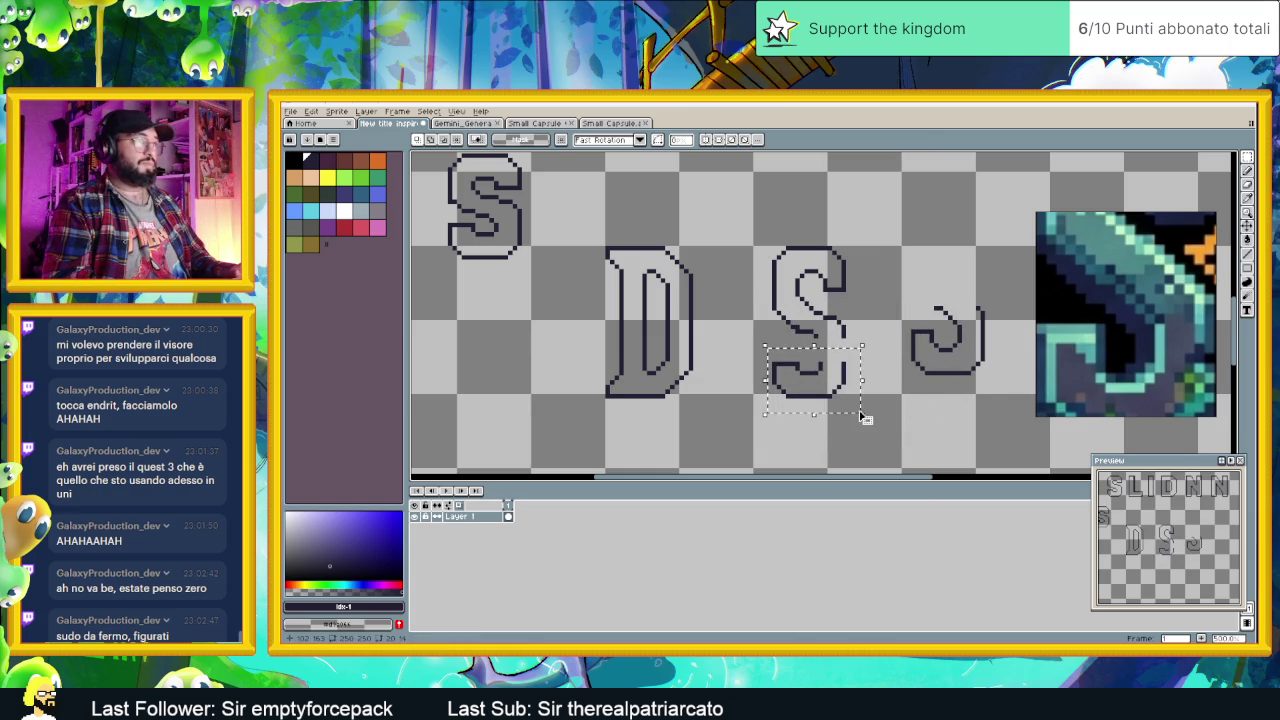
key("Delete")
mouse_move(896, 280)
left_mouse_down()
mouse_move(996, 396)
mouse_move(818, 400)
mouse_move(815, 385)
left_mouse_up()
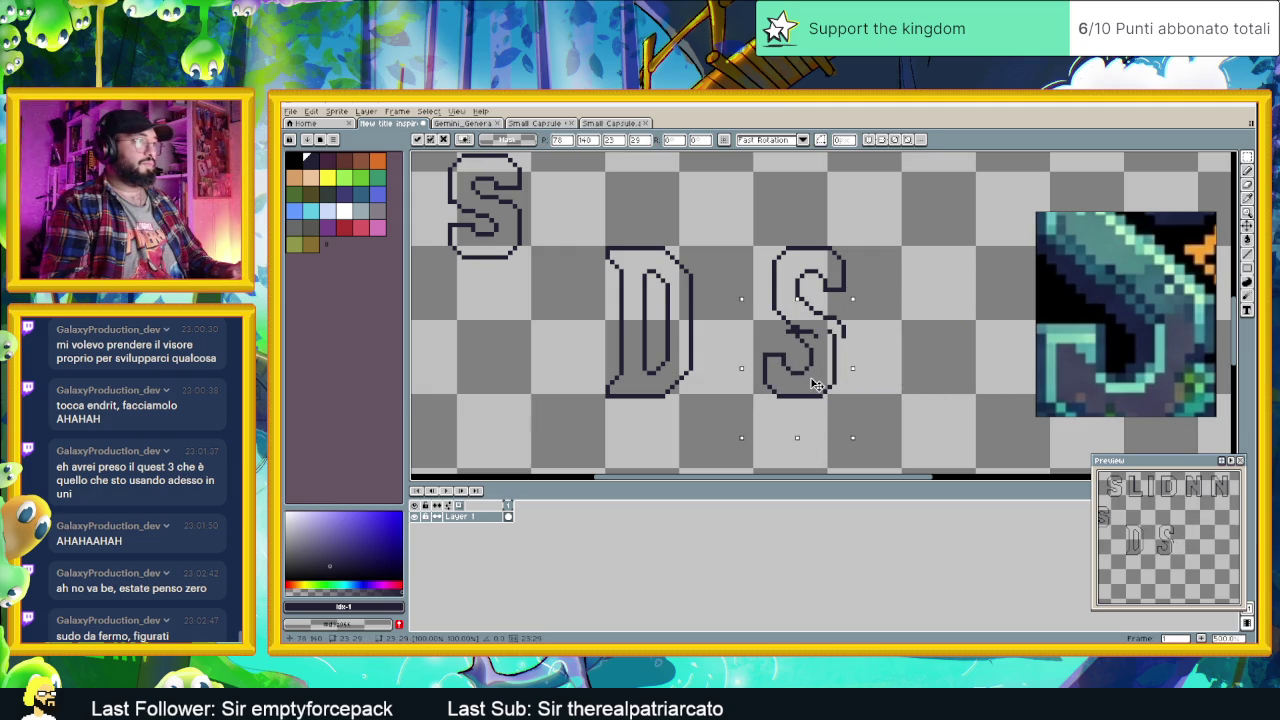
scroll(815, 385, "up", 1)
scroll(814, 378, "up", 1)
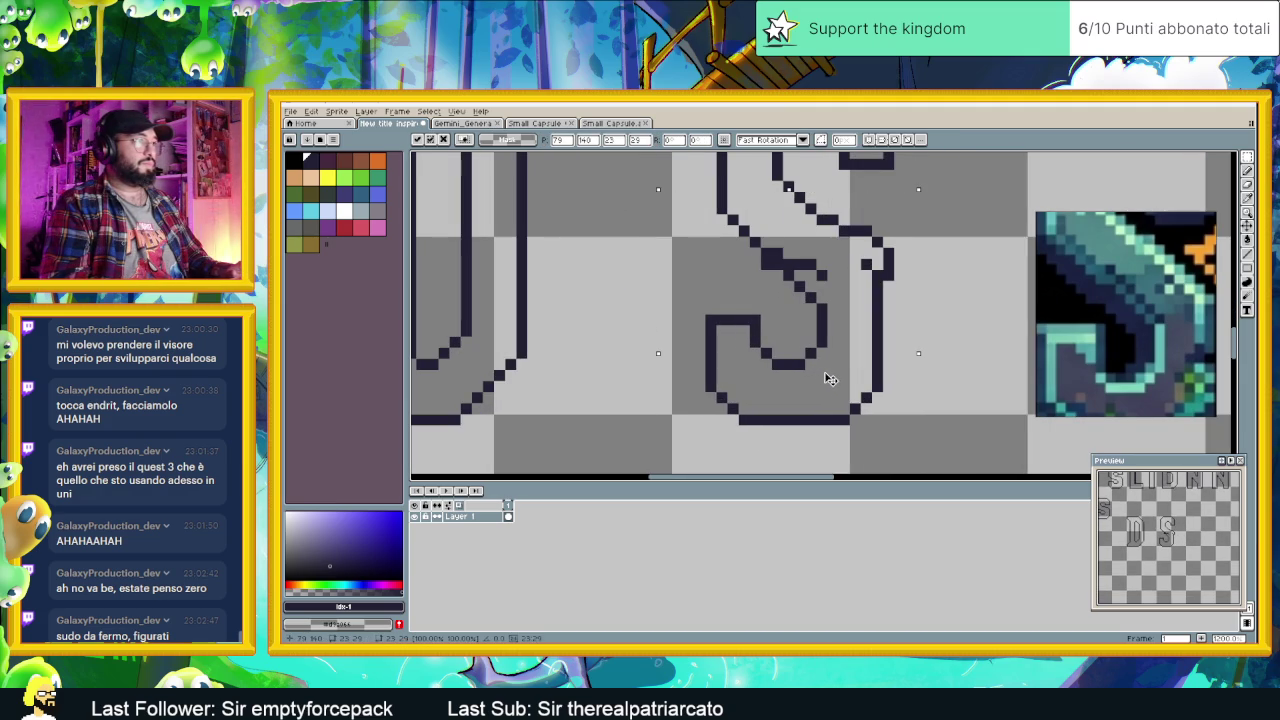
left_click_drag(829, 379, 836, 379)
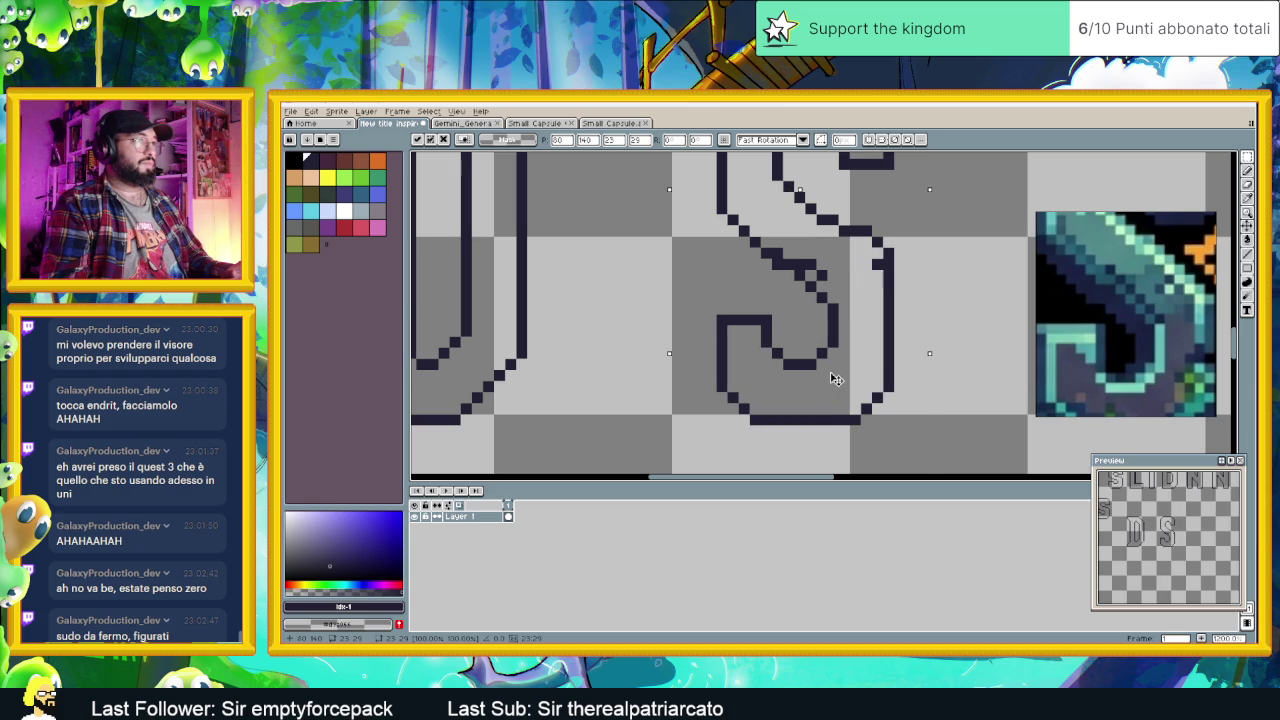
left_click(977, 287)
scroll(977, 287, "down", 2)
scroll(958, 297, "down", 1)
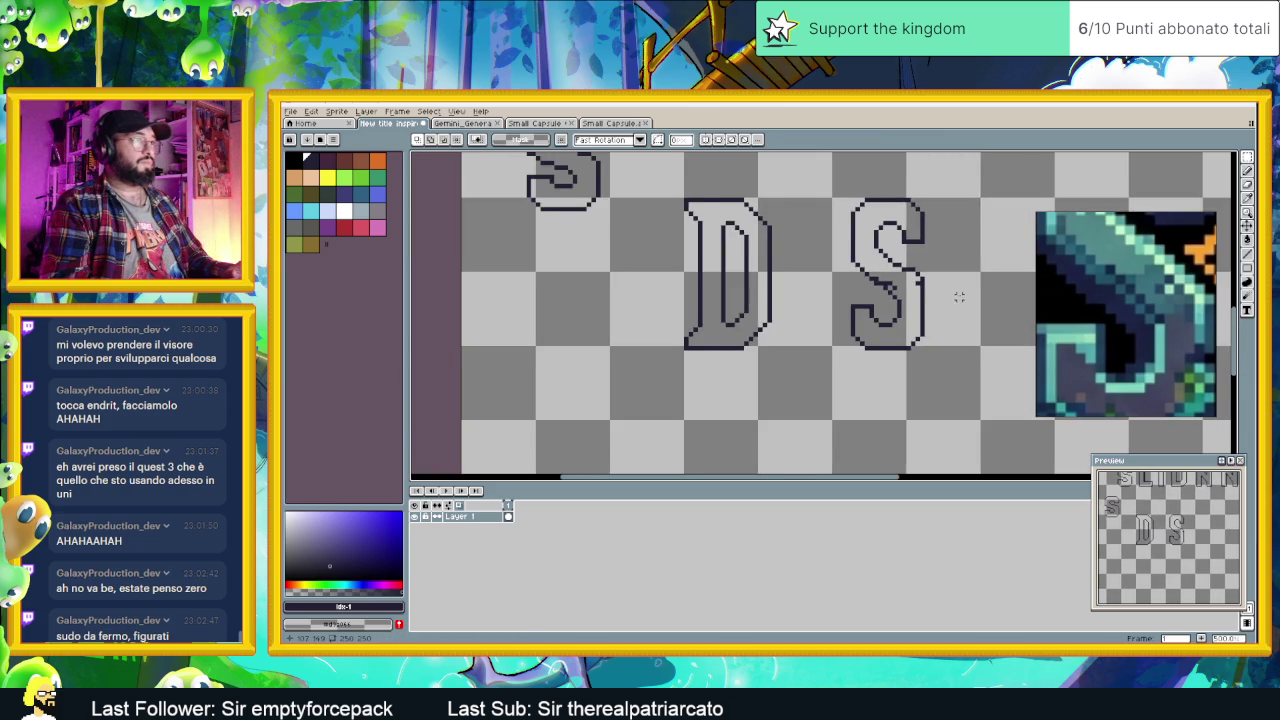
scroll(958, 297, "up", 1)
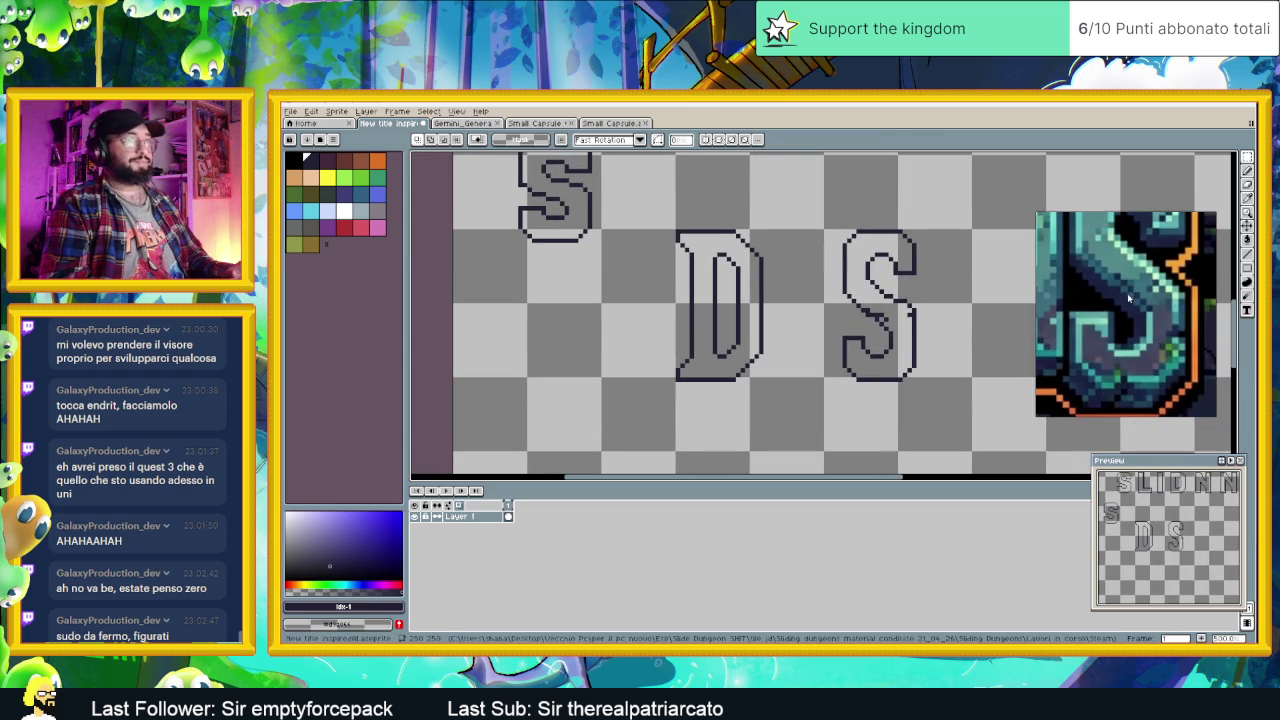
scroll(1128, 298, "down", 3)
scroll(1128, 298, "down", 2)
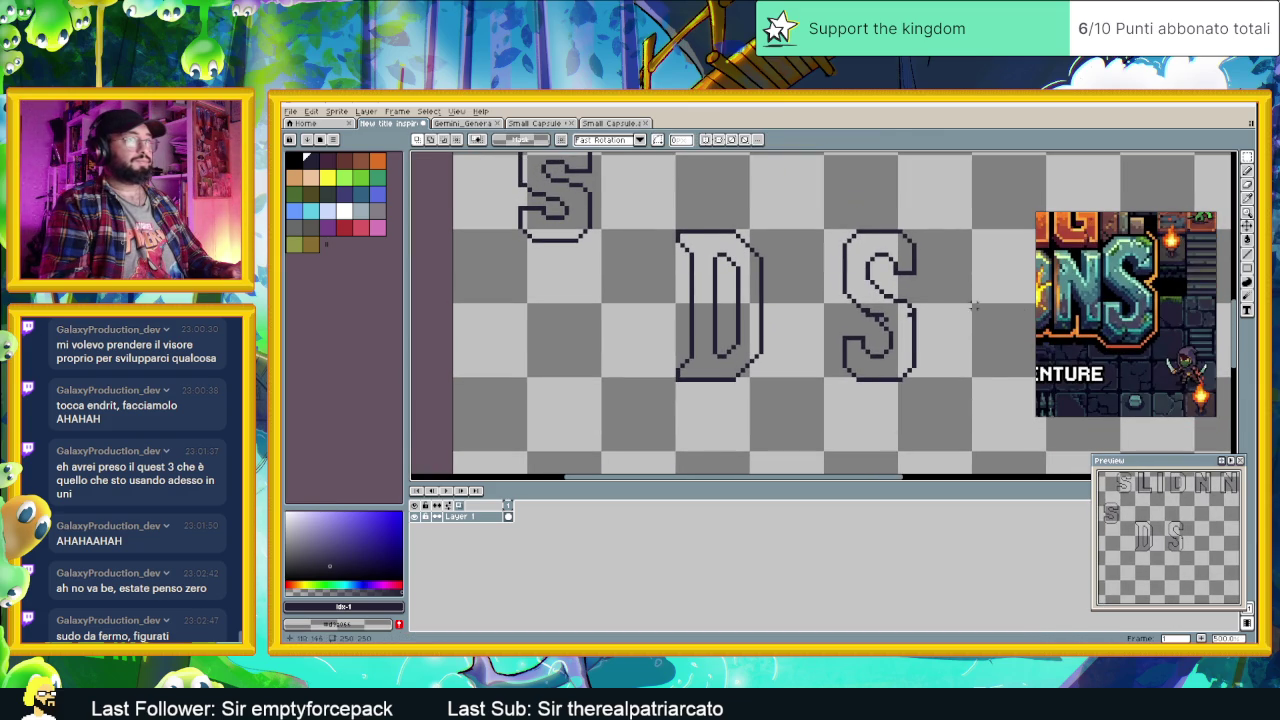
scroll(960, 308, "up", 1)
scroll(892, 304, "up", 1)
scroll(883, 308, "up", 1)
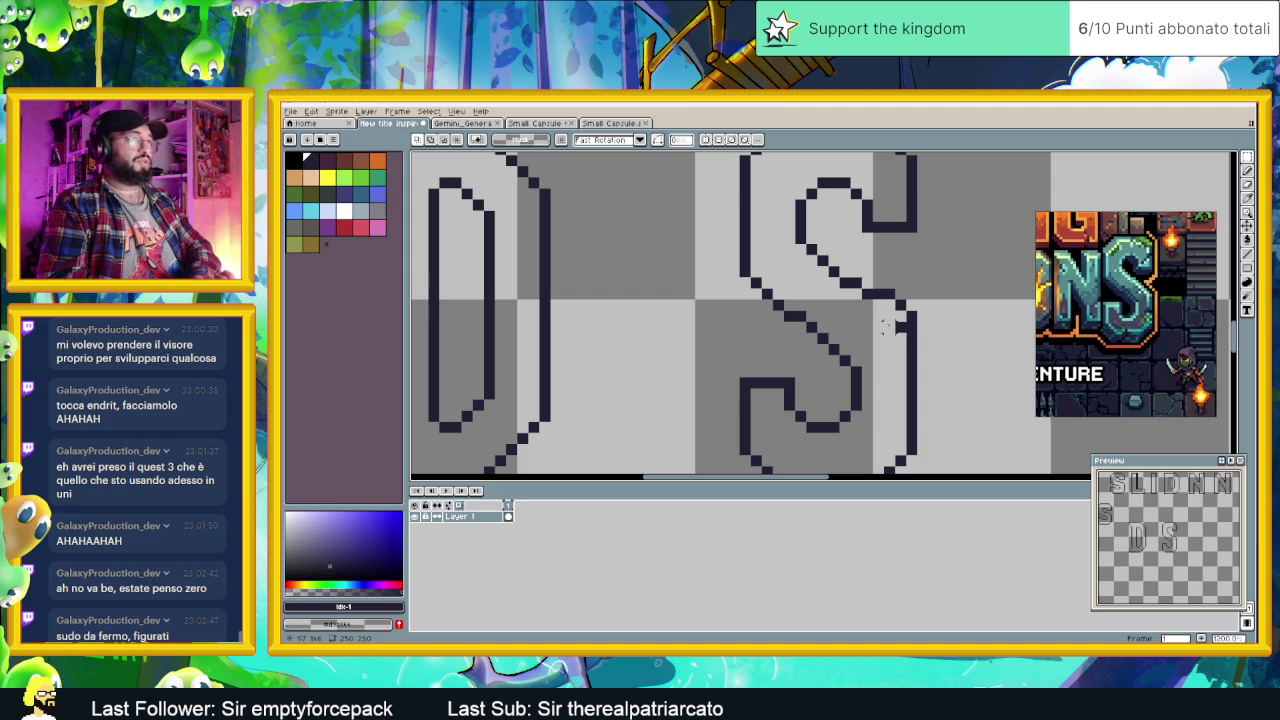
key("Delete")
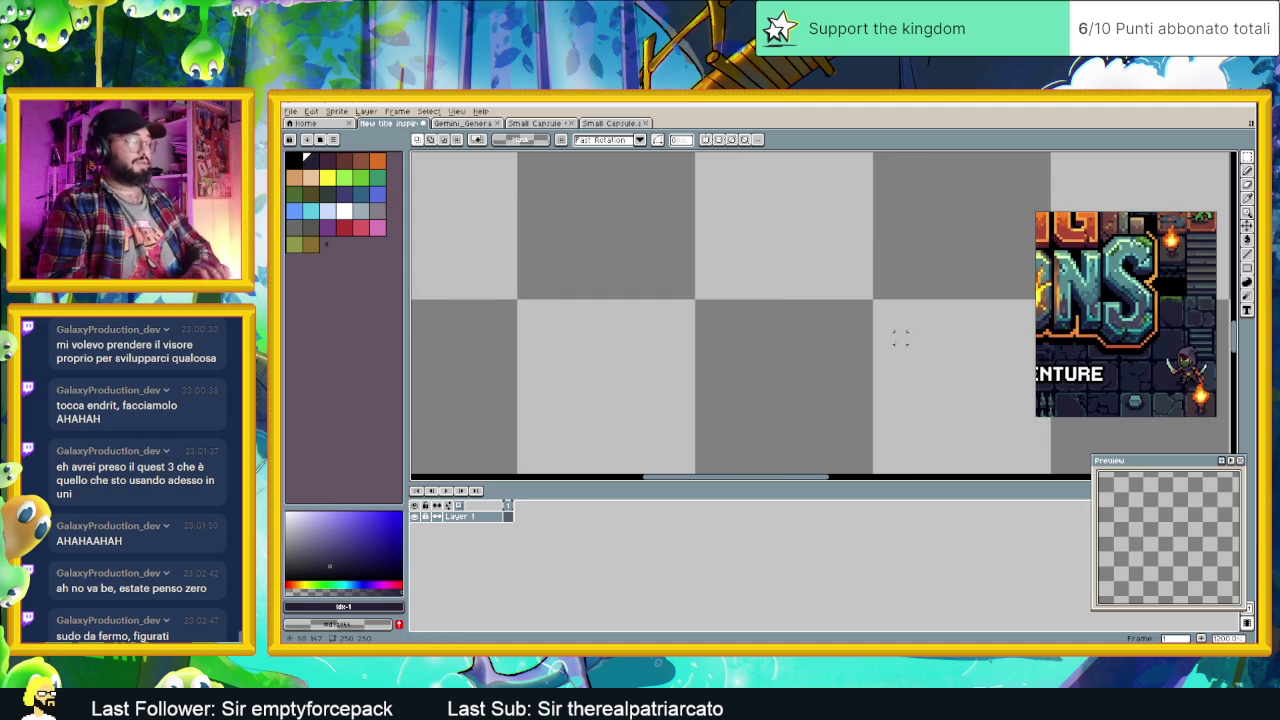
key("ctrl+z")
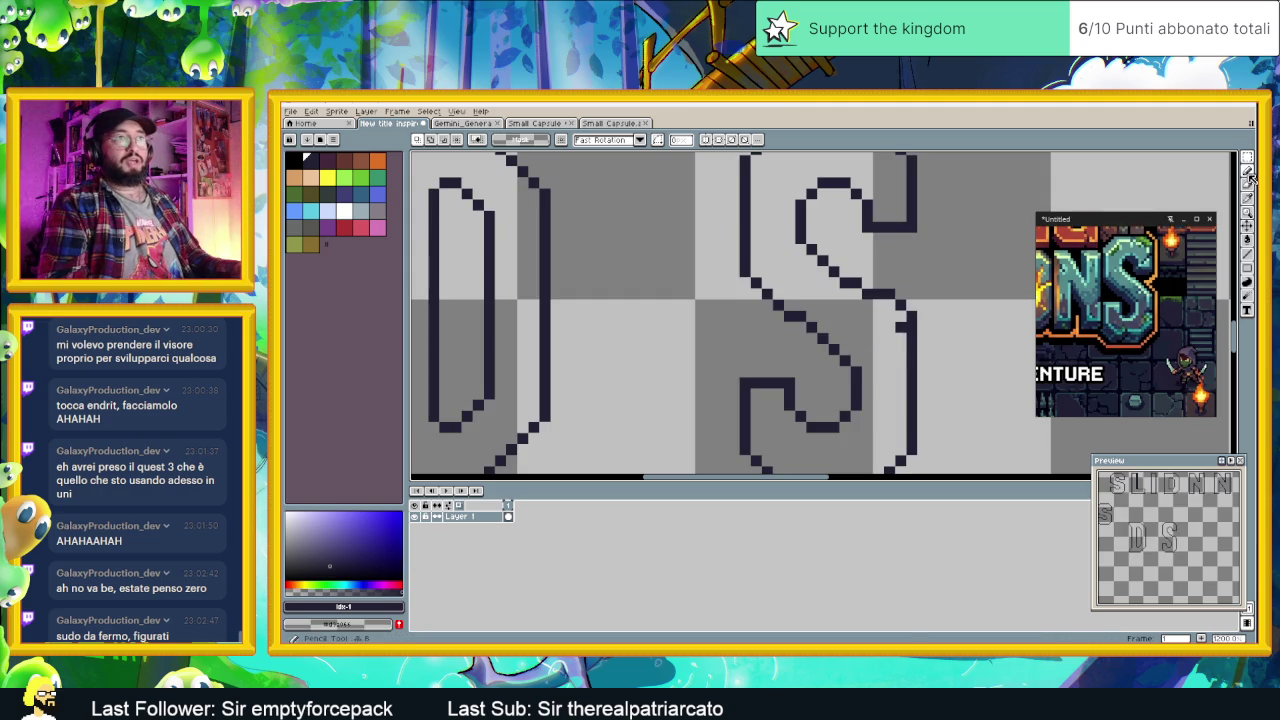
key("b")
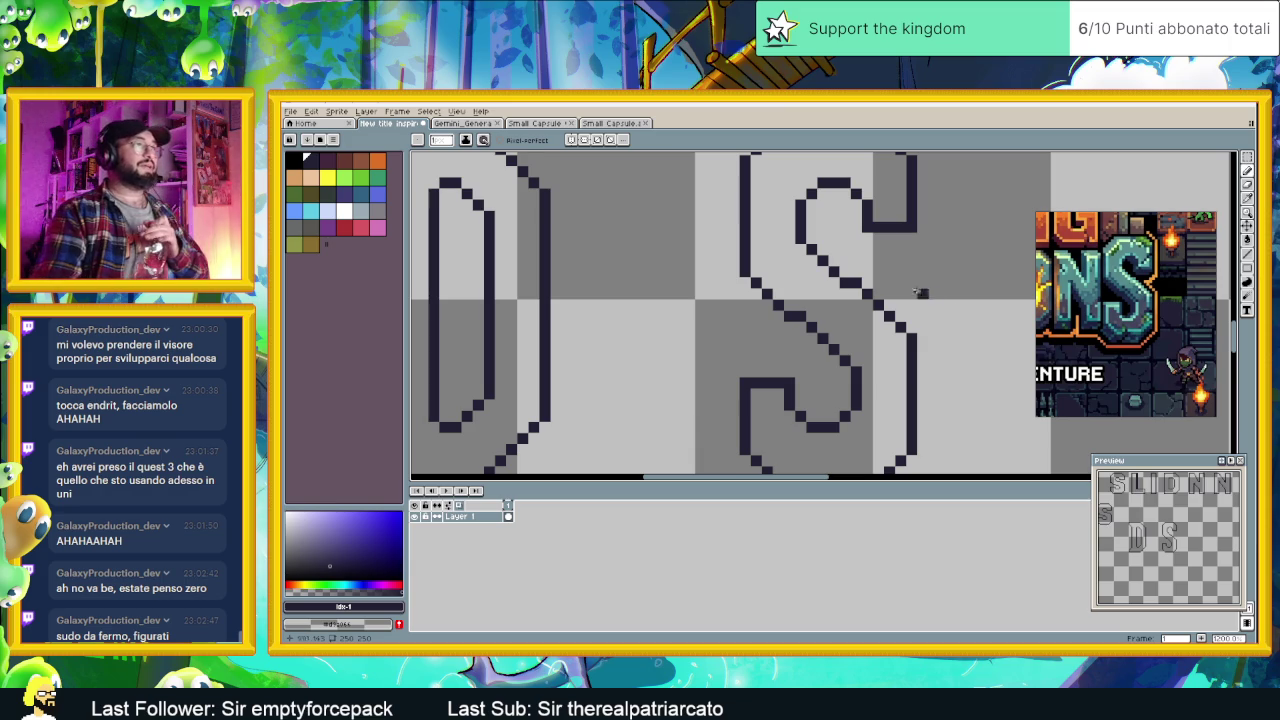
Step: Zoom out and save the .aseprite title file with Ctrl+S
scroll(920, 292, "down", 3)
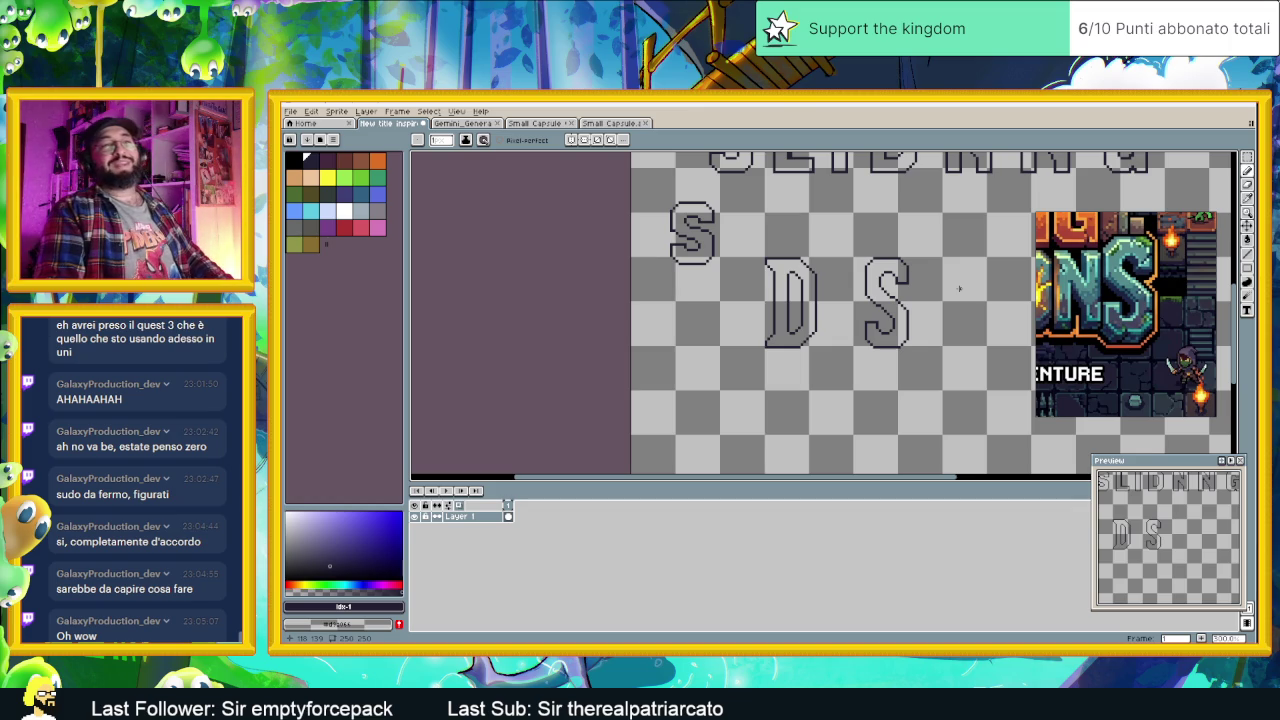
key("ctrl+s")
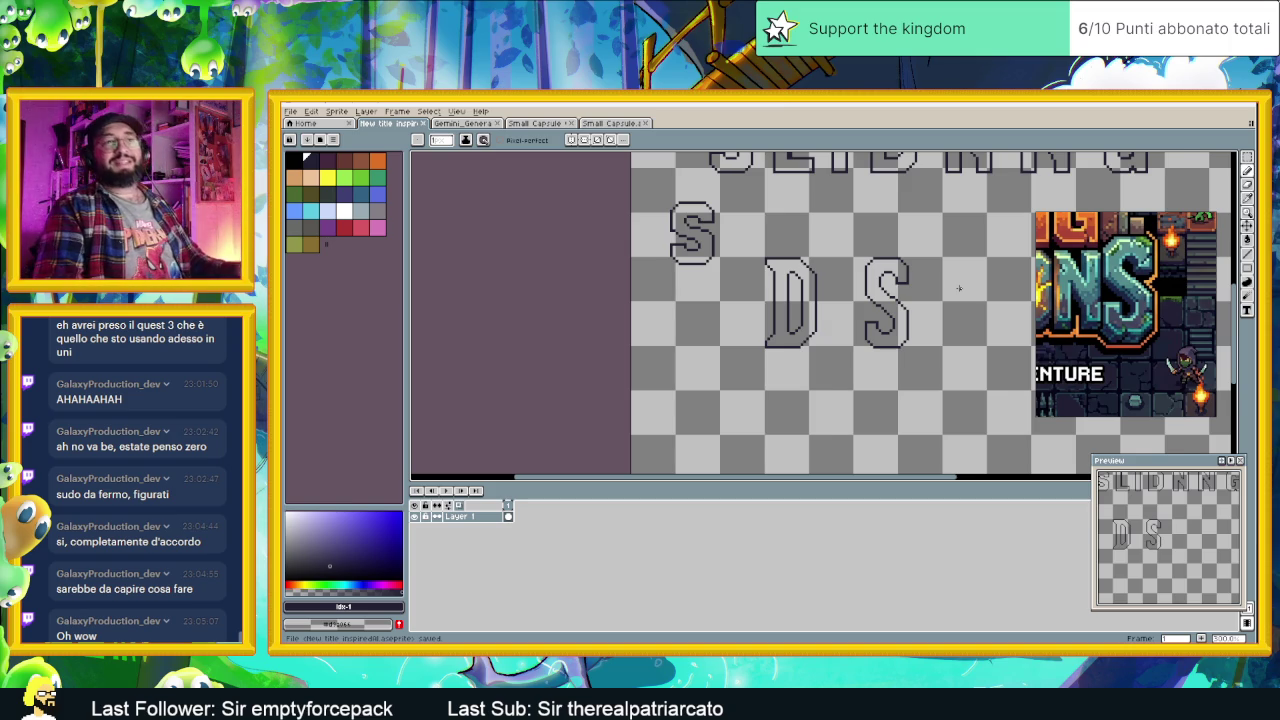
Step: Undo a stray stroke, then move the DS letter pair down and left below the SLIDNNG row
scroll(958, 288, "down", 1)
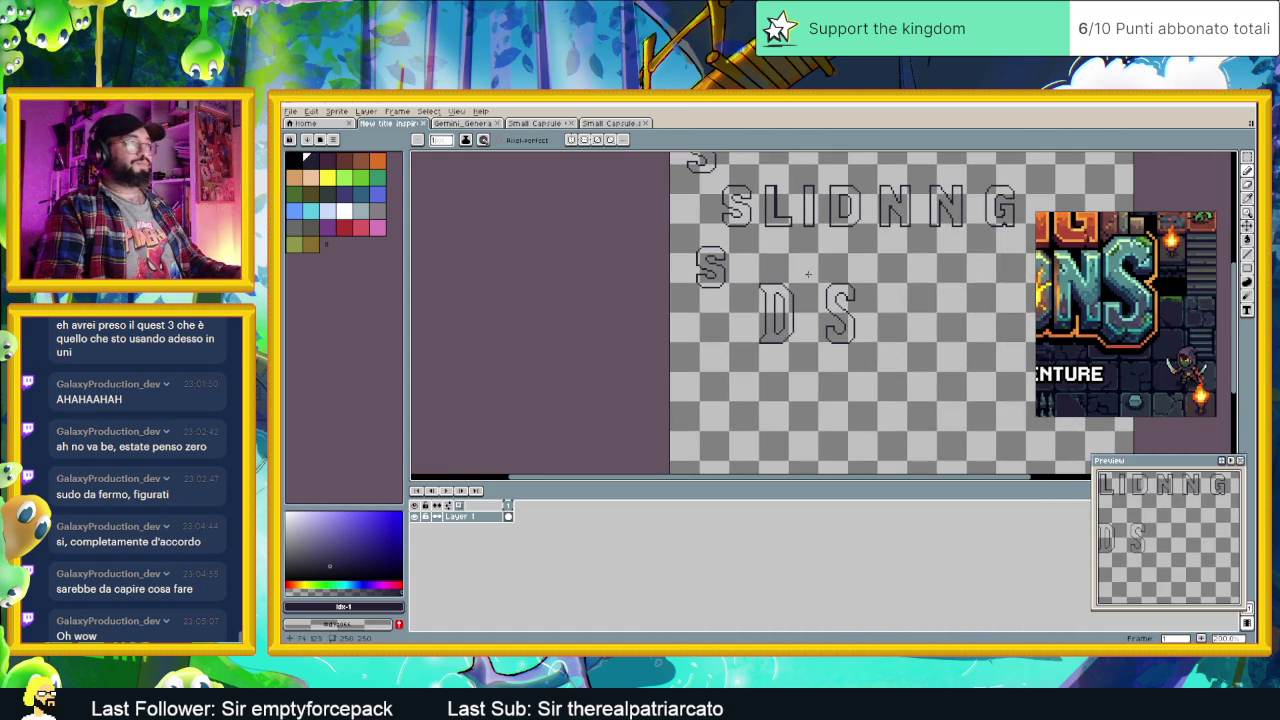
left_click_drag(782, 296, 840, 330)
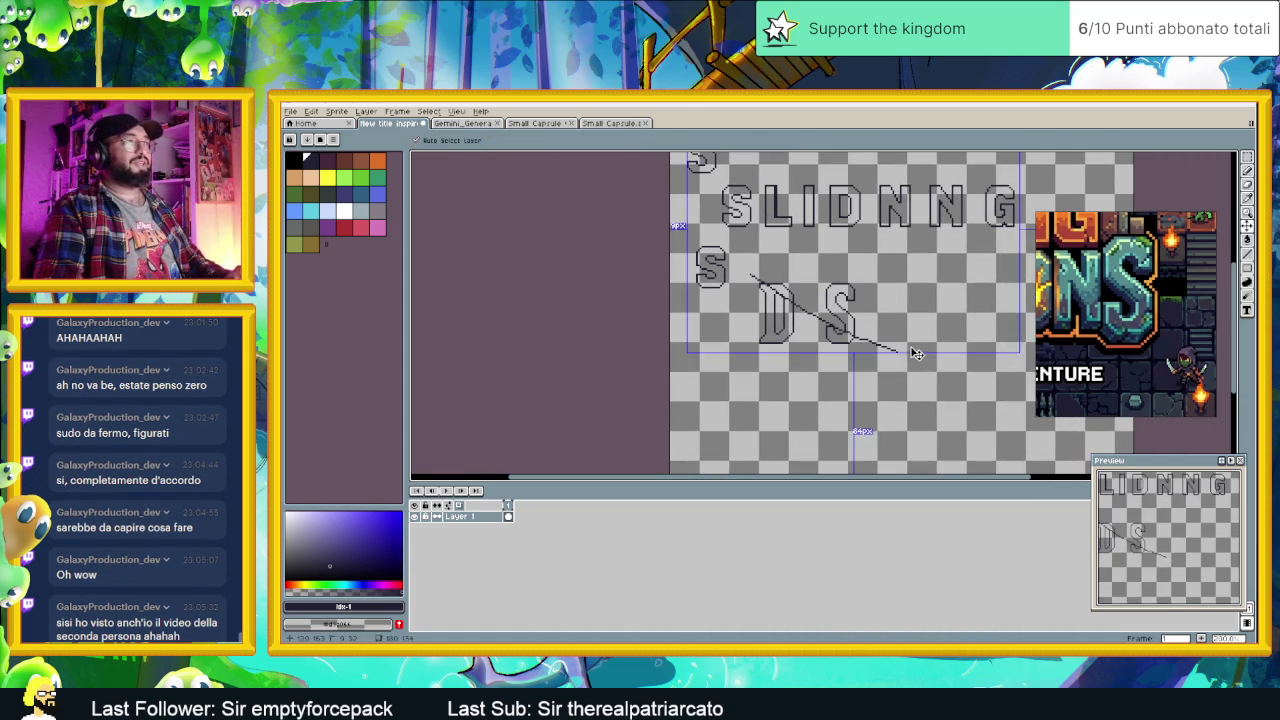
key("ctrl+z")
key("v")
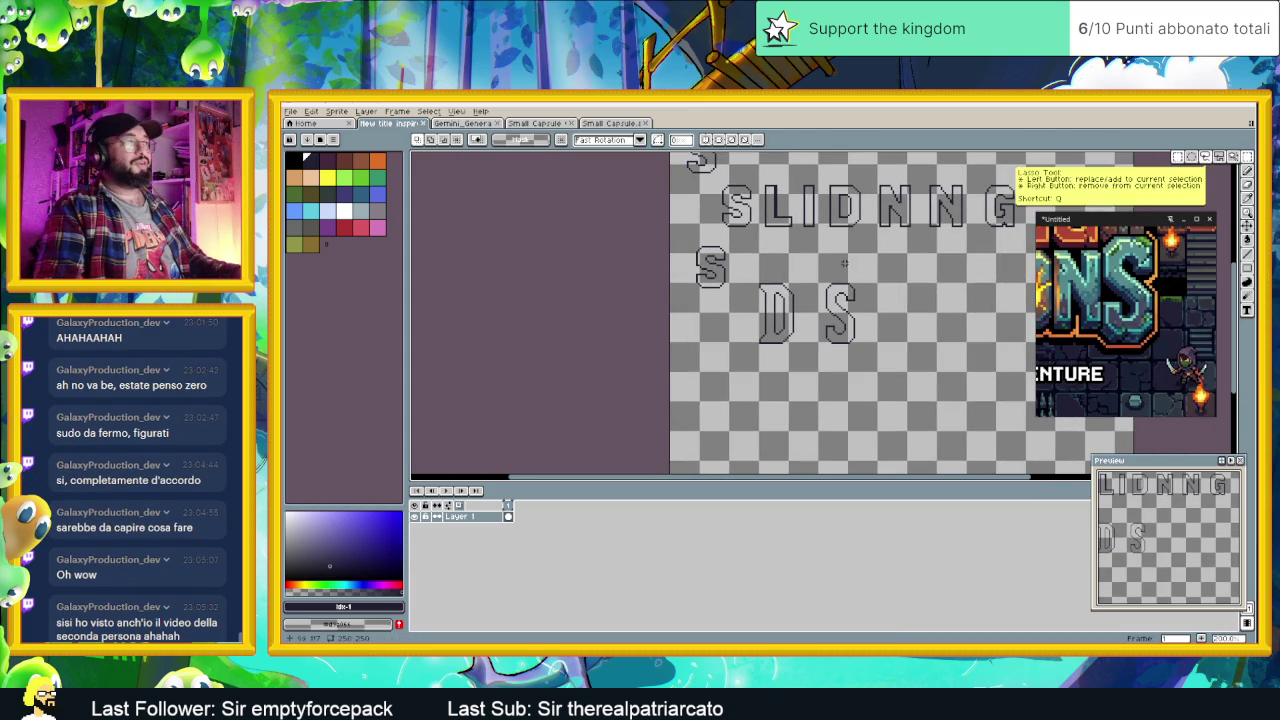
mouse_move(745, 272)
left_mouse_down()
mouse_move(908, 362)
mouse_move(870, 412)
left_mouse_up()
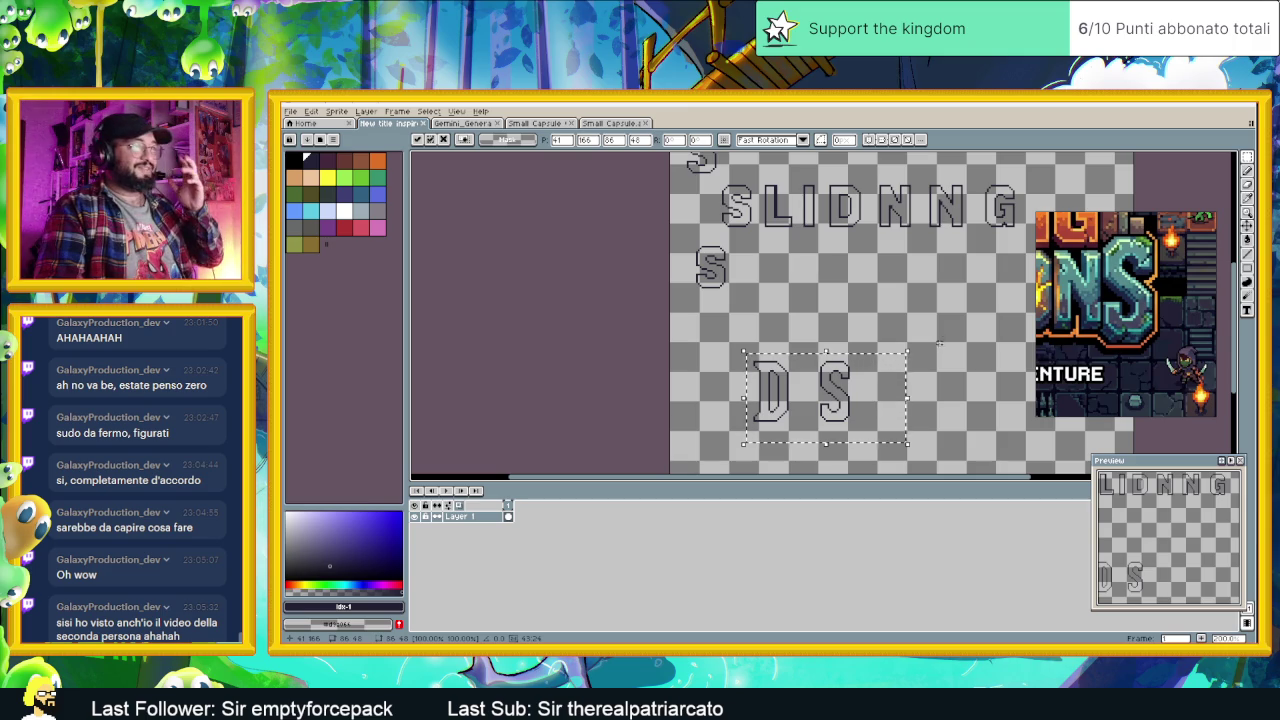
left_click_drag(865, 390, 797, 405)
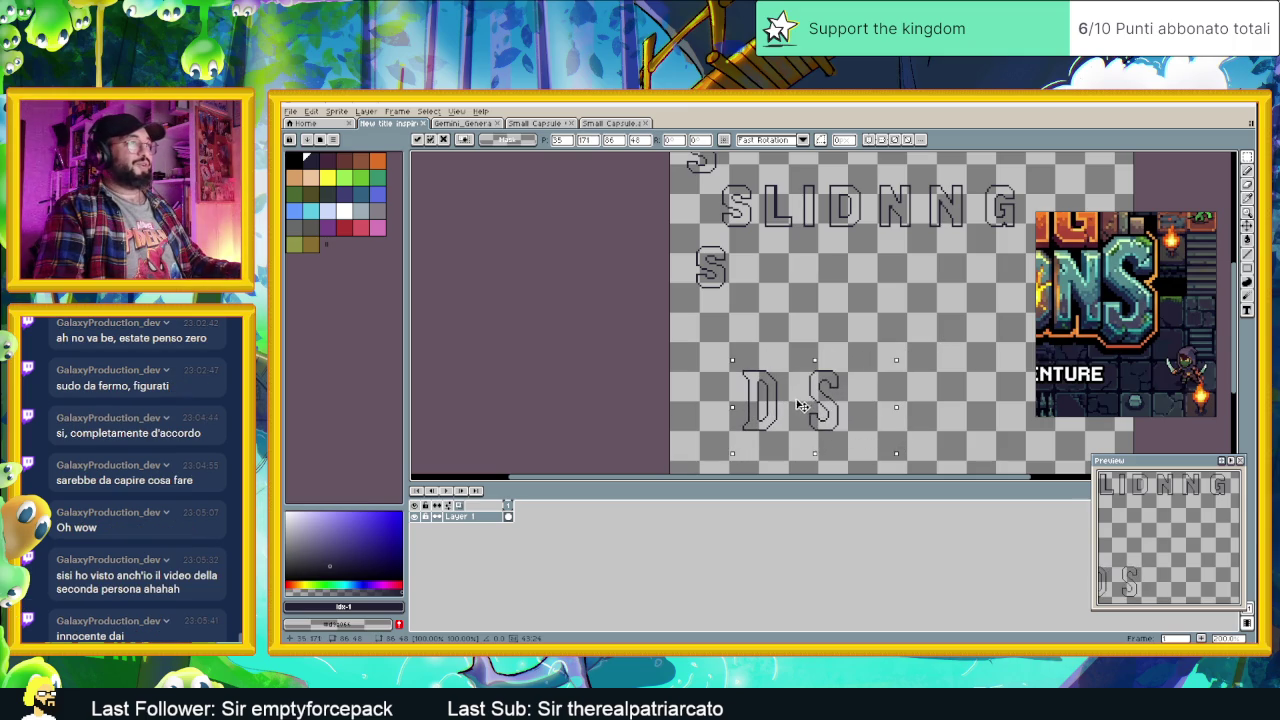
left_click(905, 392)
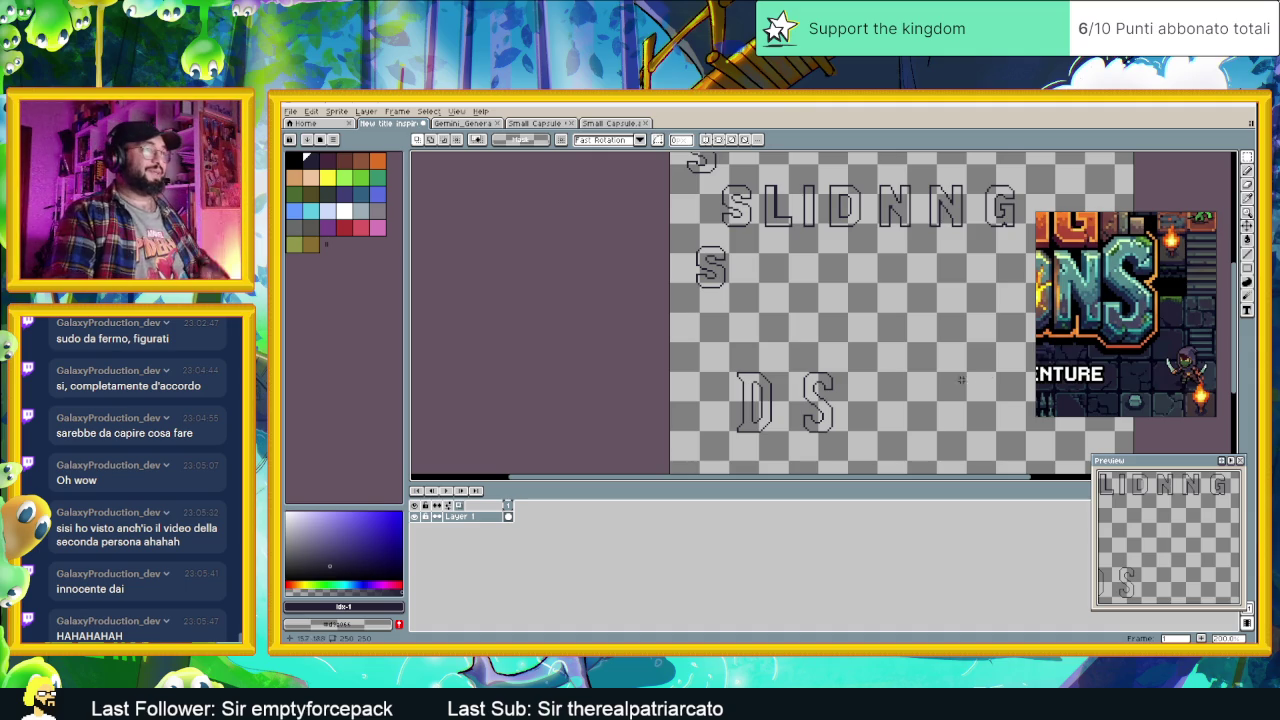
left_click_drag(980, 370, 903, 335)
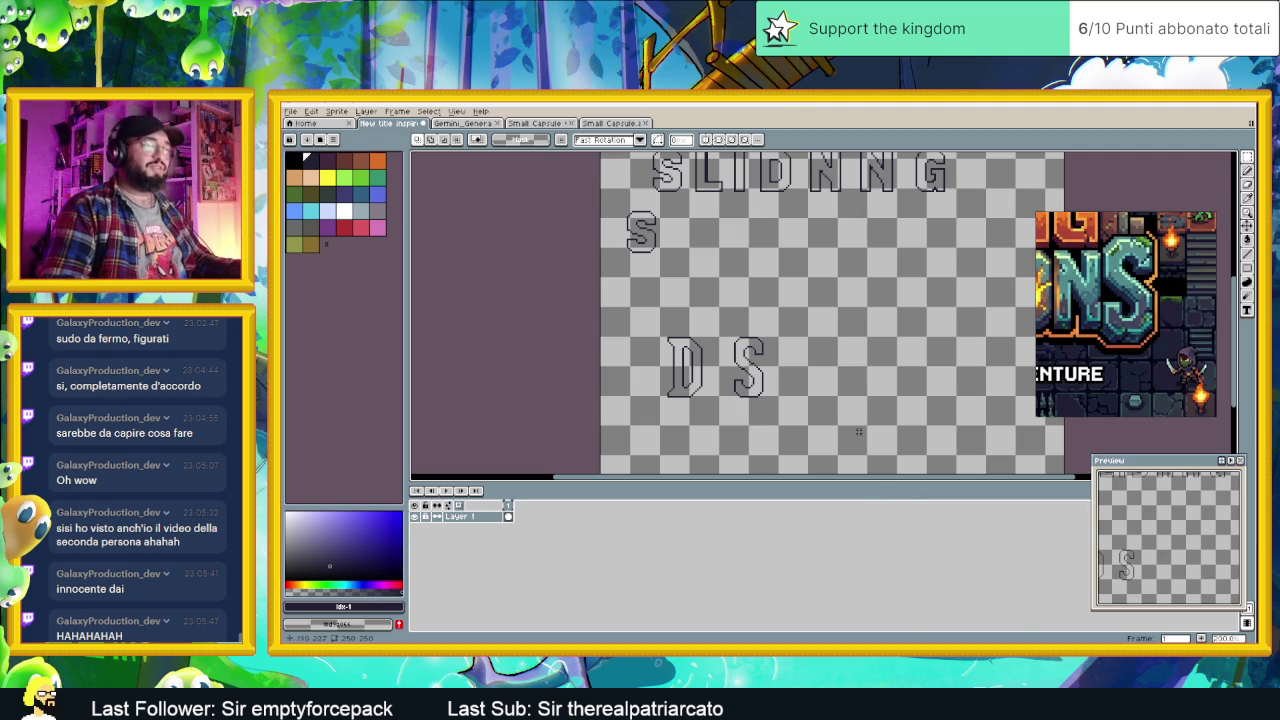
Step: Switch to the Chrome window showing the Gemini 'Debug Pathfinding 2D in Godot' chat
key("alt+Tab")
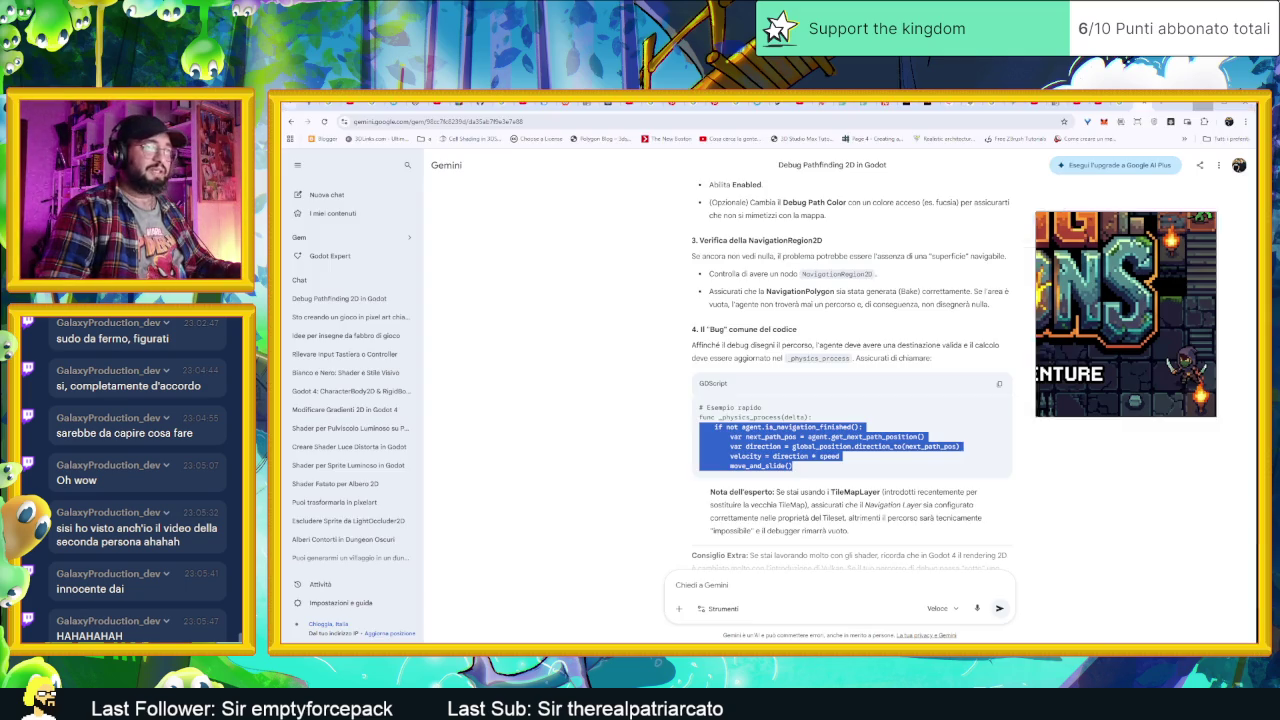
Step: In a new tab, search YouTube for 'dadobax' and open the DadoBax - Feel the VideoGames channel
left_click(1160, 103)
left_click(641, 320)
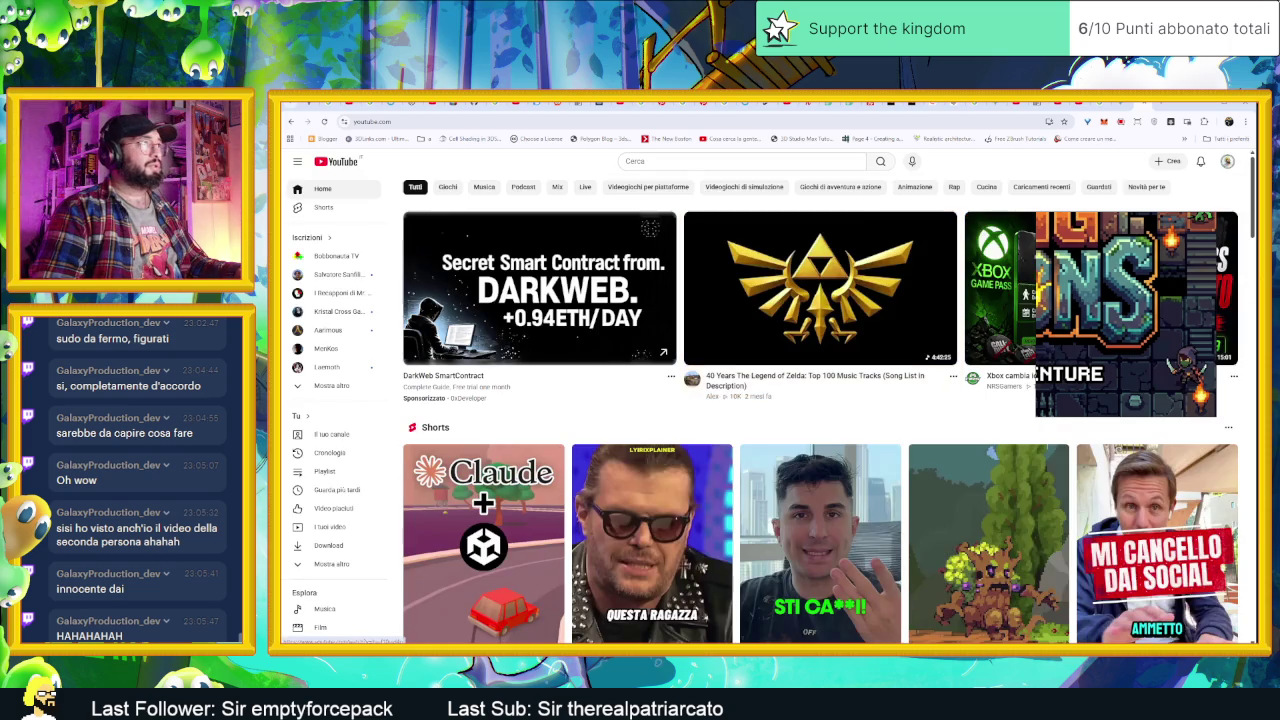
left_click(735, 161)
type("dadobax")
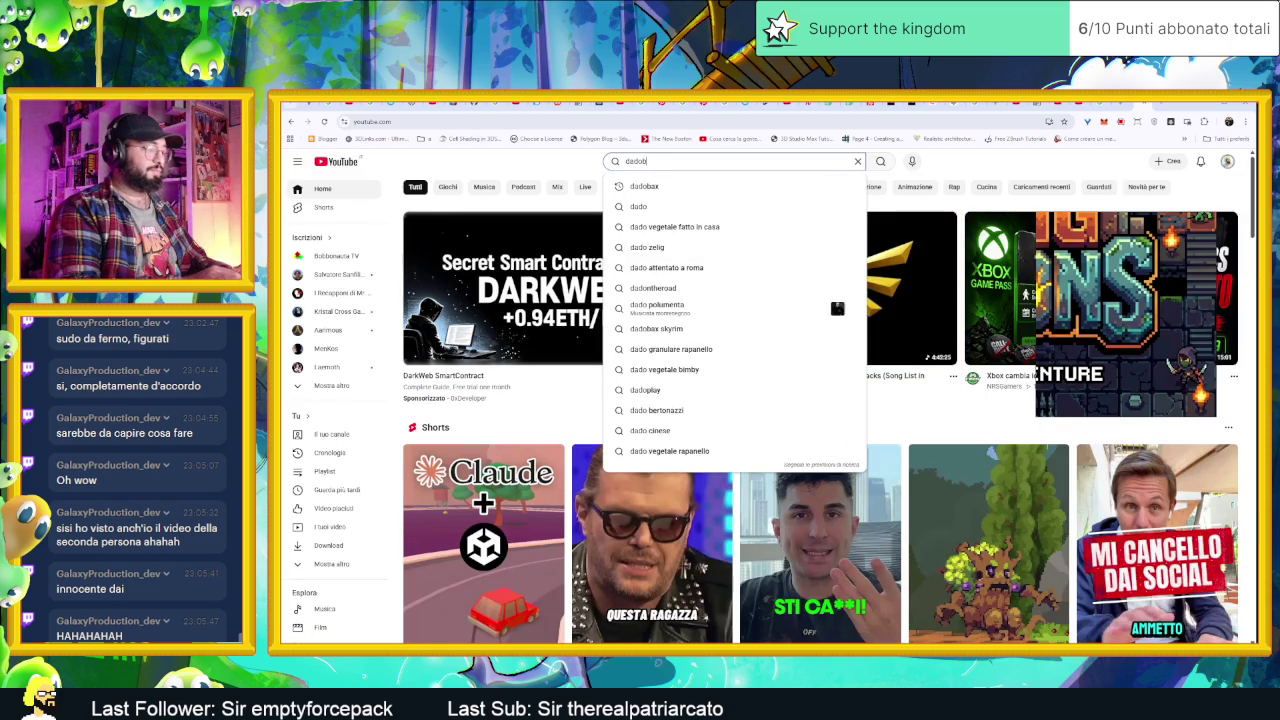
key("Return")
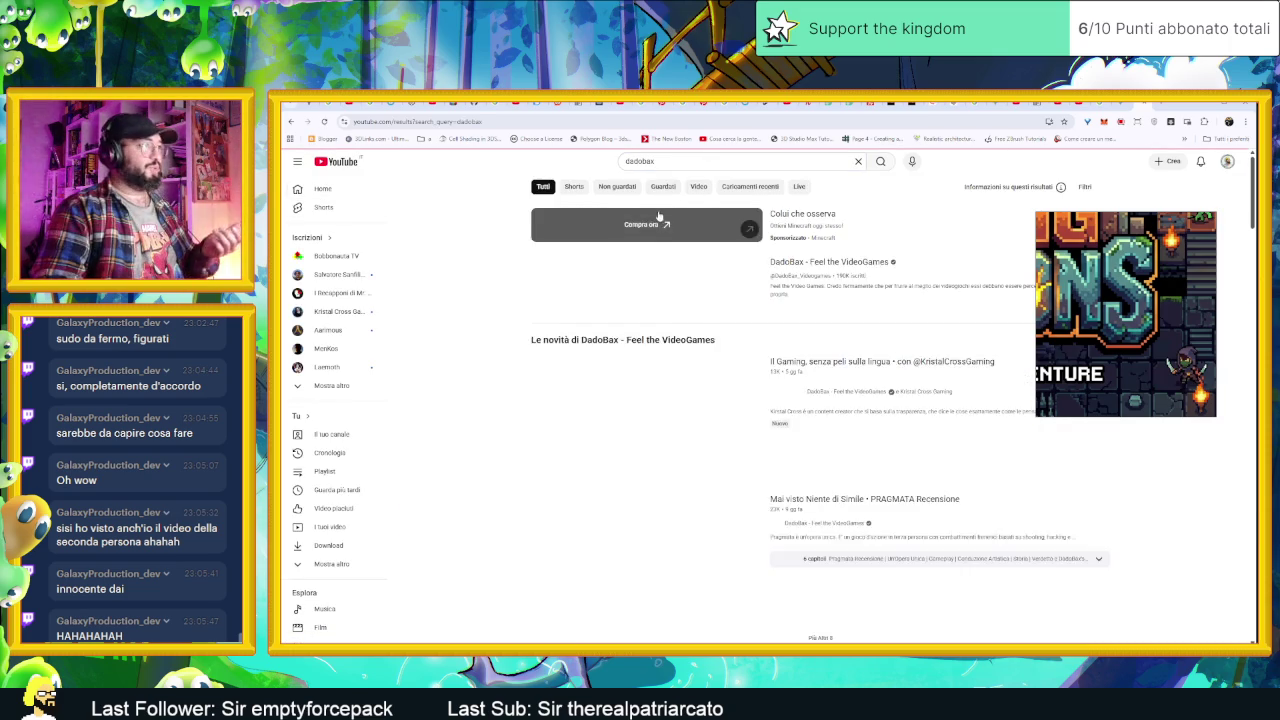
left_click(664, 372)
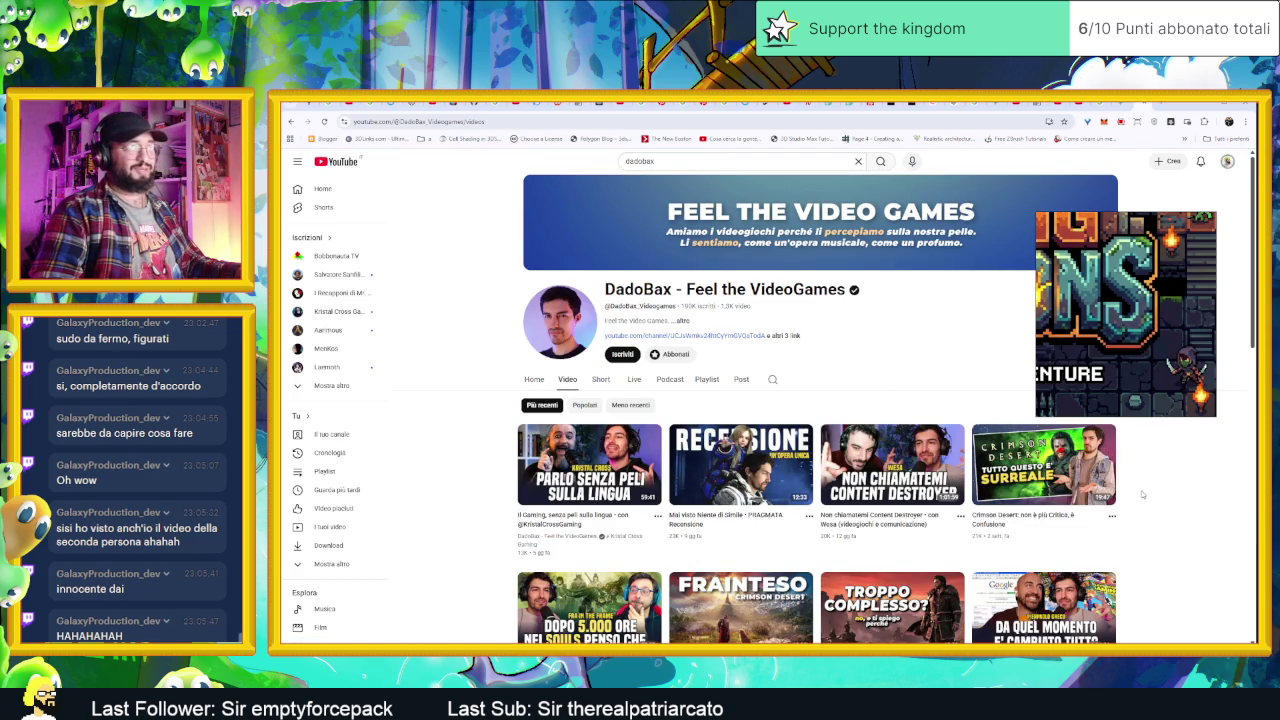
Step: Scroll the channel's videos past the Pokémon, BioShock and Oblivion rows to the Atomfall and Skyrim uploads
scroll(1141, 494, "down", 1)
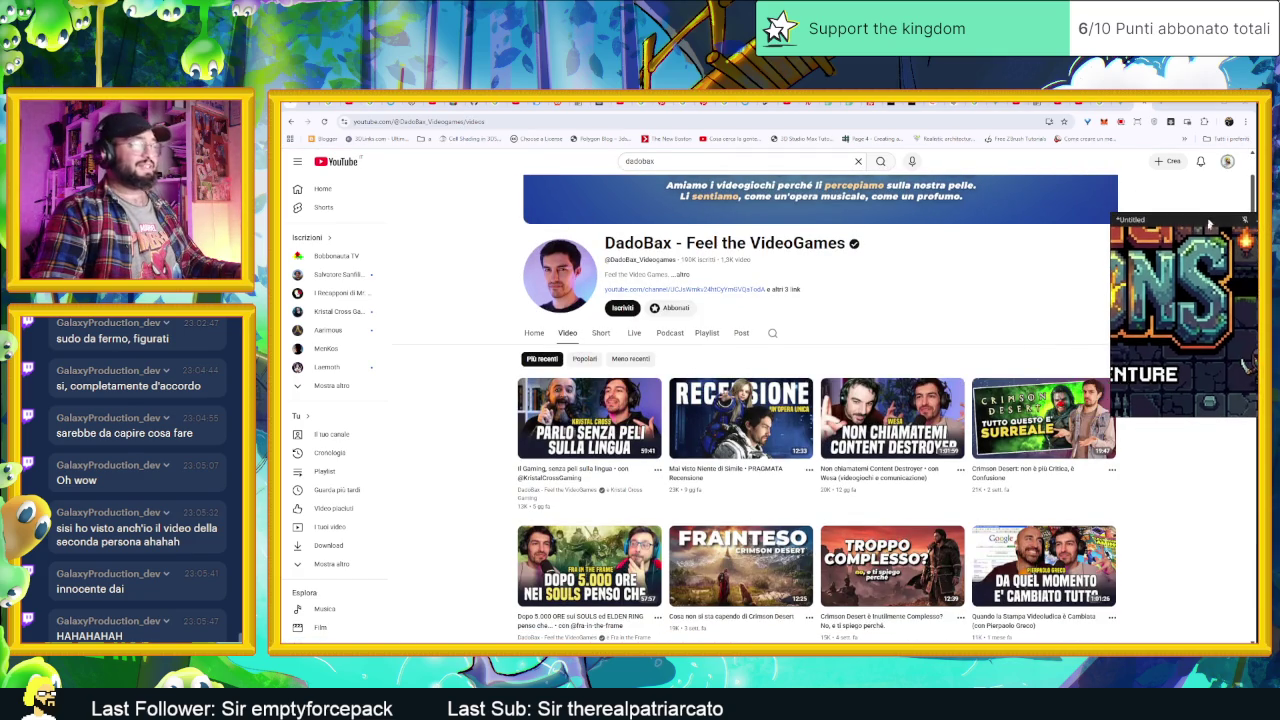
scroll(1150, 480, "down", 2)
scroll(1181, 517, "down", 3)
scroll(1181, 517, "down", 2)
scroll(1181, 517, "down", 2)
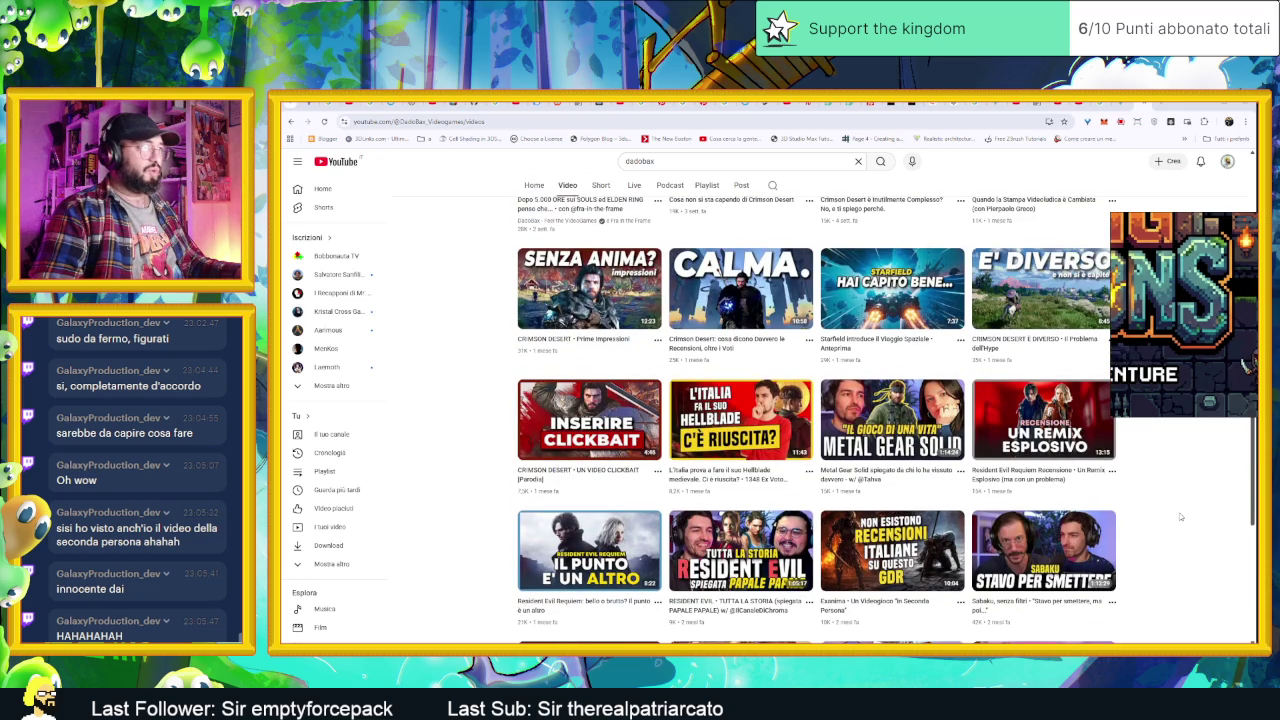
scroll(1181, 517, "down", 2)
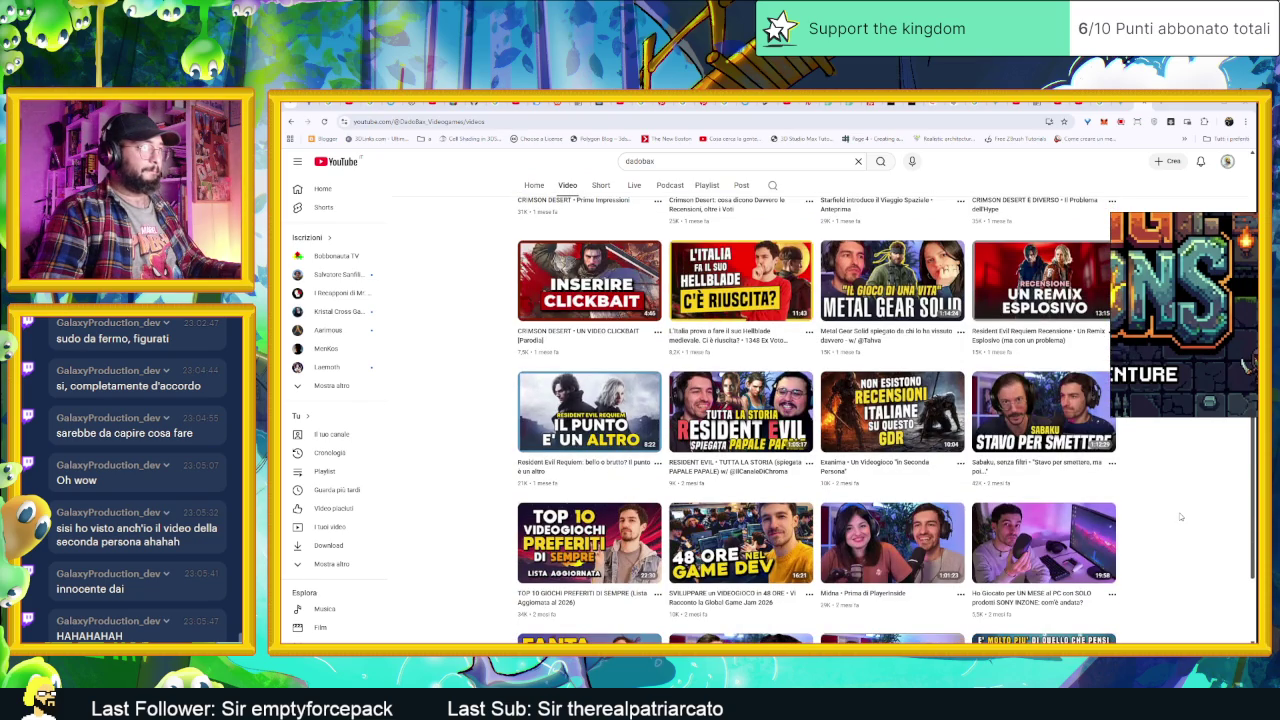
scroll(1181, 517, "down", 2)
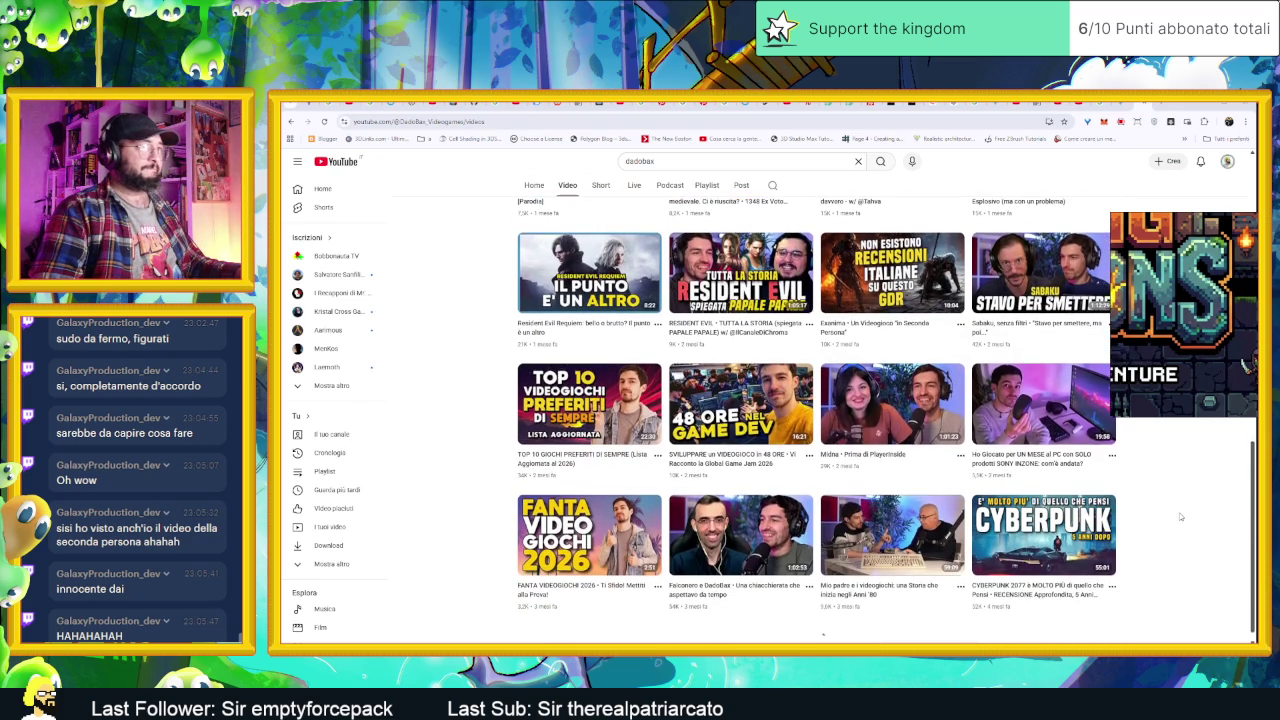
scroll(1181, 517, "down", 2)
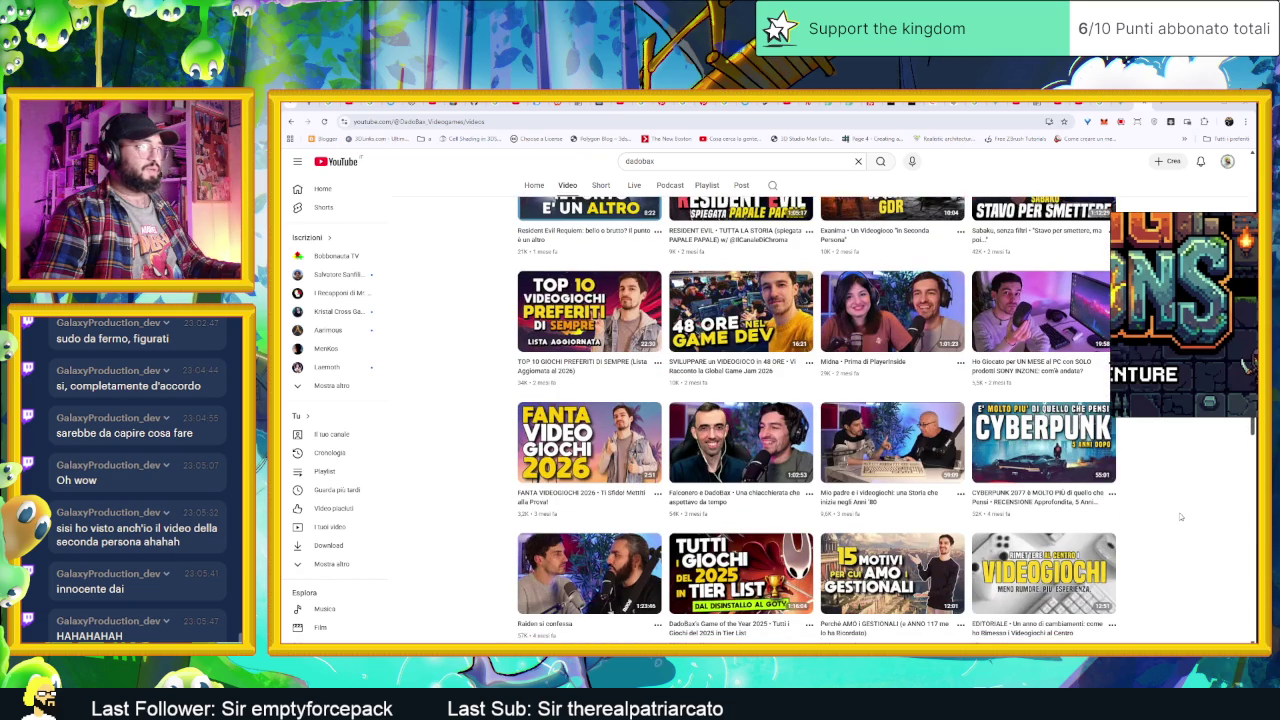
scroll(1181, 517, "down", 1)
scroll(1181, 517, "down", 1)
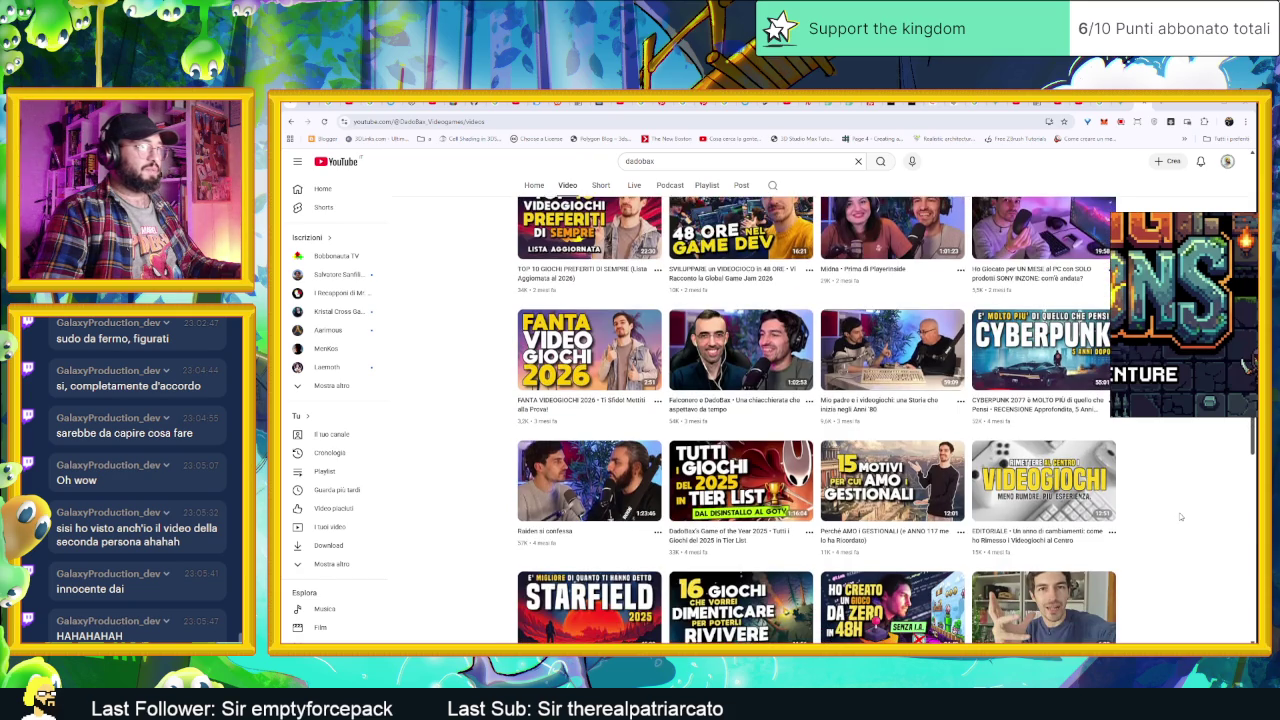
scroll(1181, 517, "down", 1)
scroll(1181, 517, "down", 1)
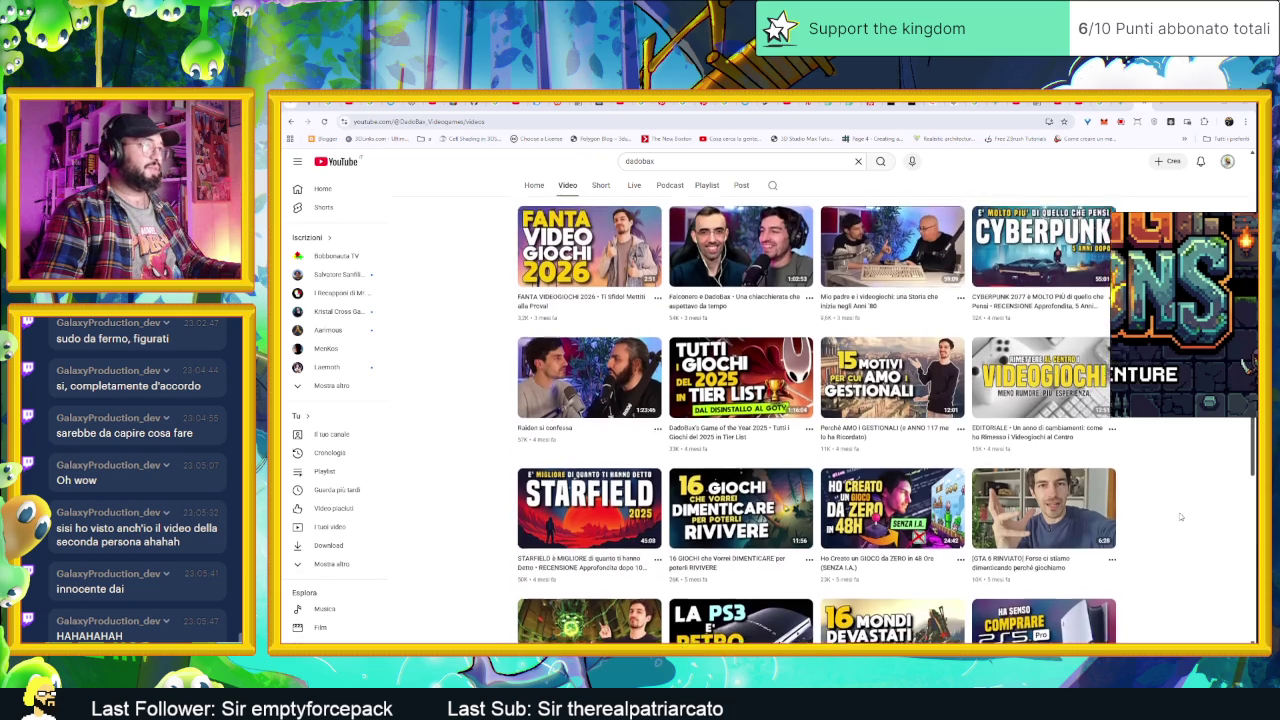
scroll(1181, 517, "down", 1)
scroll(1181, 517, "down", 1)
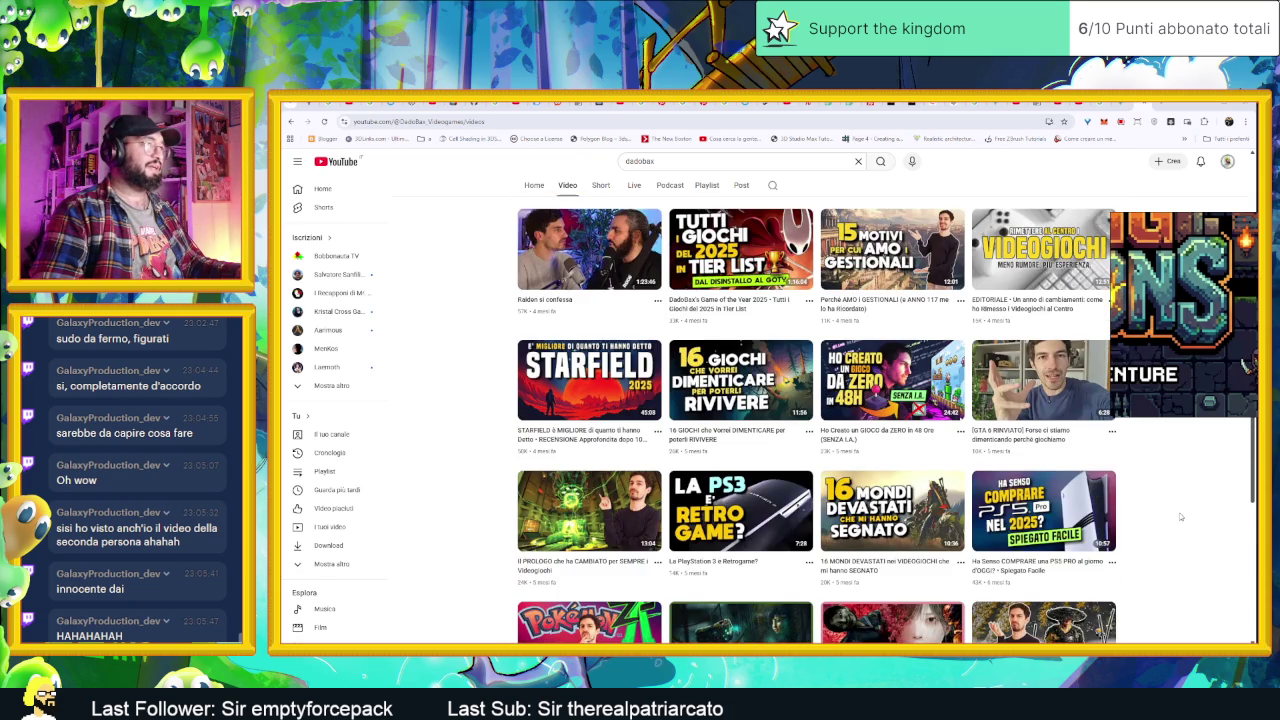
scroll(1181, 517, "down", 1)
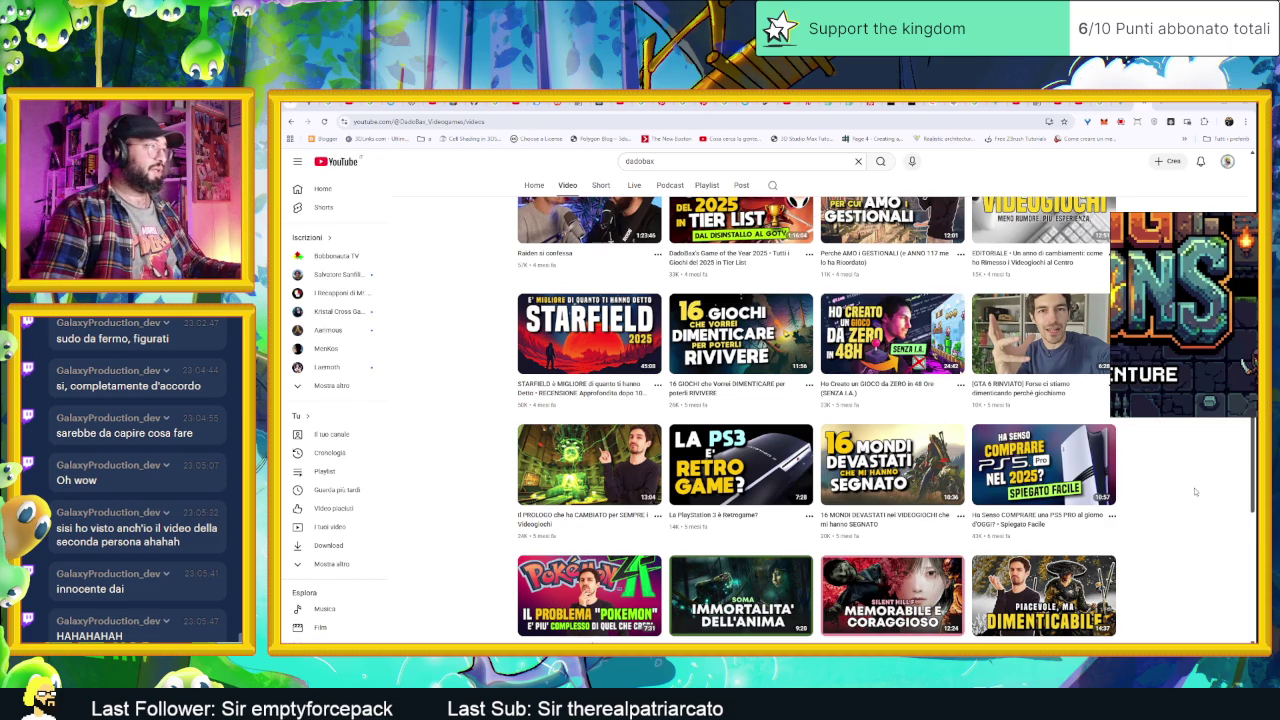
scroll(1194, 491, "down", 1)
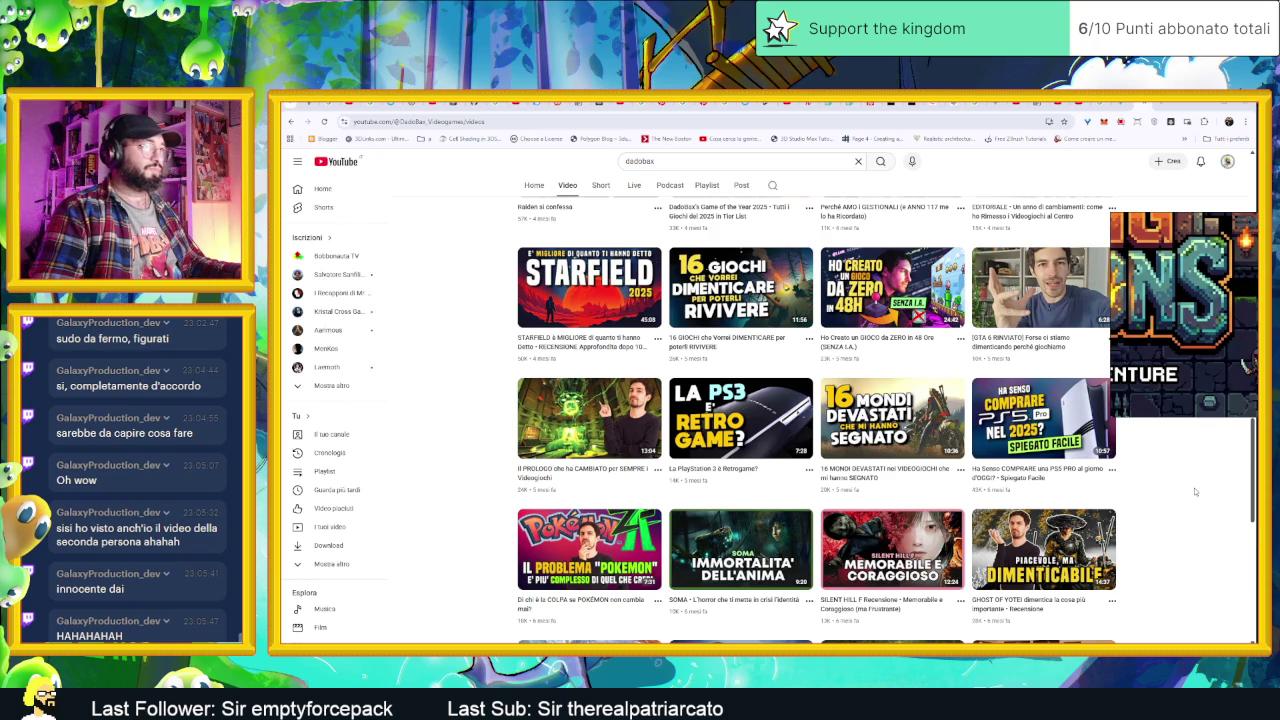
scroll(1194, 491, "down", 1)
scroll(1194, 491, "down", 1)
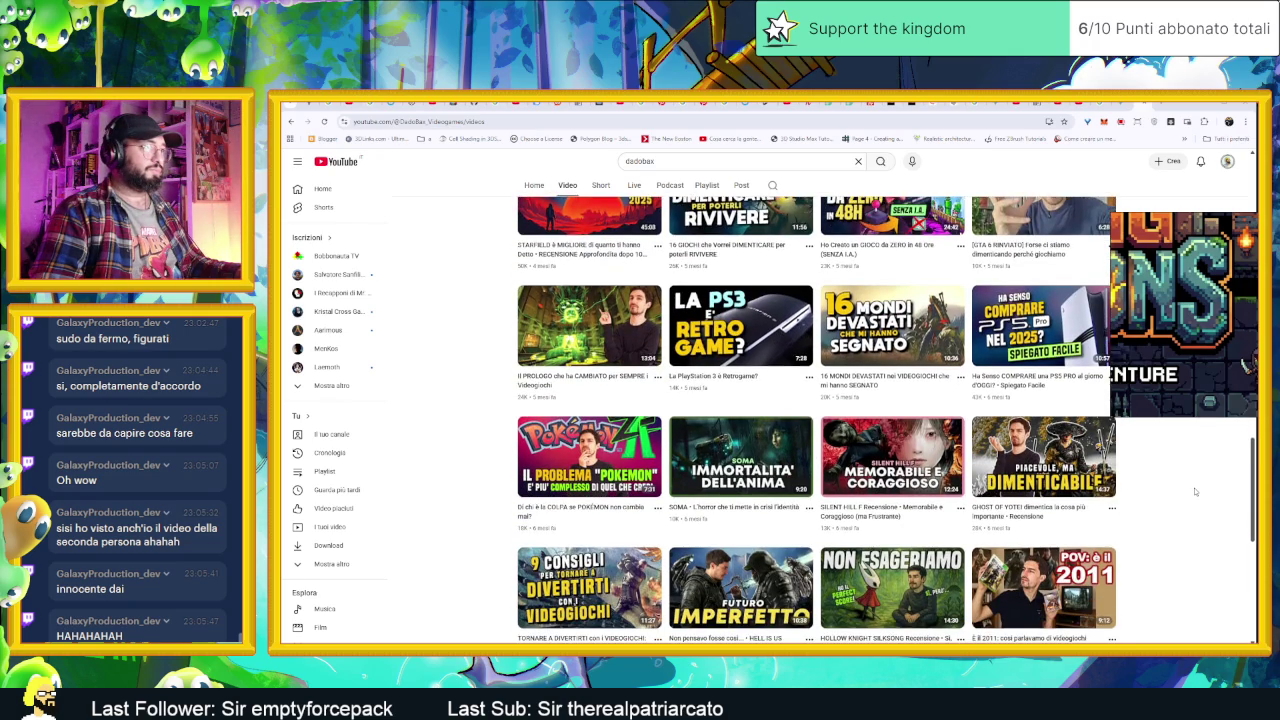
scroll(1194, 491, "down", 1)
scroll(1194, 491, "down", 1)
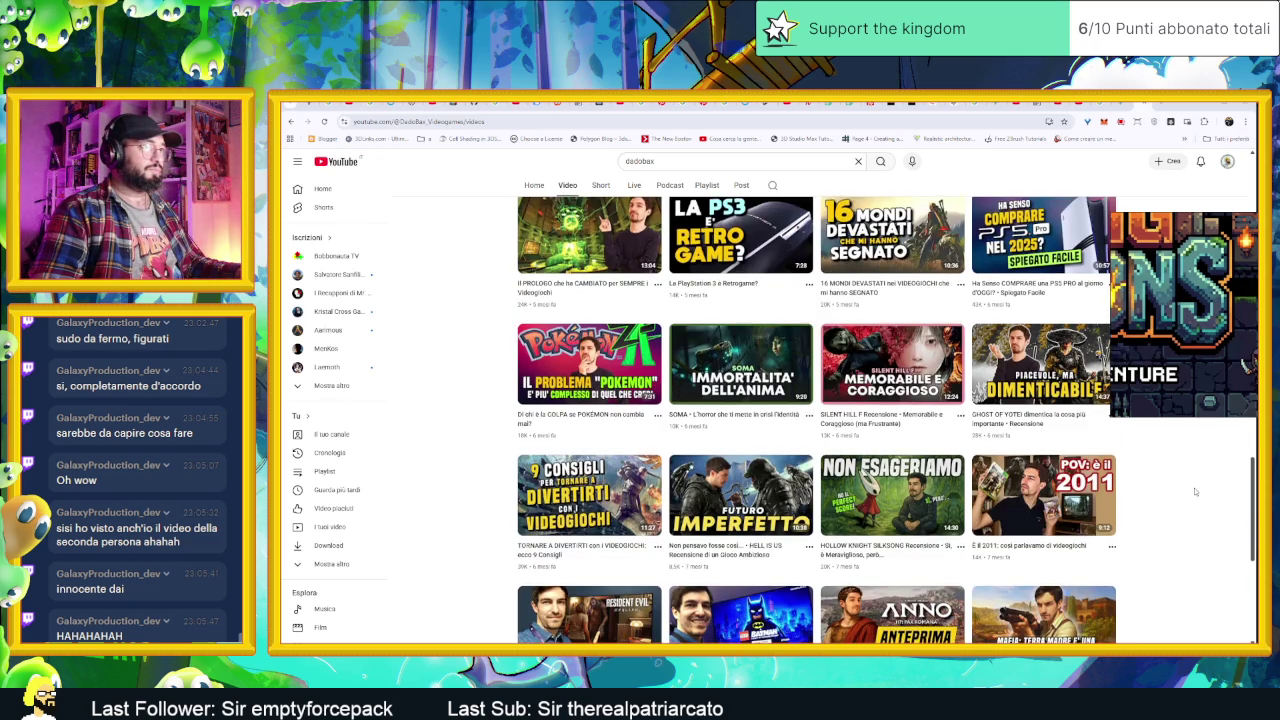
scroll(1194, 491, "down", 1)
scroll(1194, 491, "down", 1)
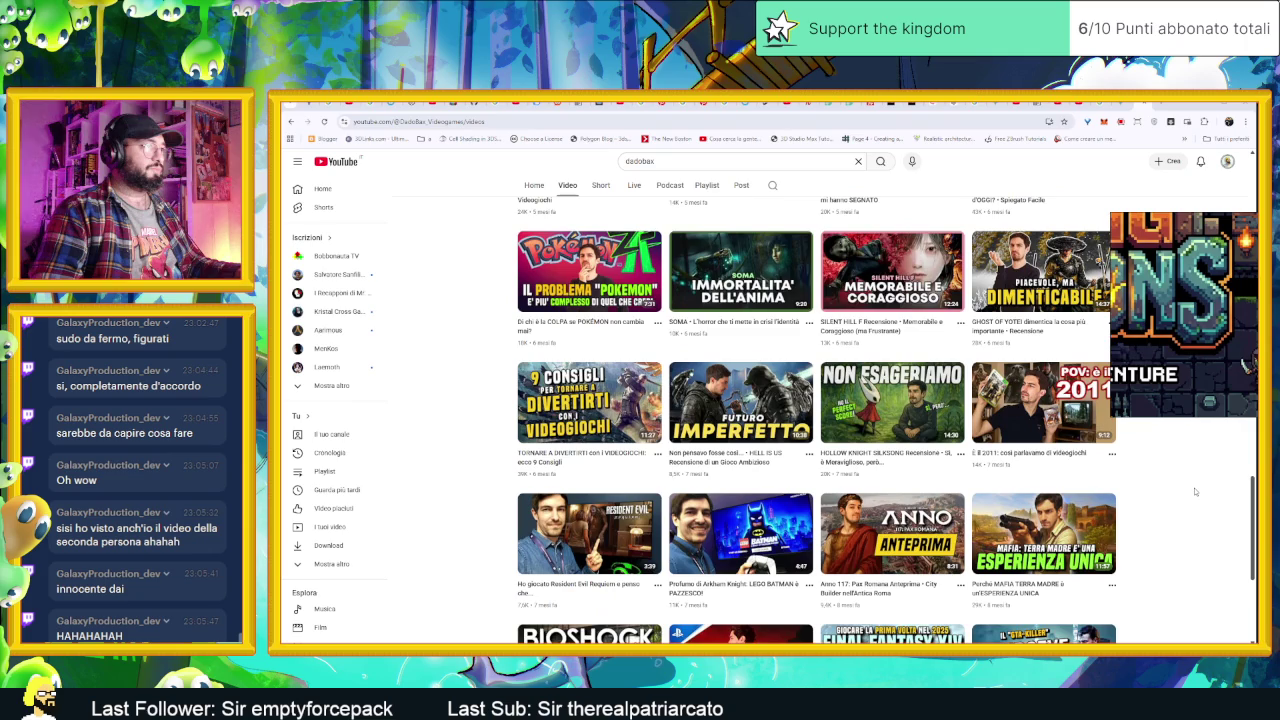
scroll(1194, 491, "down", 1)
scroll(1194, 491, "down", 1)
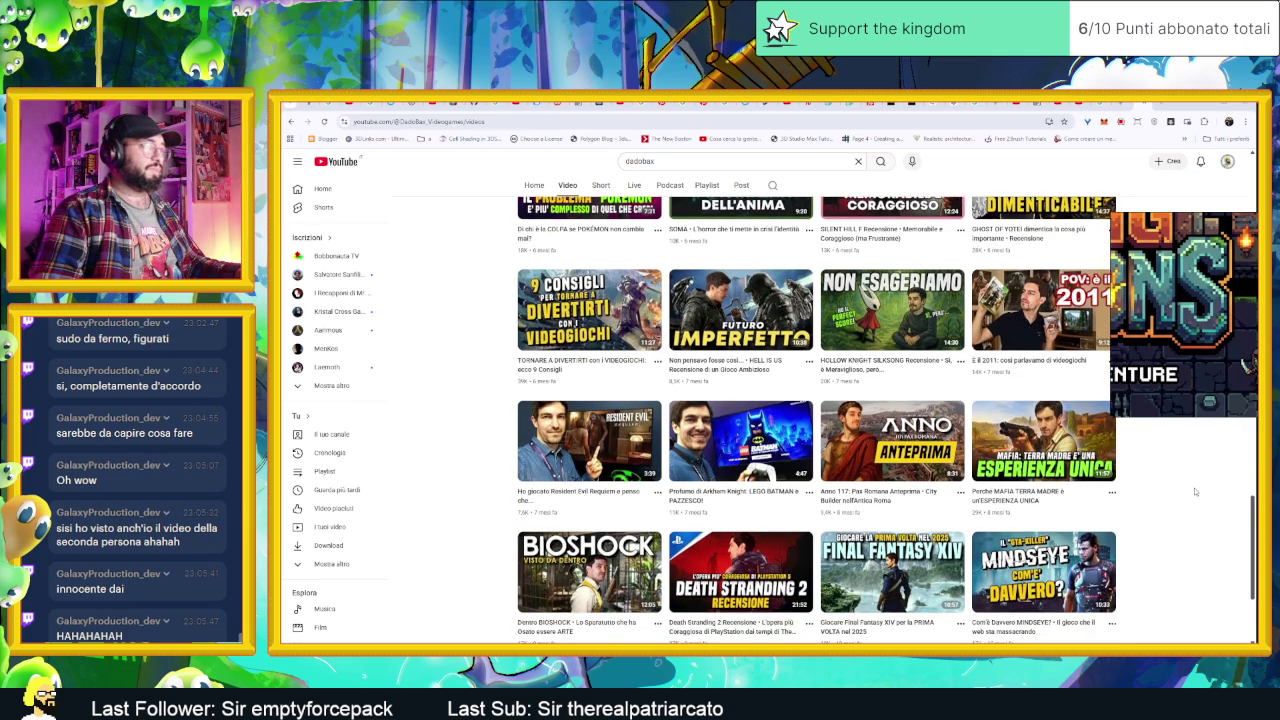
scroll(1194, 491, "down", 1)
scroll(1194, 491, "down", 1)
scroll(1194, 491, "down", 1)
scroll(1194, 491, "down", 1)
scroll(1194, 491, "down", 1)
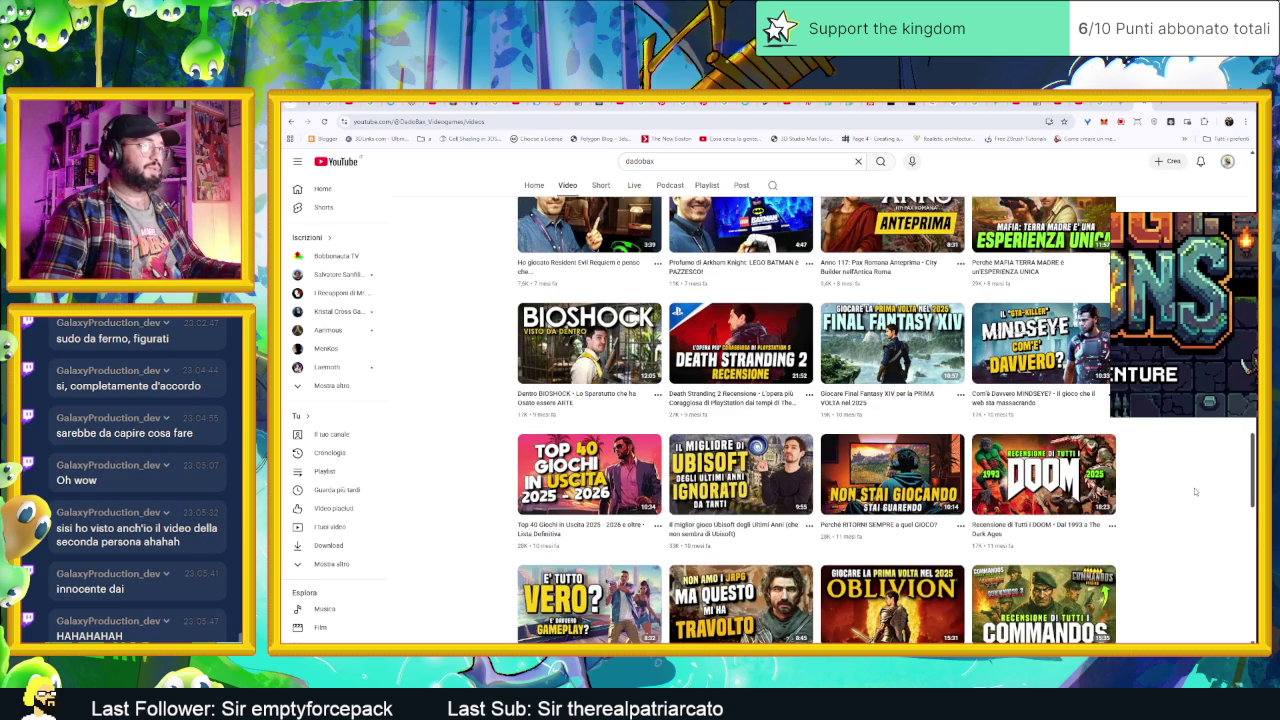
scroll(1194, 491, "down", 1)
scroll(1194, 491, "down", 1)
scroll(1194, 491, "down", 1)
scroll(1194, 491, "down", 1)
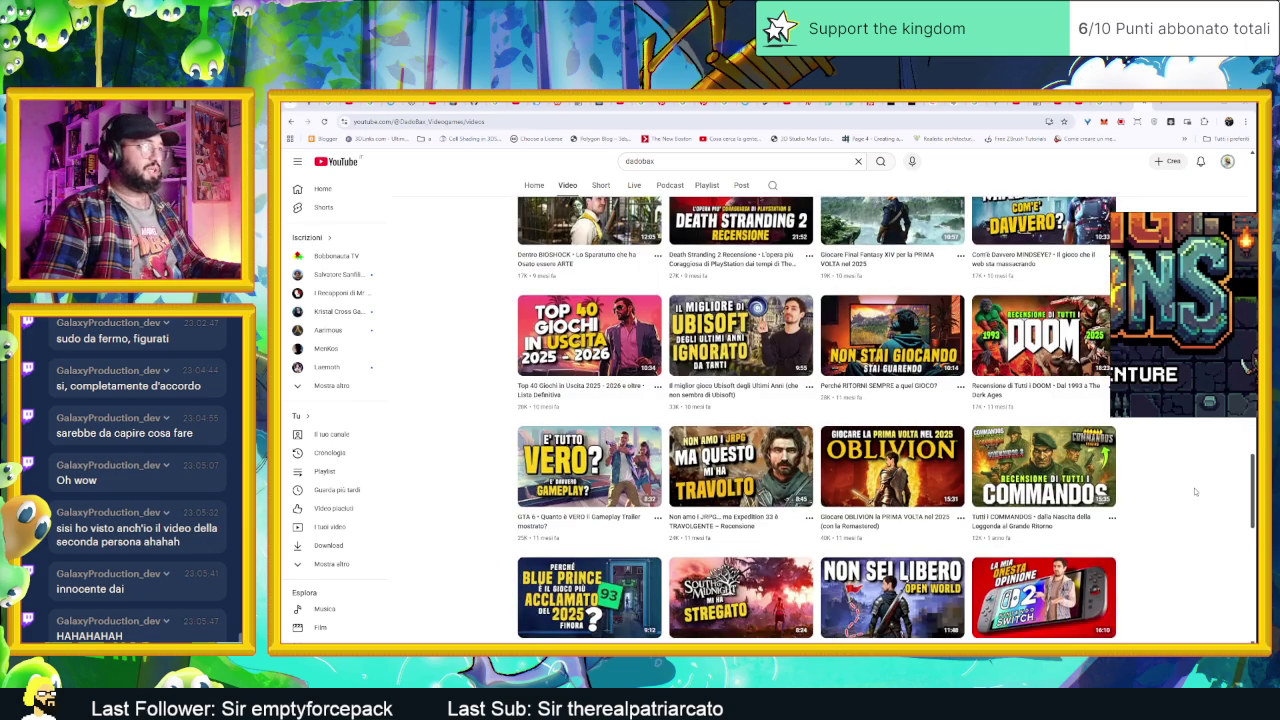
scroll(1194, 491, "down", 1)
scroll(1194, 491, "down", 1)
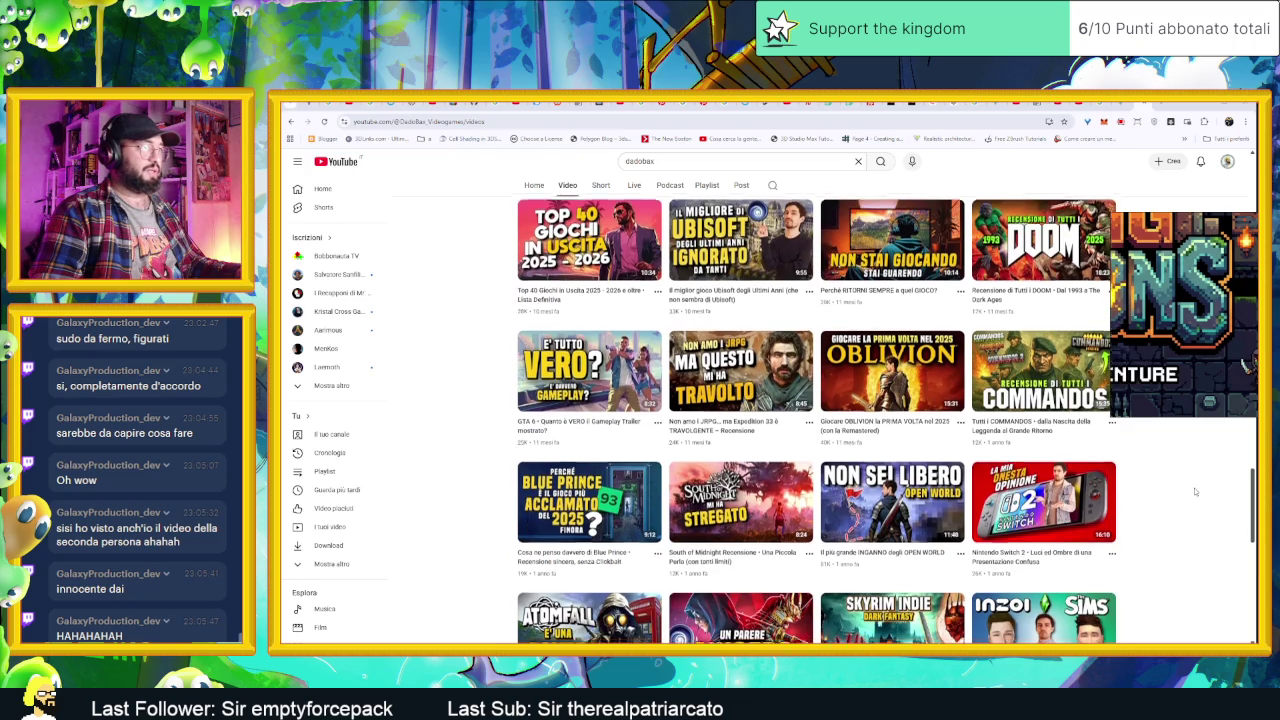
scroll(1194, 491, "down", 1)
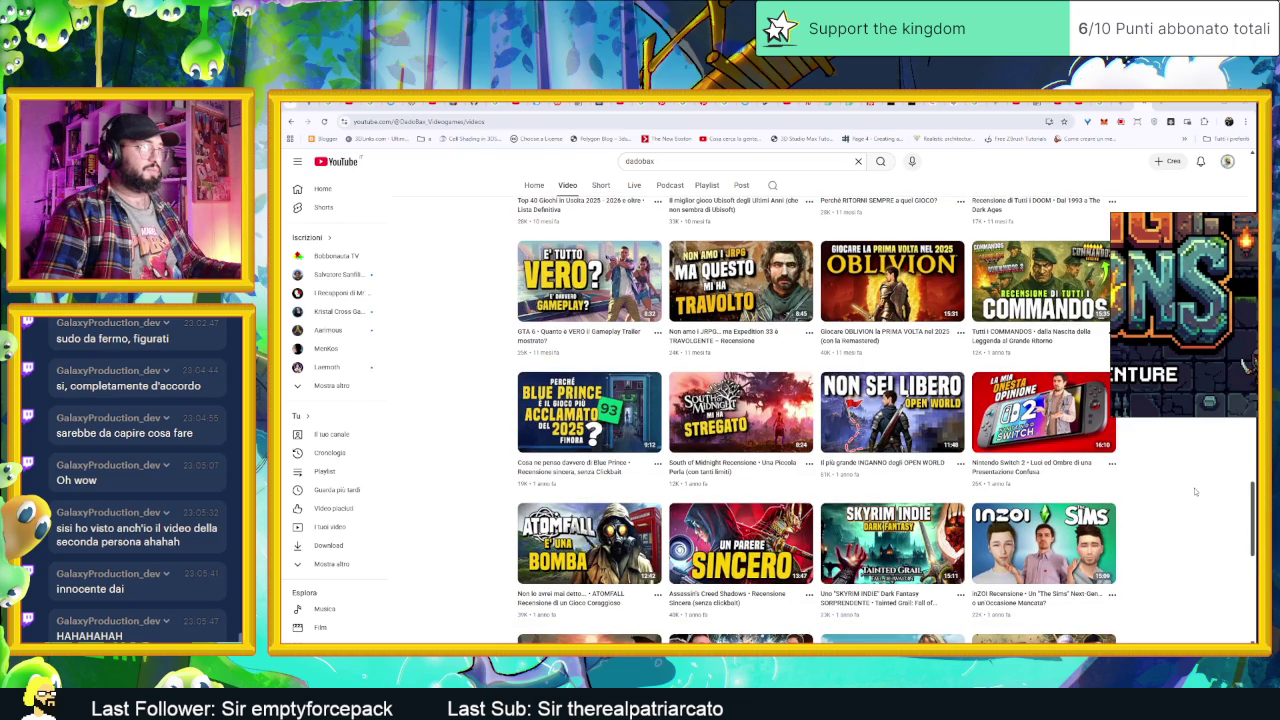
scroll(1194, 491, "down", 1)
scroll(1194, 491, "down", 1)
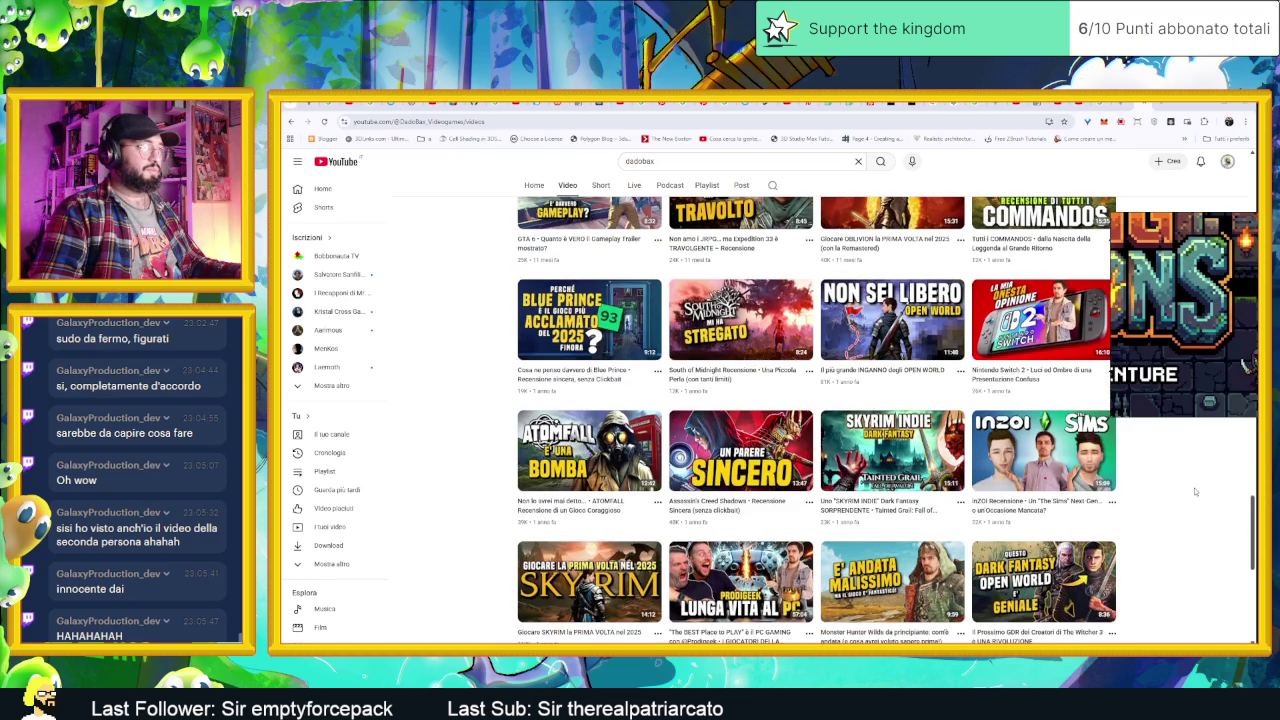
scroll(1194, 491, "down", 1)
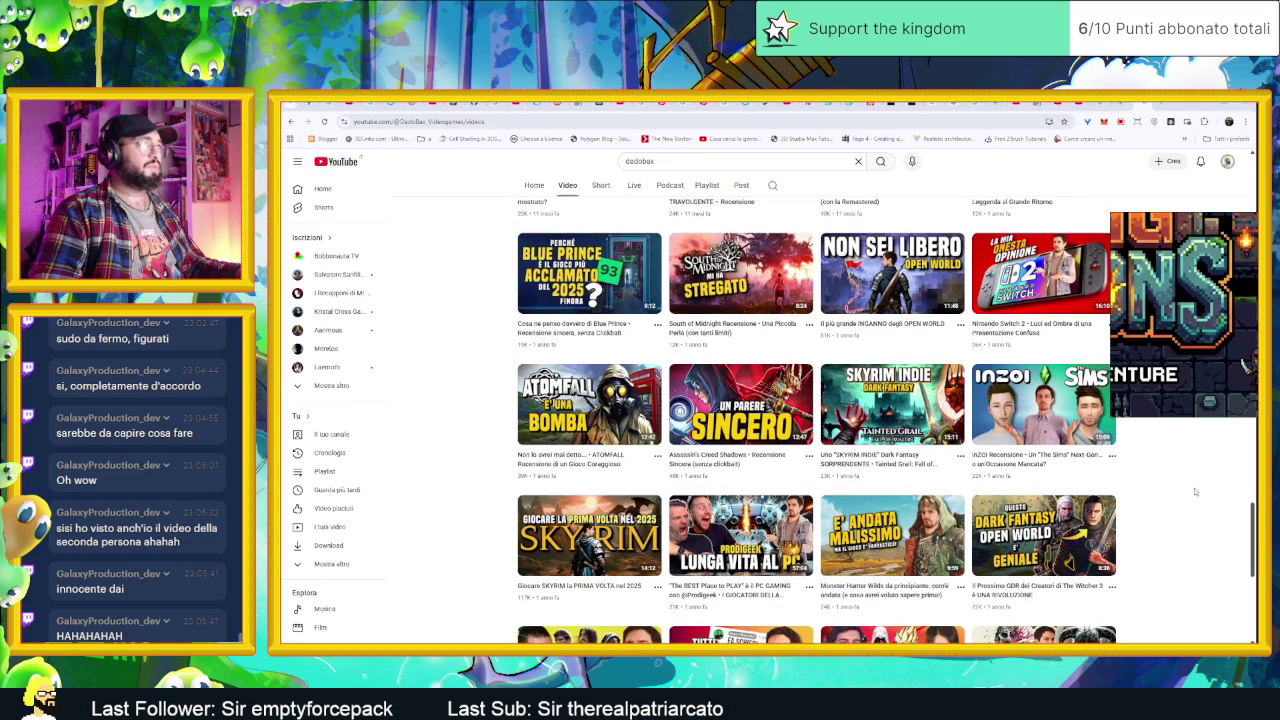
scroll(1194, 491, "down", 1)
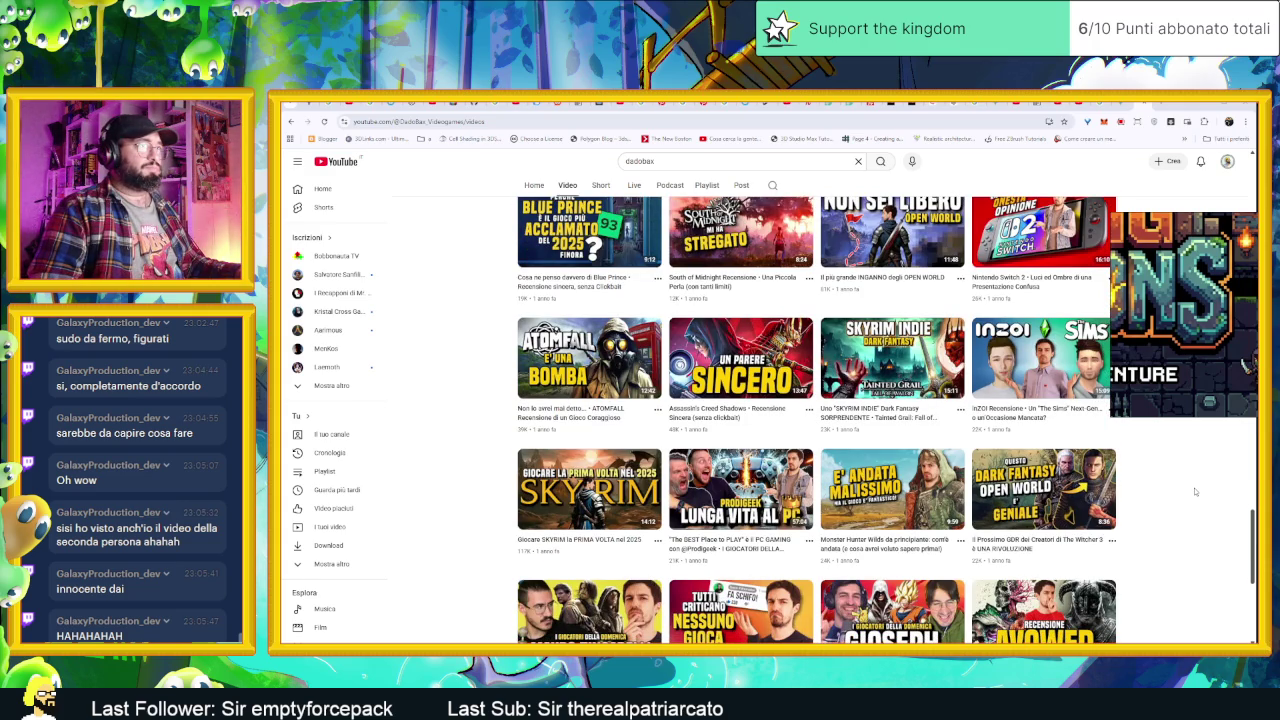
mouse_move(892, 460)
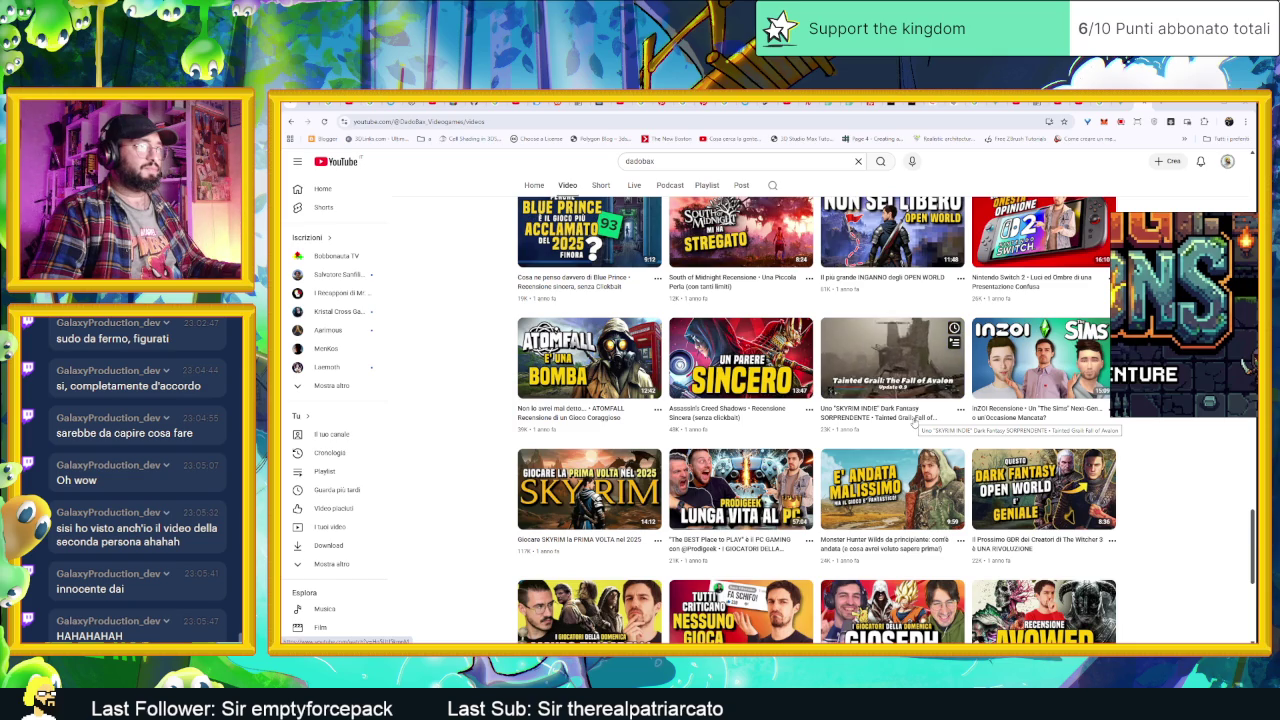
Step: Keep scrolling down to the DADO AWARDS 2024, Top 10 Giochi 2024 and Dragon Age videos
scroll(1184, 481, "down", 1)
scroll(1184, 481, "down", 1)
scroll(1184, 481, "down", 1)
scroll(1184, 481, "down", 1)
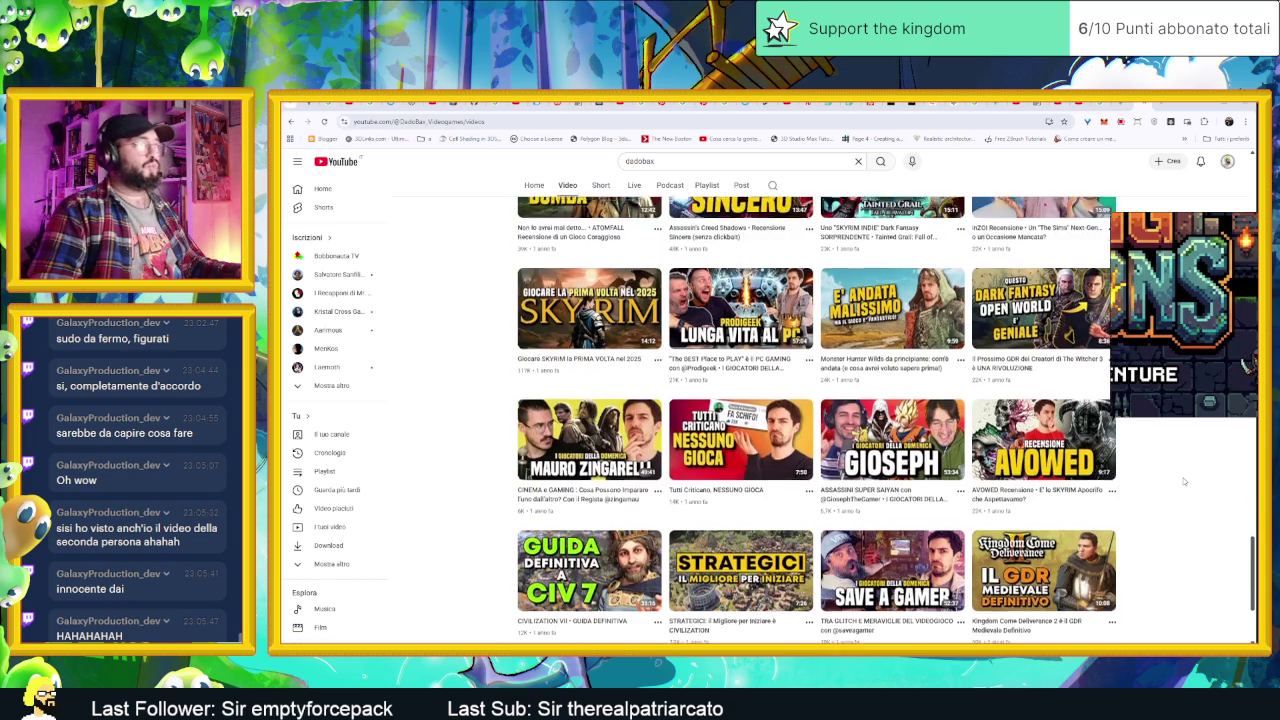
scroll(1184, 481, "down", 1)
scroll(1184, 481, "down", 1)
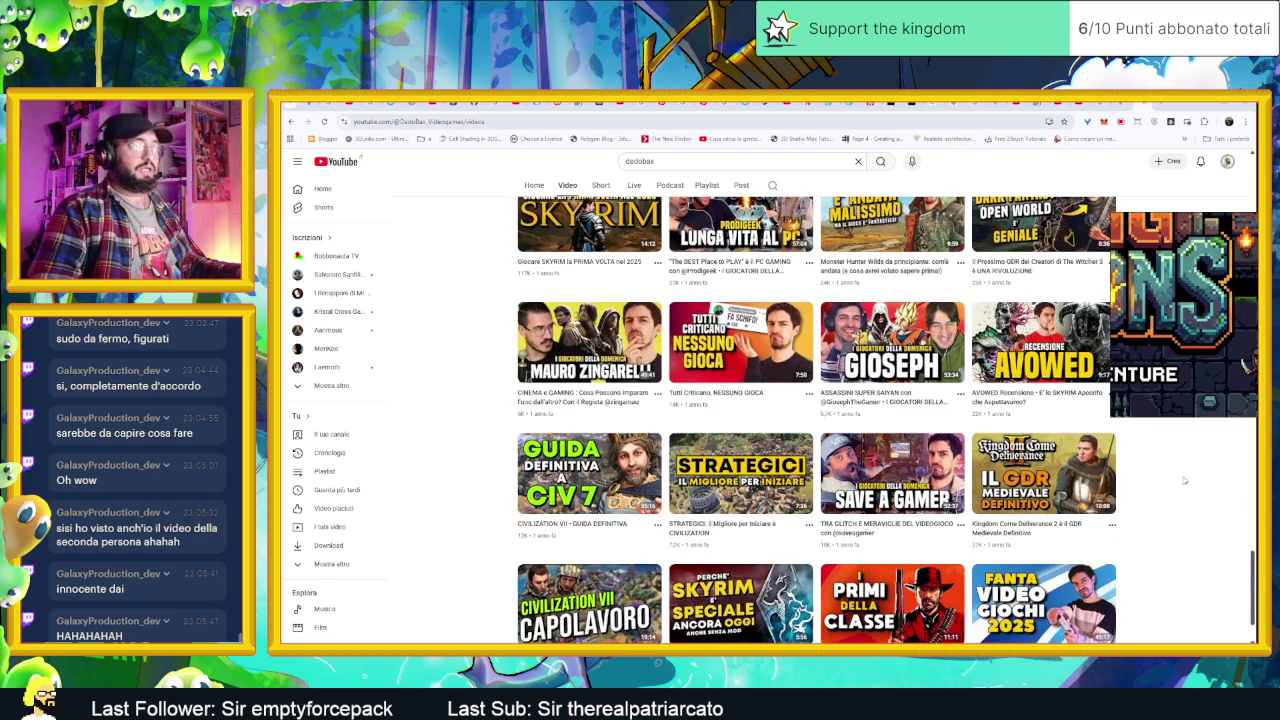
scroll(1184, 481, "down", 1)
scroll(1184, 481, "down", 1)
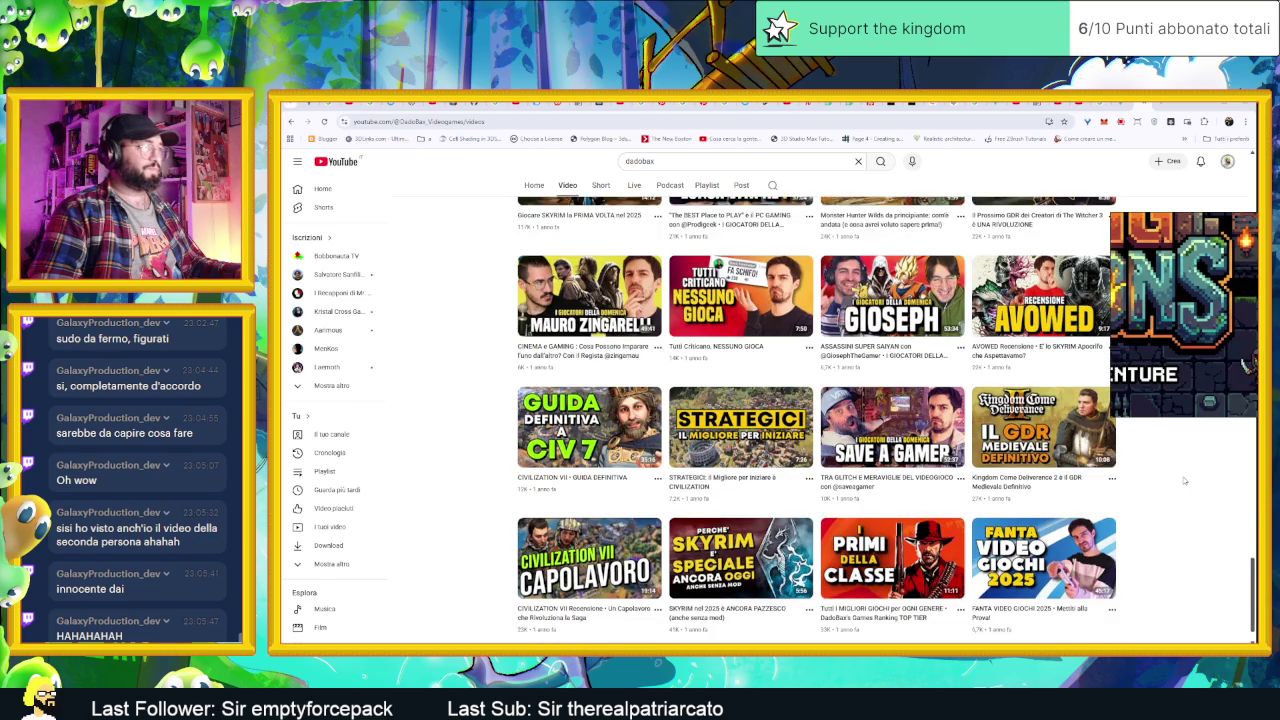
scroll(1184, 481, "down", 2)
scroll(1184, 481, "down", 1)
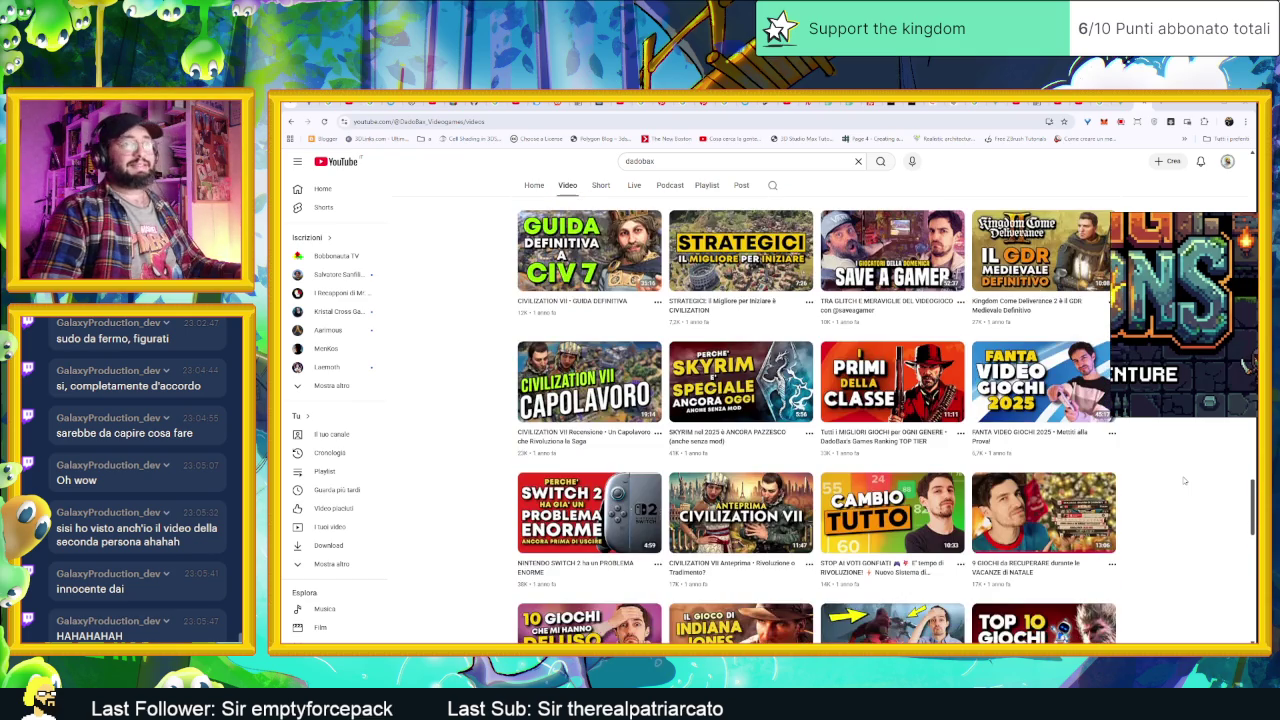
scroll(1184, 481, "down", 2)
scroll(1182, 483, "down", 1)
scroll(1180, 484, "down", 1)
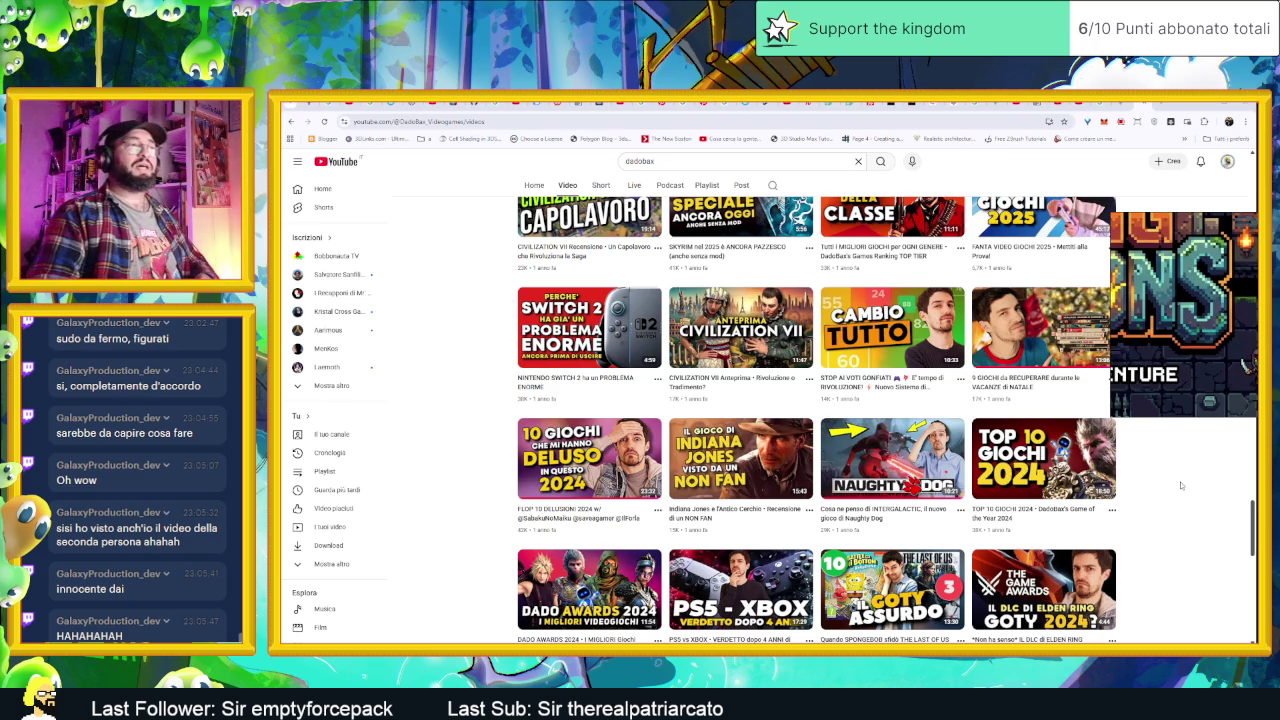
scroll(1180, 485, "down", 2)
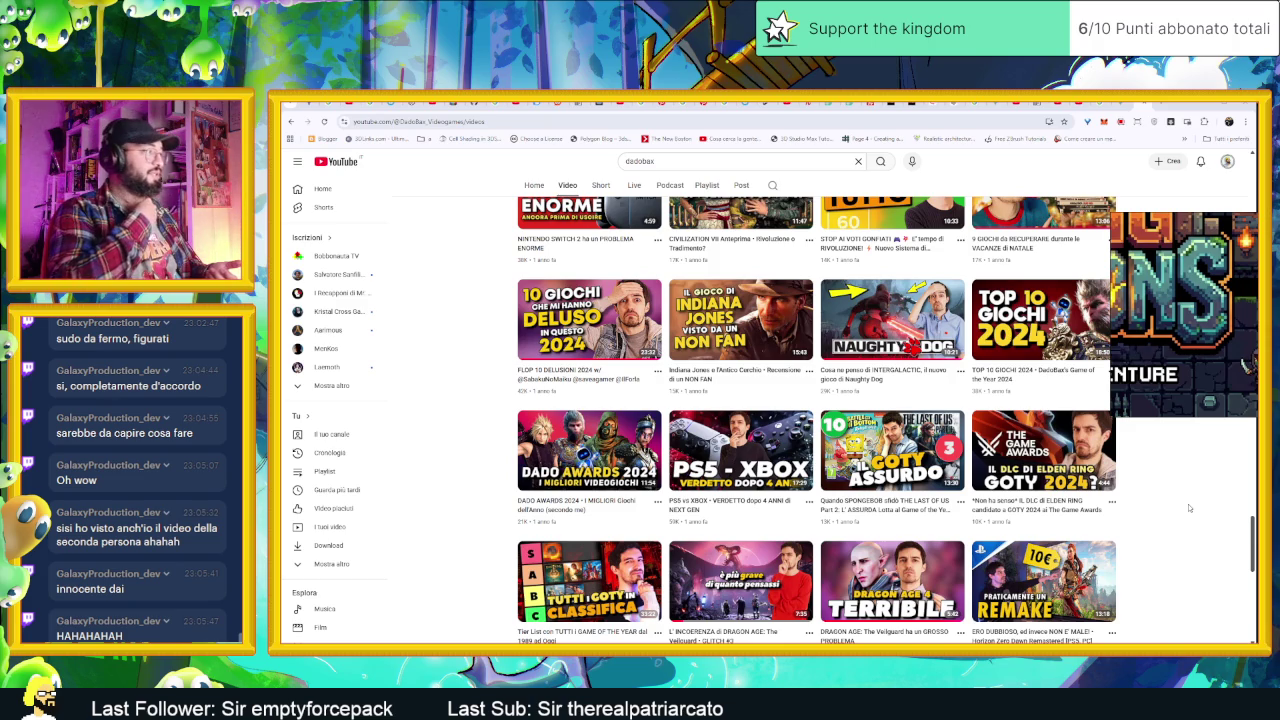
scroll(1189, 508, "down", 1)
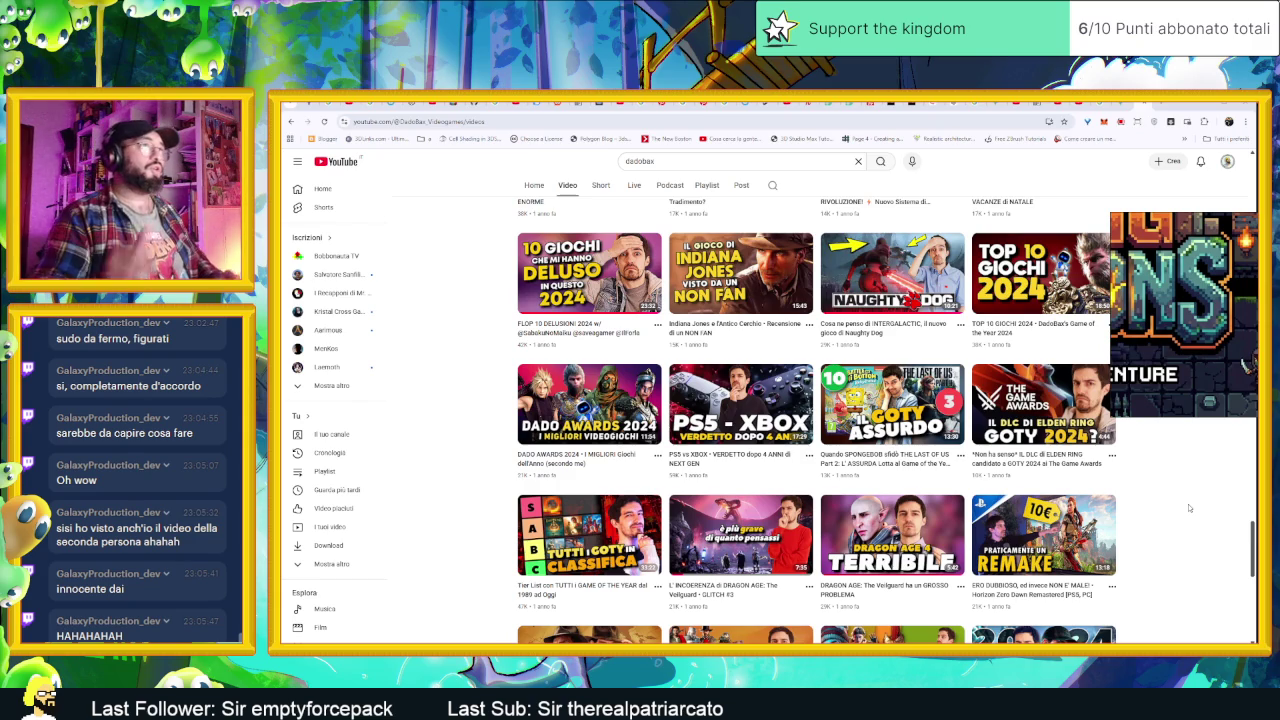
Step: Google 'vr game vrom rick and morty creator' in a new tab, then minimise Chrome
left_click(1162, 104)
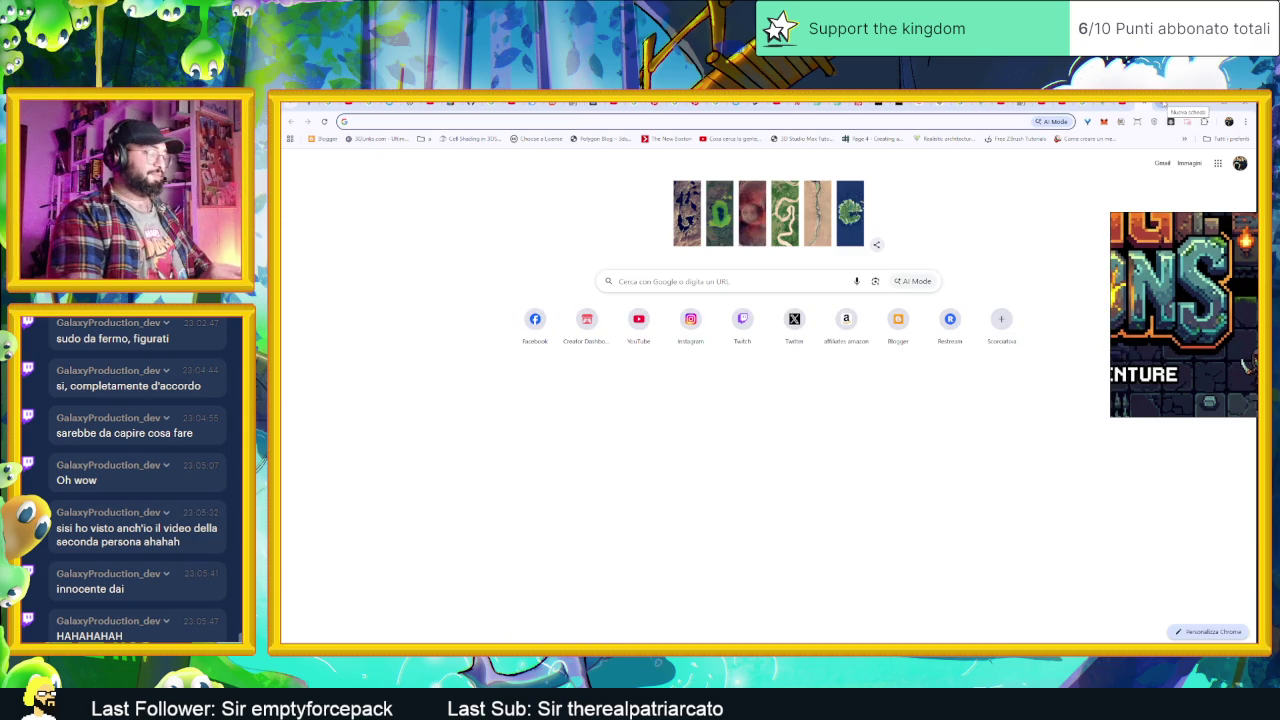
type("v")
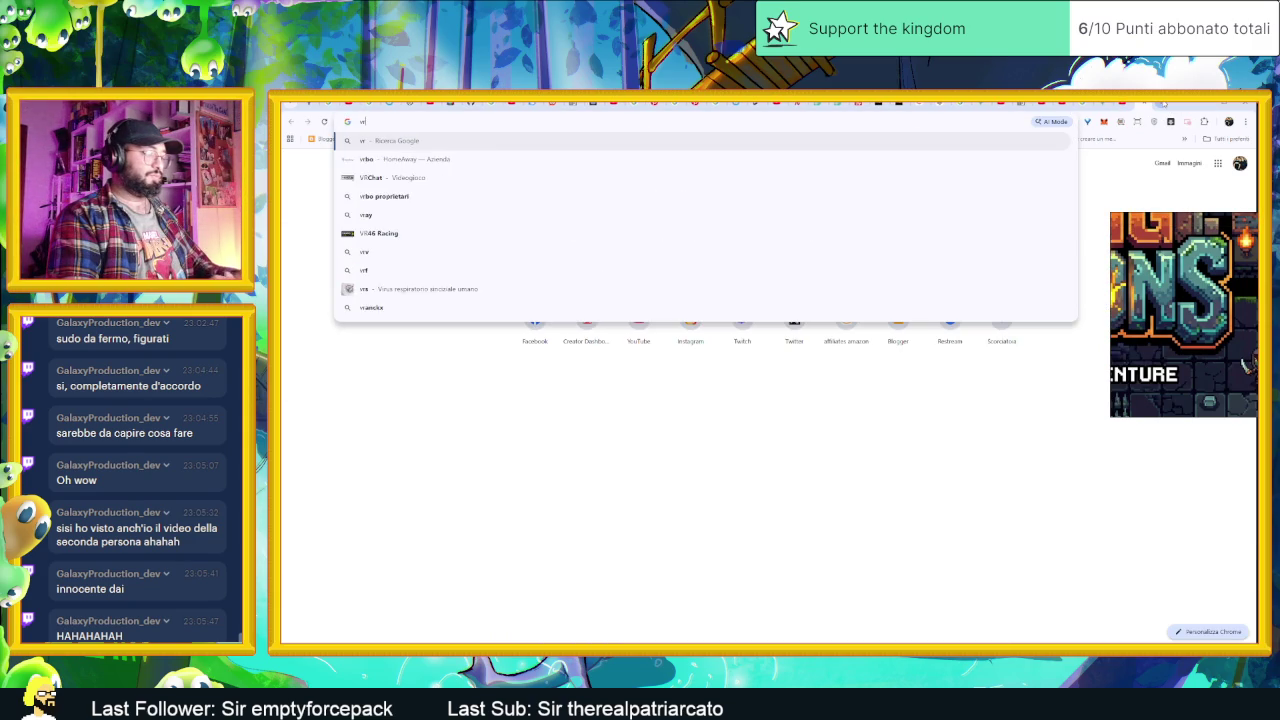
type("r game vrom rick and morty creator")
key("Return")
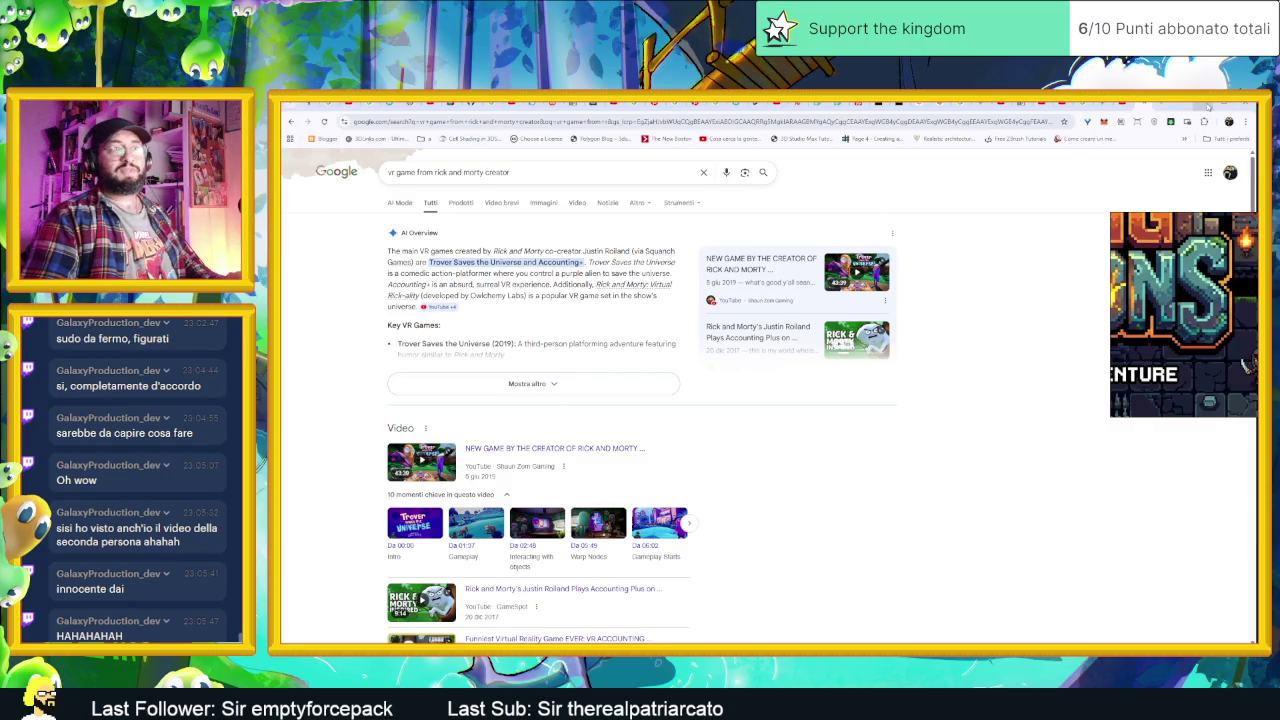
left_click(1208, 106)
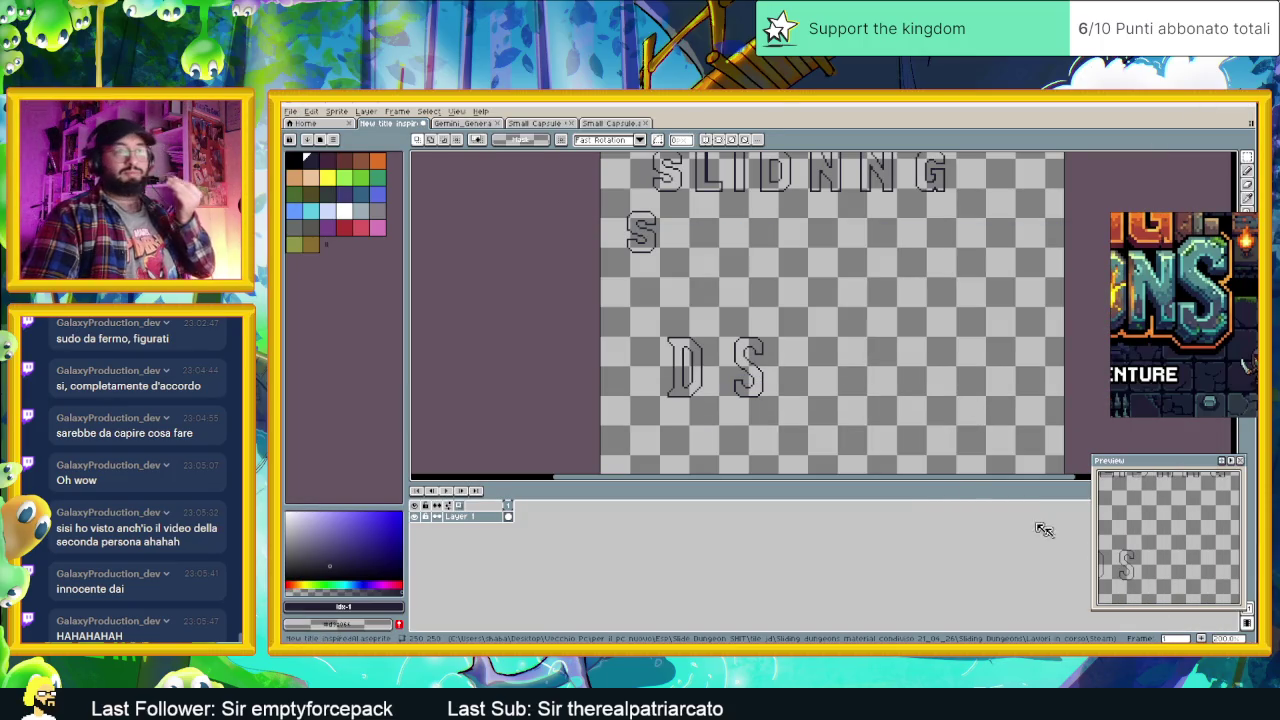
Step: Move the lone S further right on the canvas and commit it, clearing the selection
scroll(755, 372, "up", 1)
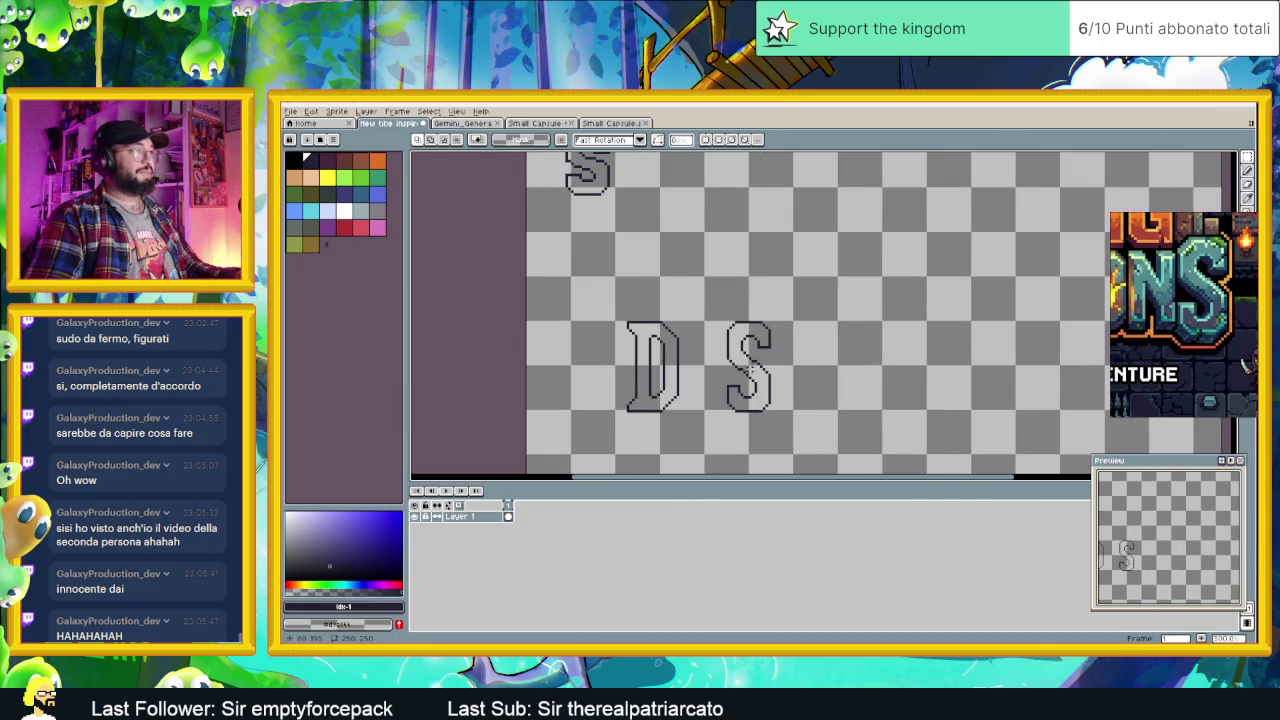
scroll(752, 372, "down", 1)
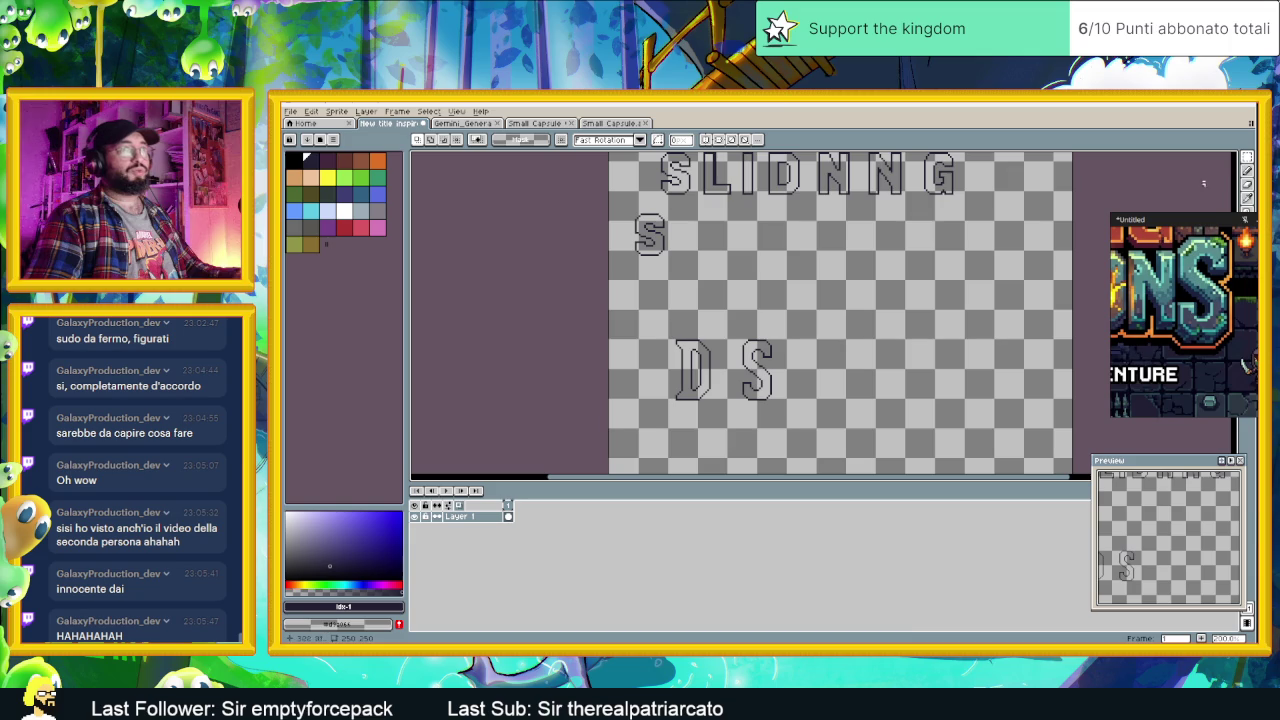
mouse_move(743, 328)
left_mouse_down()
mouse_move(848, 418)
mouse_move(903, 385)
mouse_move(949, 387)
left_mouse_up()
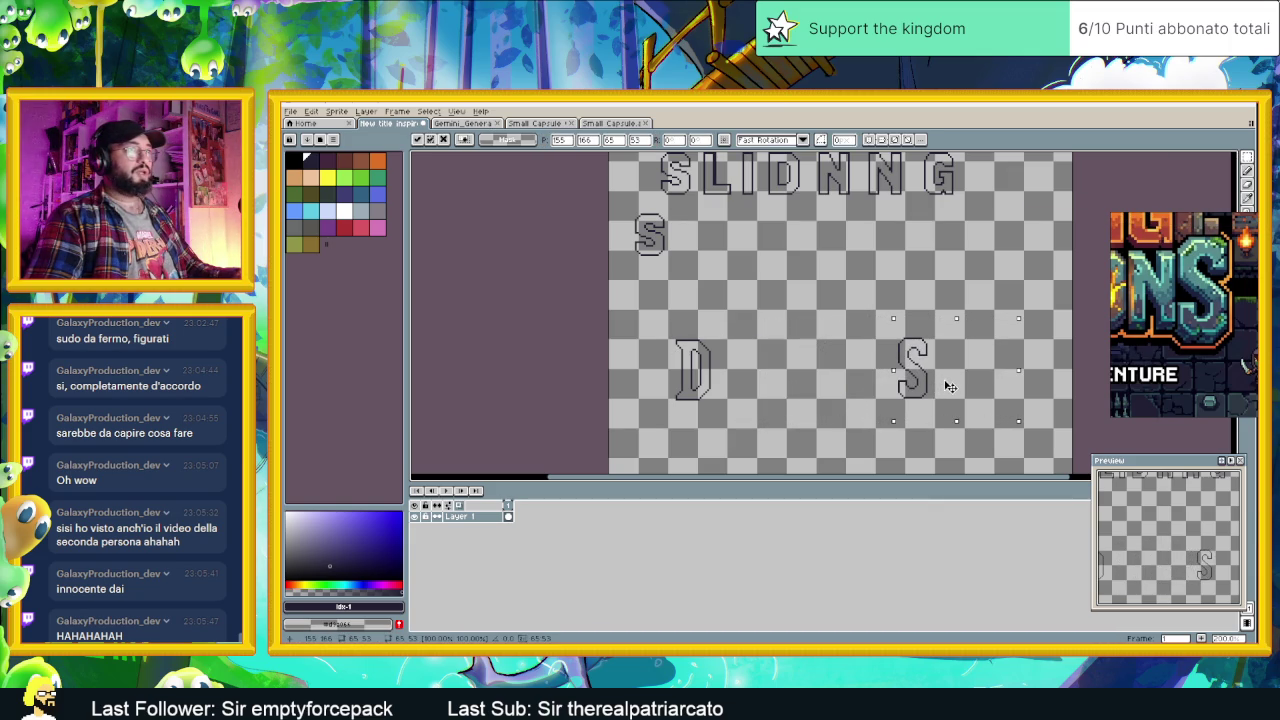
left_click_drag(949, 387, 957, 388)
key("ctrl+d")
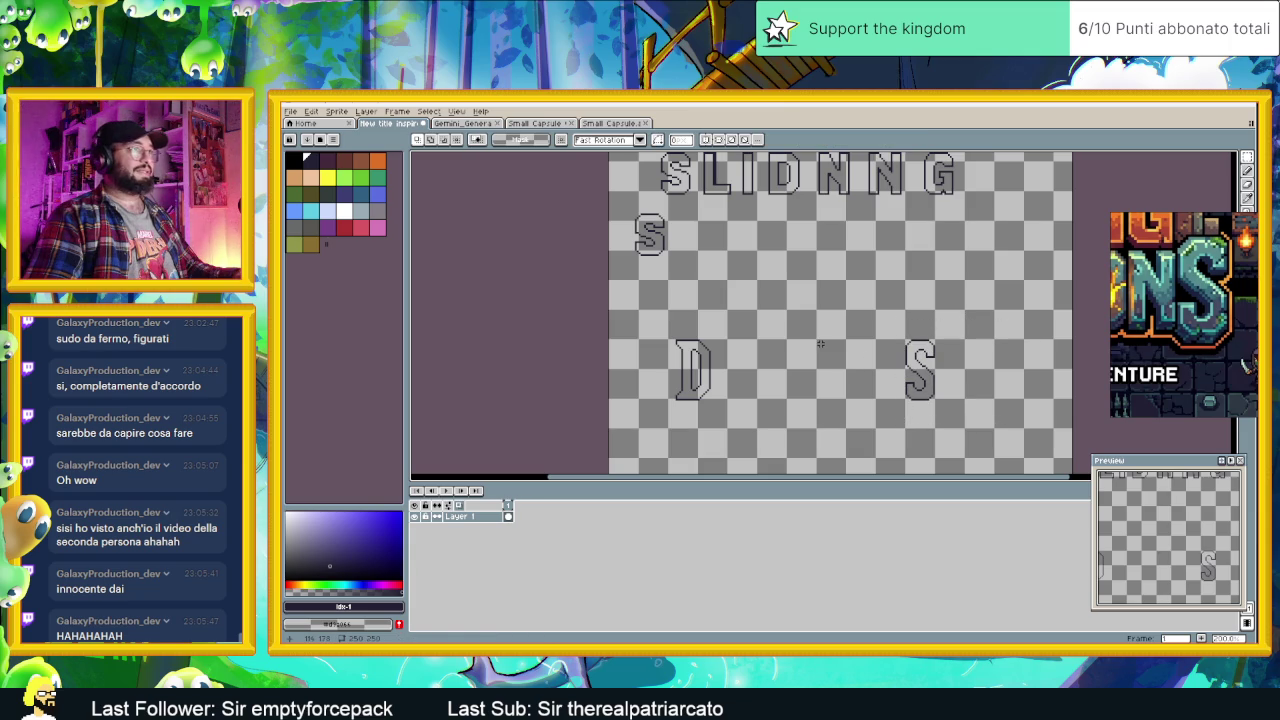
mouse_move(855, 325)
left_mouse_down()
mouse_move(984, 424)
mouse_move(983, 390)
left_mouse_up()
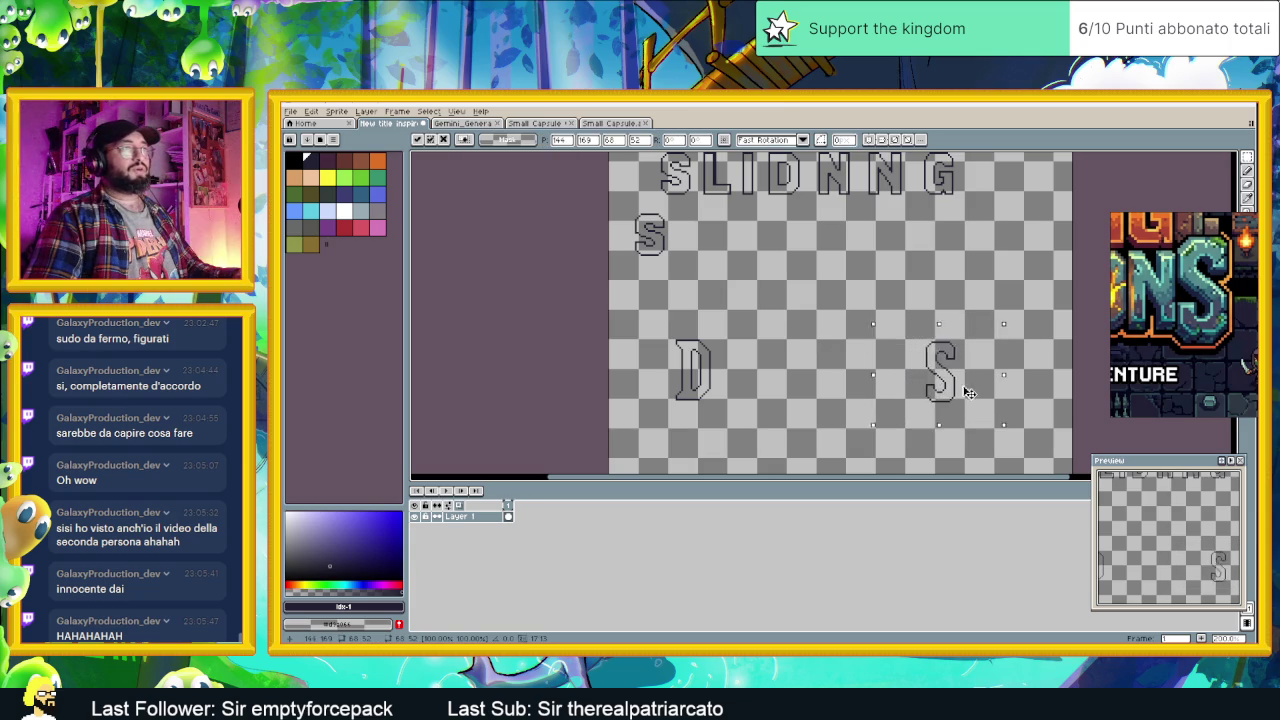
key("ctrl+d")
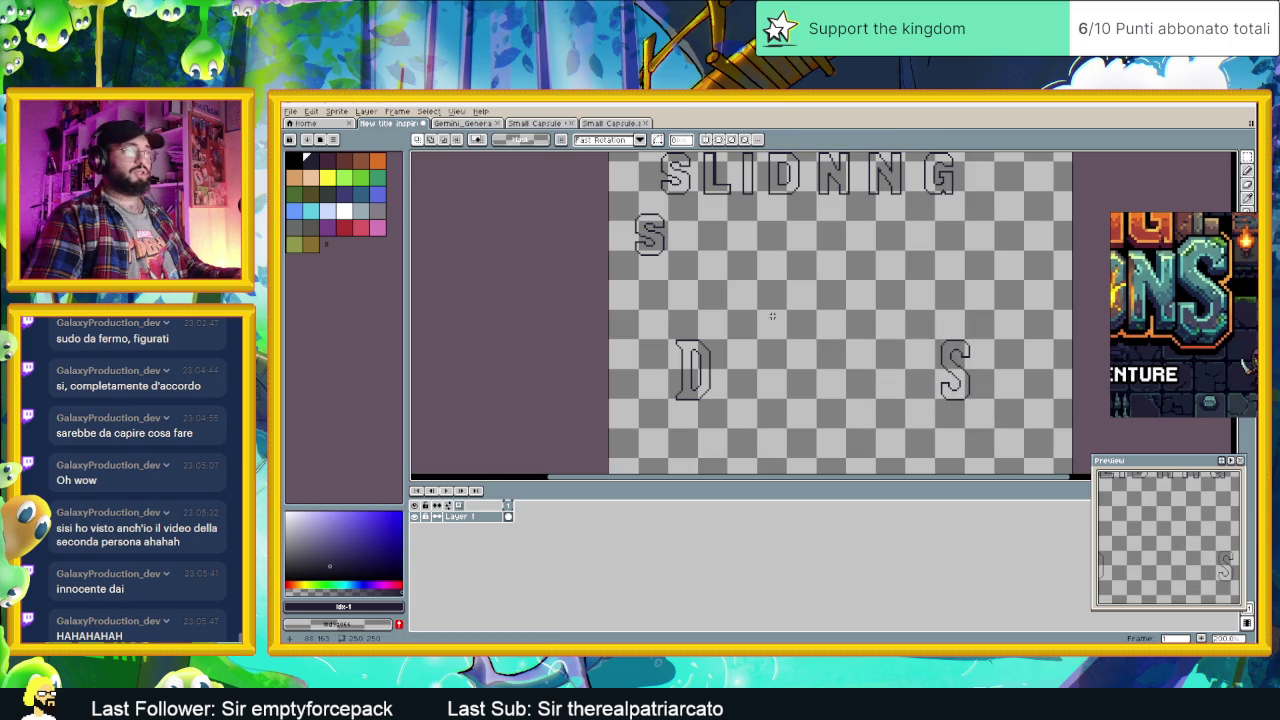
Step: Inspect the O and U letters above, then switch back to the Chrome search results
scroll(775, 302, "up", 1)
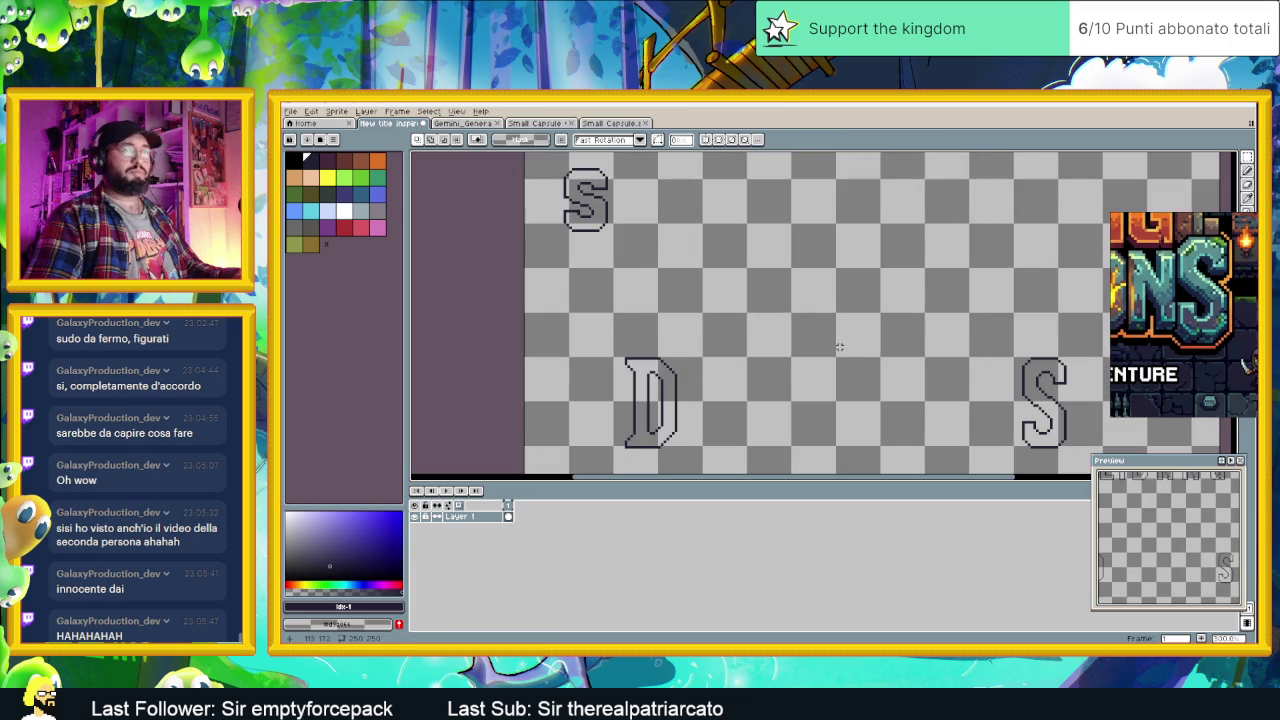
scroll(820, 336, "down", 1)
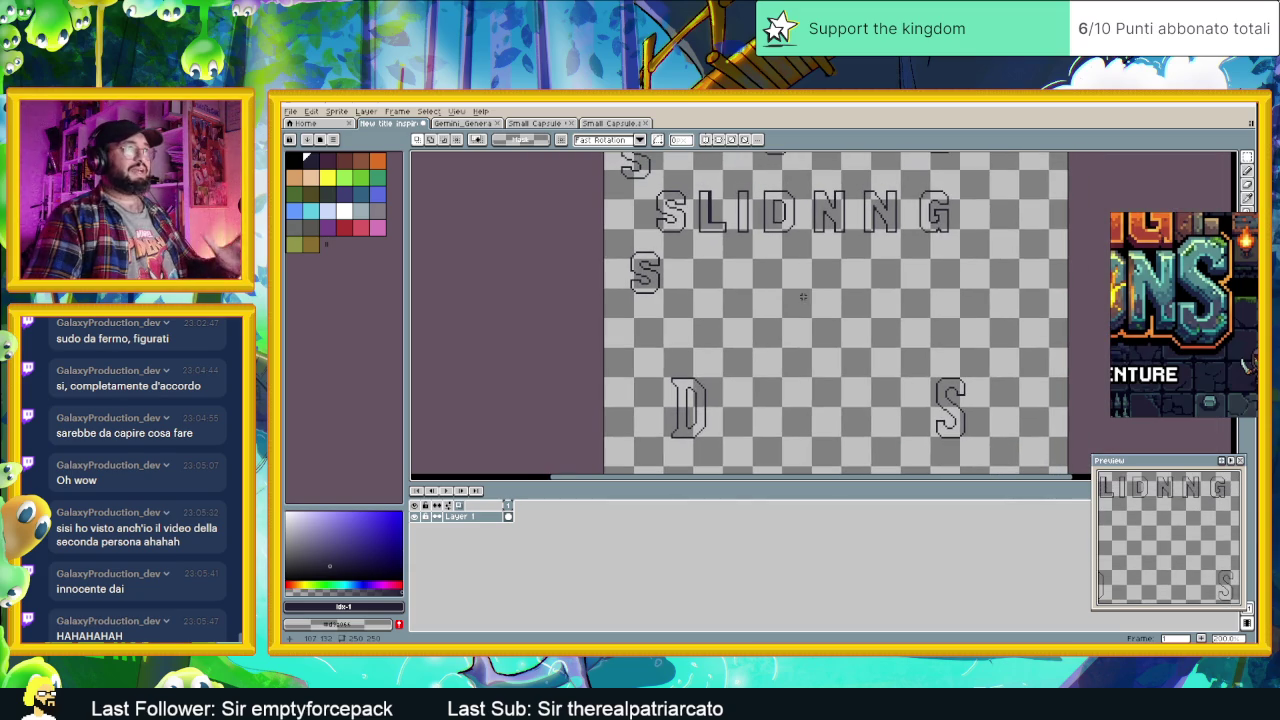
scroll(802, 296, "down", 2)
left_click_drag(807, 312, 805, 311)
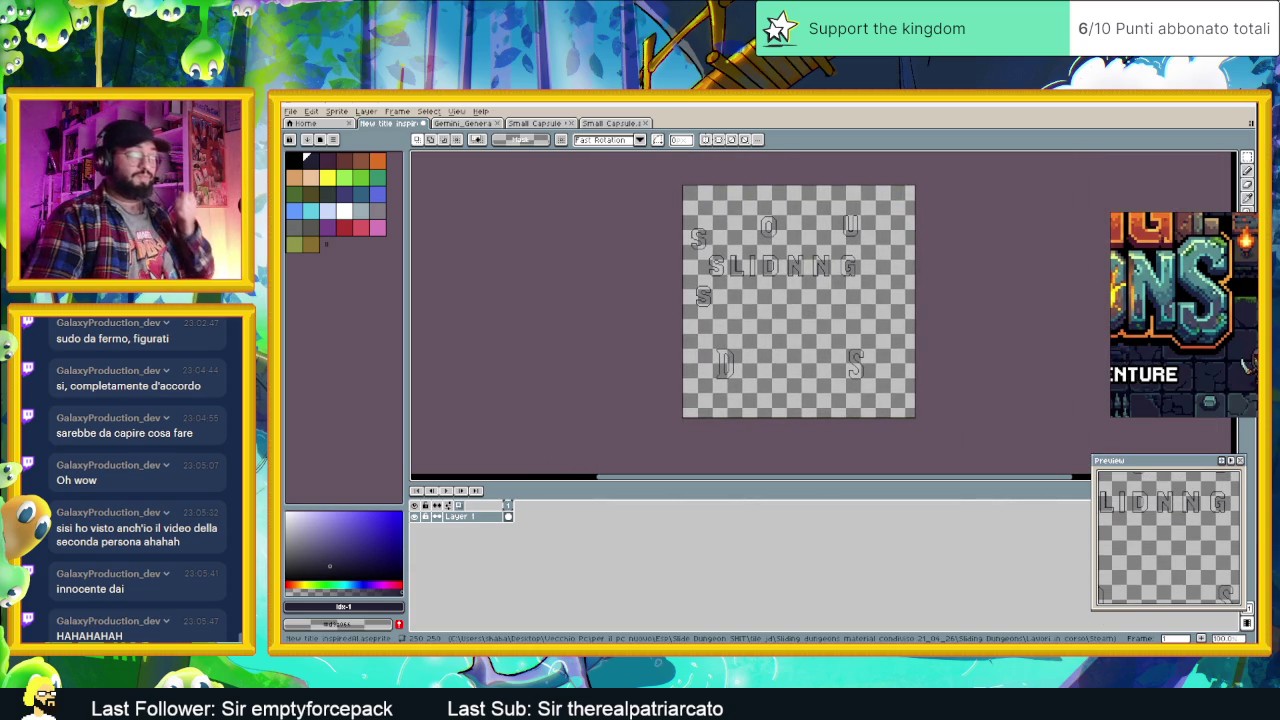
key("super")
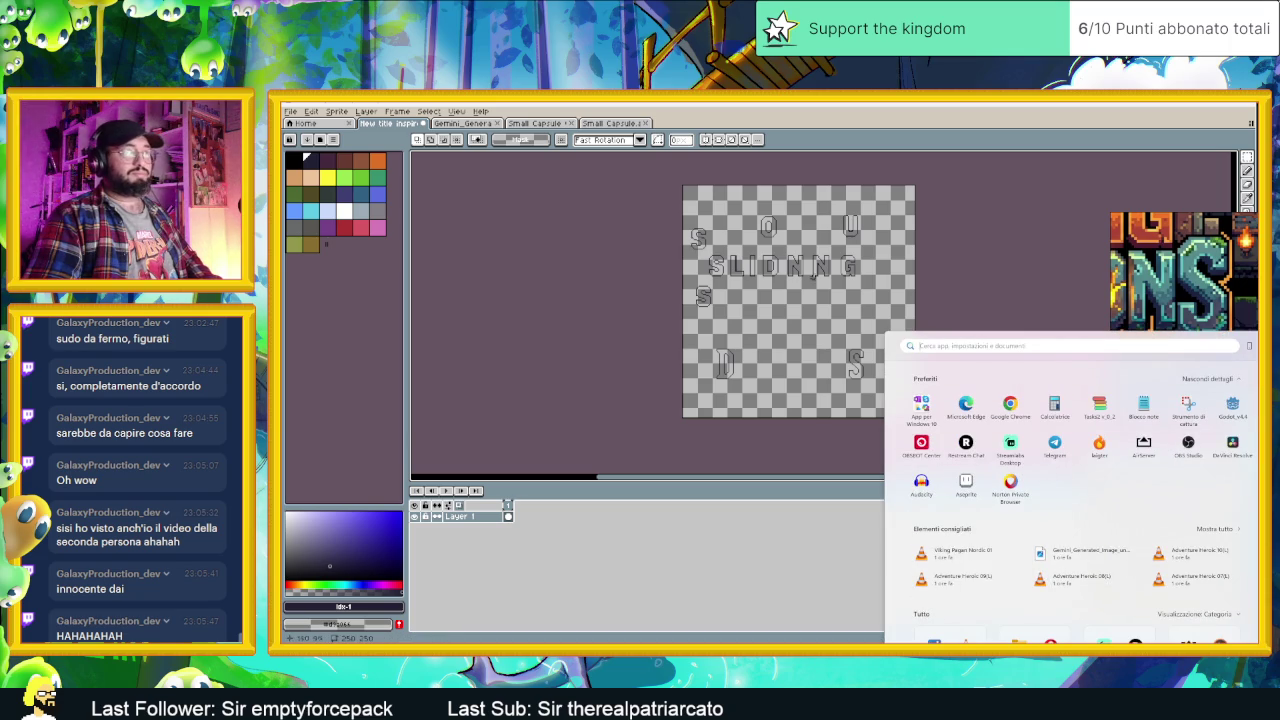
key("super")
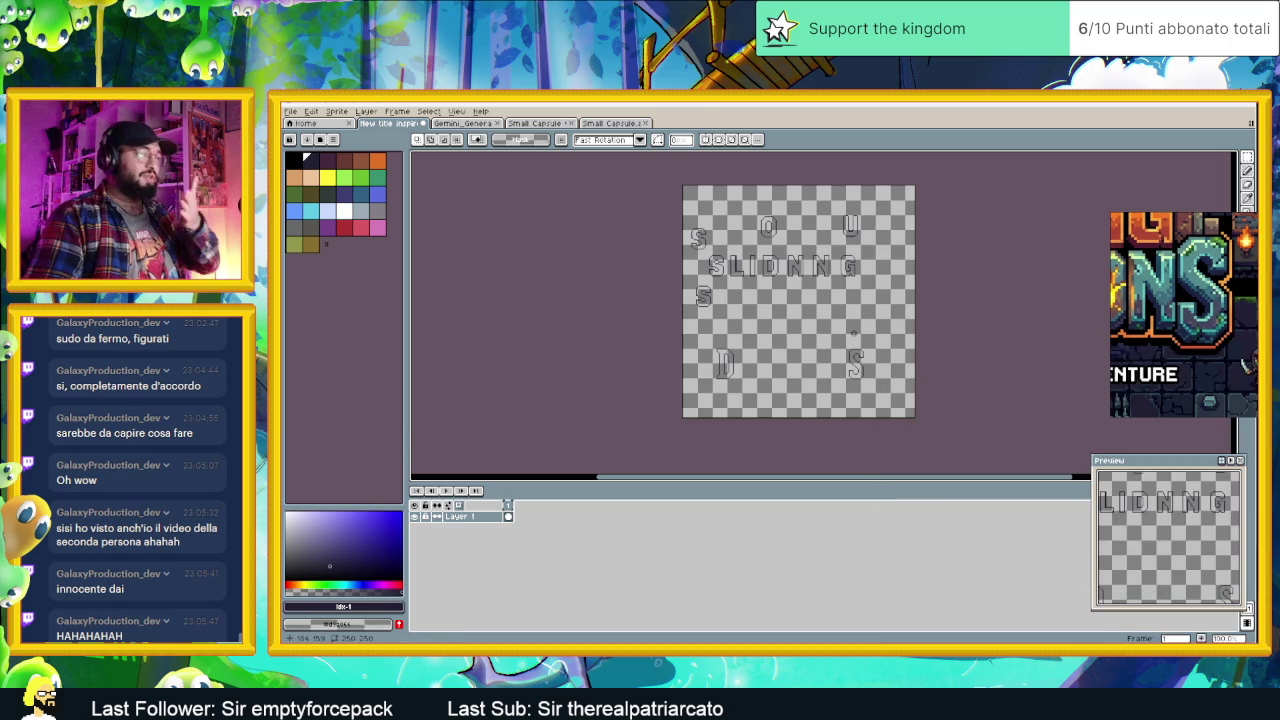
scroll(802, 340, "up", 1)
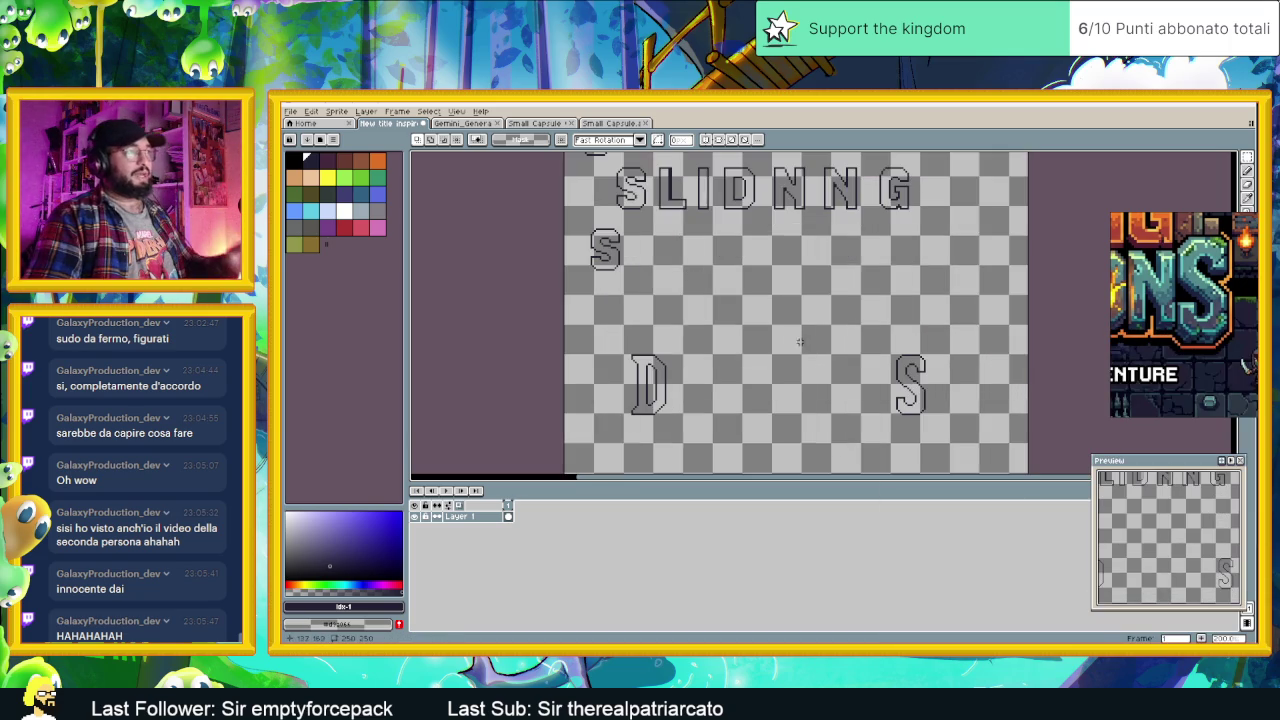
left_click_drag(776, 259, 763, 309)
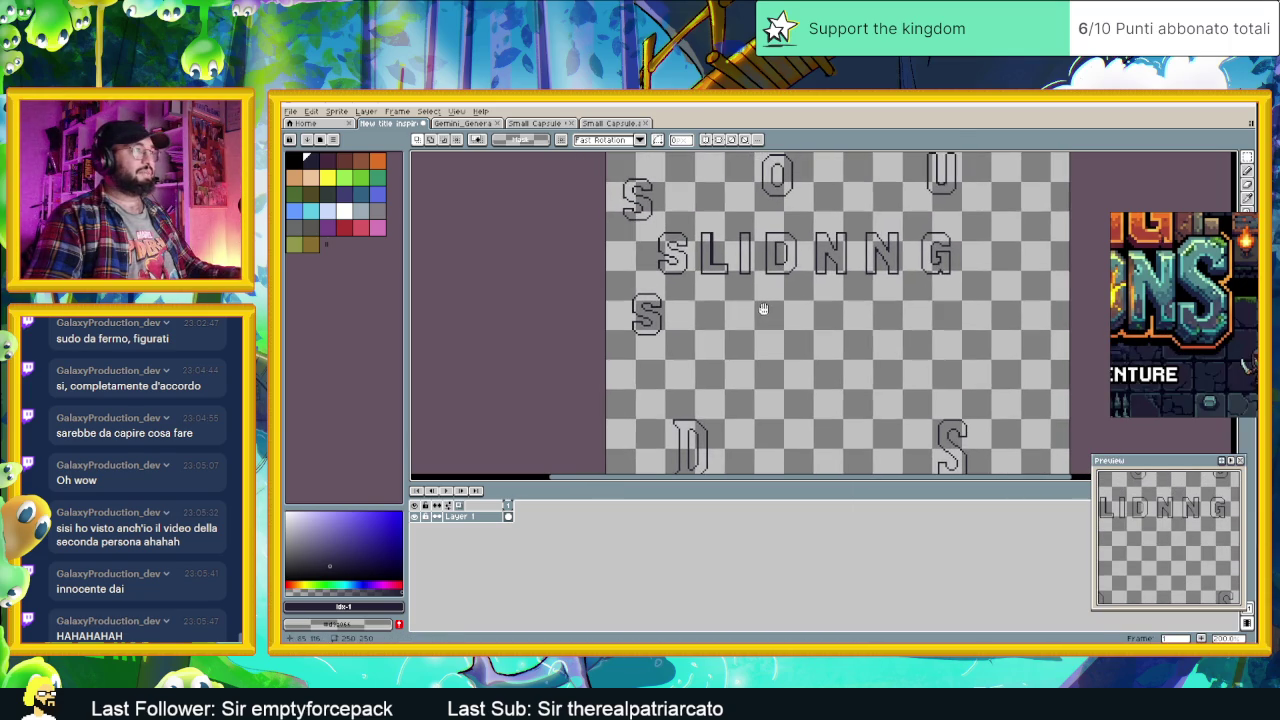
scroll(785, 330, "down", 1)
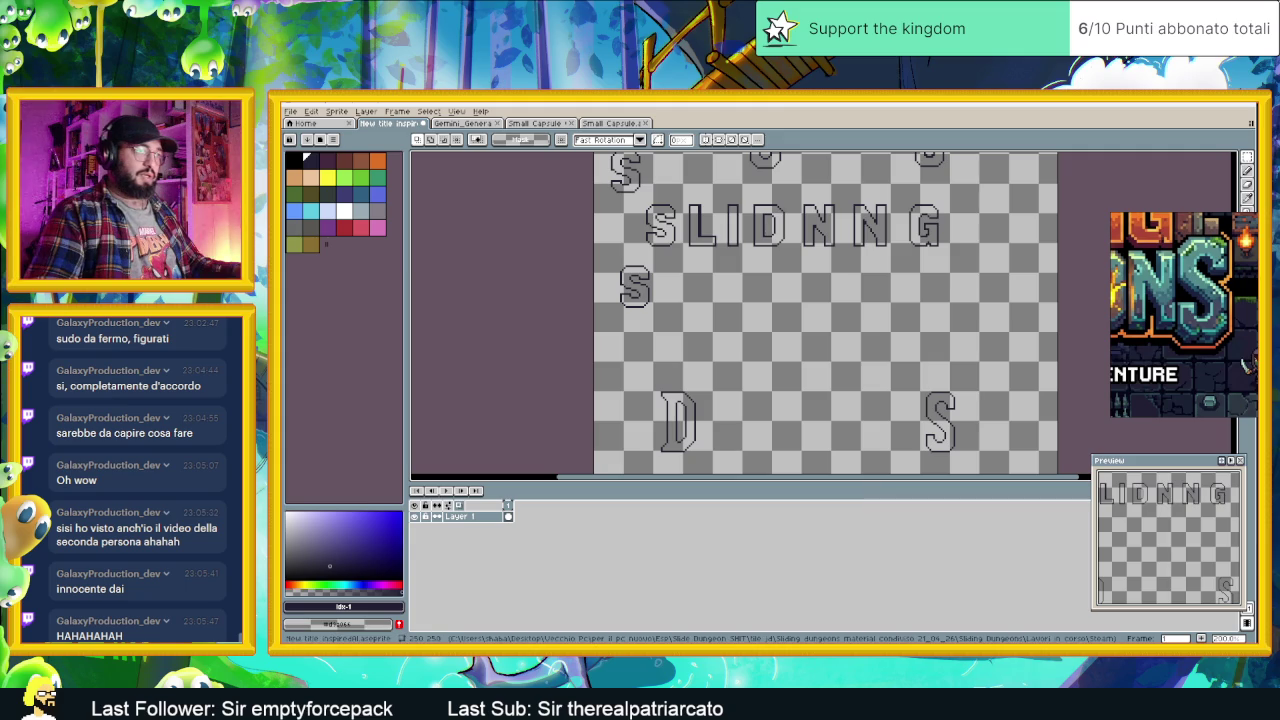
key("alt+Tab")
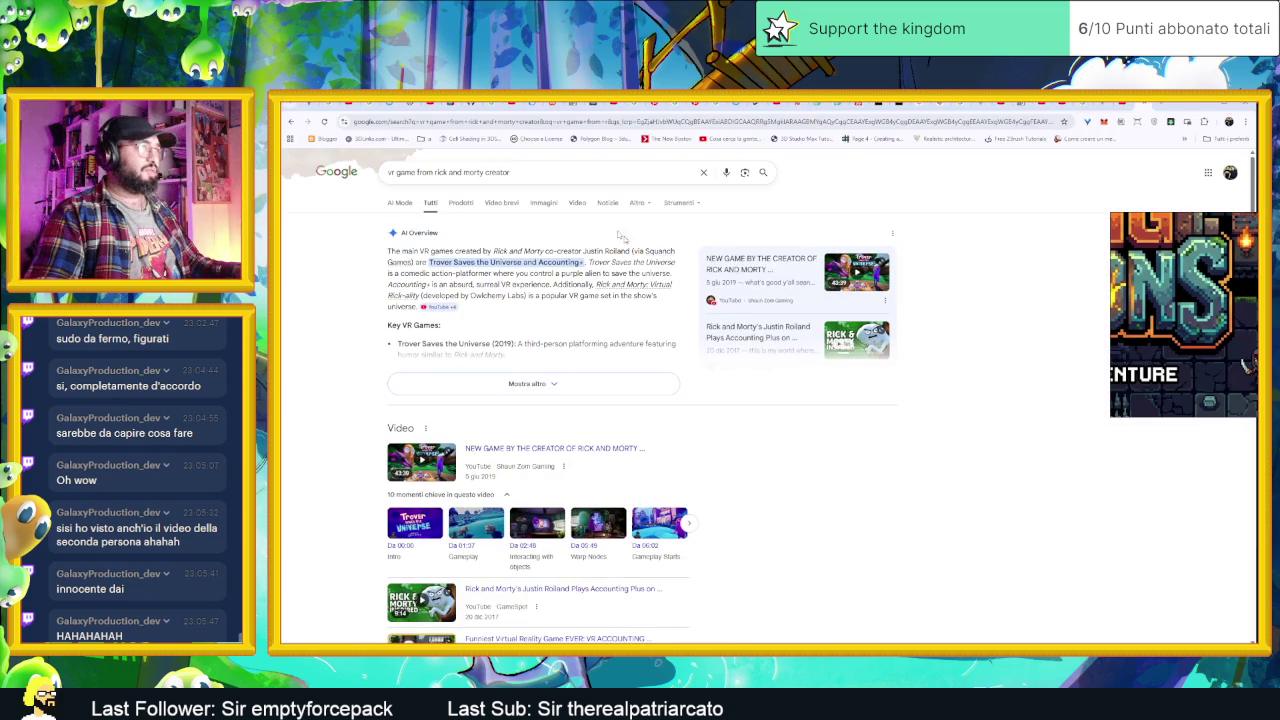
Step: Replace the query with 'best vr games for quest' and run the search
left_click(450, 172)
type("vr")
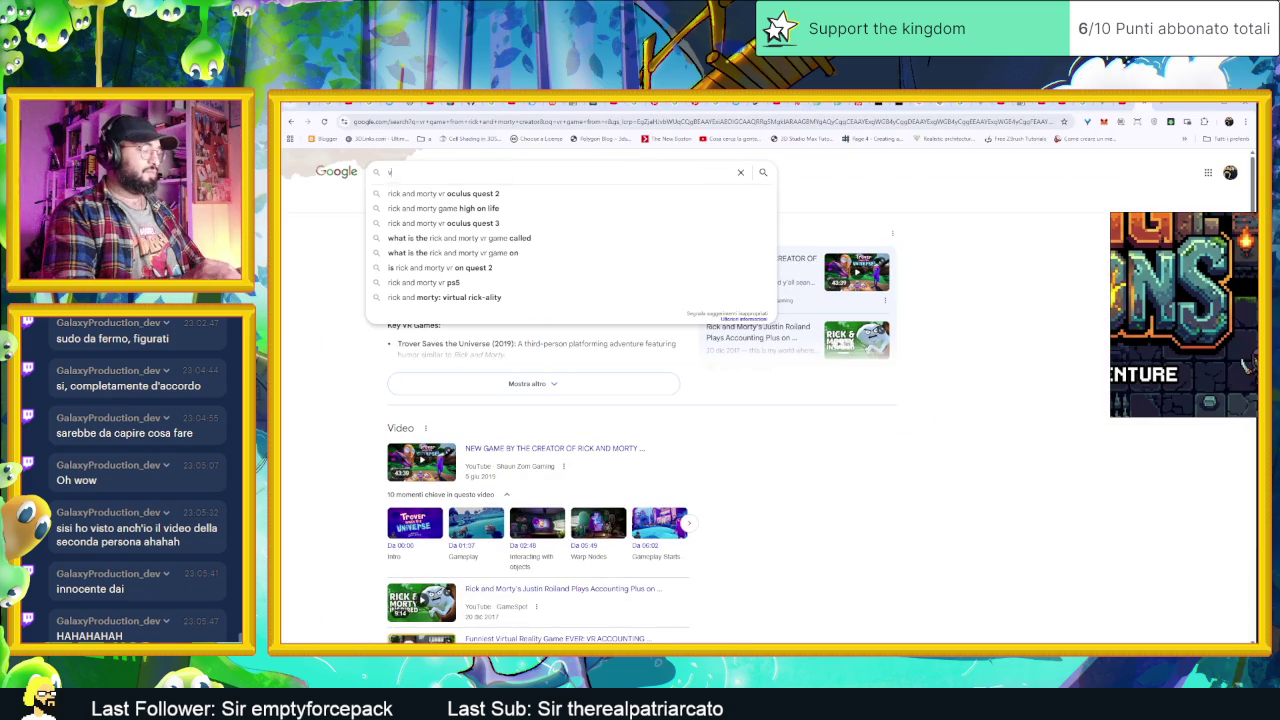
key("BackSpace")
key("BackSpace")
type("best vr")
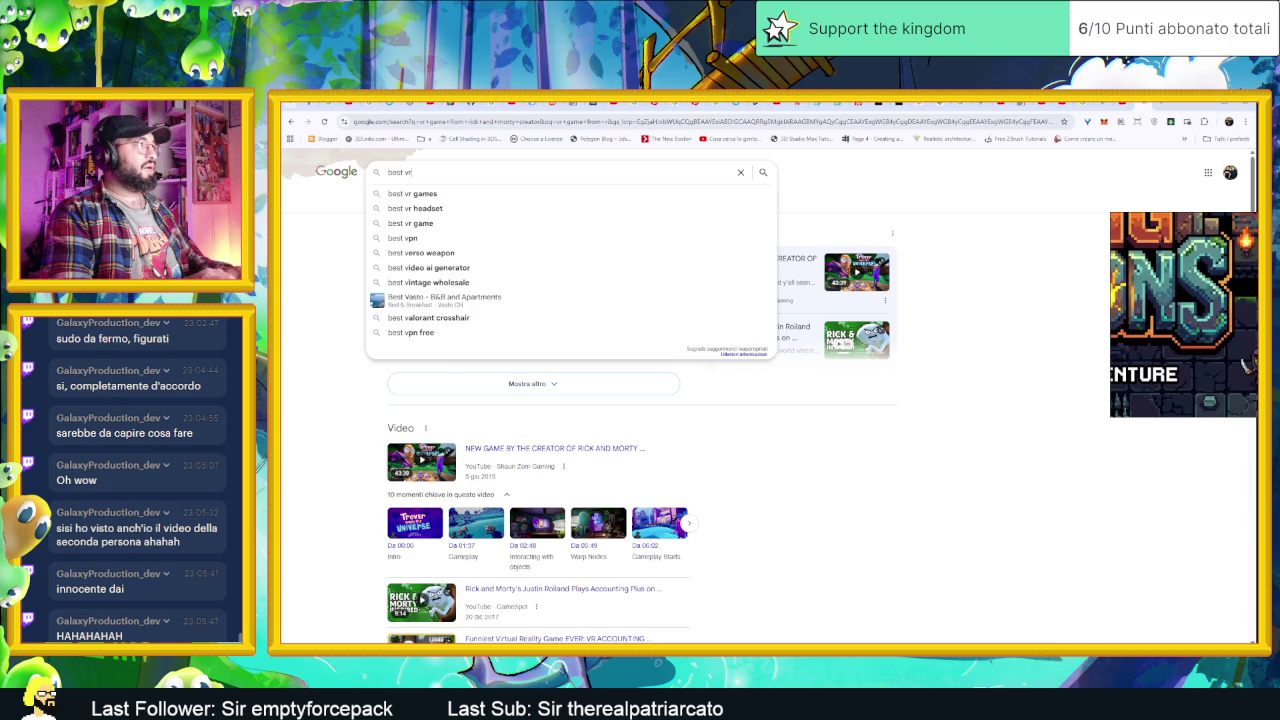
type(" ga,es")
key("BackSpace")
key("BackSpace")
key("BackSpace")
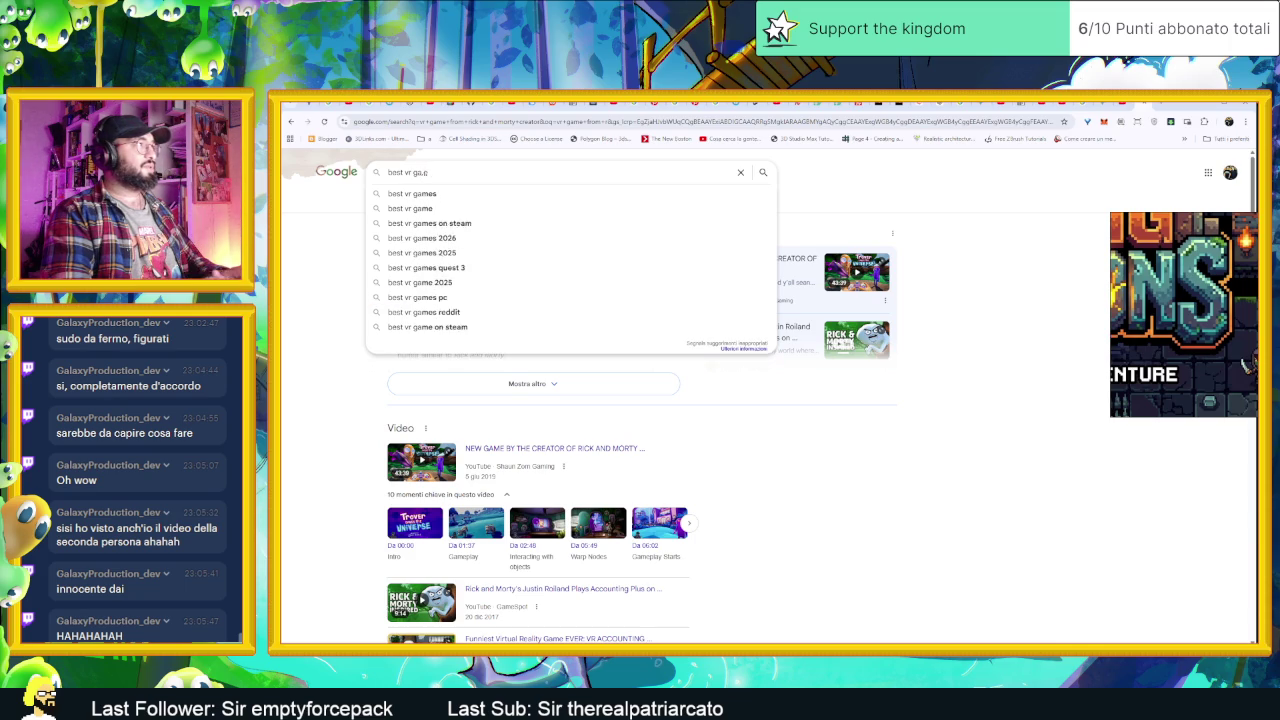
type("mes f")
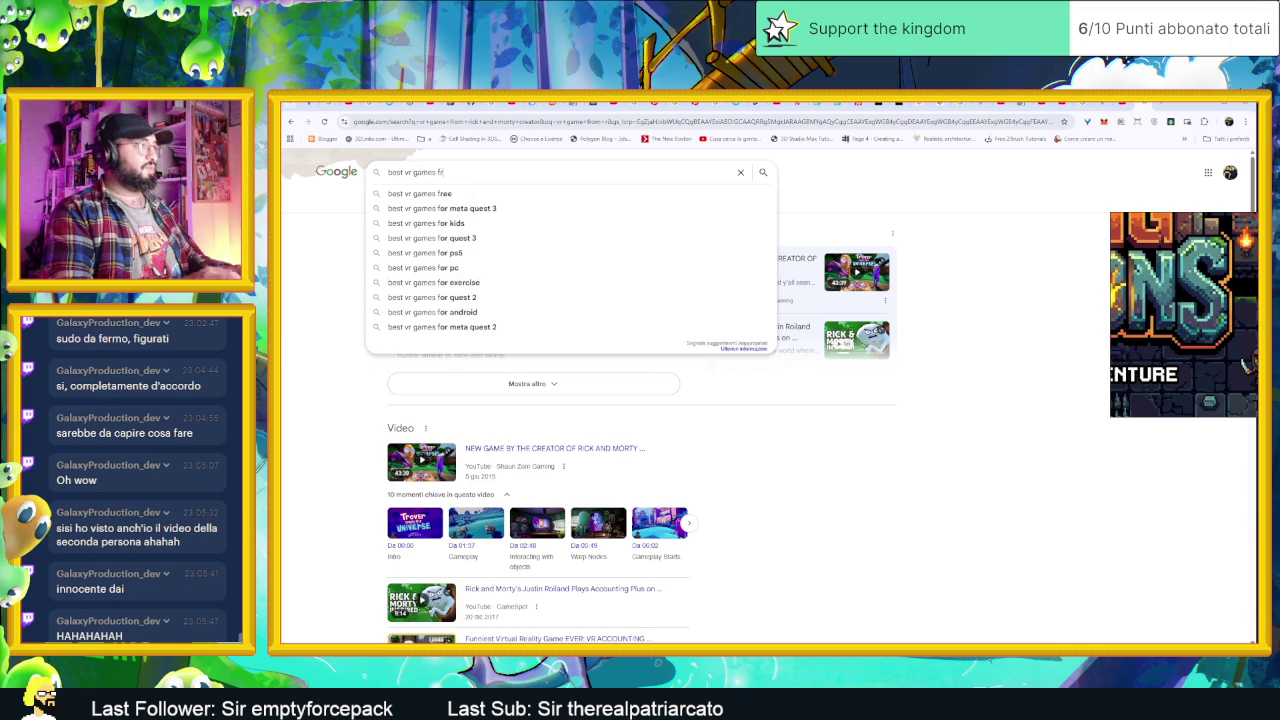
type("or quest")
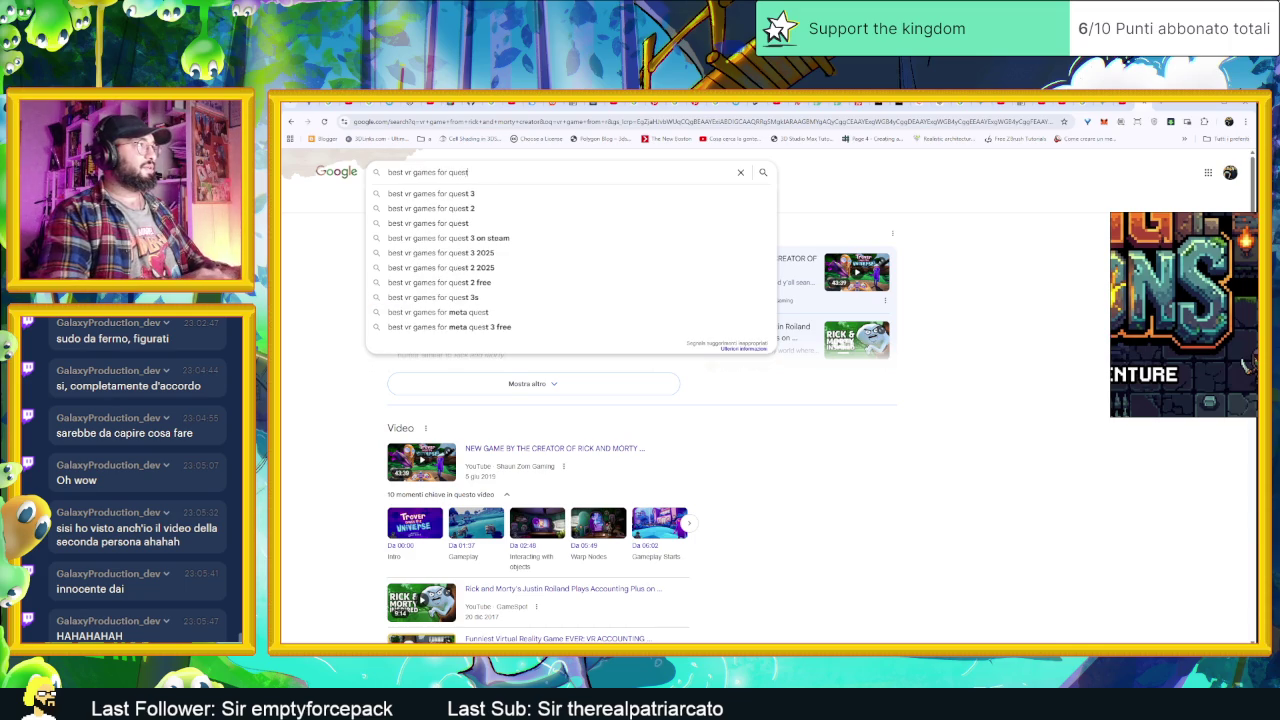
key("Return")
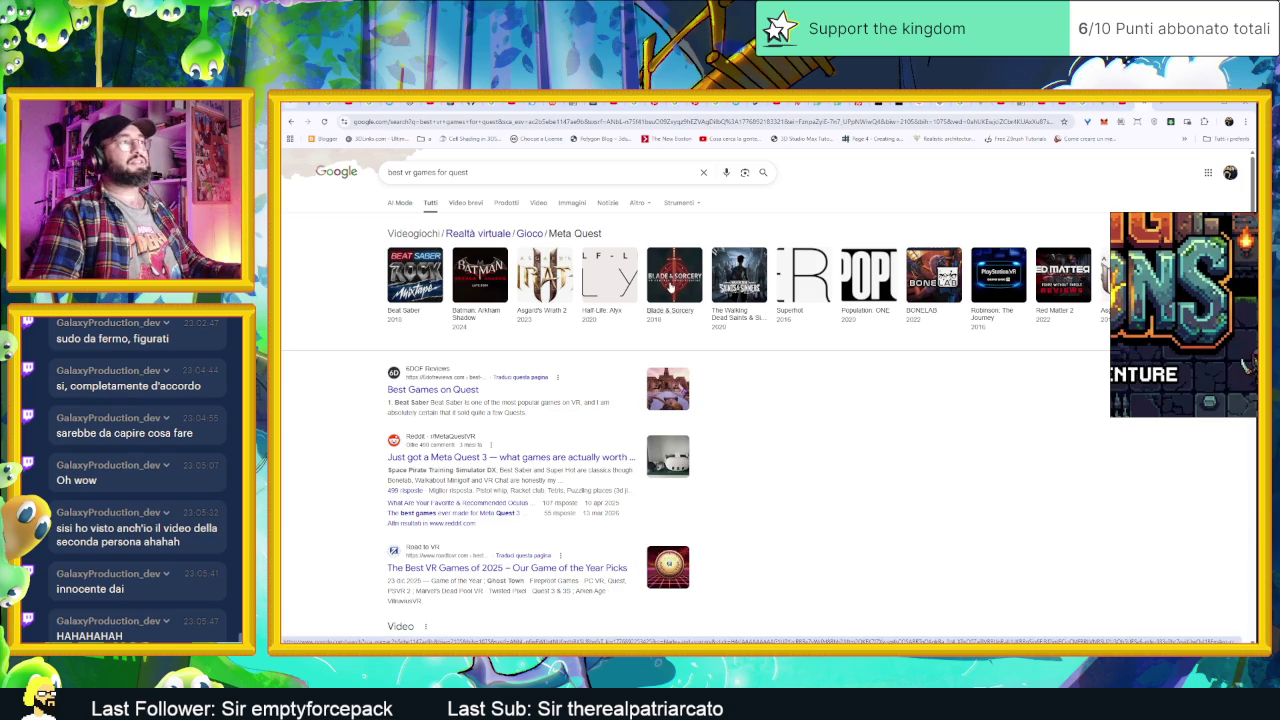
Step: Browse Blade & Sorcery and Deadpool VR, then open 'Come giocare Deadpool vr in Italia - Parte 1'
left_click(670, 287)
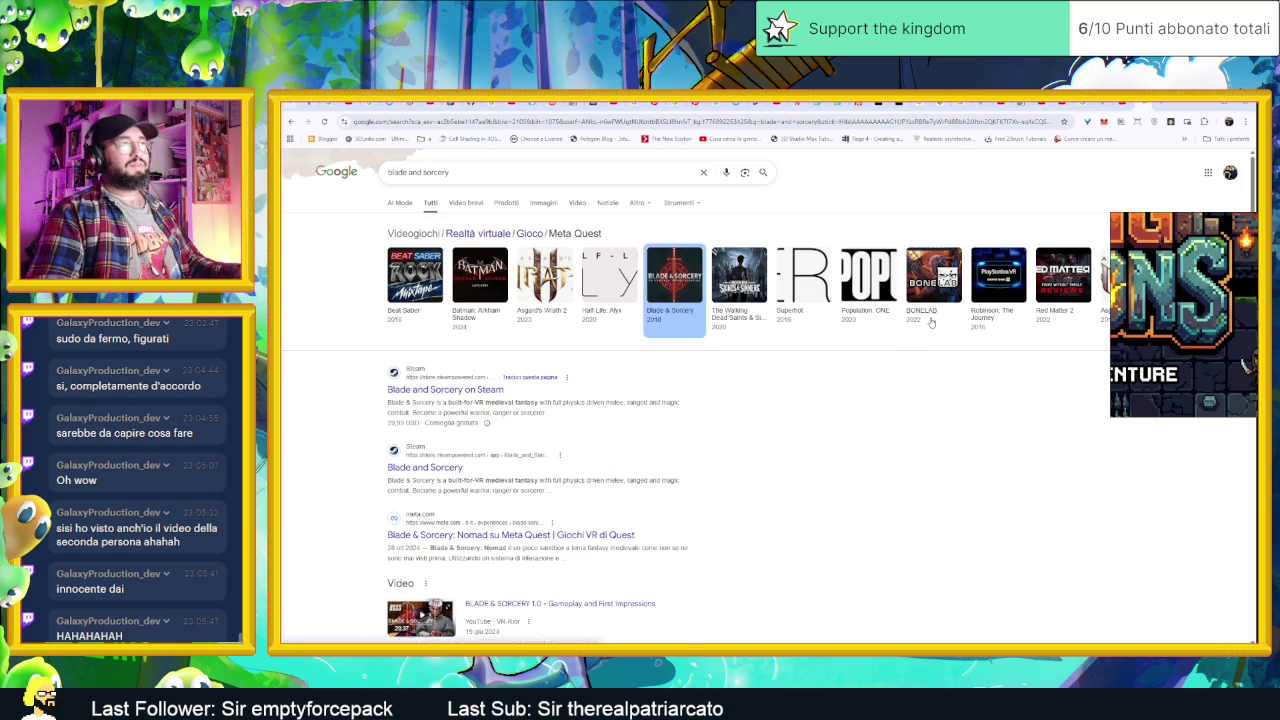
scroll(880, 325, "down", 1)
scroll(866, 329, "up", 1)
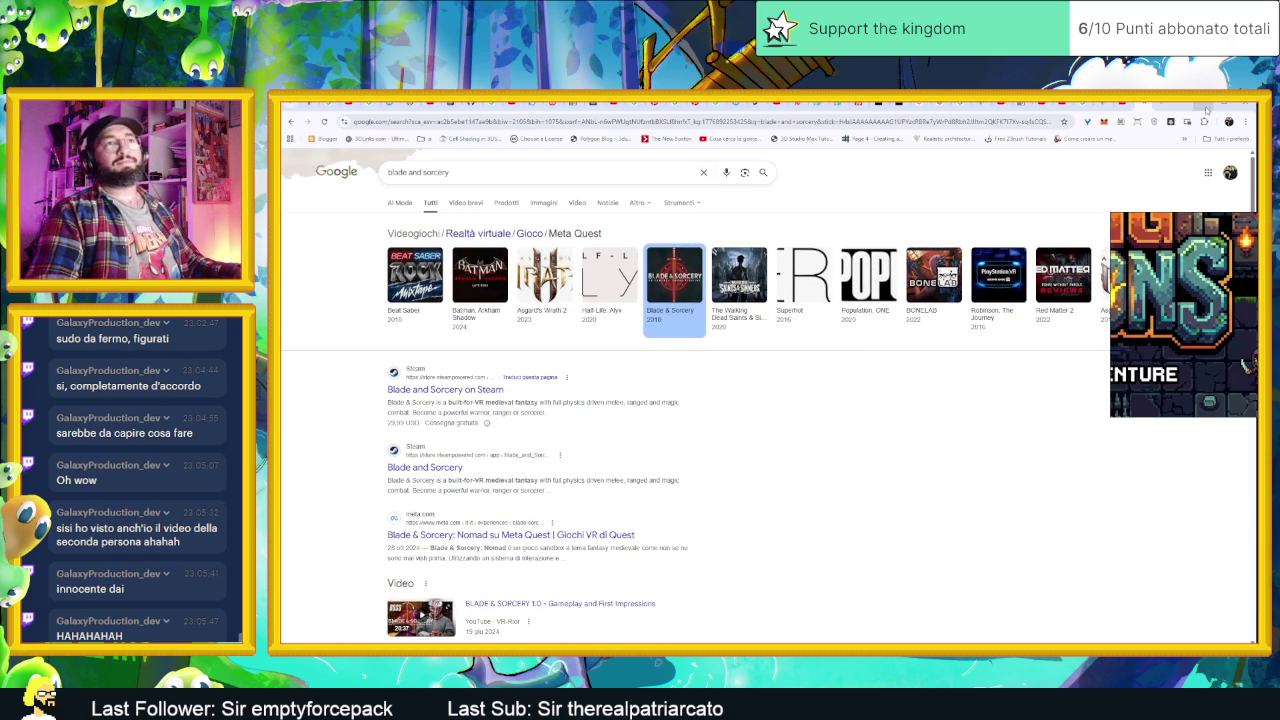
left_click_drag(1199, 218, 1242, 336)
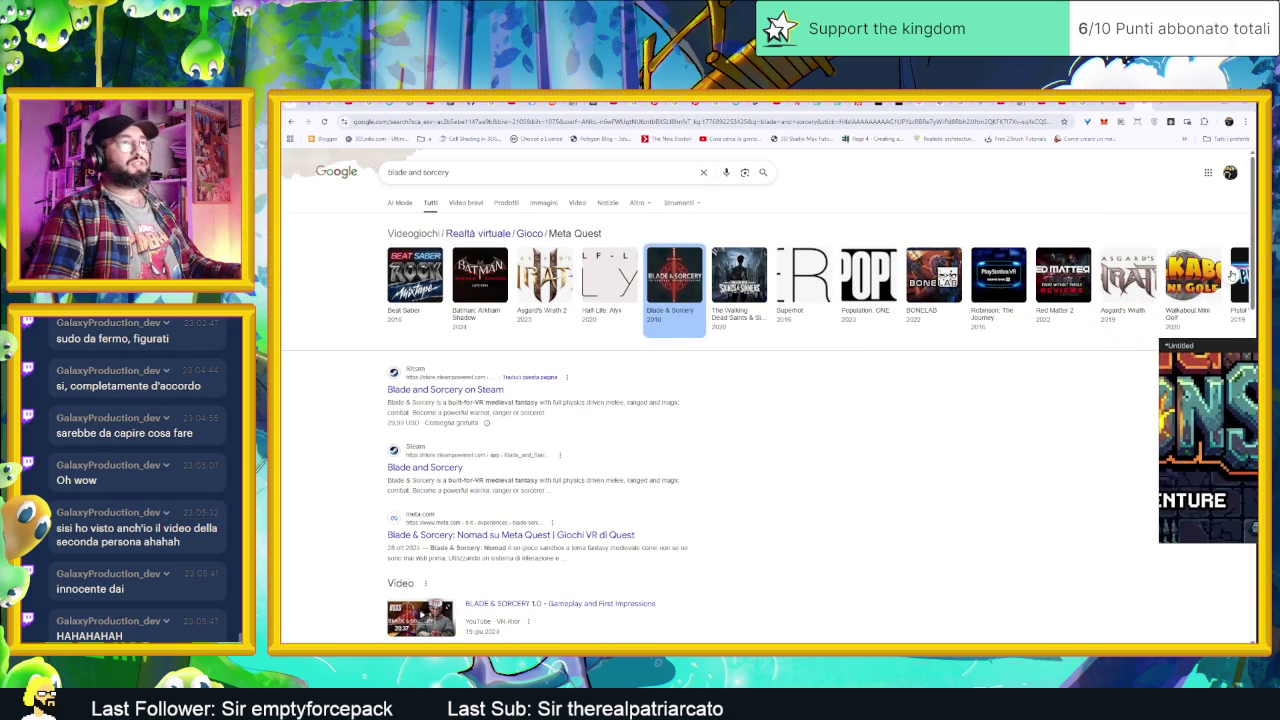
left_click(1232, 274)
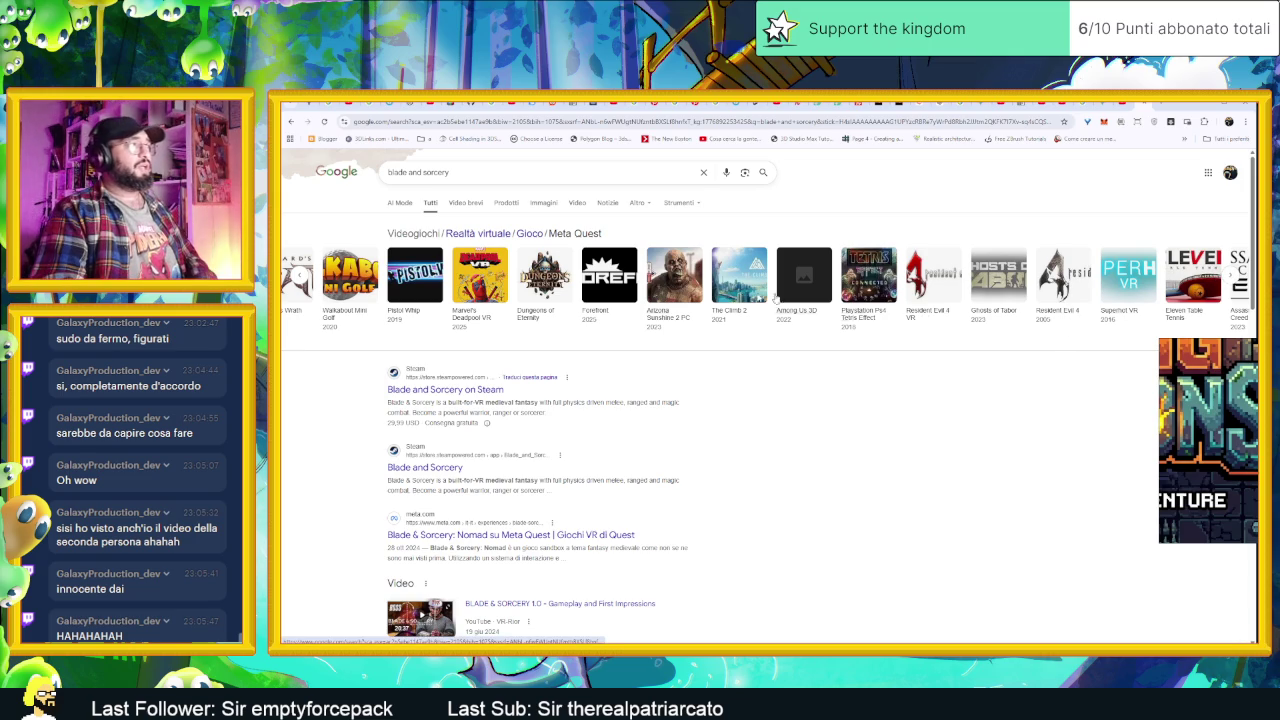
left_click(478, 283)
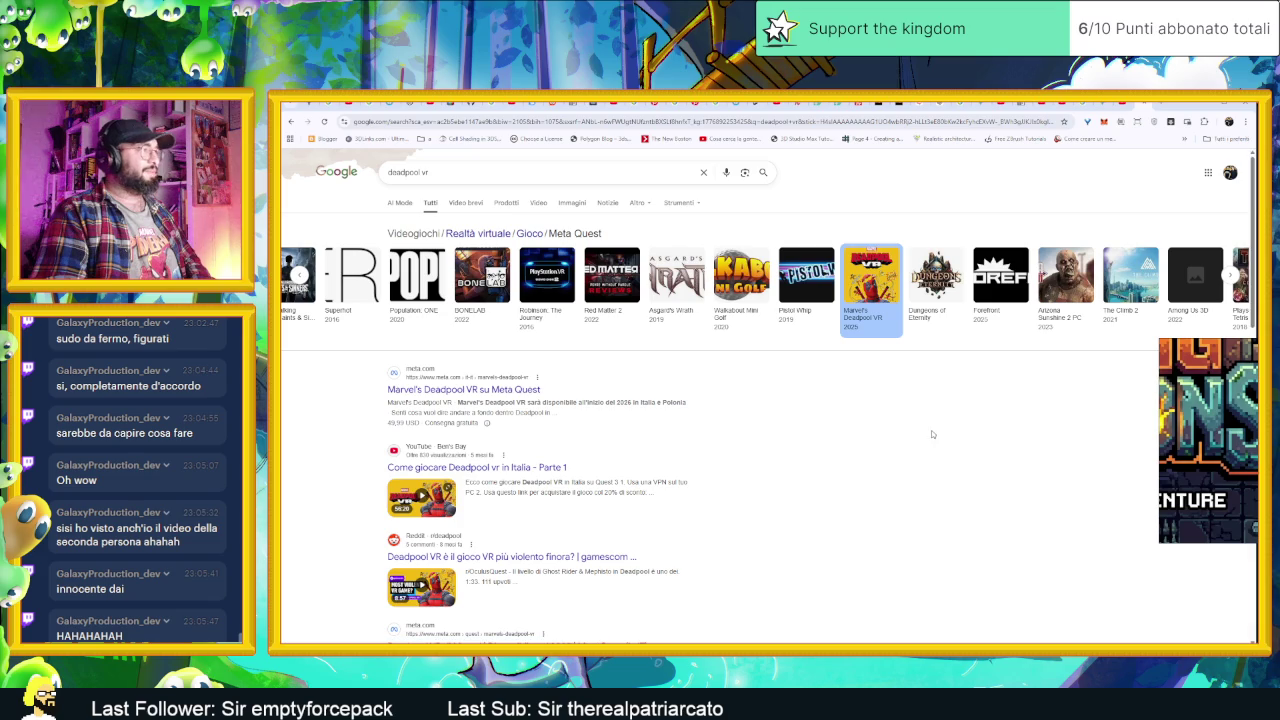
left_click(530, 467)
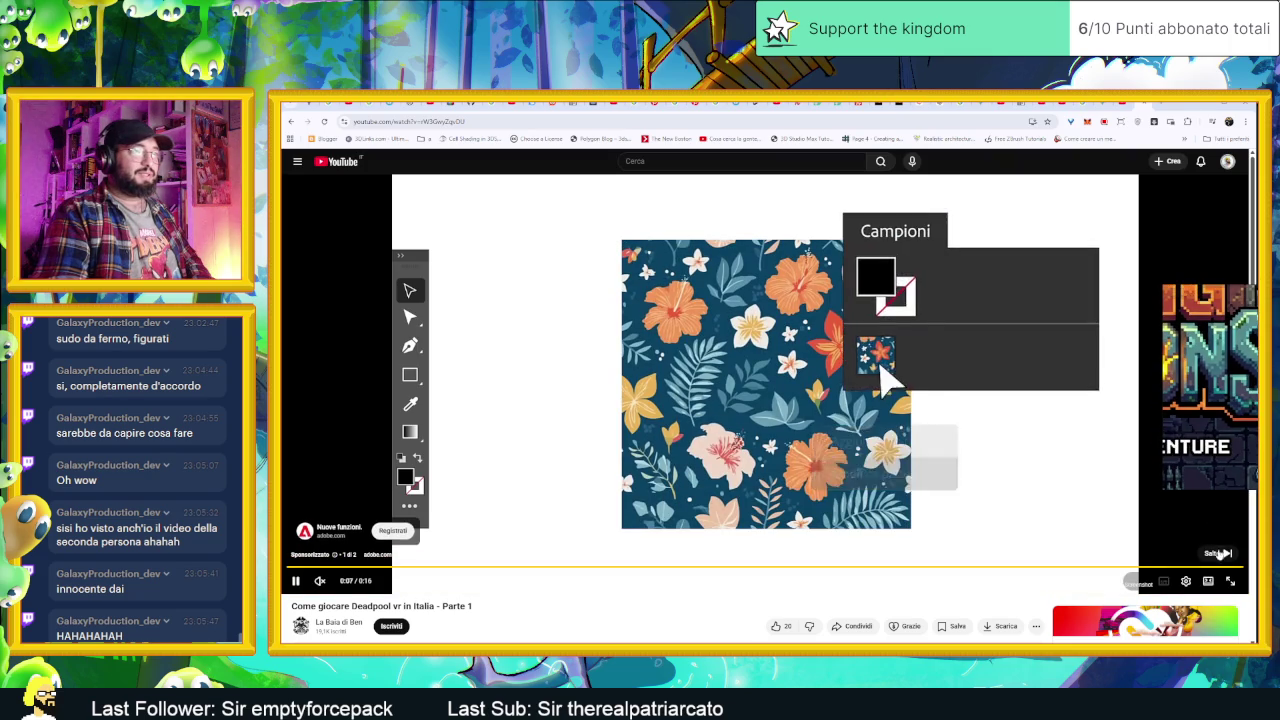
Step: Skip the ad and seek the Deadpool VR video ahead to about 28 minutes
left_click(1212, 553)
left_click(351, 567)
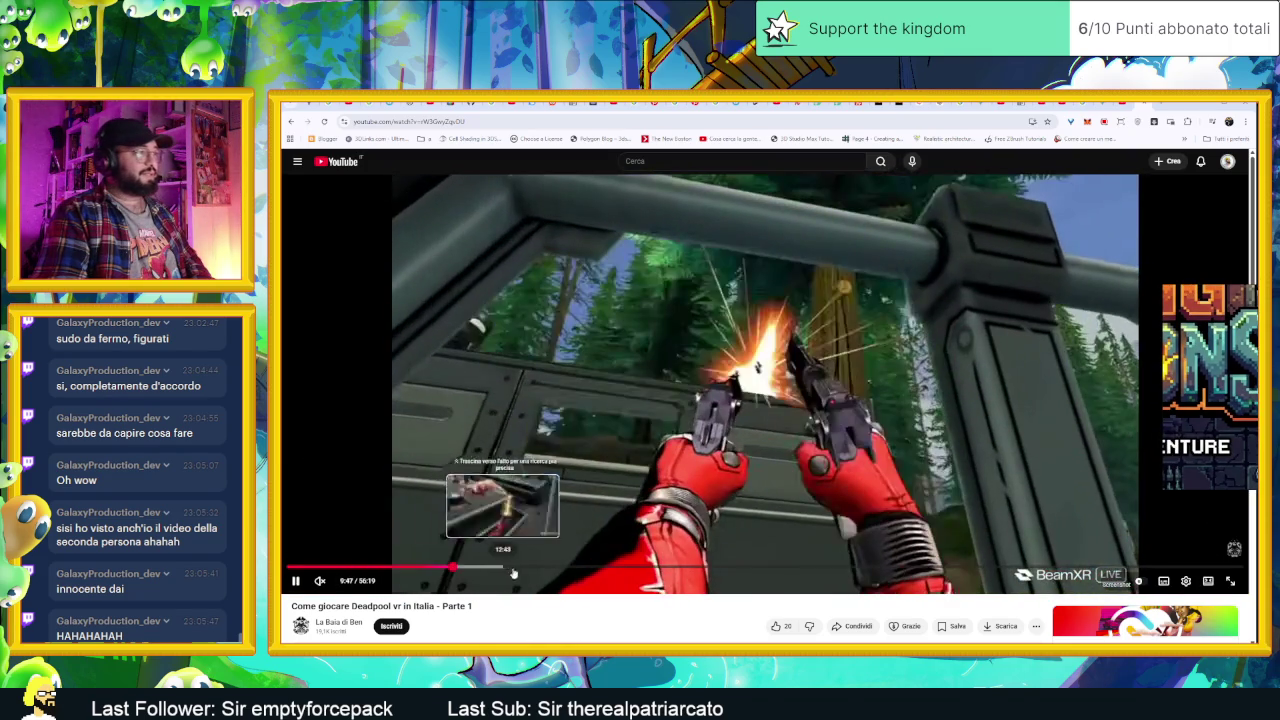
left_click(560, 567)
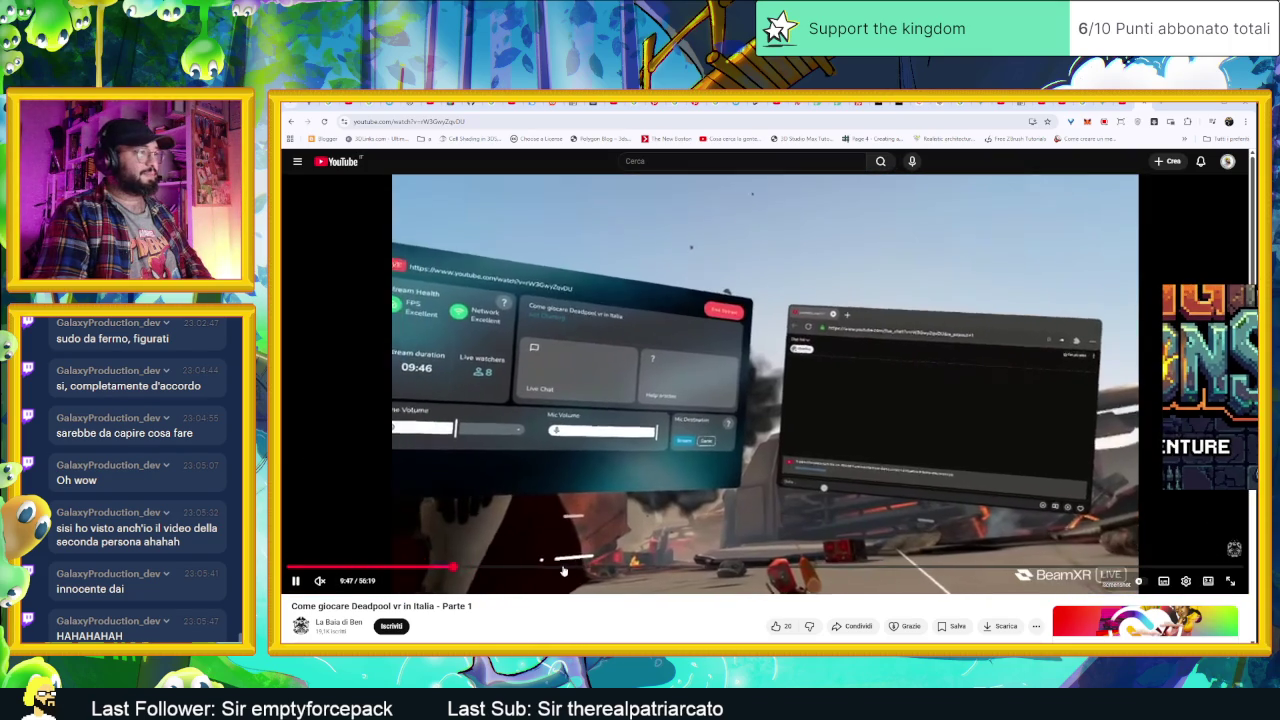
left_click(735, 567)
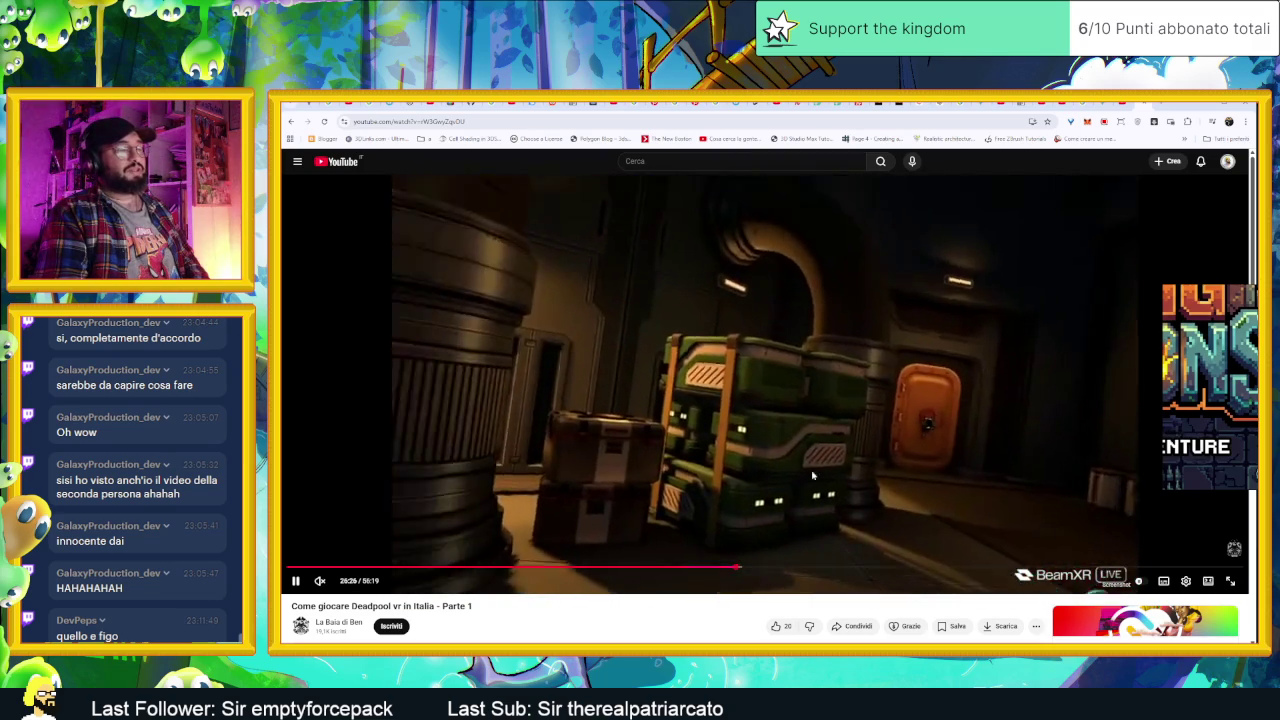
left_click(788, 567)
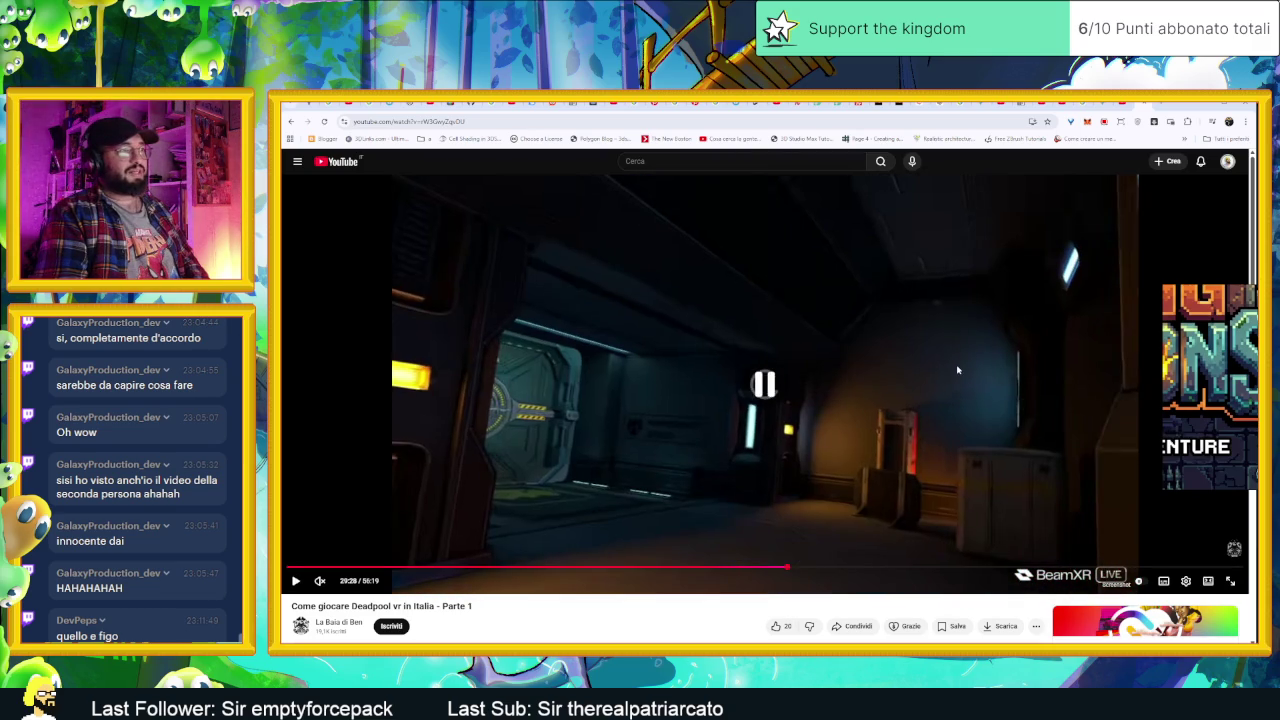
Step: Pause the video and return to the Aseprite title sprite
left_click(957, 368)
left_click(958, 365)
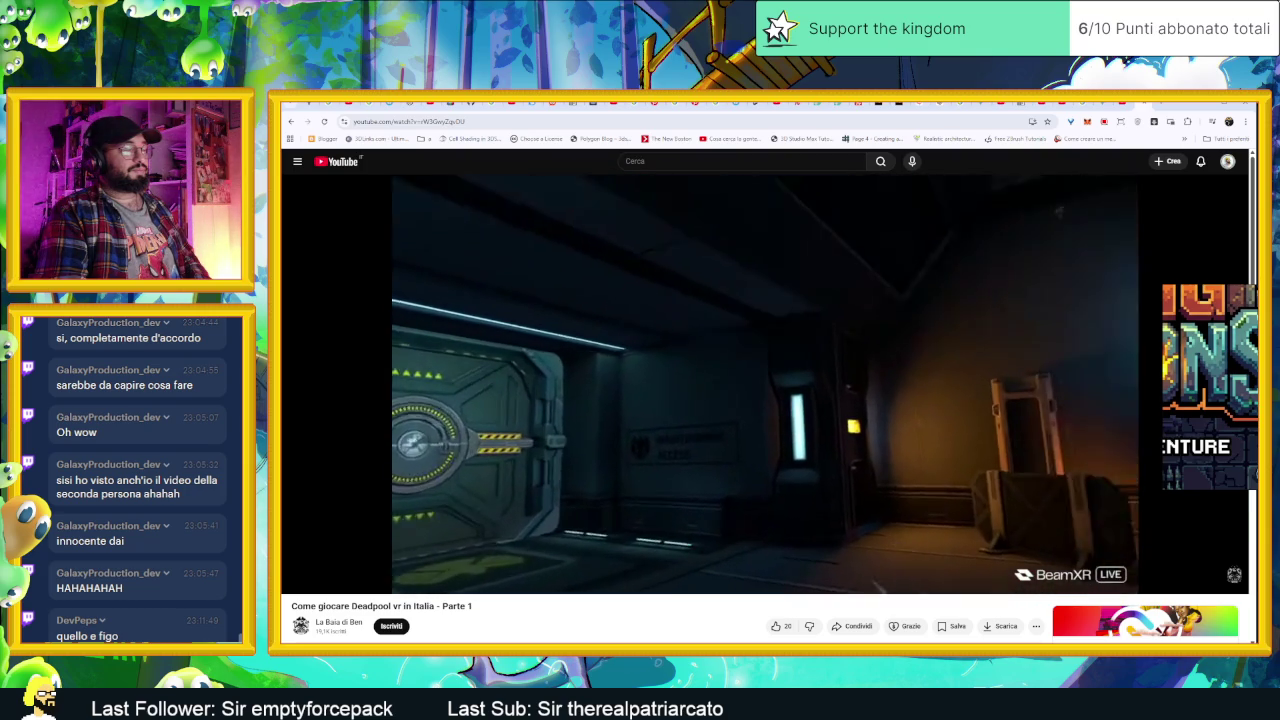
left_click(986, 294)
key("alt+Tab")
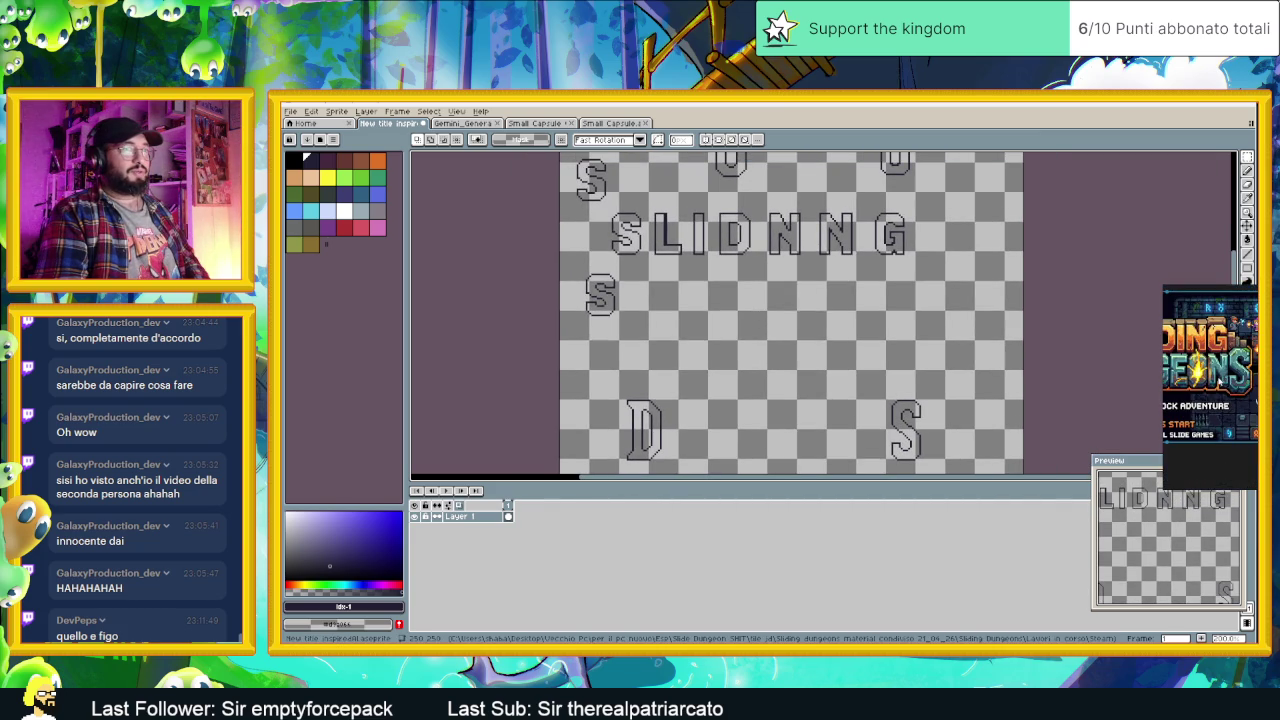
Step: Zoom in on the upper letters and try box-selecting the outlined D
left_click_drag(776, 289, 844, 313)
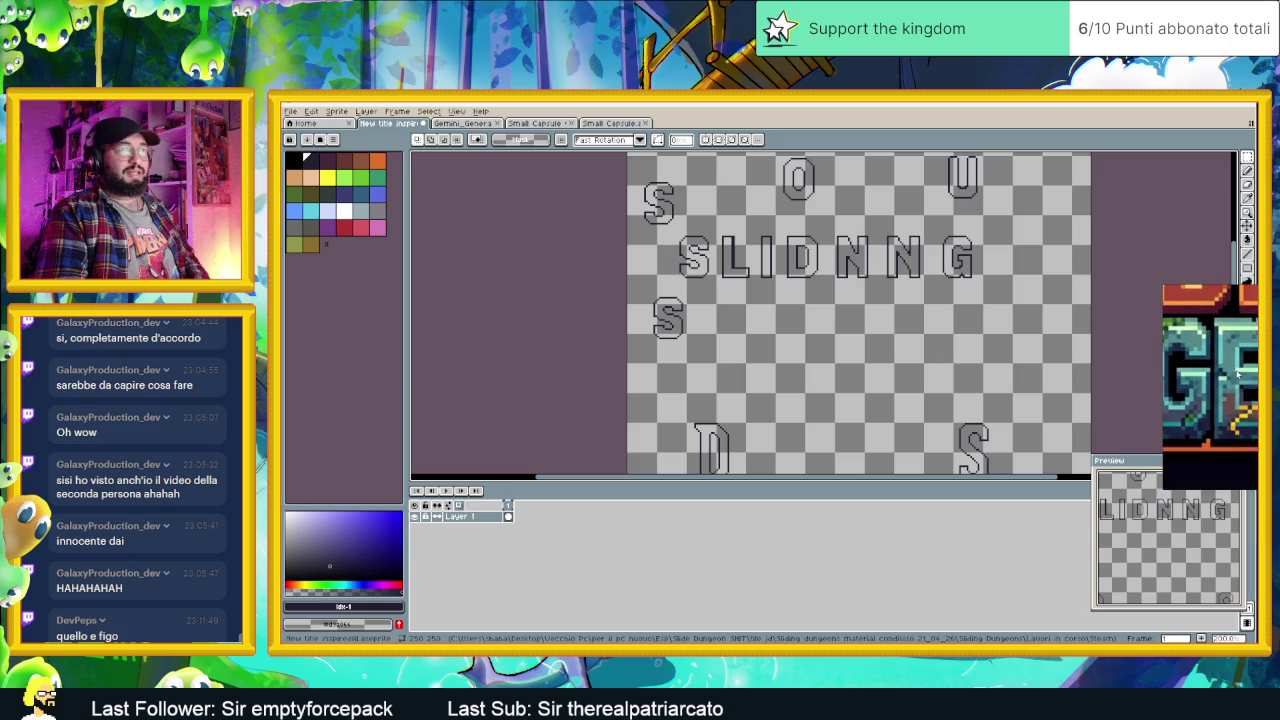
scroll(882, 394, "down", 1)
scroll(880, 360, "up", 1)
scroll(830, 320, "up", 1)
scroll(788, 291, "up", 1)
scroll(788, 291, "up", 2)
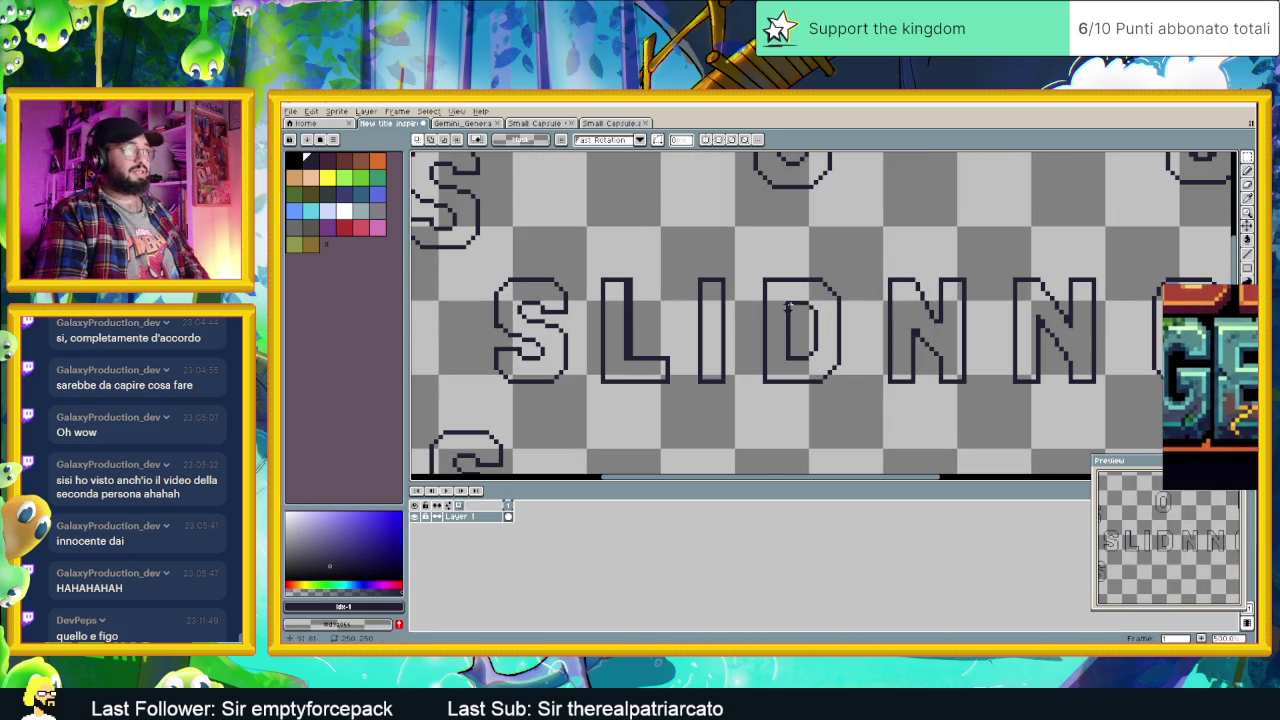
left_click_drag(755, 270, 849, 380)
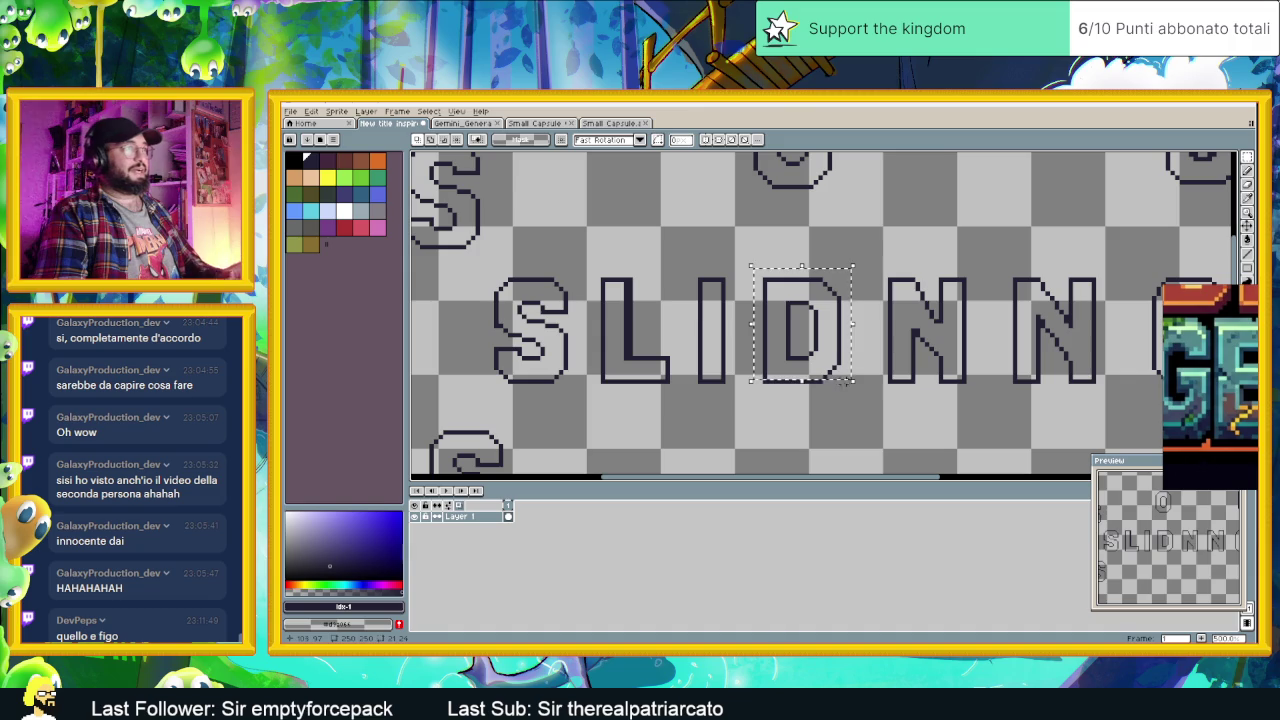
left_click_drag(756, 254, 862, 395)
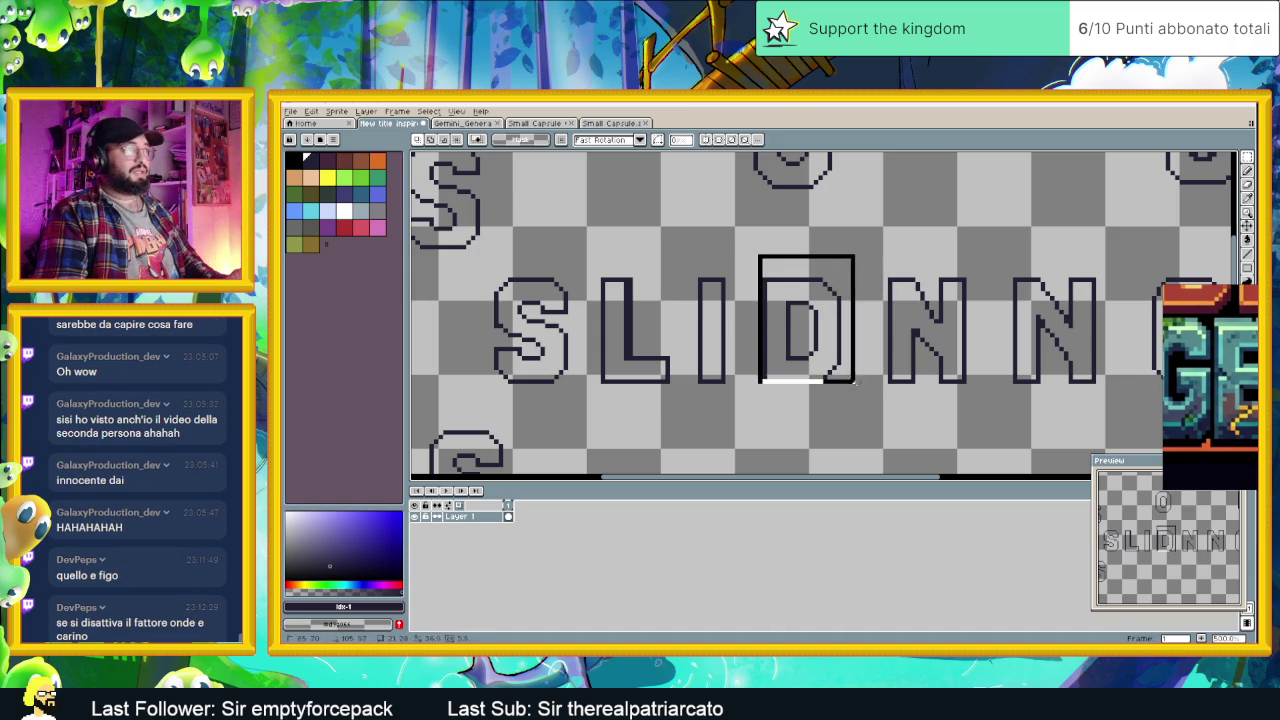
scroll(864, 399, "right", 3)
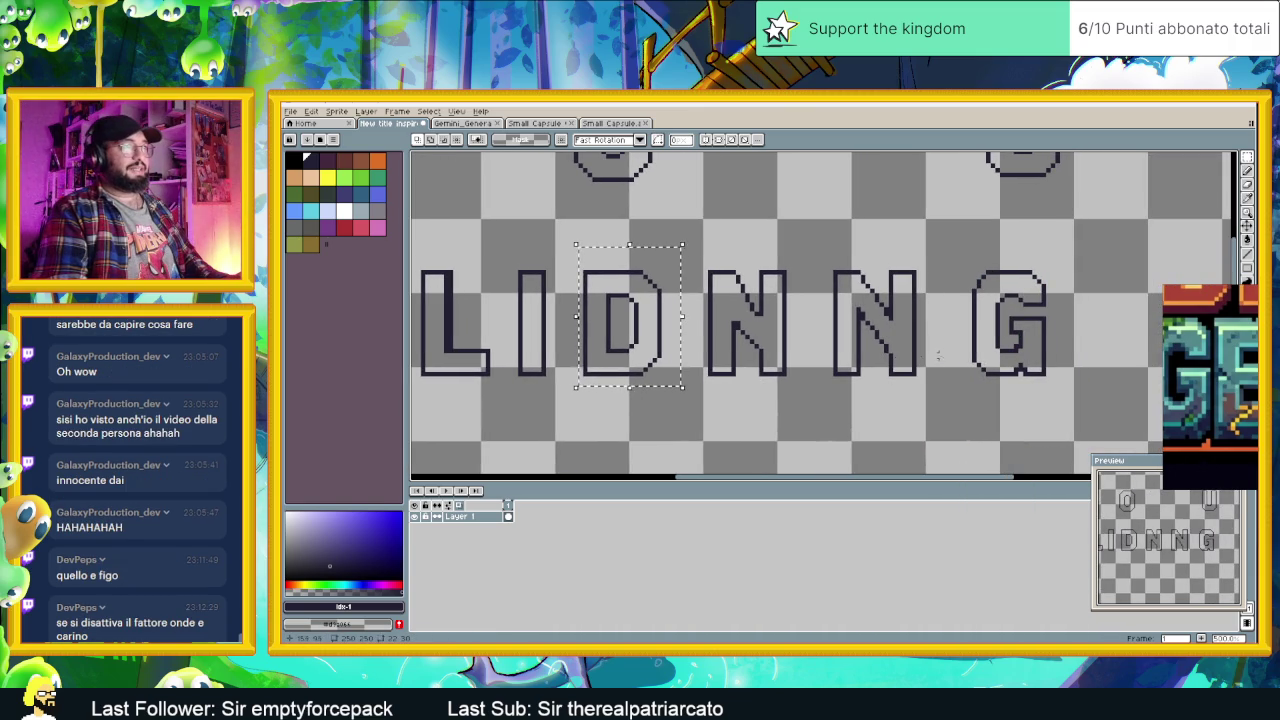
scroll(733, 415, "left", 2)
left_click(691, 398)
Step: Copy the D below the SLIDNNG row, nudge it slightly lower and drop it
left_click_drag(645, 205, 751, 347)
left_click_drag(717, 275, 717, 400)
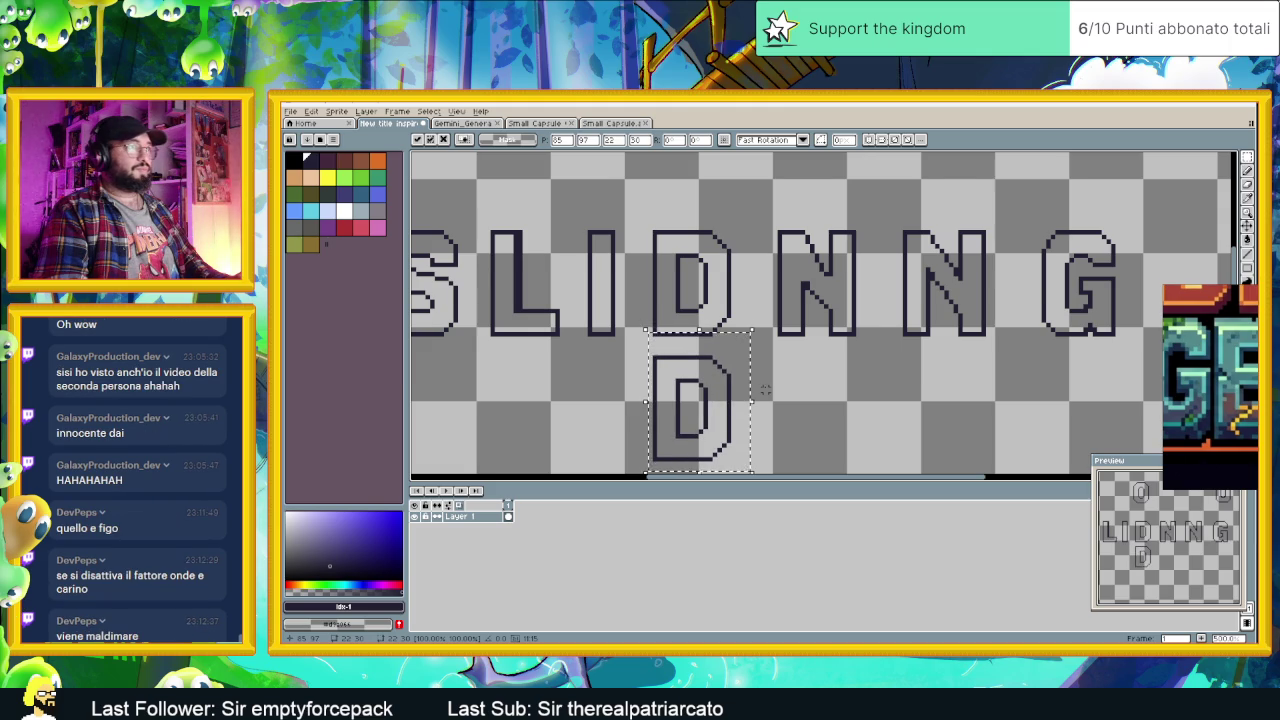
scroll(717, 400, "down", 2)
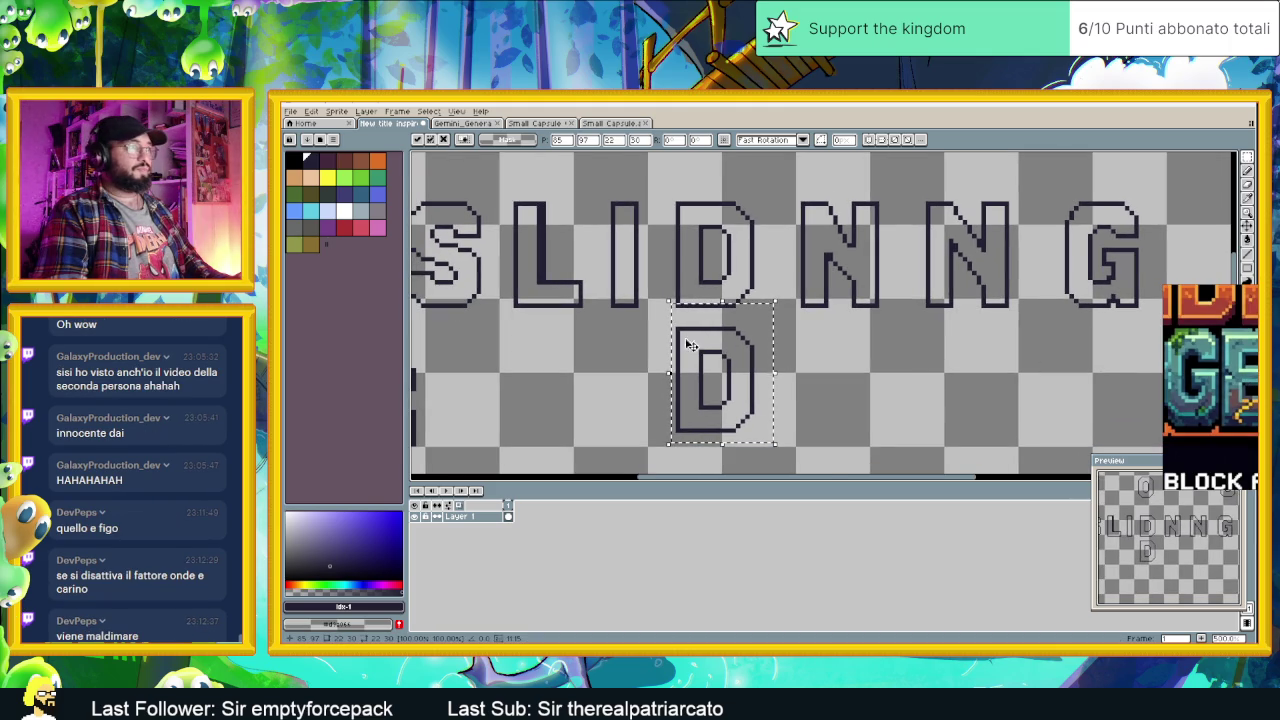
left_click_drag(718, 365, 718, 385)
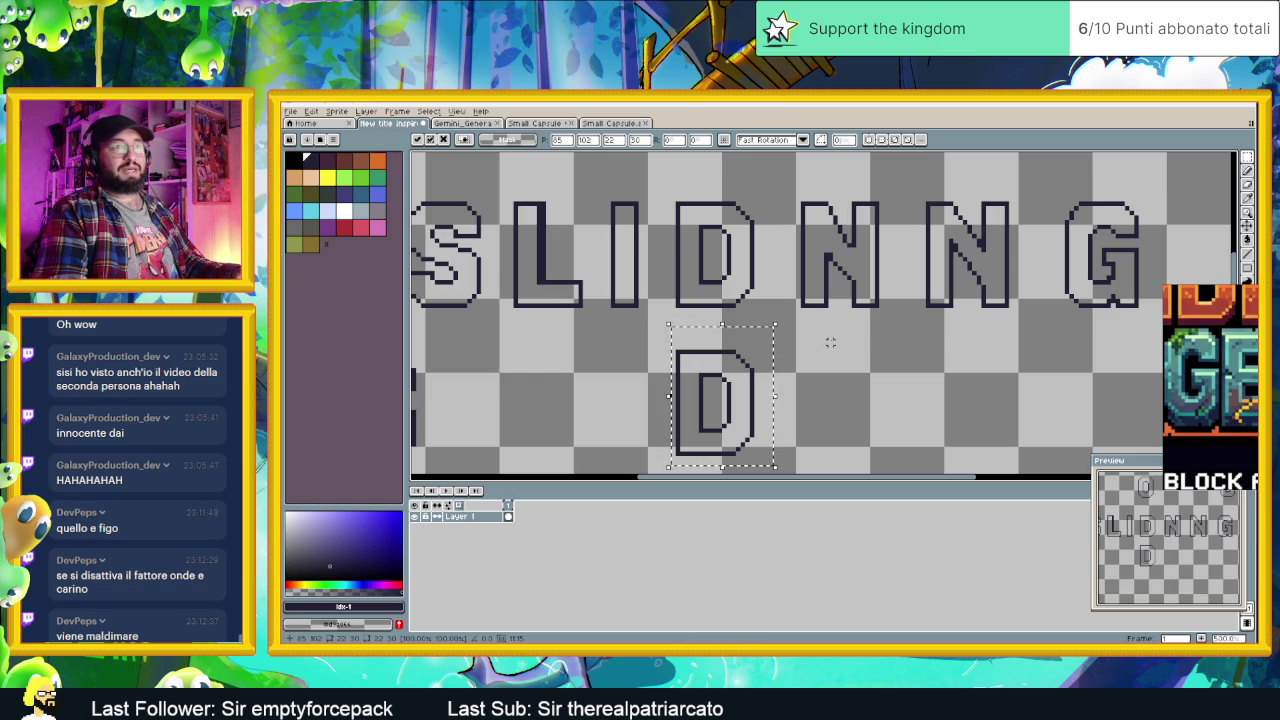
key("ctrl+d")
scroll(830, 342, "up", 1)
scroll(797, 330, "up", 1)
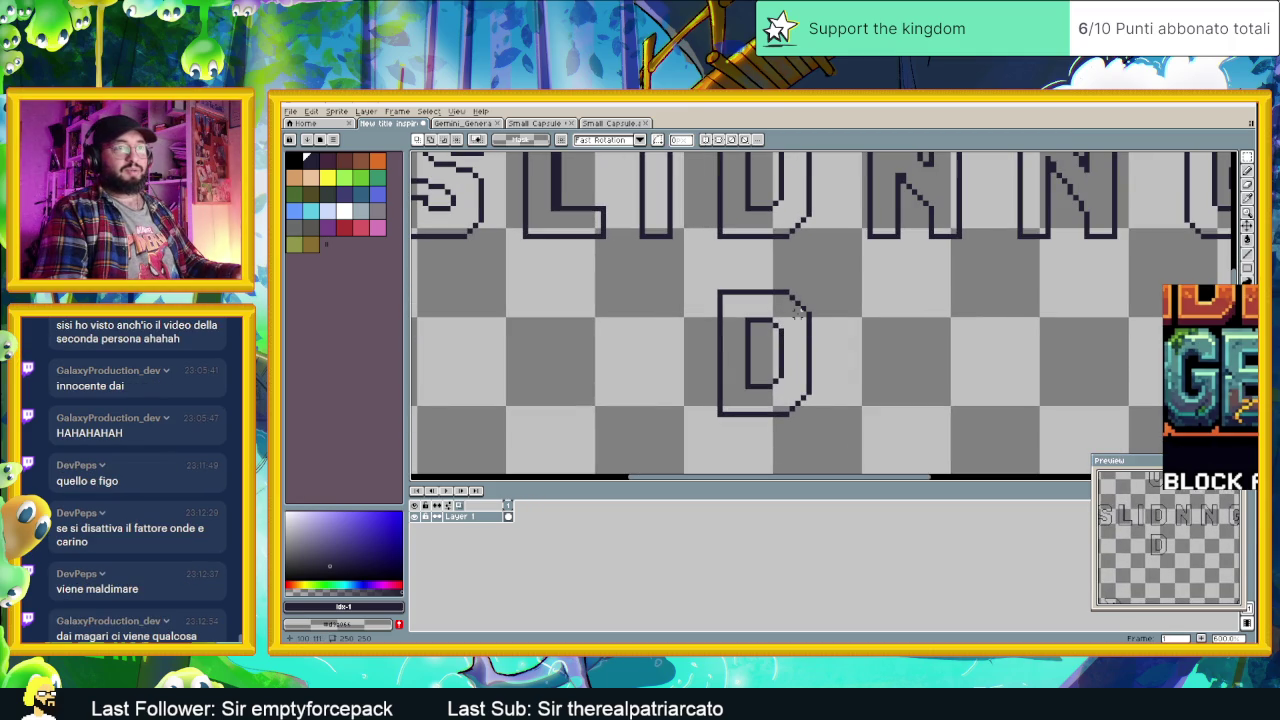
Step: With the Pencil, erase the D's rounded top-right corner and close the right side with straight strokes
scroll(775, 315, "up", 1)
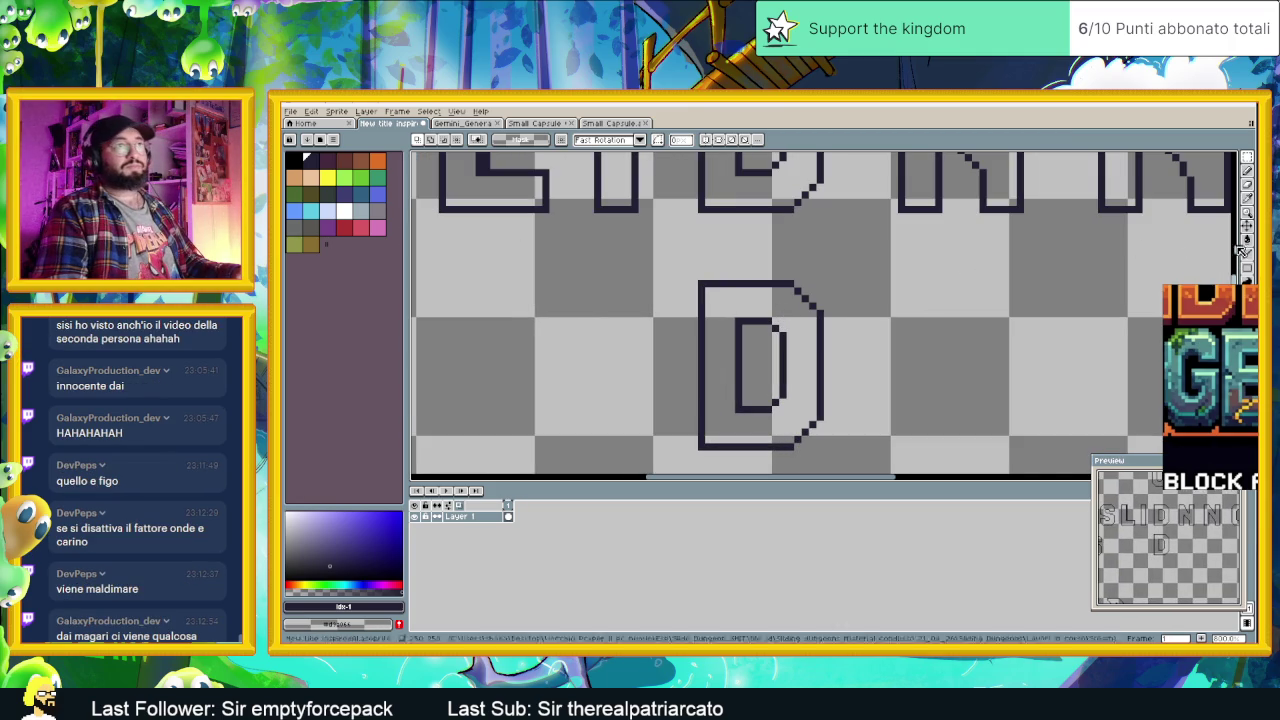
key("b")
scroll(858, 313, "up", 1)
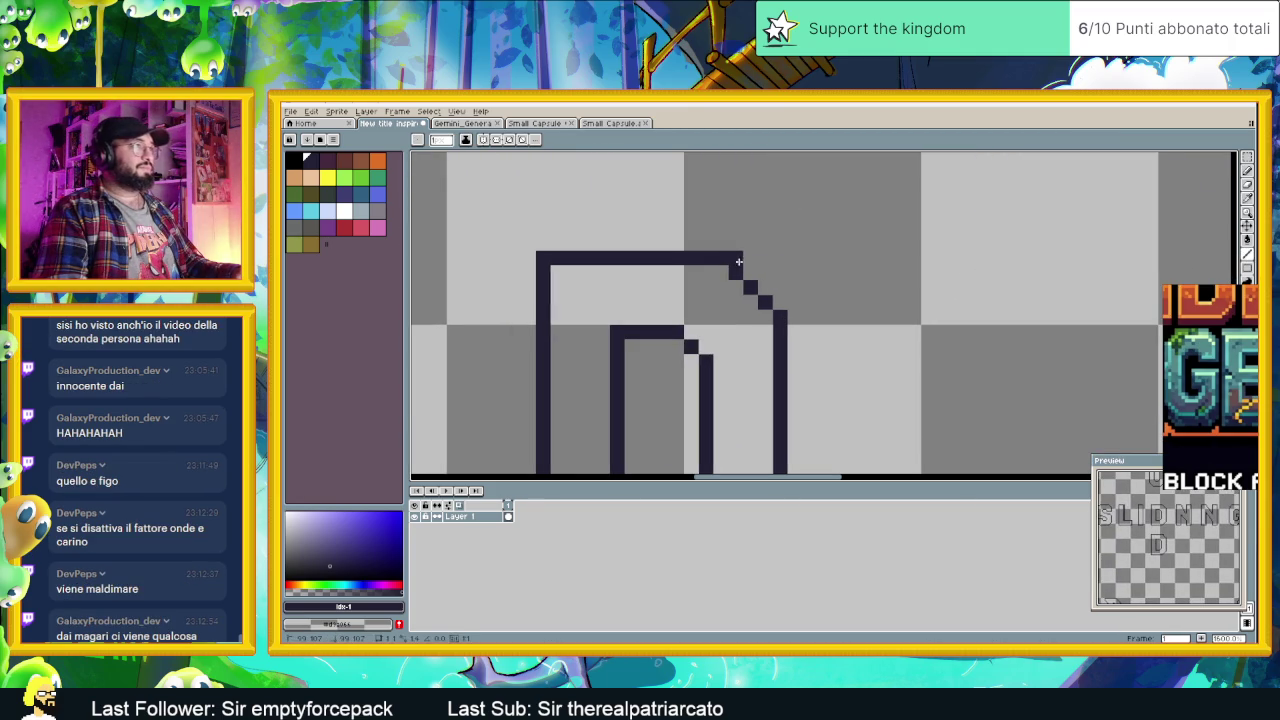
right_click(750, 287)
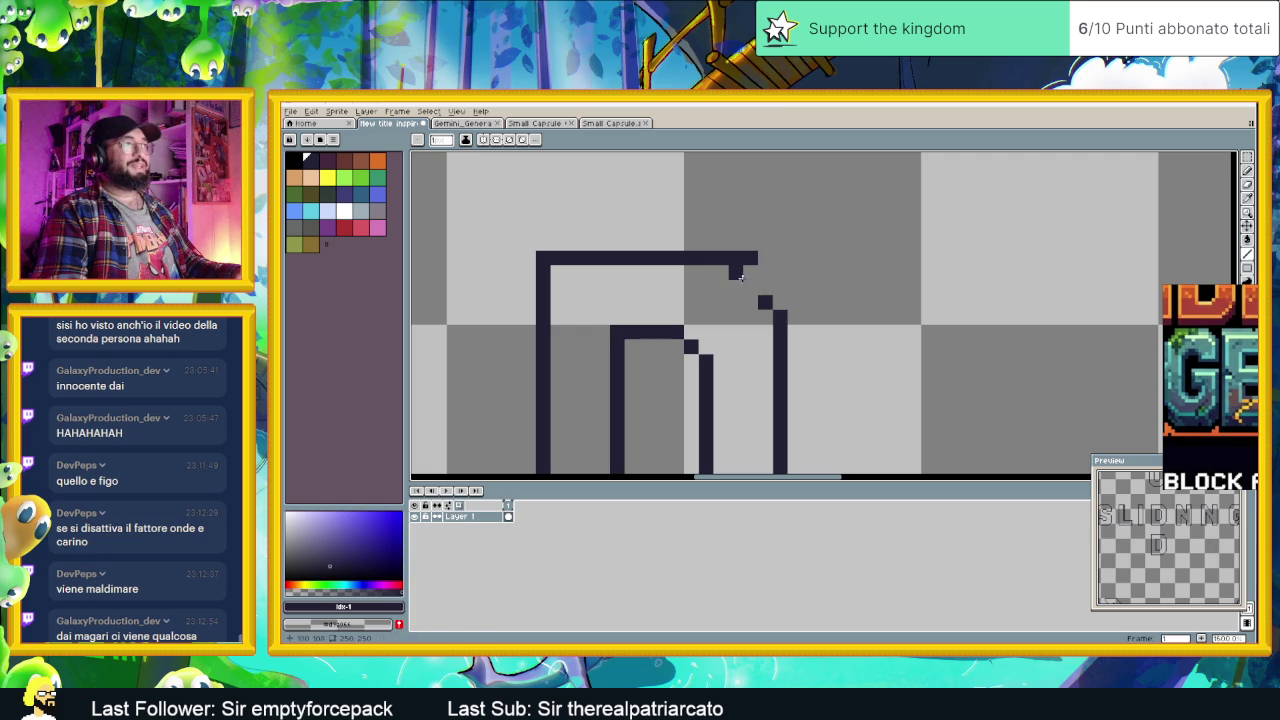
right_click(746, 278)
left_click_drag(778, 273, 779, 289)
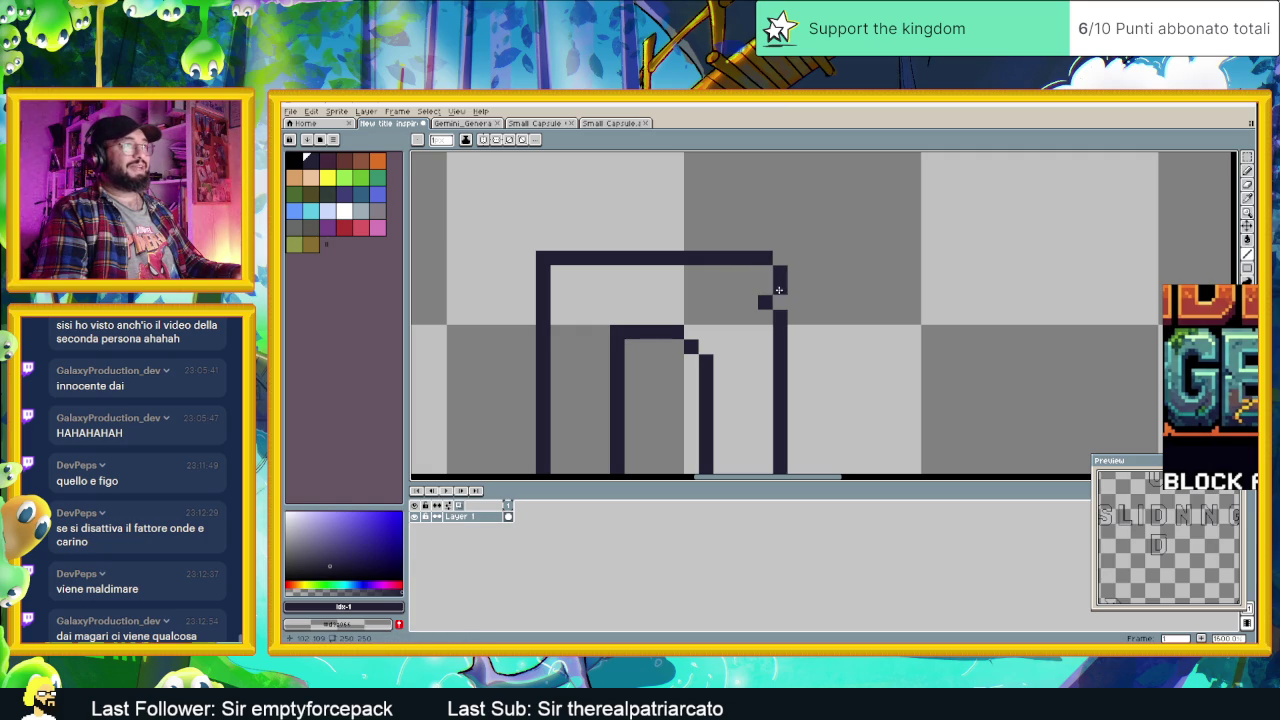
left_click_drag(698, 332, 749, 332)
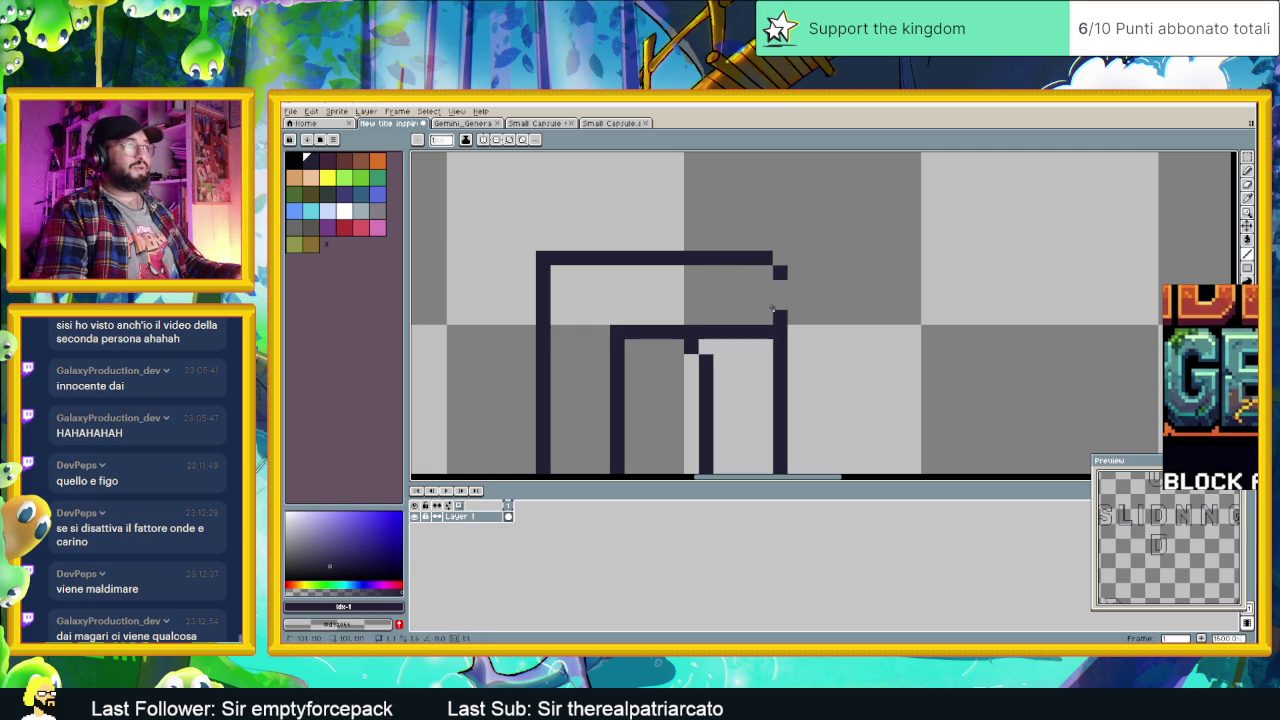
left_click_drag(780, 315, 780, 280)
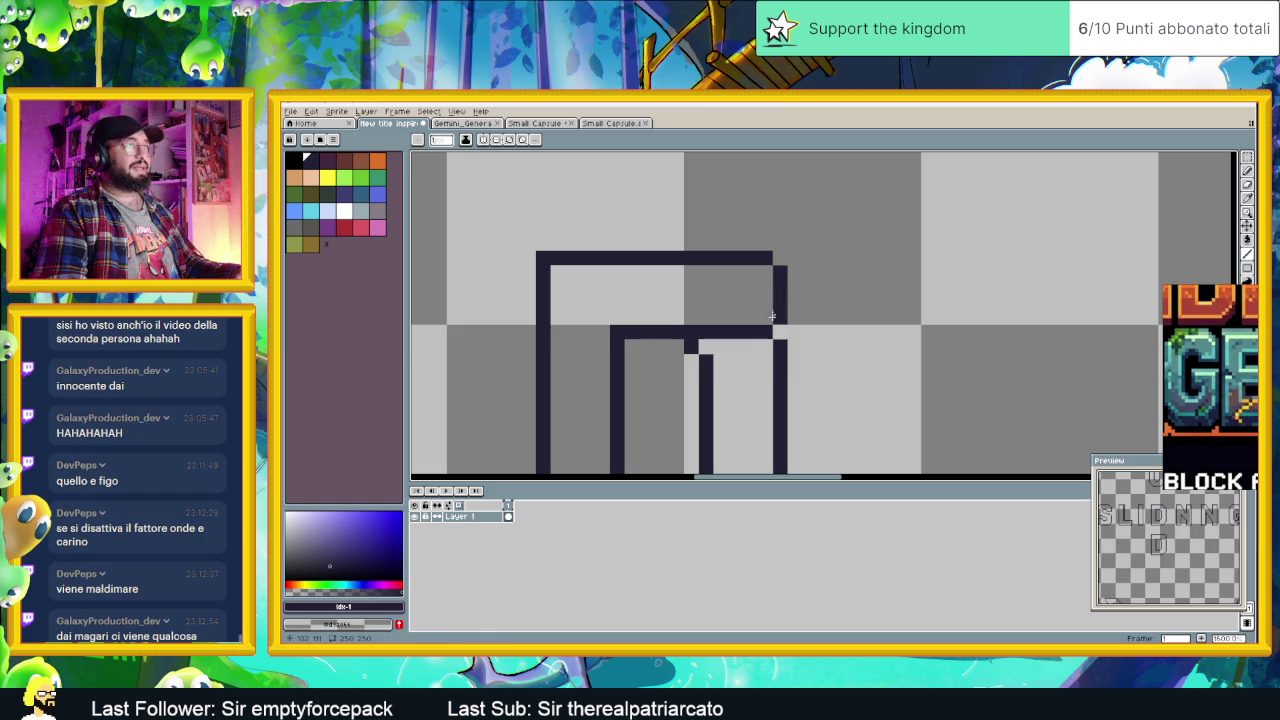
scroll(772, 345, "down", 1)
scroll(772, 345, "down", 1)
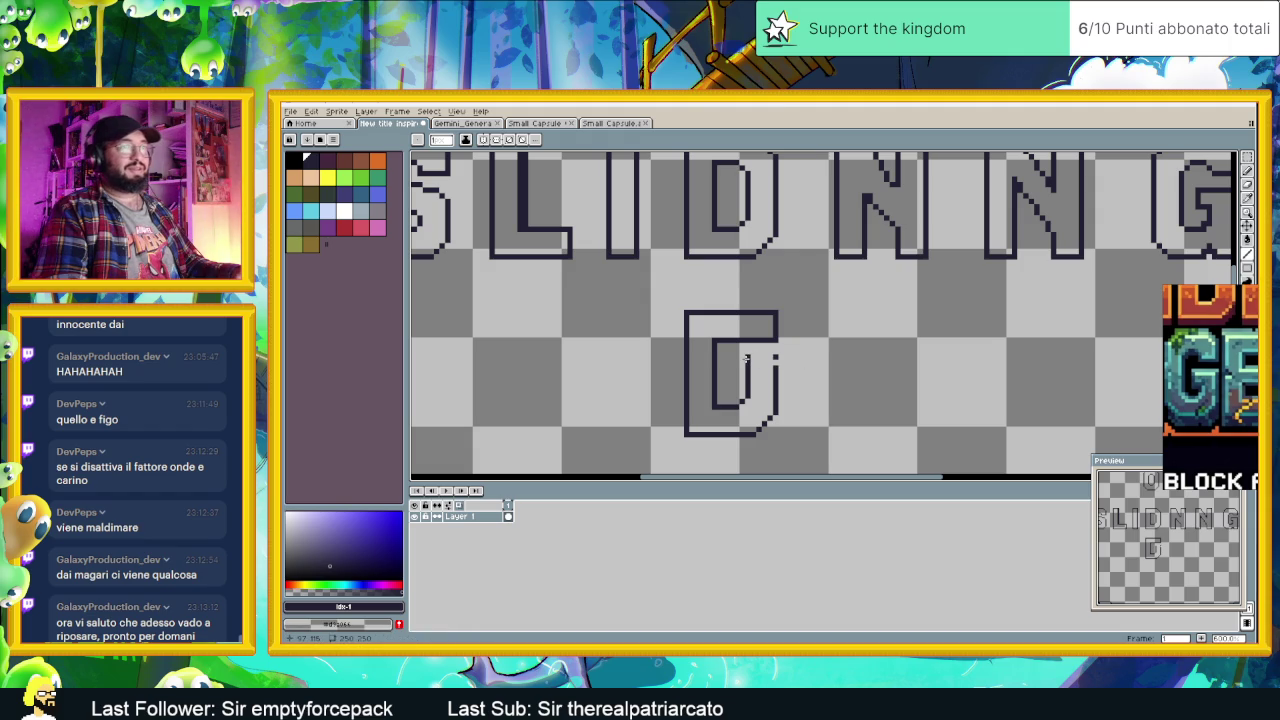
scroll(1209, 347, "up", 5)
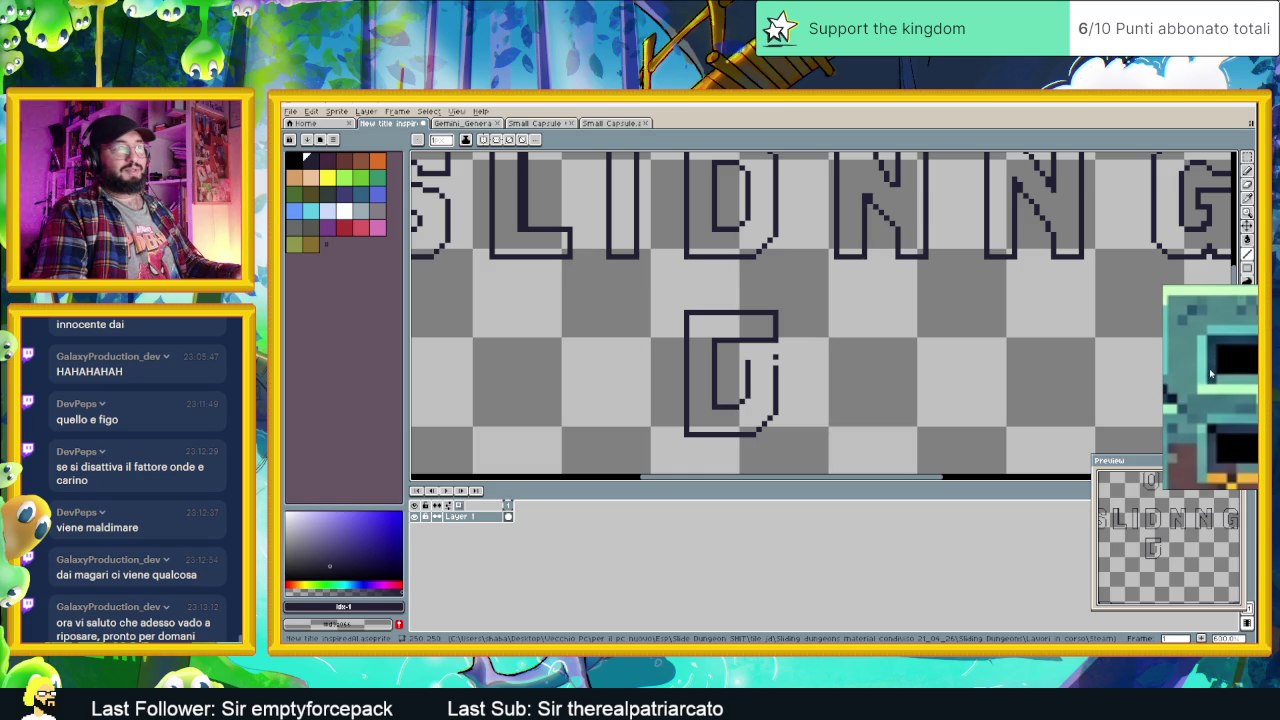
scroll(709, 360, "up", 3)
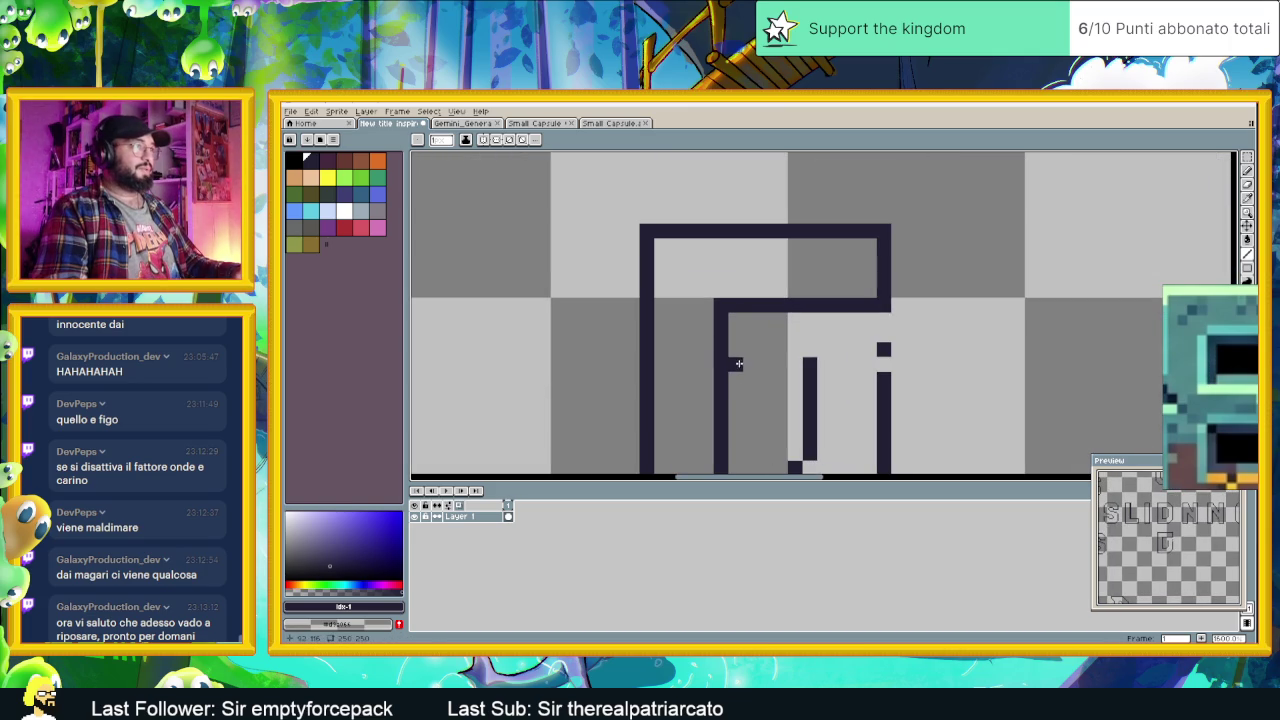
Step: Draw a horizontal bar across the letter and tidy the inner stroke and stray dot
left_click_drag(730, 393, 785, 392)
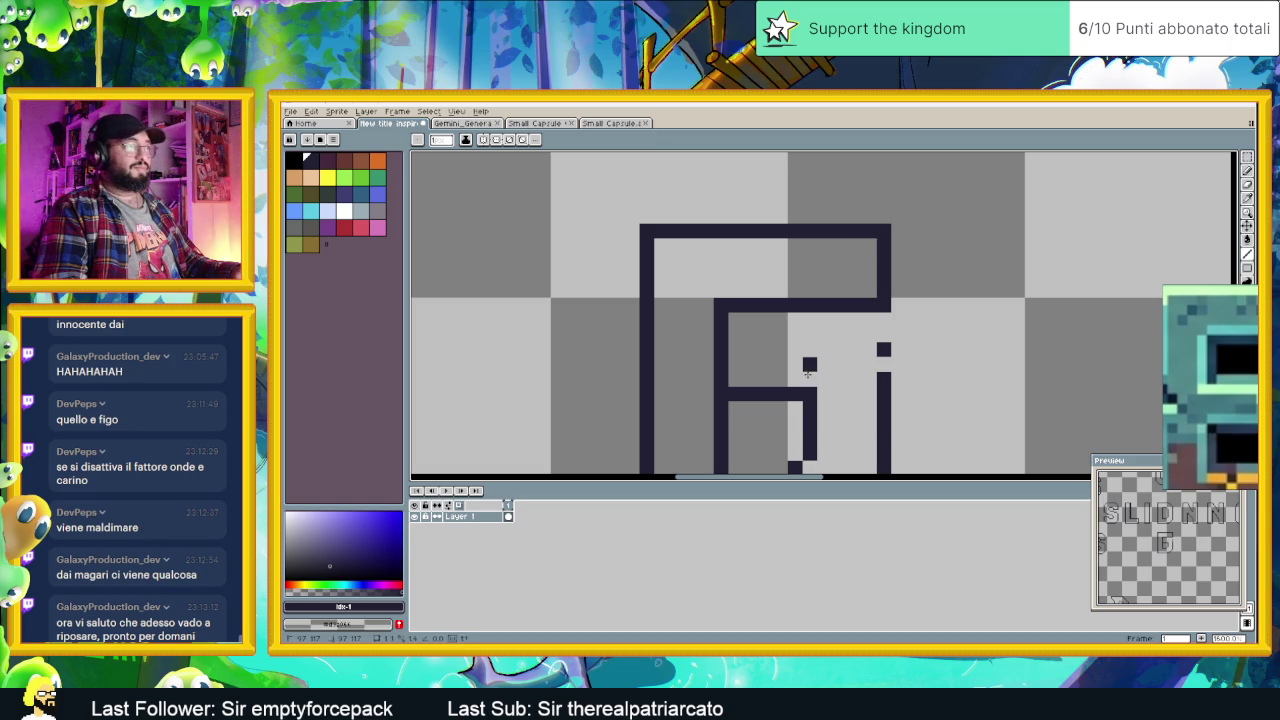
left_click_drag(810, 364, 810, 380)
left_click(883, 349)
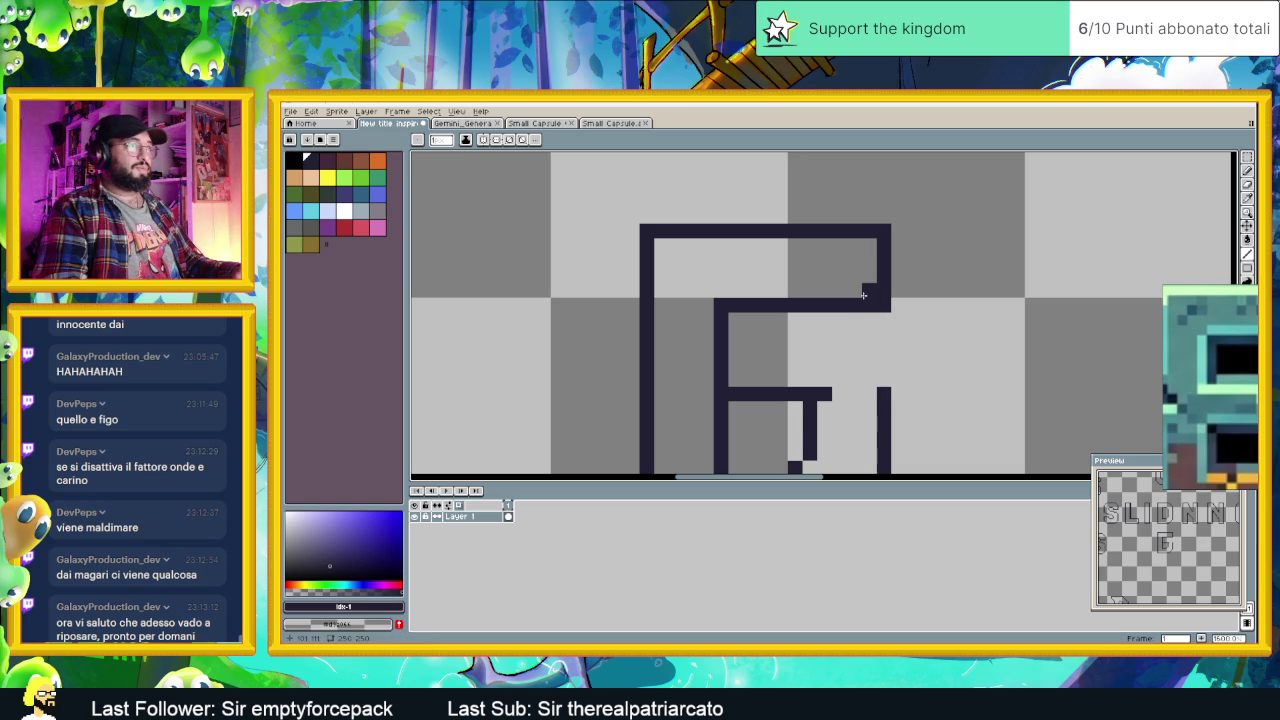
left_click_drag(863, 294, 855, 294)
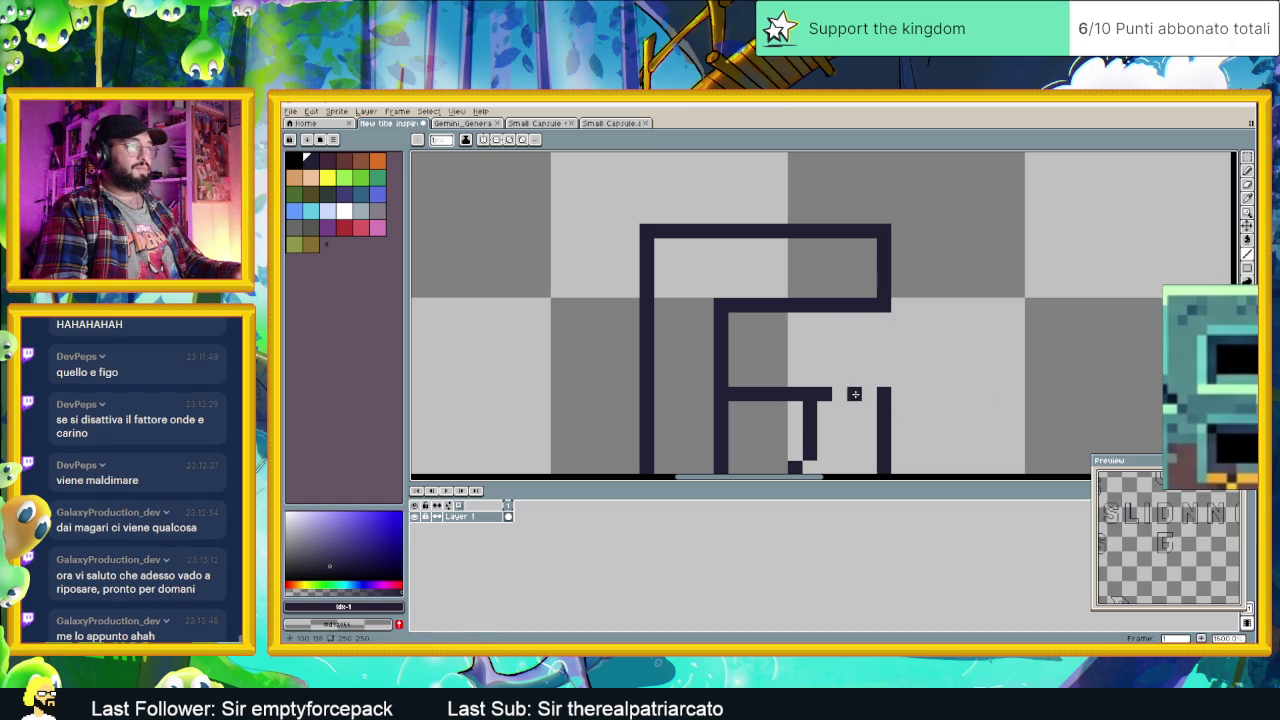
key("ctrl+z")
left_click(841, 408)
Step: Extend the right bar down one pixel and erase the short bar and stray step pixels
left_click_drag(836, 446, 859, 353)
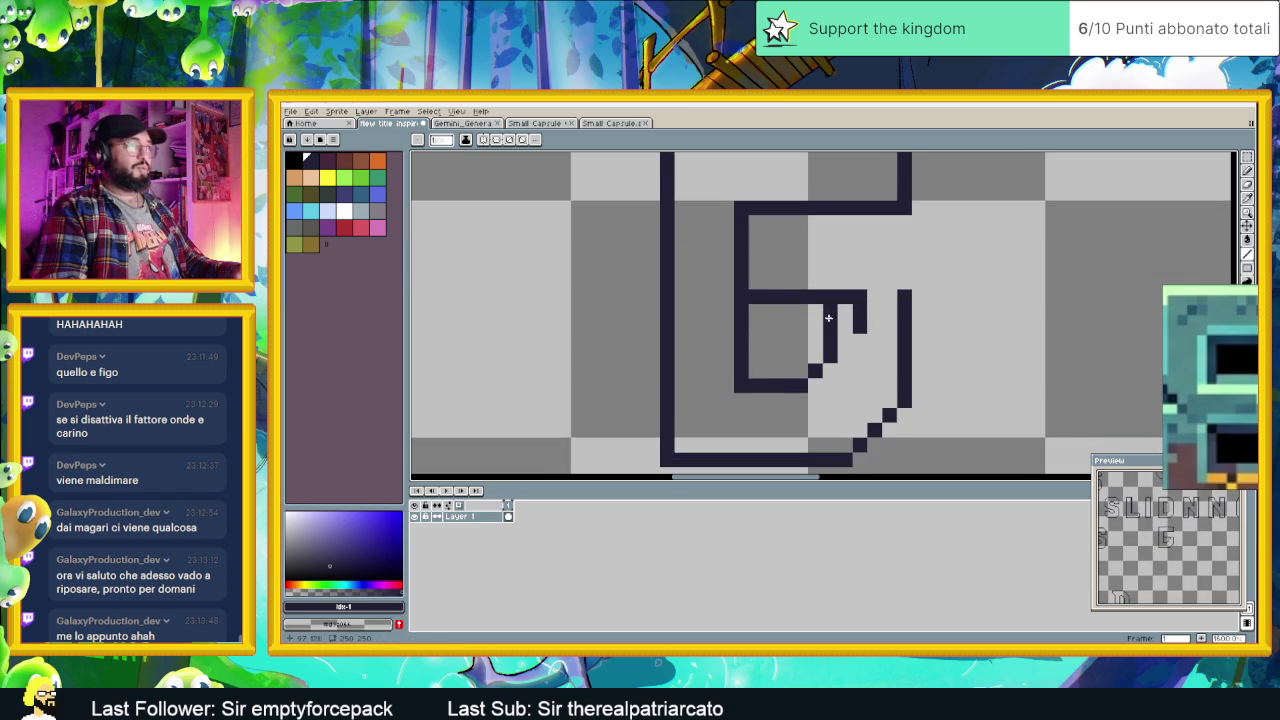
scroll(900, 345, "down", 2)
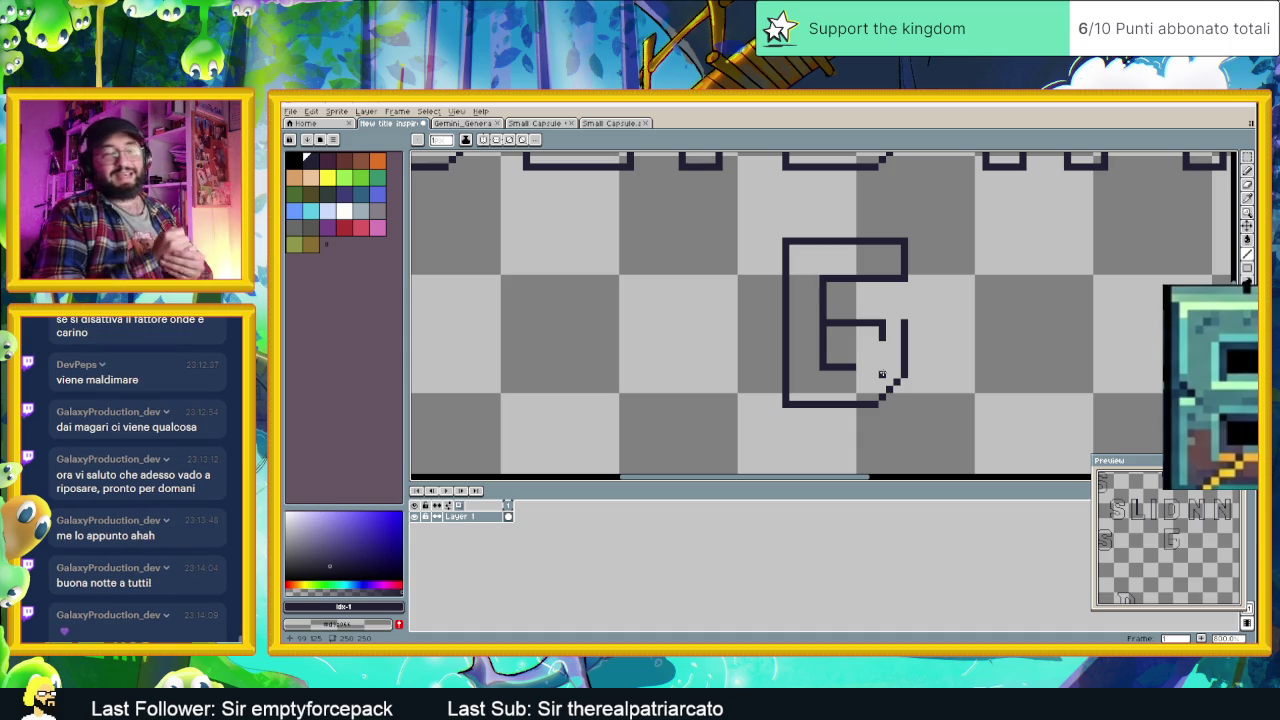
scroll(882, 374, "up", 3)
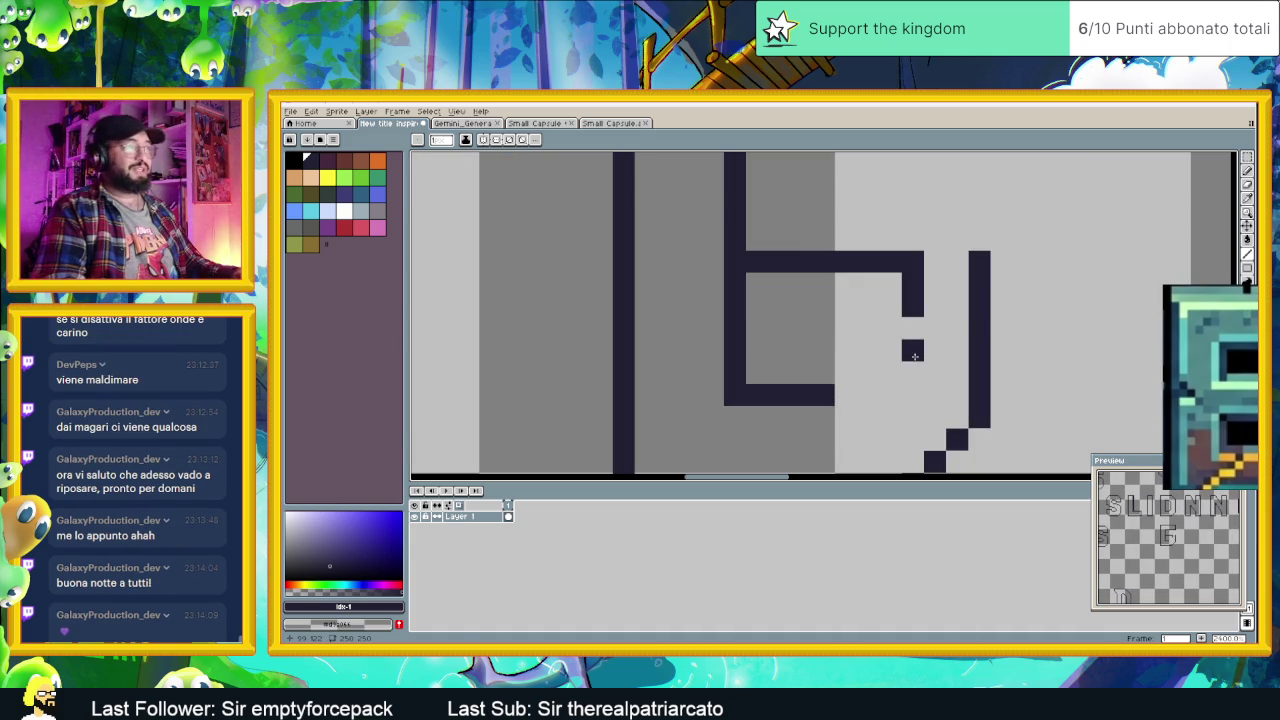
left_click(913, 327)
scroll(824, 345, "down", 2)
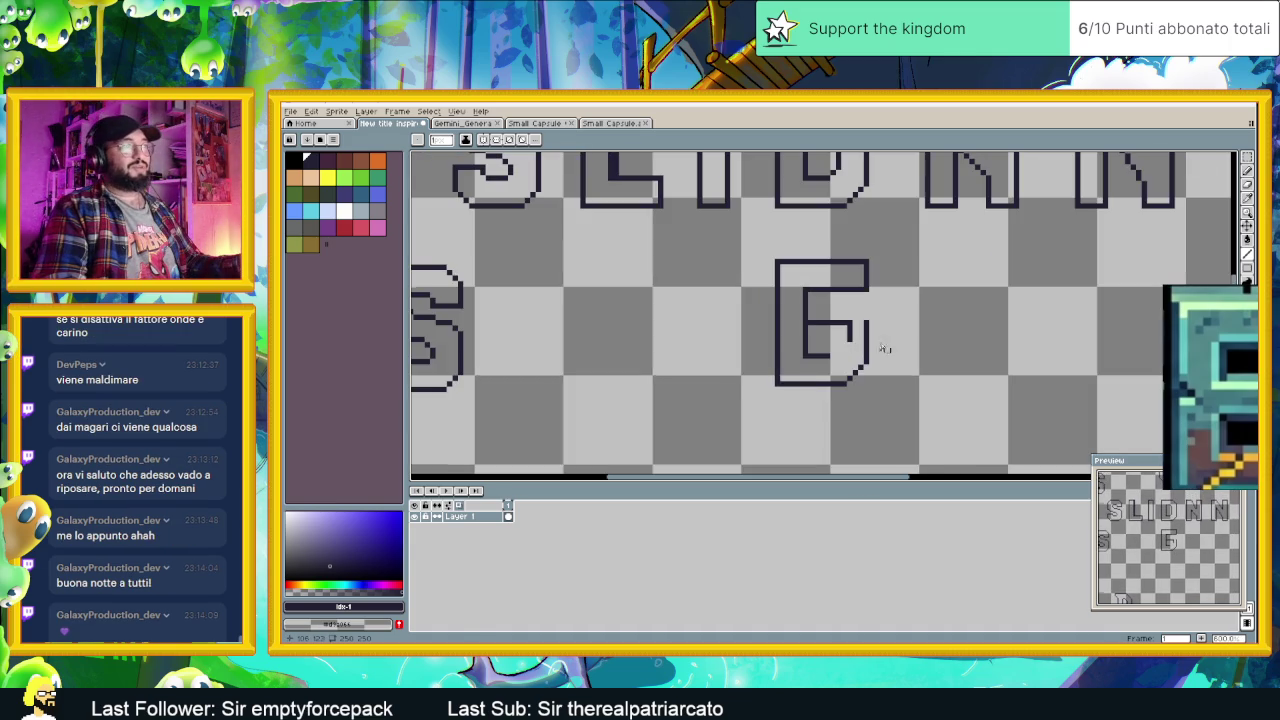
scroll(891, 346, "up", 1)
mouse_move(848, 341)
left_mouse_down()
mouse_move(848, 372)
mouse_move(816, 403)
left_mouse_up()
Step: Select the top half of the E, move it down and right, and commit it
scroll(894, 351, "down", 1)
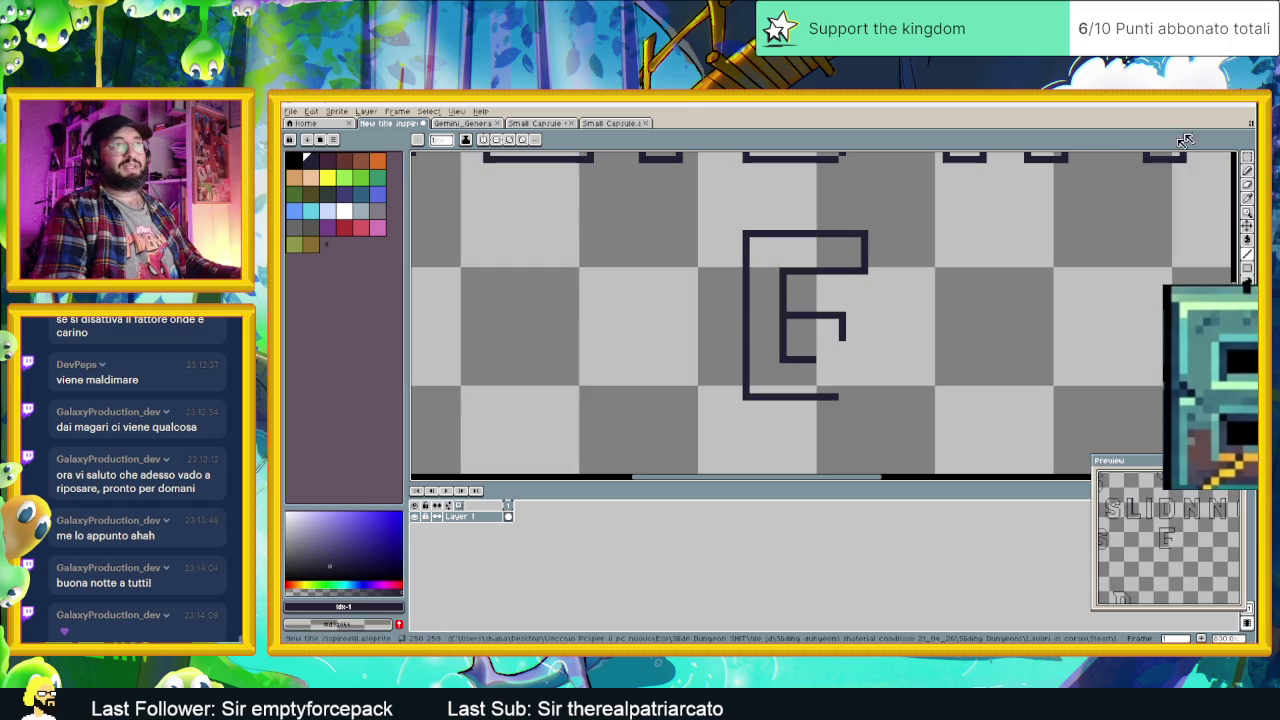
left_click(1247, 157)
scroll(916, 200, "down", 1)
left_click_drag(790, 210, 918, 258)
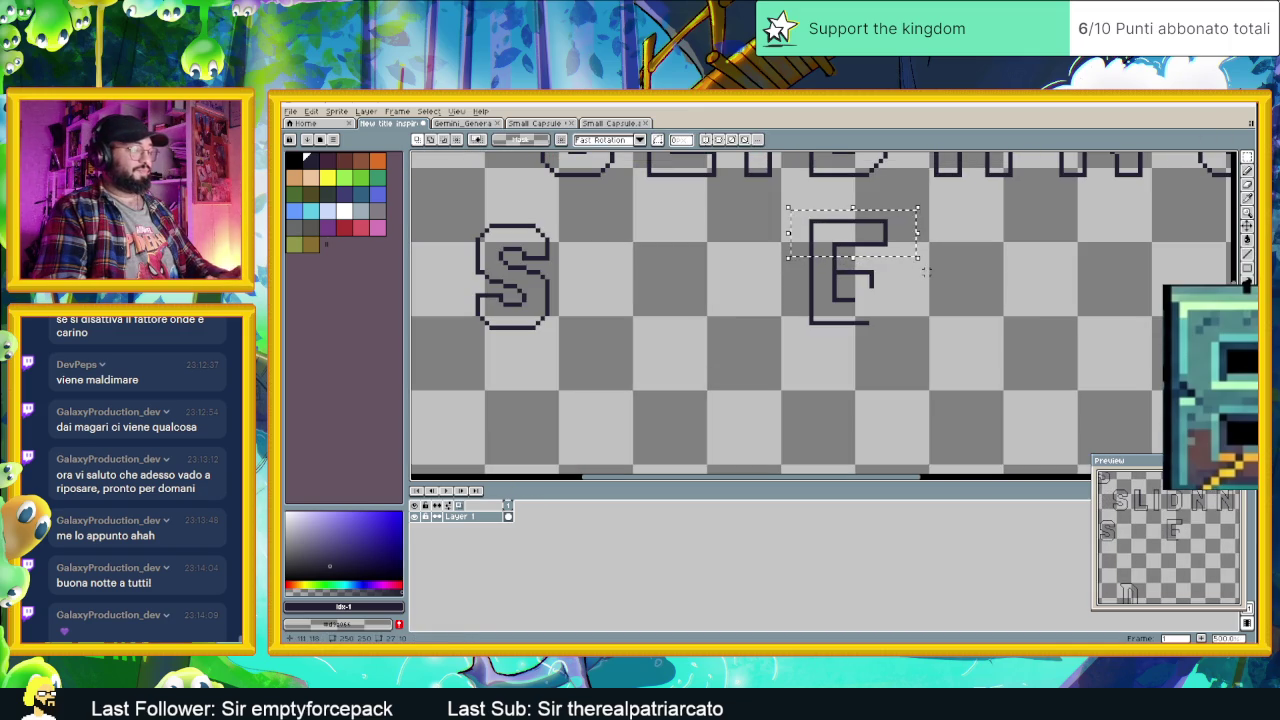
mouse_move(853, 236)
left_mouse_down()
mouse_move(870, 314)
mouse_move(855, 326)
left_mouse_up()
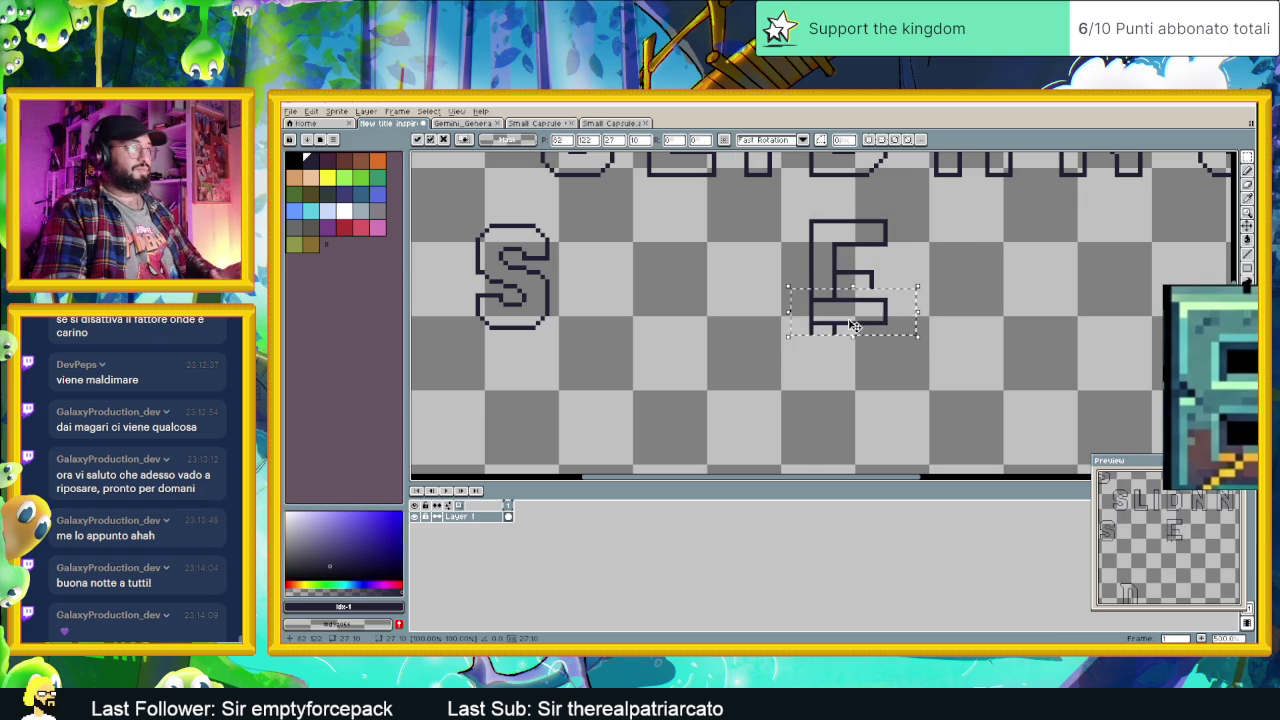
scroll(855, 326, "up", 1)
key("ctrl+d")
left_click(1248, 170)
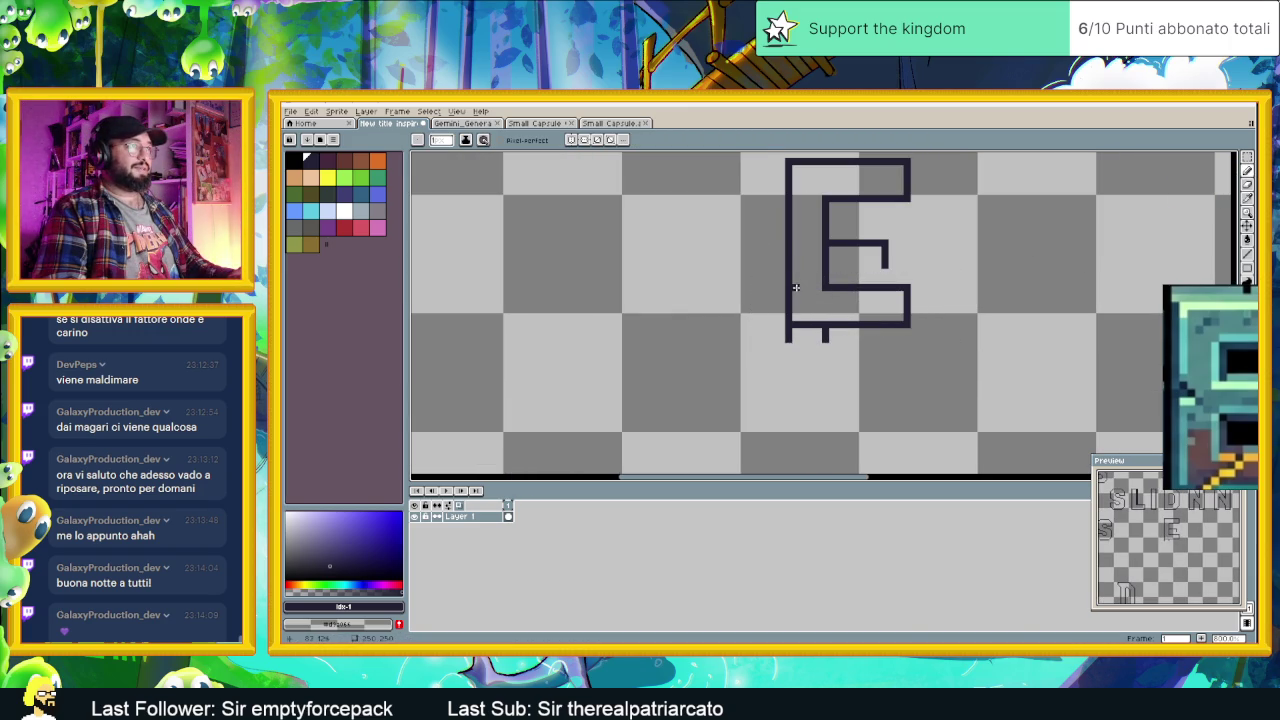
Step: Remove the ticks under the E and erase its old middle bar and hook
key("ctrl+z")
key("ctrl+z")
key("ctrl+z")
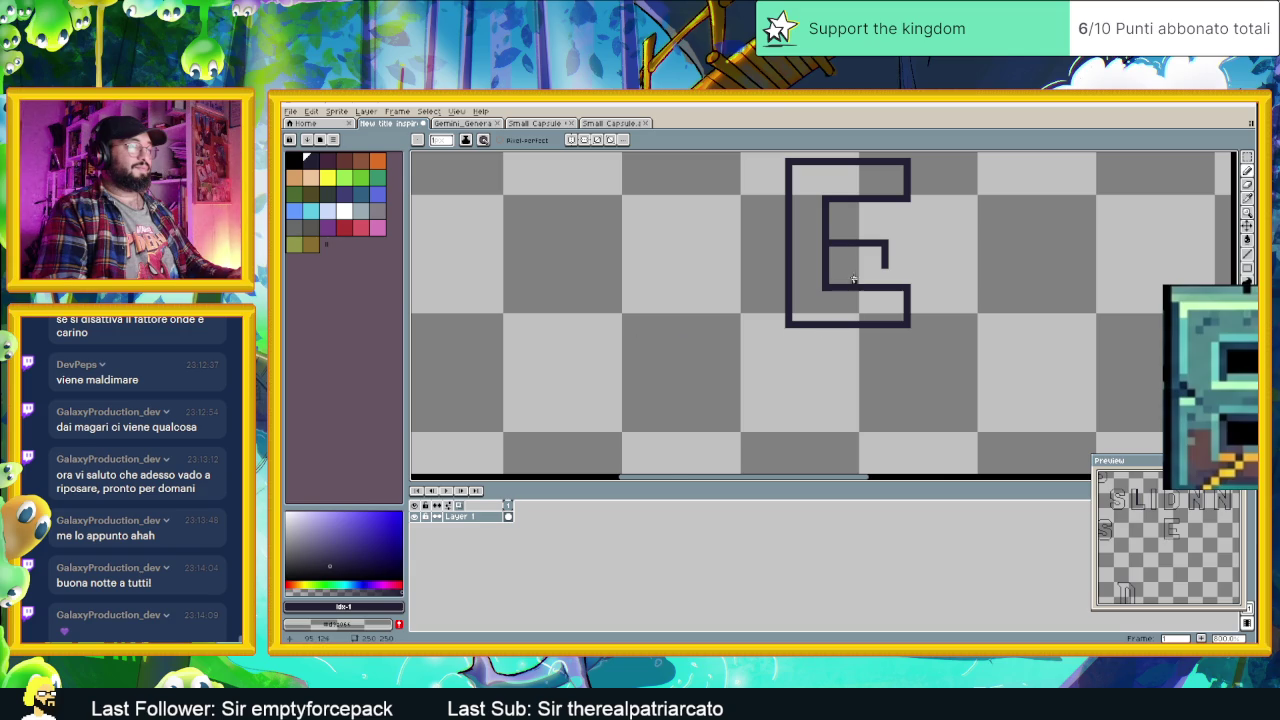
scroll(855, 292, "up", 2)
mouse_move(918, 258)
left_mouse_down()
mouse_move(889, 212)
mouse_move(798, 213)
left_mouse_up()
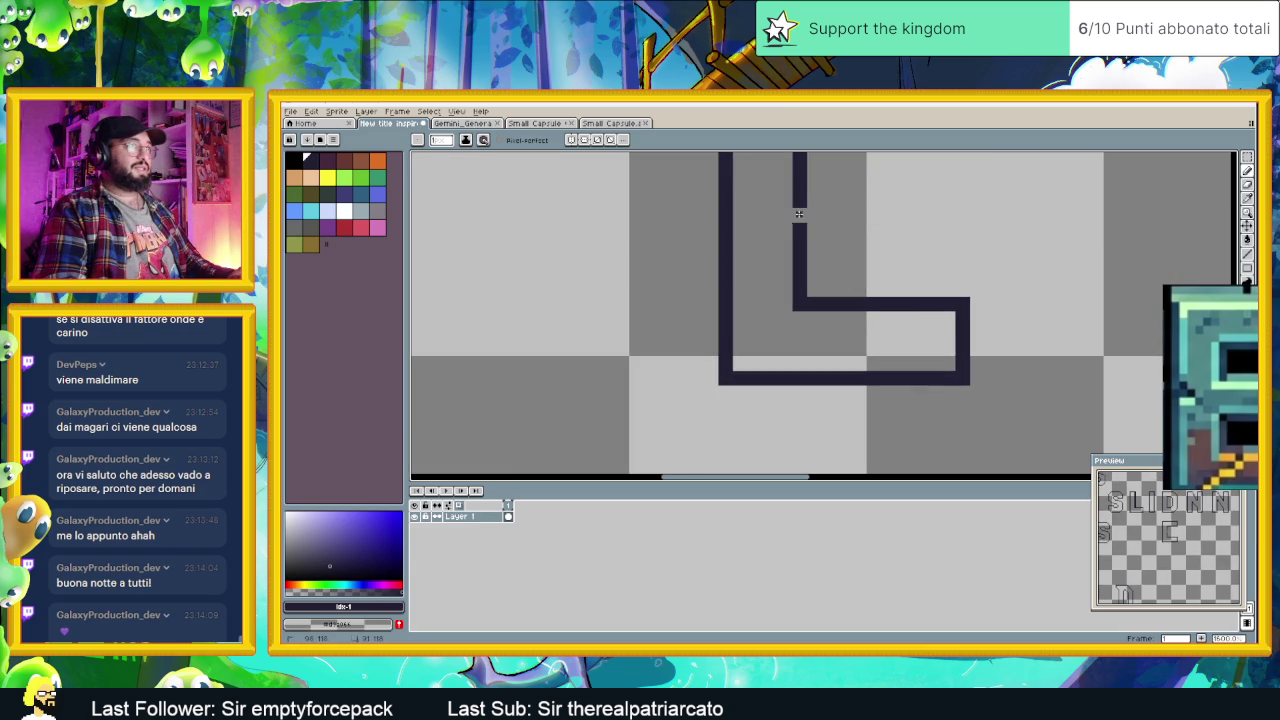
scroll(910, 217, "down", 2)
scroll(868, 325, "up", 2)
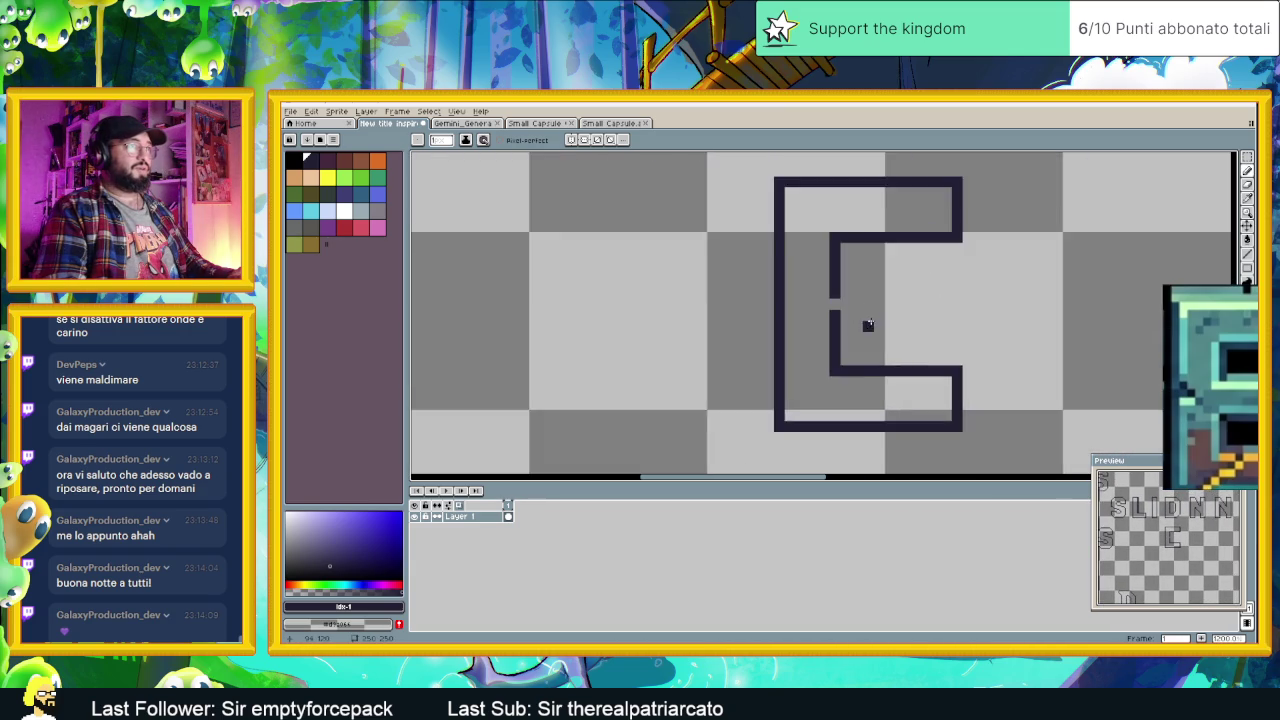
scroll(866, 320, "up", 1)
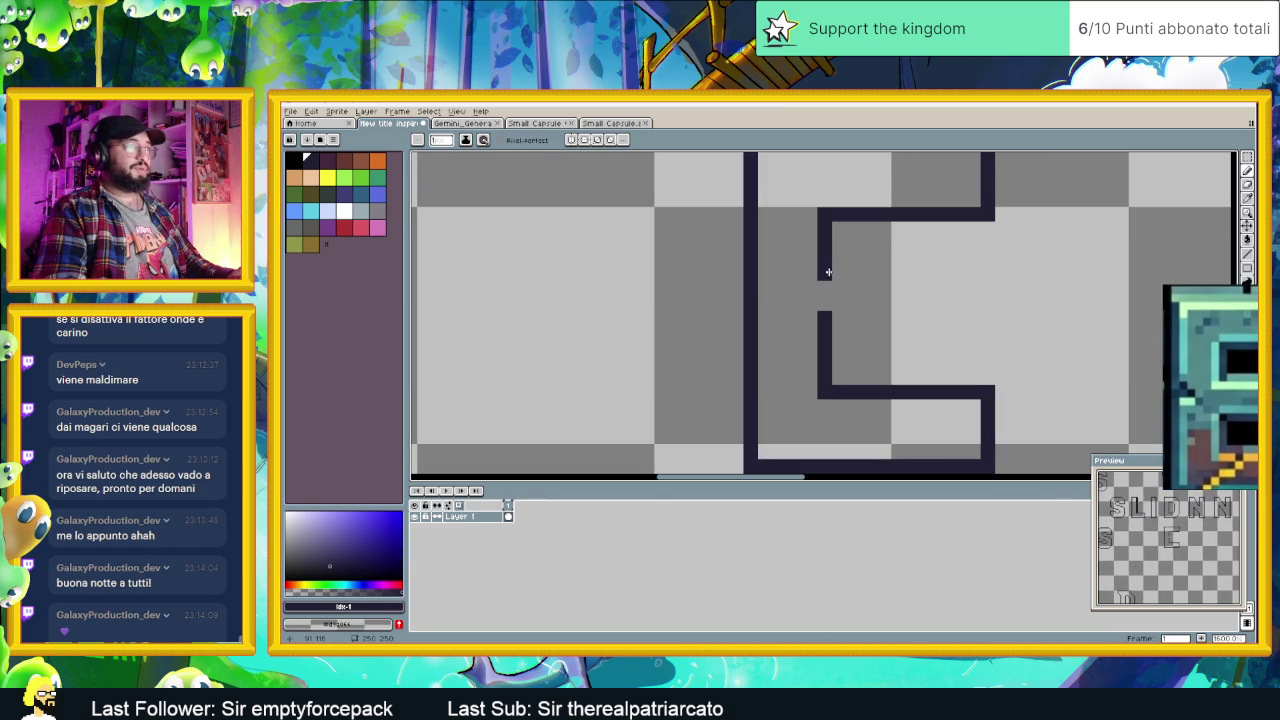
left_click_drag(821, 279, 825, 302)
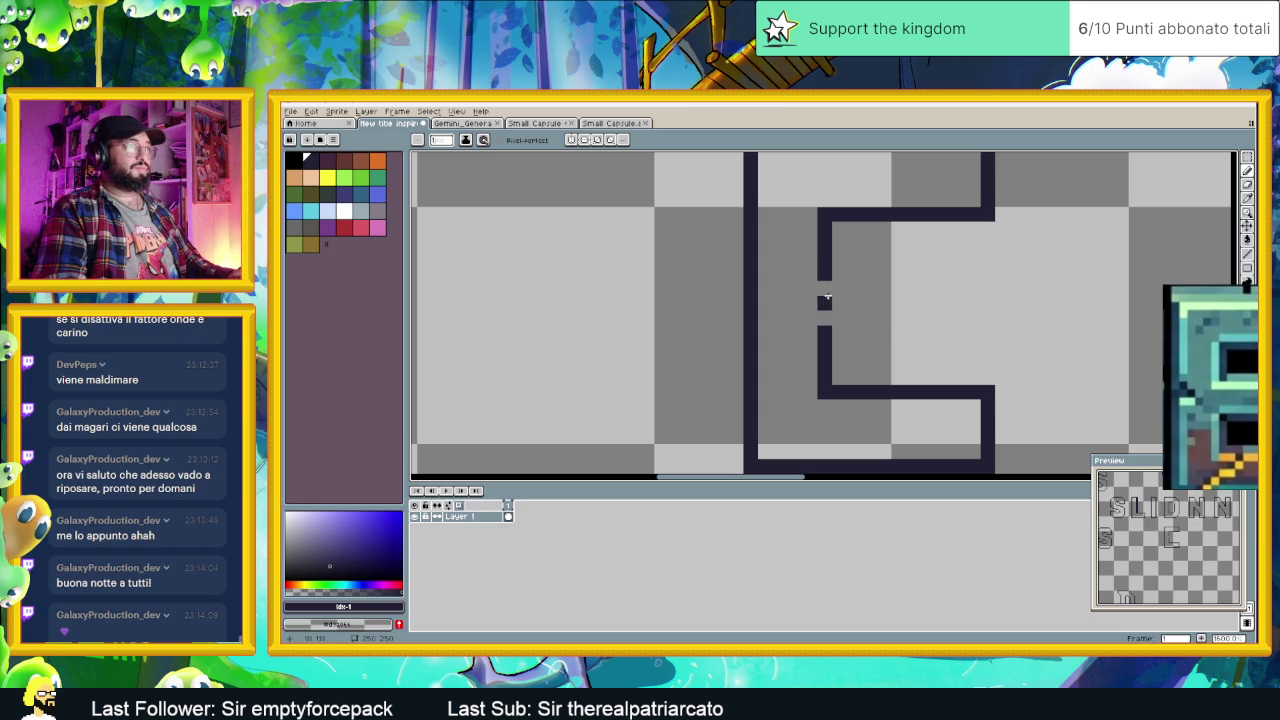
key("ctrl+z")
key("ctrl+z")
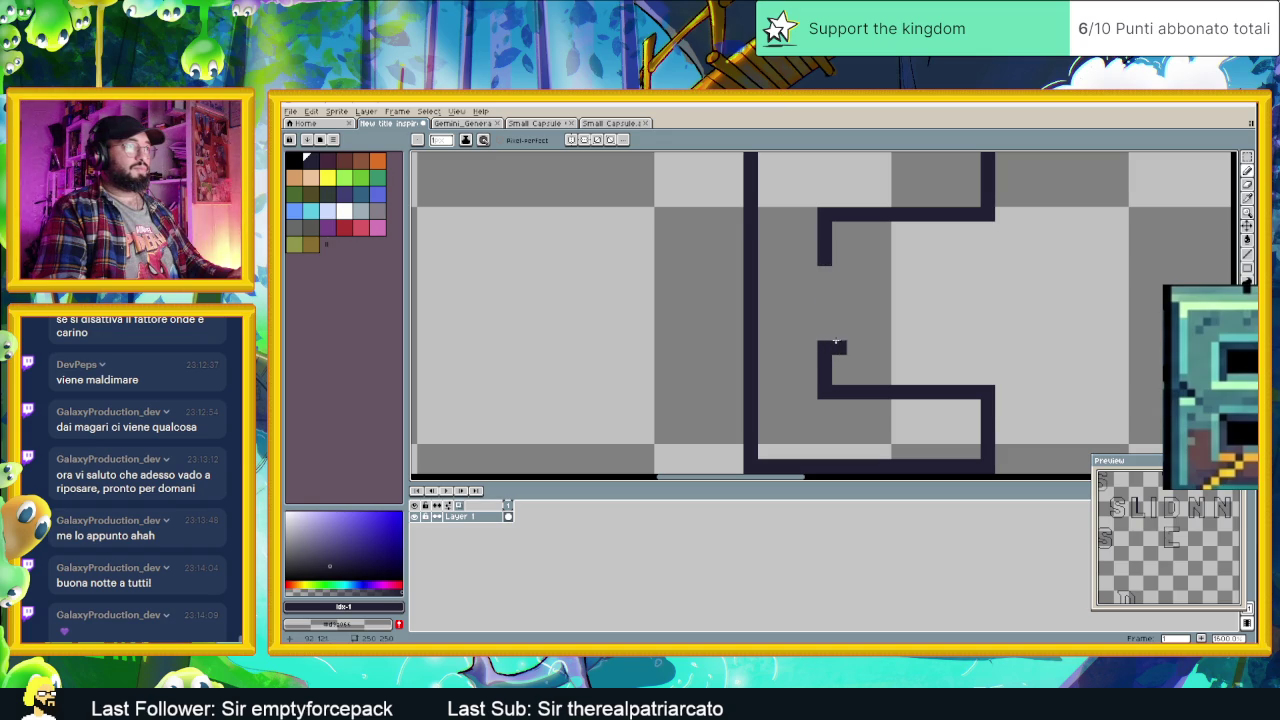
Step: Draw the lower edge of the E's middle bar and extend the inner vertical stroke upward
left_click_drag(831, 335, 890, 335)
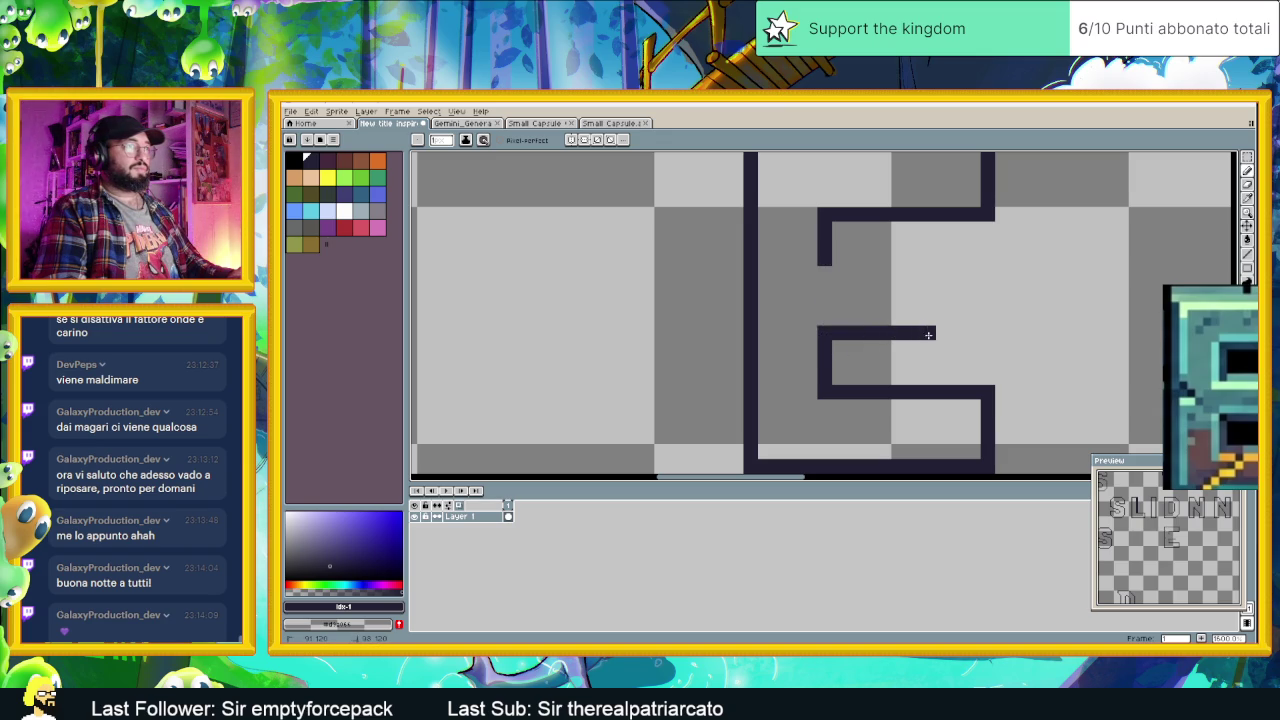
mouse_move(948, 291)
left_mouse_down()
mouse_move(948, 271)
mouse_move(826, 269)
left_mouse_up()
scroll(975, 333, "down", 2)
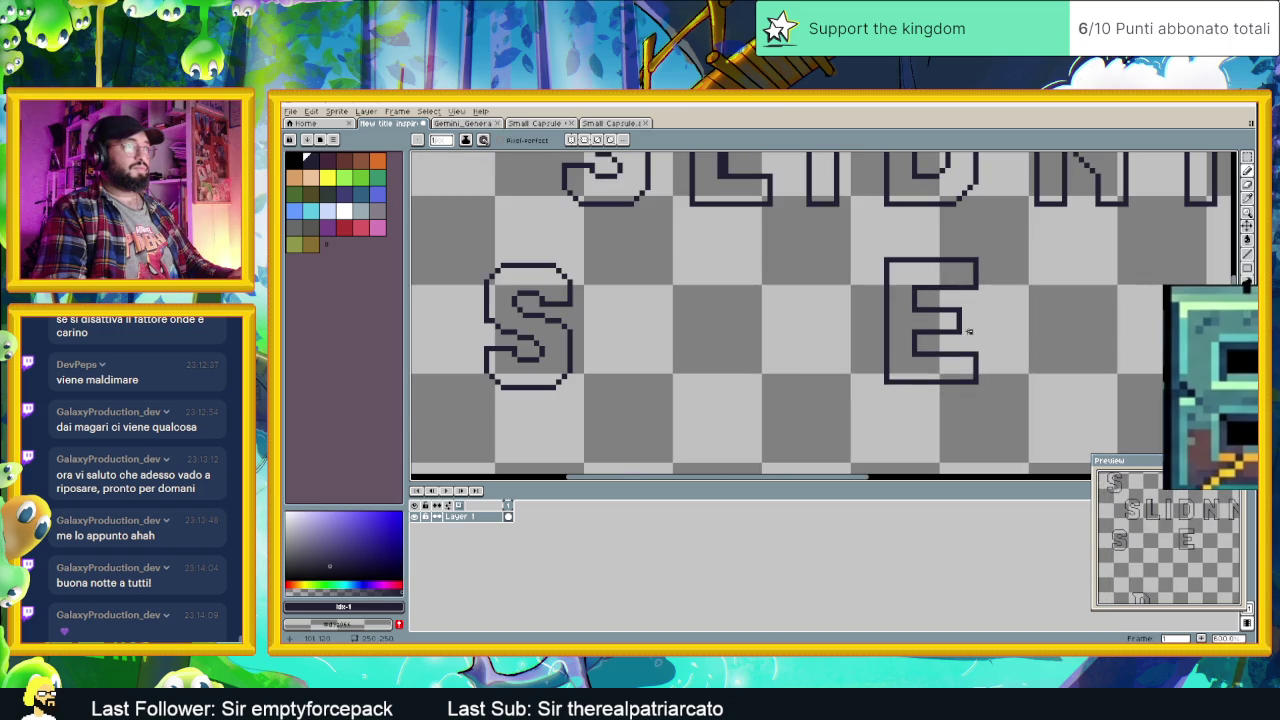
scroll(988, 332, "down", 1)
left_click_drag(991, 334, 925, 341)
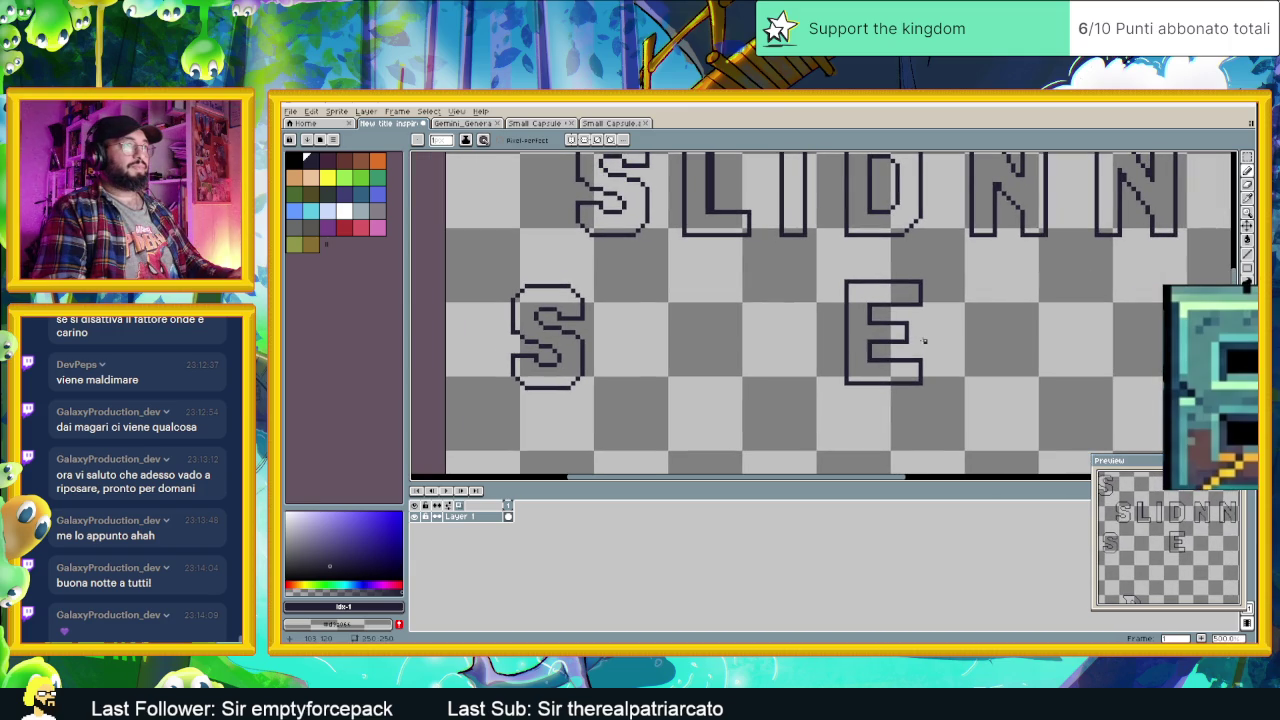
scroll(924, 340, "down", 1)
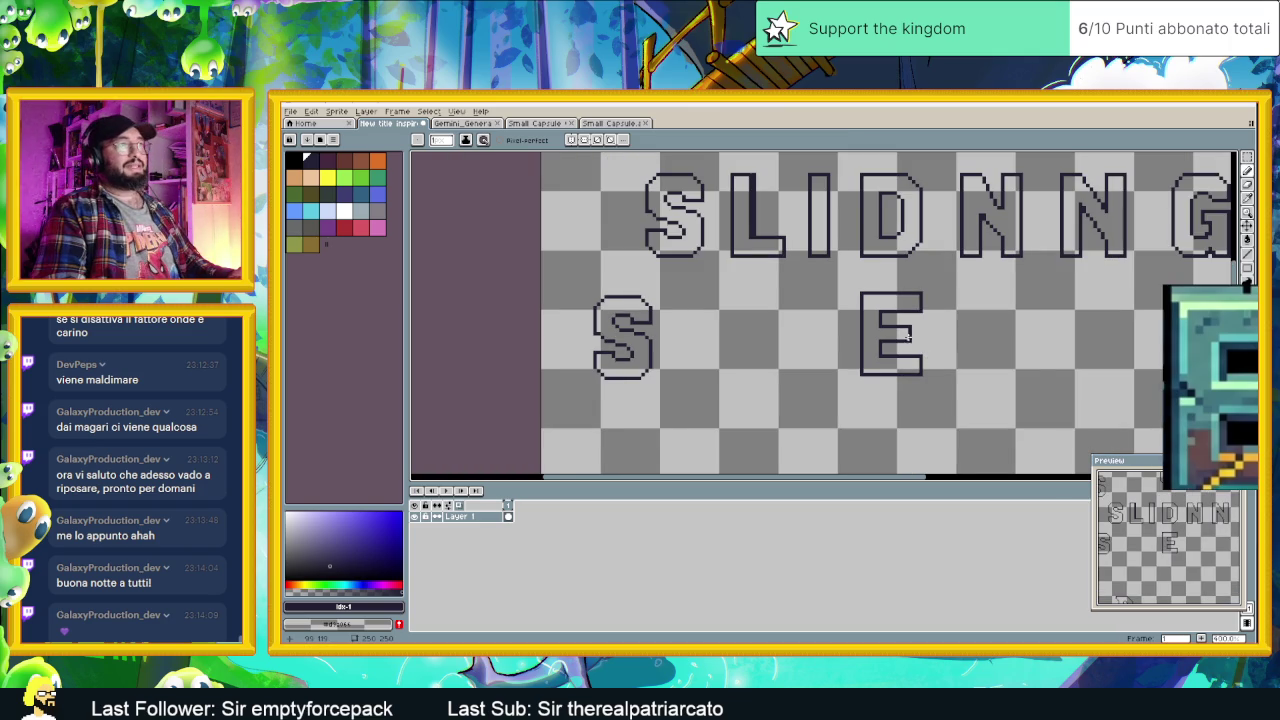
scroll(913, 333, "up", 4)
scroll(913, 333, "up", 1)
Step: Rework the middle bar's right end and top edge, undoing bad strokes, then zoom out
left_click_drag(934, 264, 940, 360)
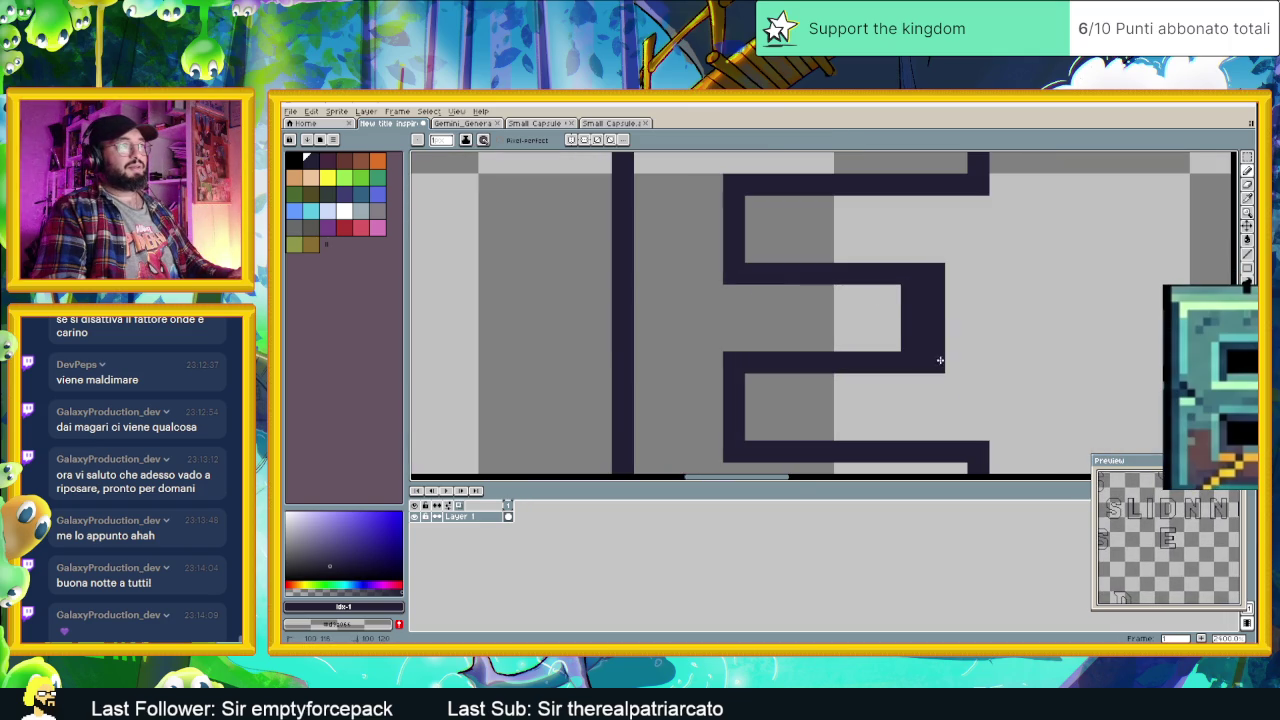
left_click_drag(907, 295, 908, 331)
mouse_move(940, 252)
left_mouse_down()
mouse_move(731, 267)
mouse_move(908, 277)
left_mouse_up()
scroll(932, 331, "down", 2)
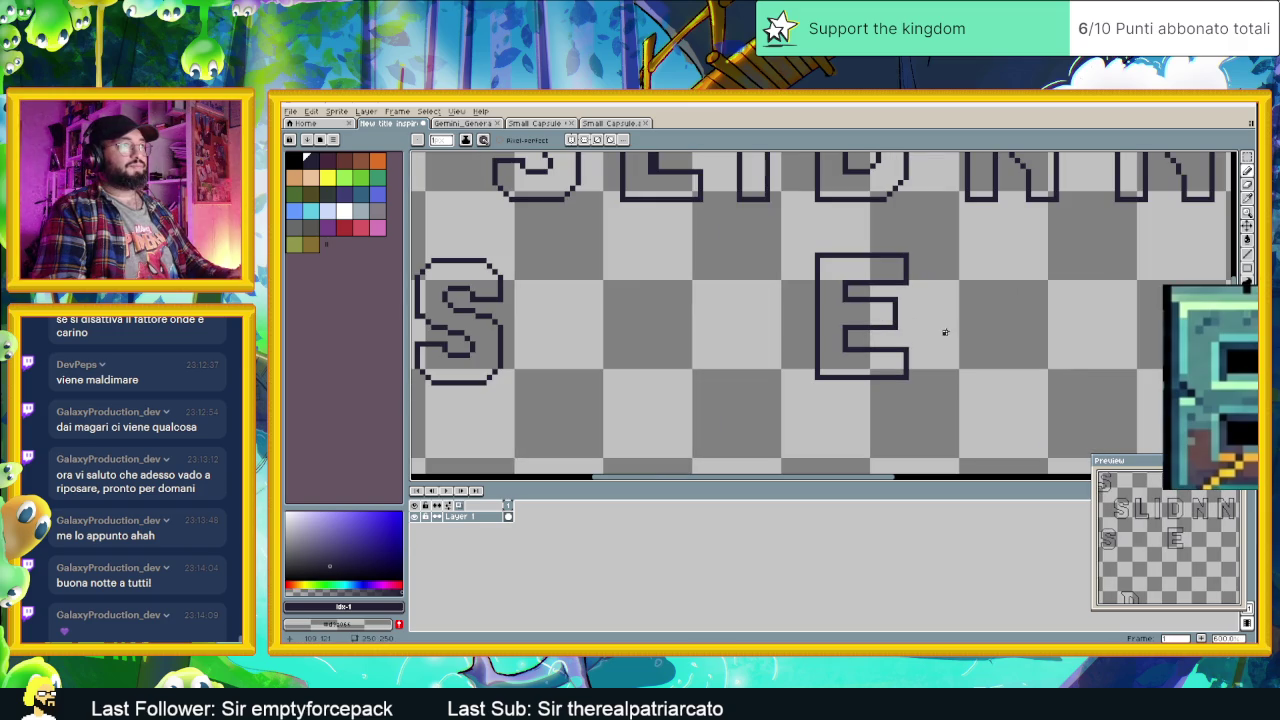
key("ctrl+z")
key("ctrl+z")
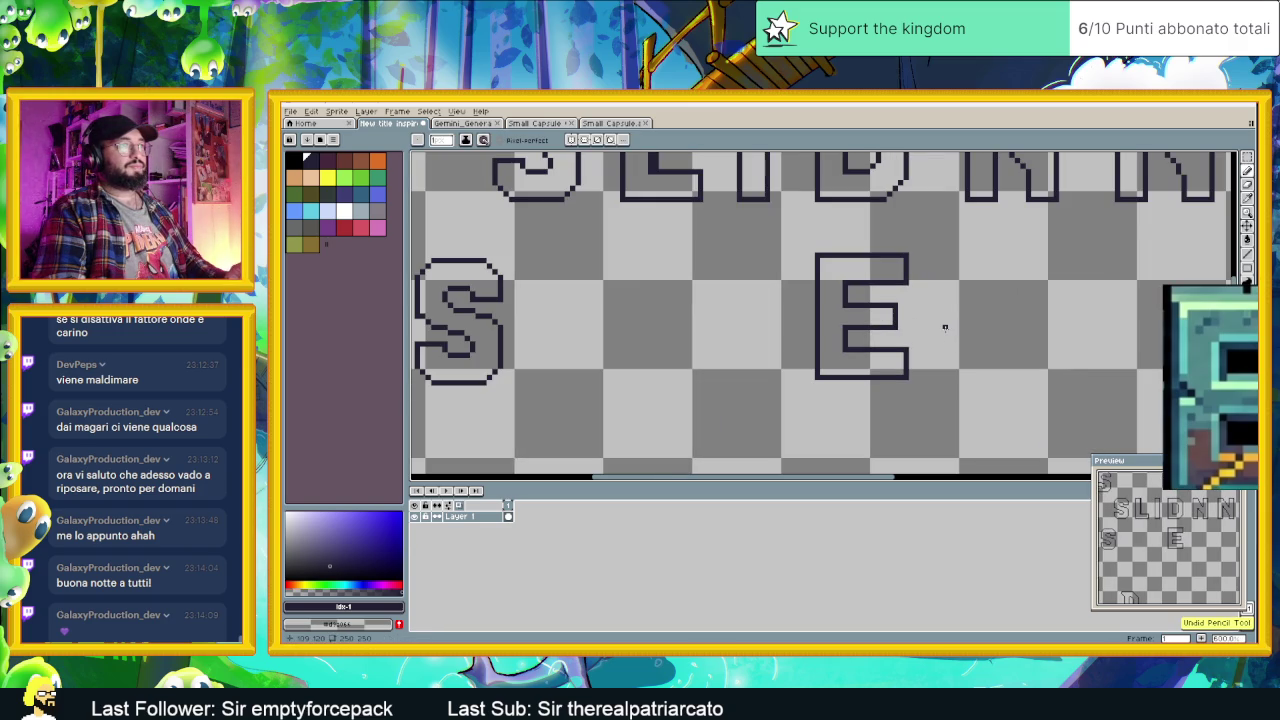
scroll(948, 333, "down", 1)
scroll(944, 328, "down", 1)
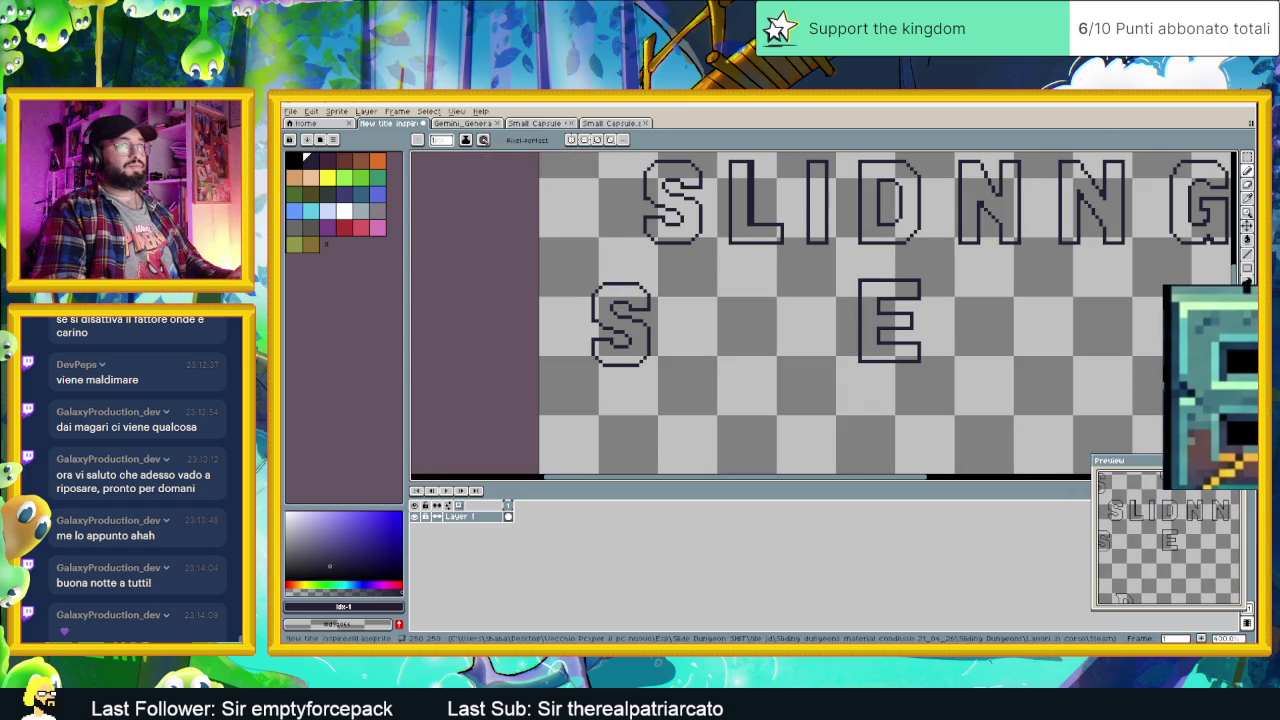
Step: Box-select the whole E, move it about 63 px right and deselect
key("m")
mouse_move(938, 270)
left_mouse_down()
mouse_move(892, 368)
mouse_move(911, 338)
left_mouse_up()
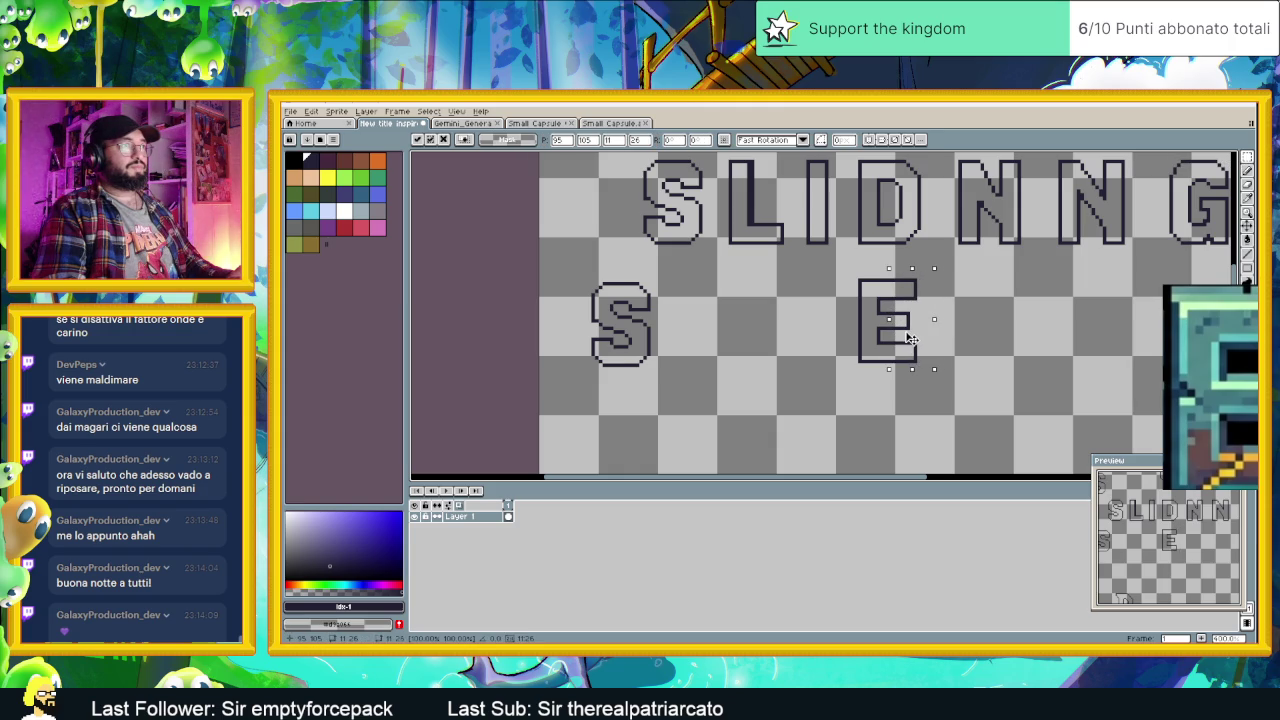
left_click_drag(845, 272, 986, 385)
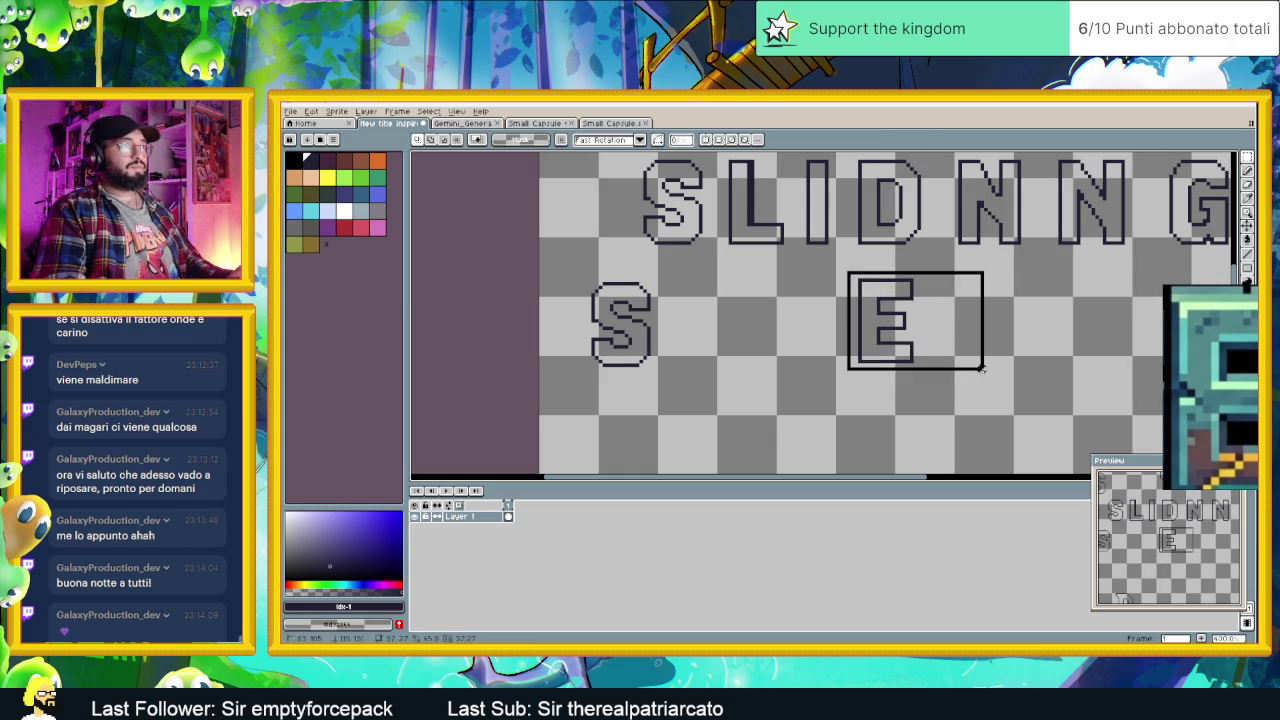
mouse_move(917, 337)
left_mouse_down()
mouse_move(987, 340)
mouse_move(1025, 312)
mouse_move(1010, 338)
left_mouse_up()
scroll(1010, 338, "down", 2)
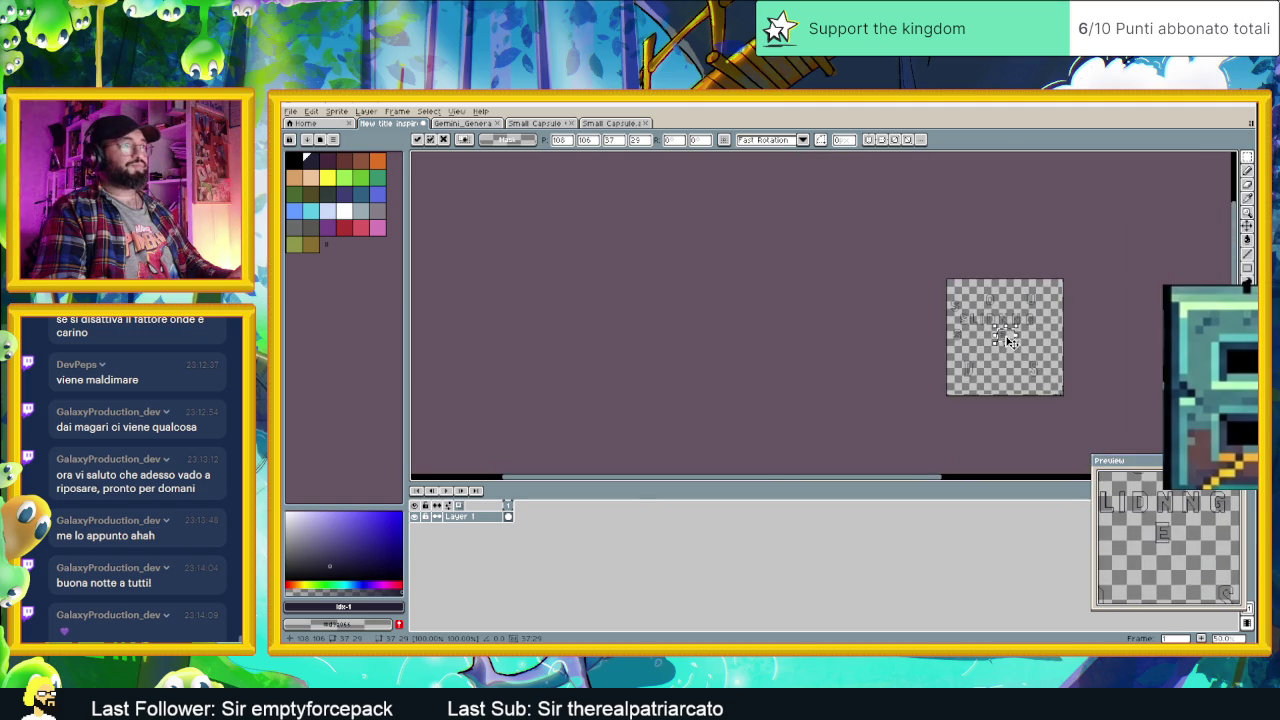
scroll(1012, 341, "up", 1)
left_click(1063, 310)
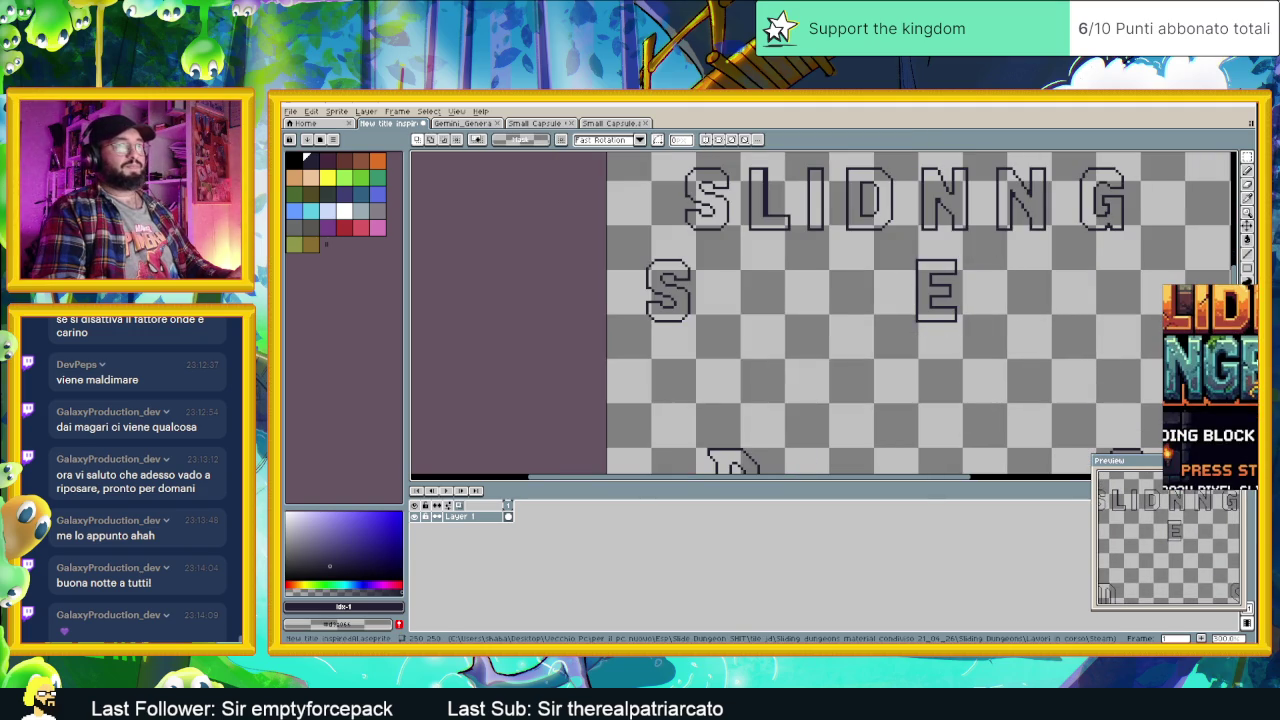
Step: Select the S and L letters of the top row together
scroll(938, 300, "down", 1)
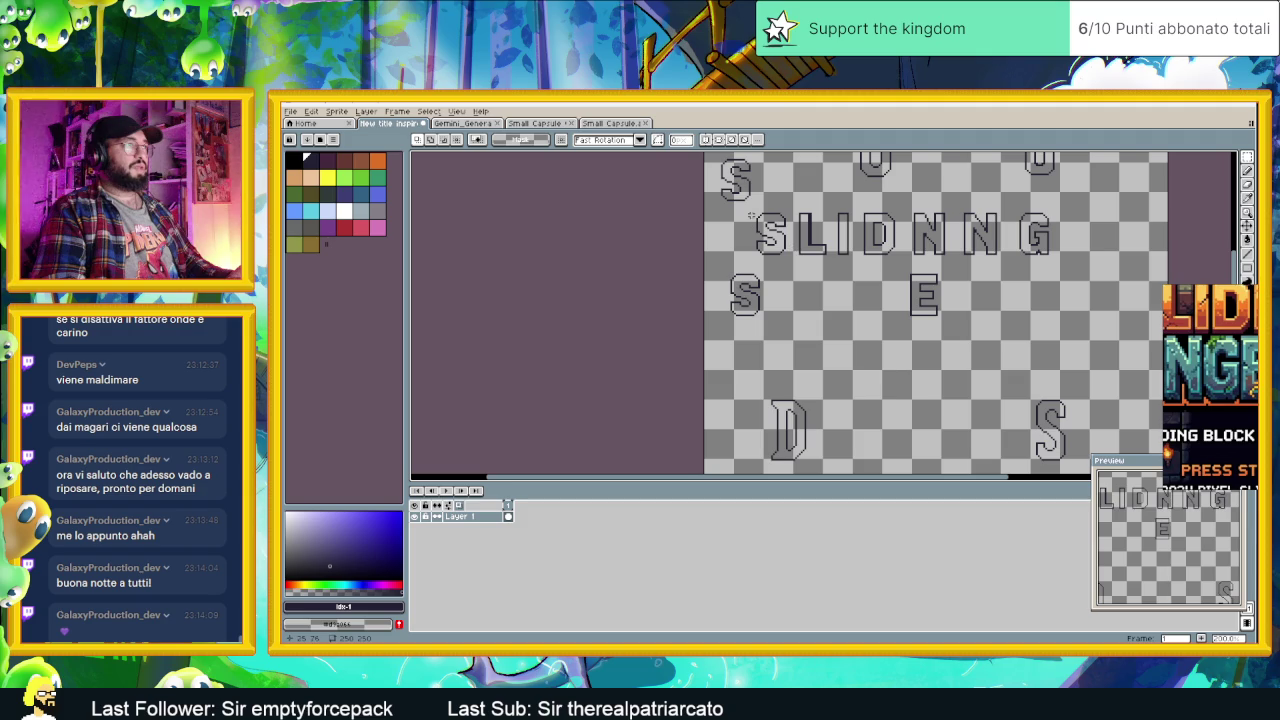
mouse_move(786, 232)
left_mouse_down()
mouse_move(858, 258)
mouse_move(795, 256)
left_mouse_up()
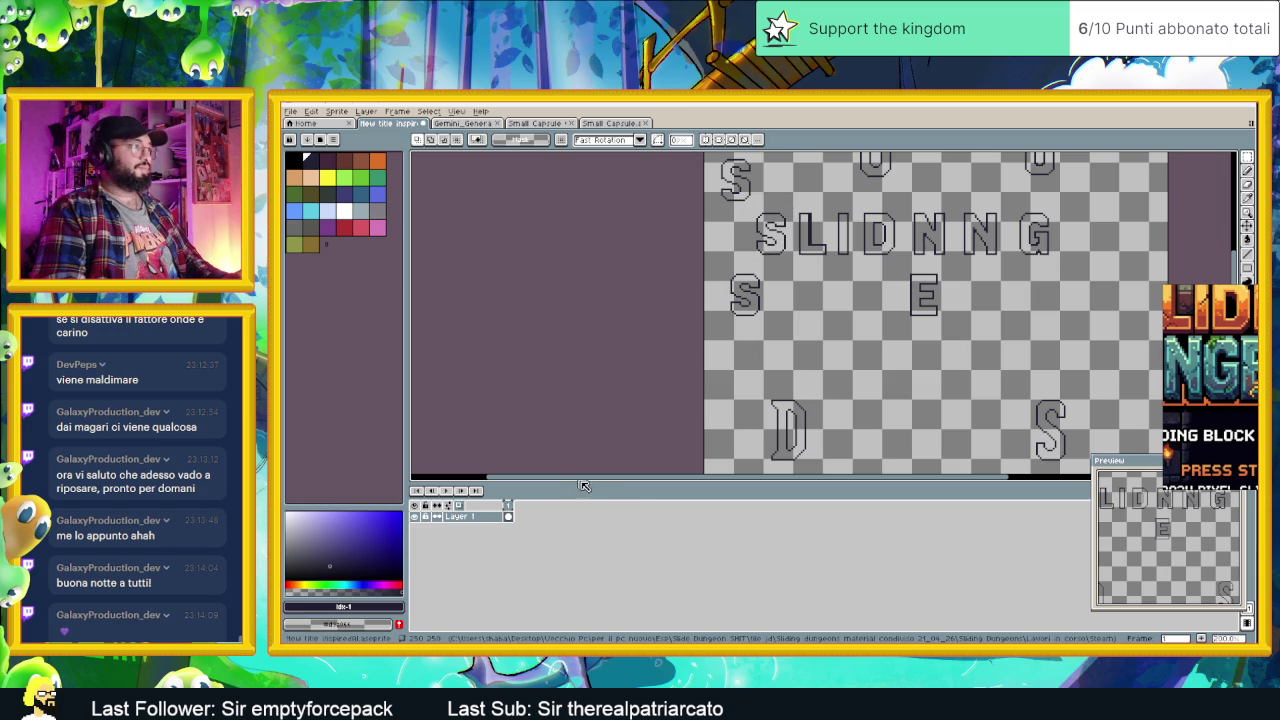
scroll(847, 354, "left", 3)
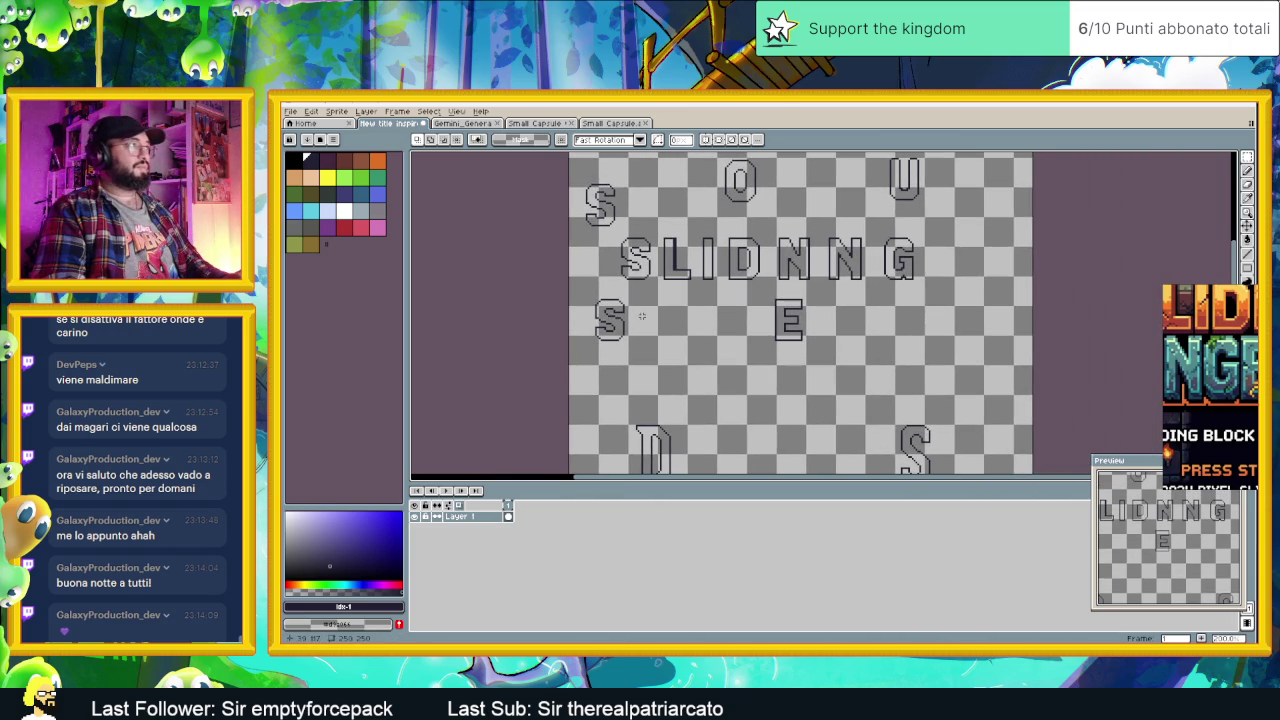
scroll(702, 335, "down", 2)
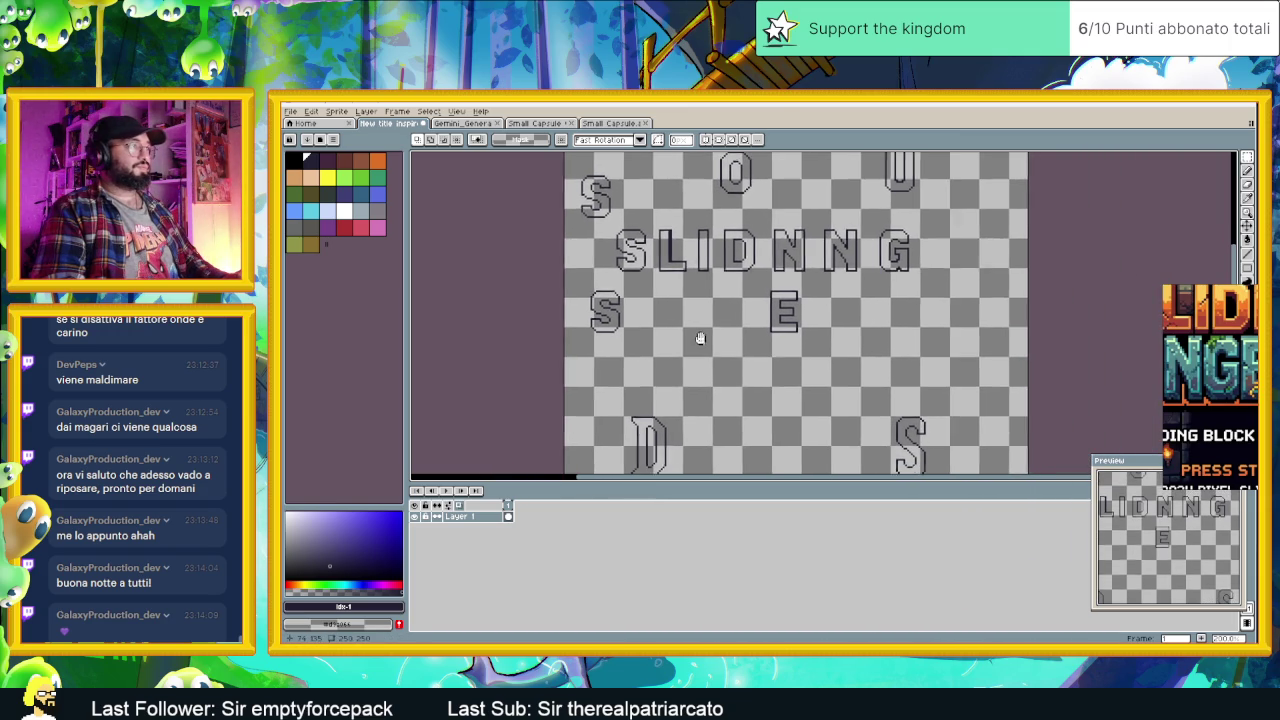
left_click(1252, 126)
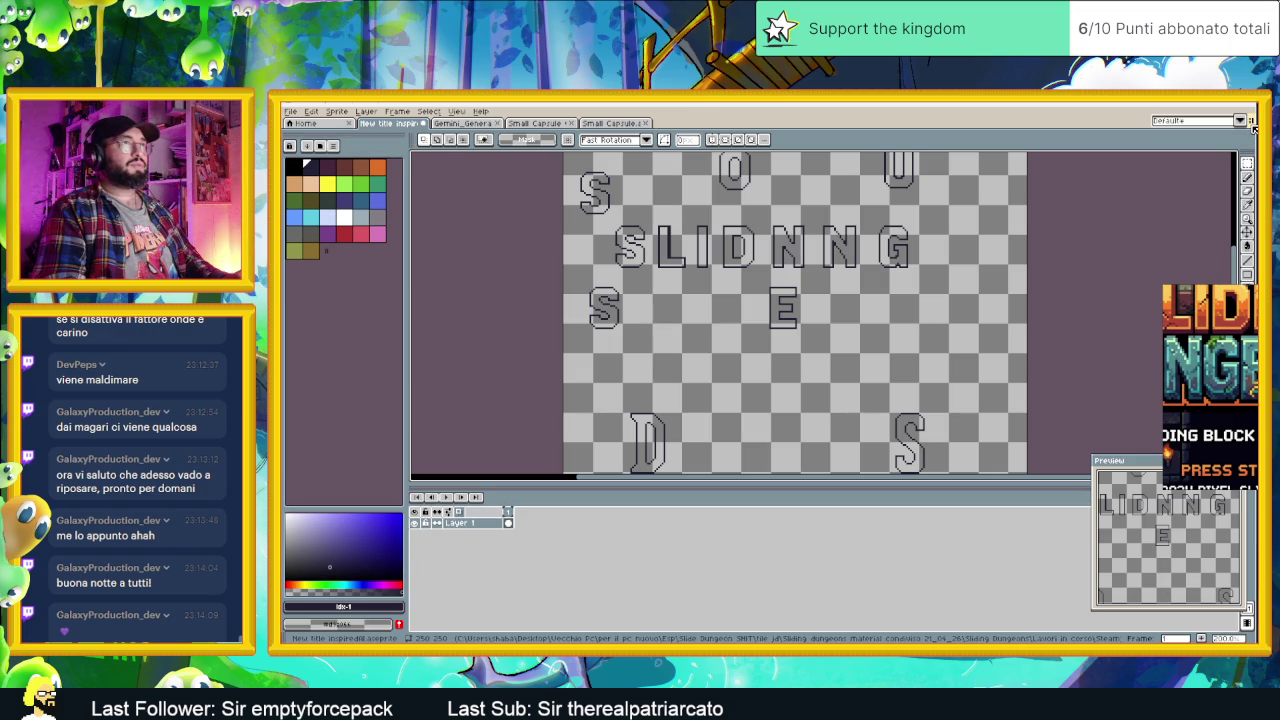
left_click(1250, 124)
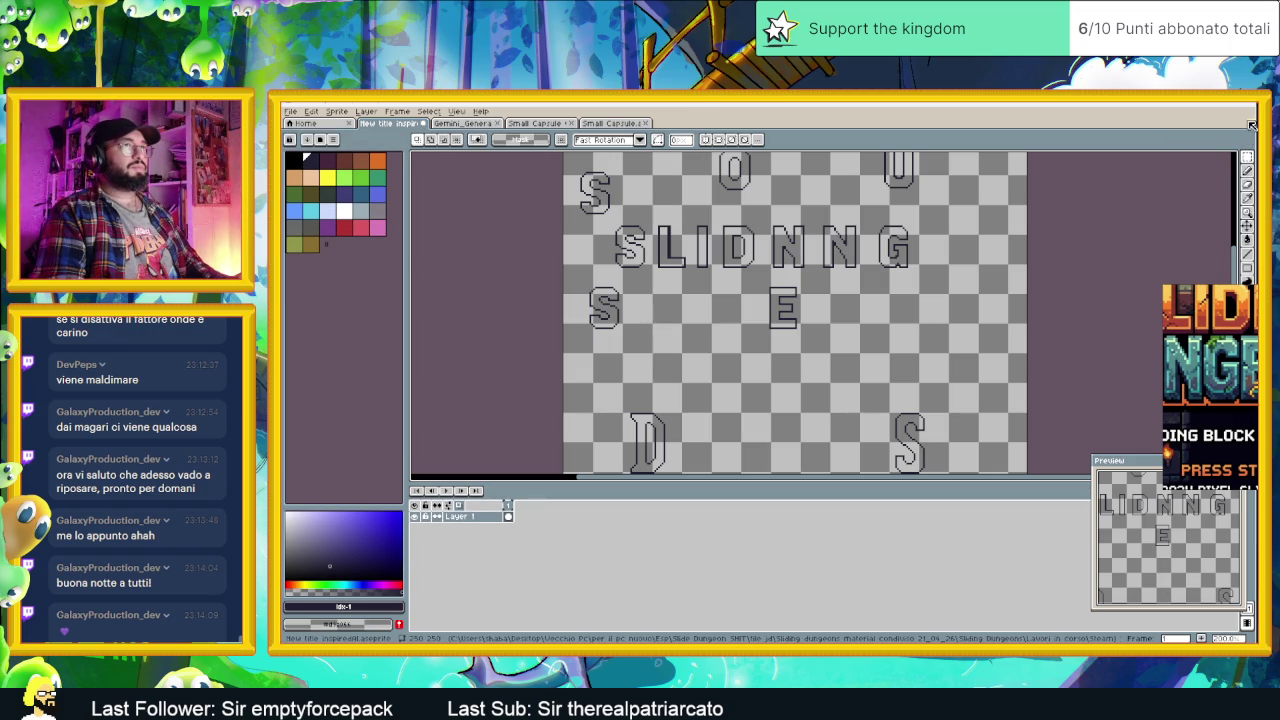
left_click(1251, 124)
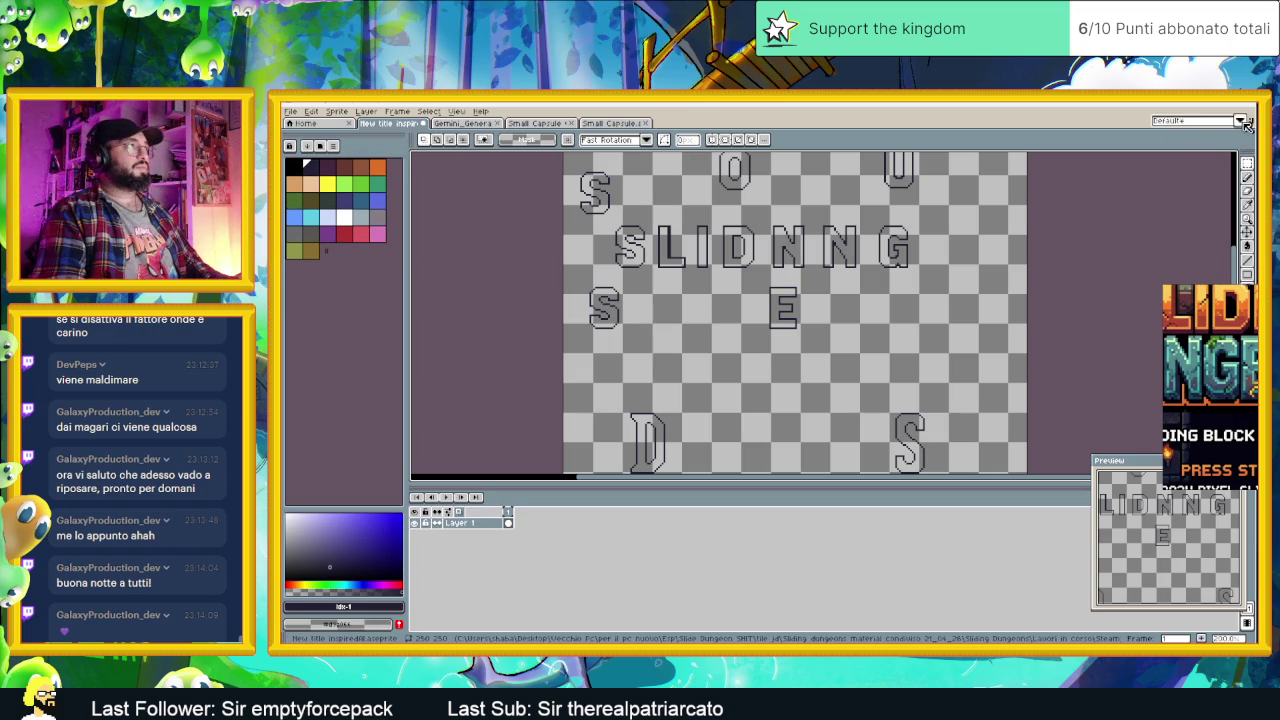
left_click(1240, 121)
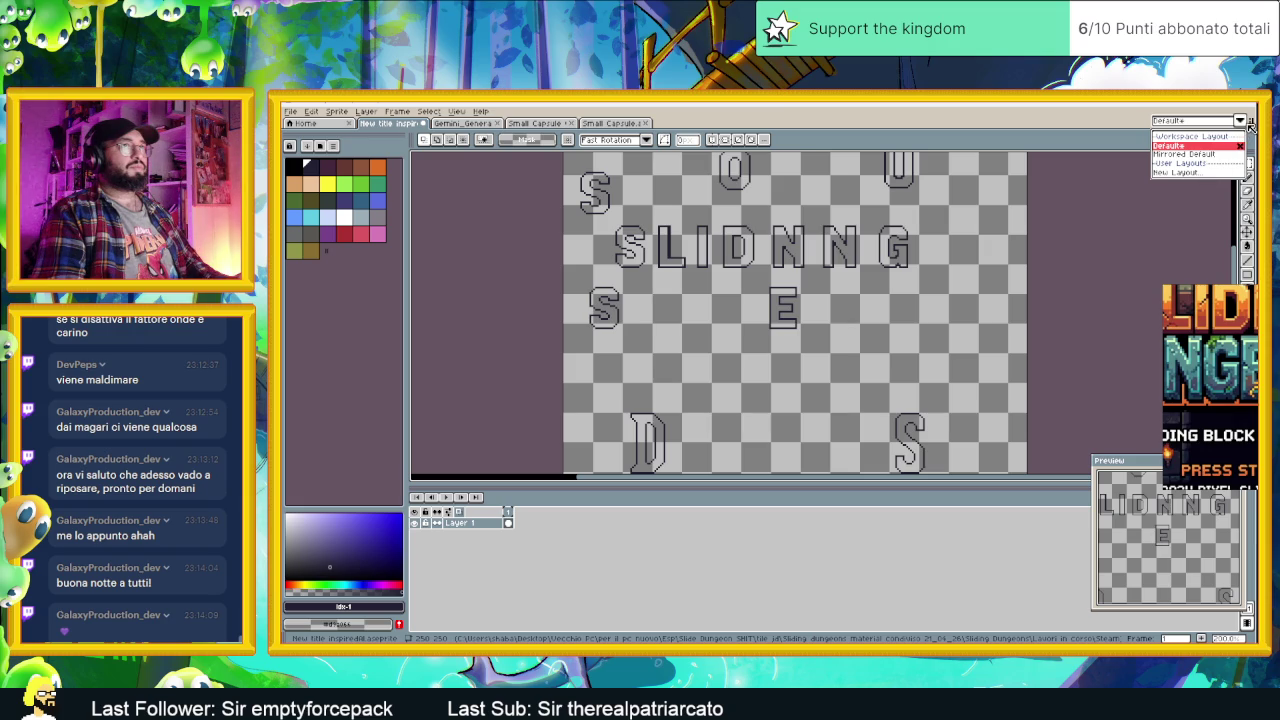
left_click(1249, 128)
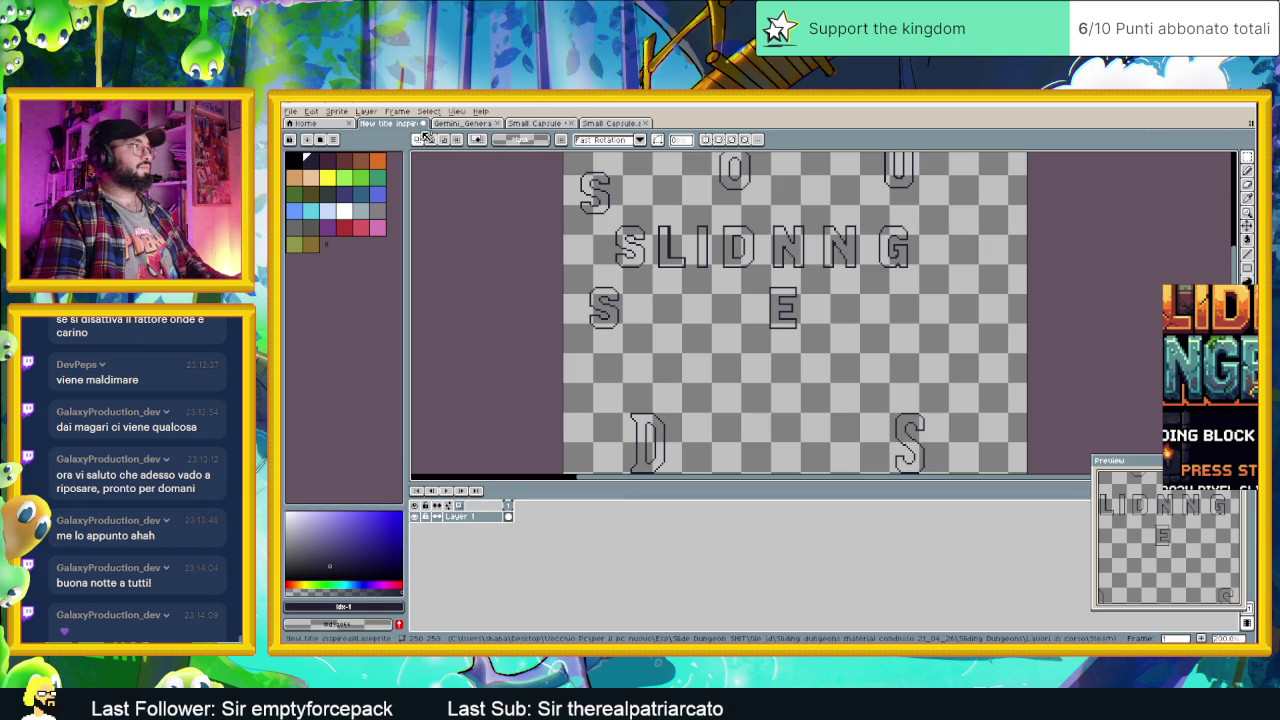
right_click(390, 127)
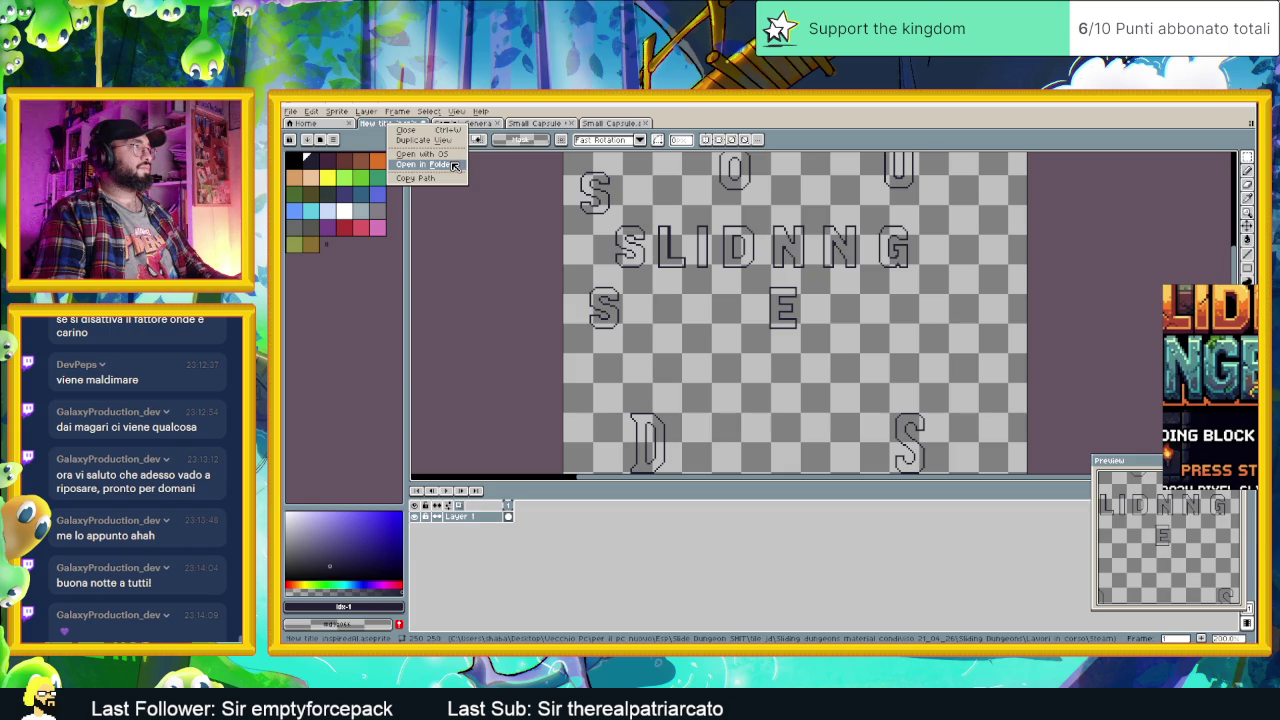
Step: Show the title document's folder in File Explorer, then close the Explorer window
left_click(454, 166)
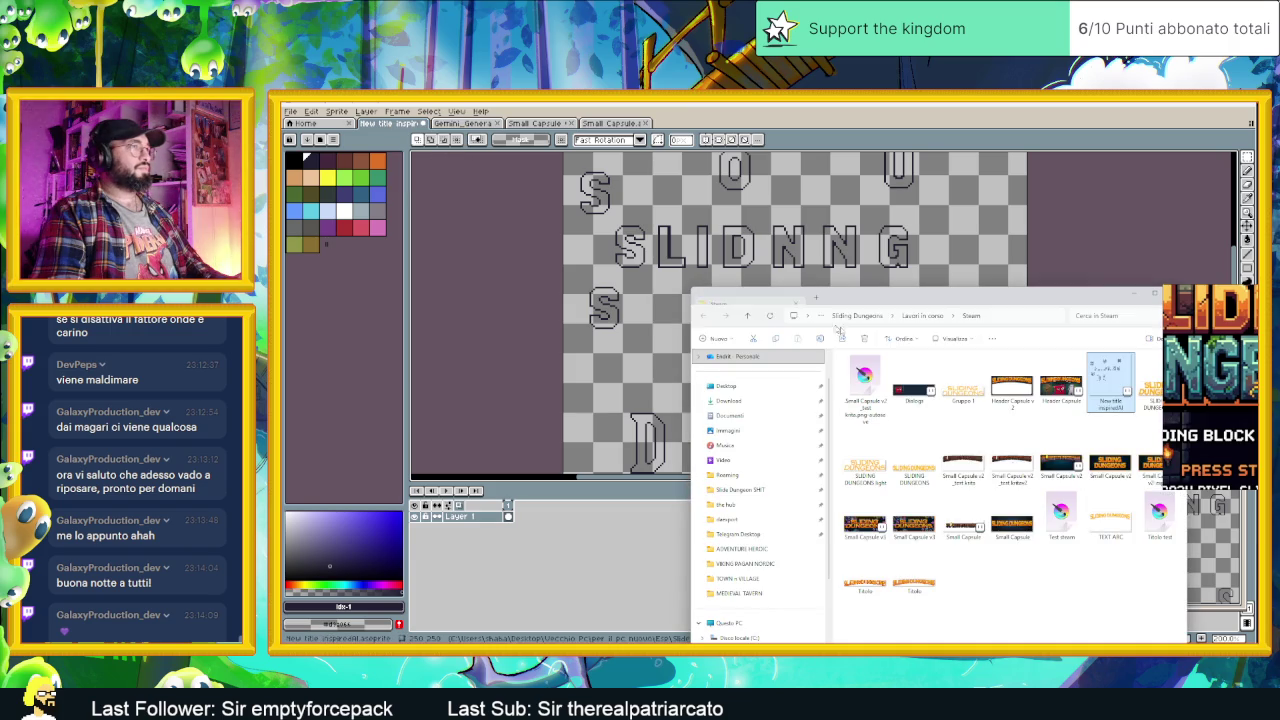
left_click_drag(1114, 308, 981, 301)
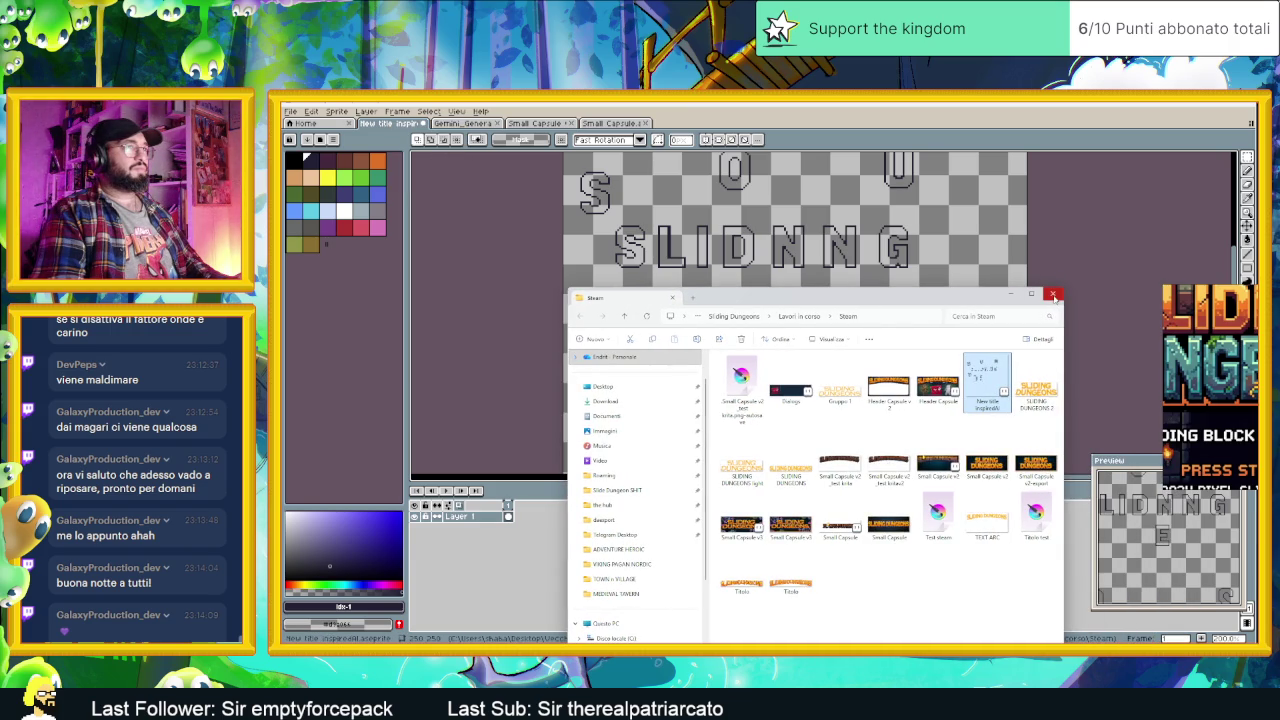
left_click(1011, 294)
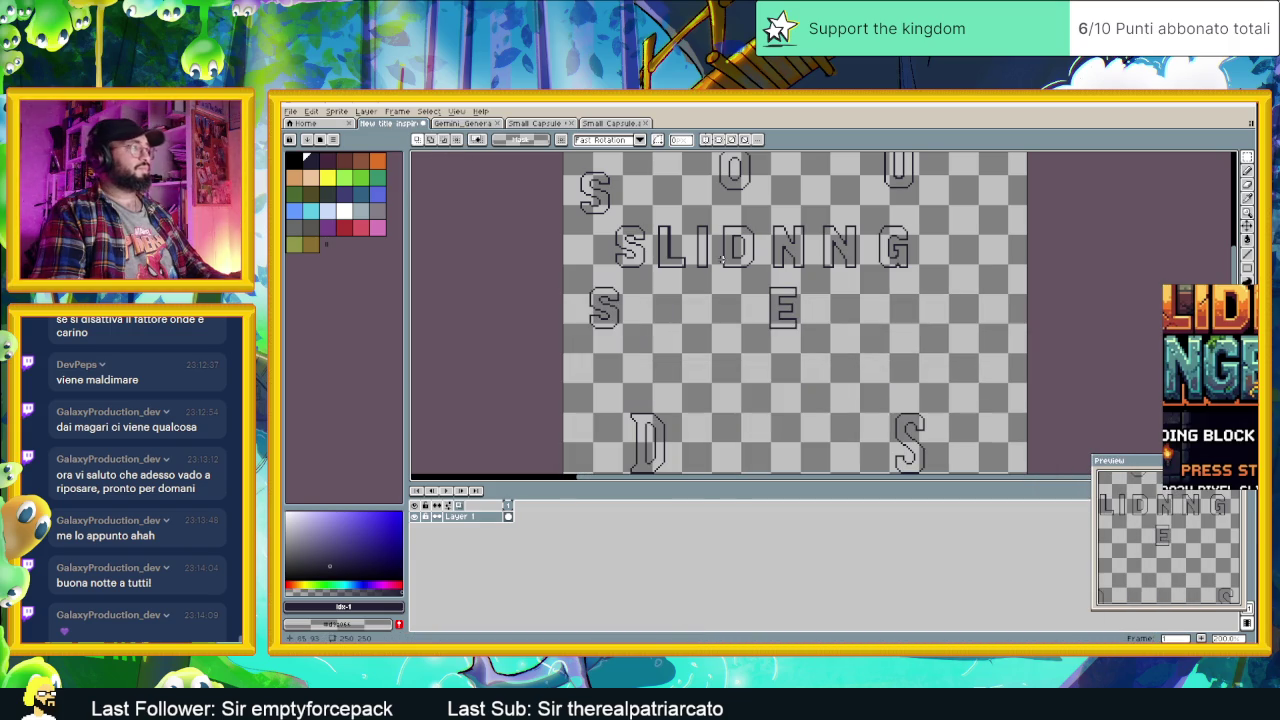
Step: Close the duplicate title view, Small Capsule and Gemini image tabs, keeping New title open
right_click(403, 128)
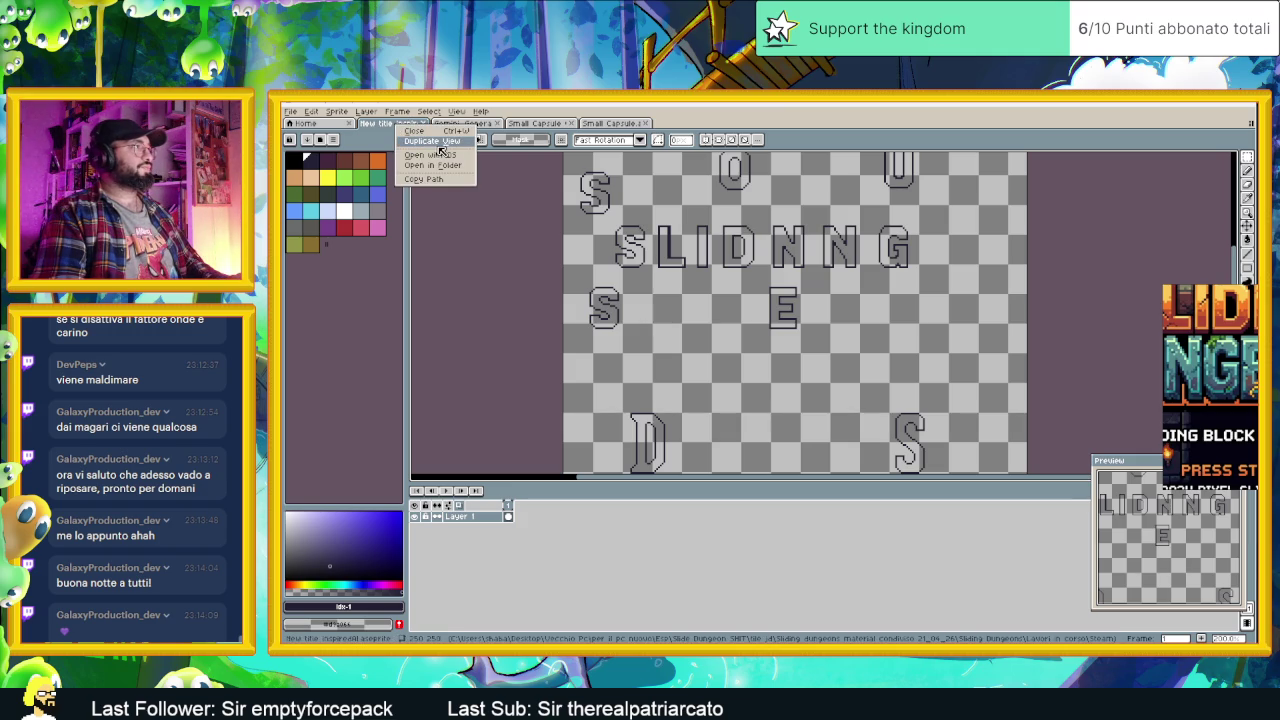
left_click(441, 143)
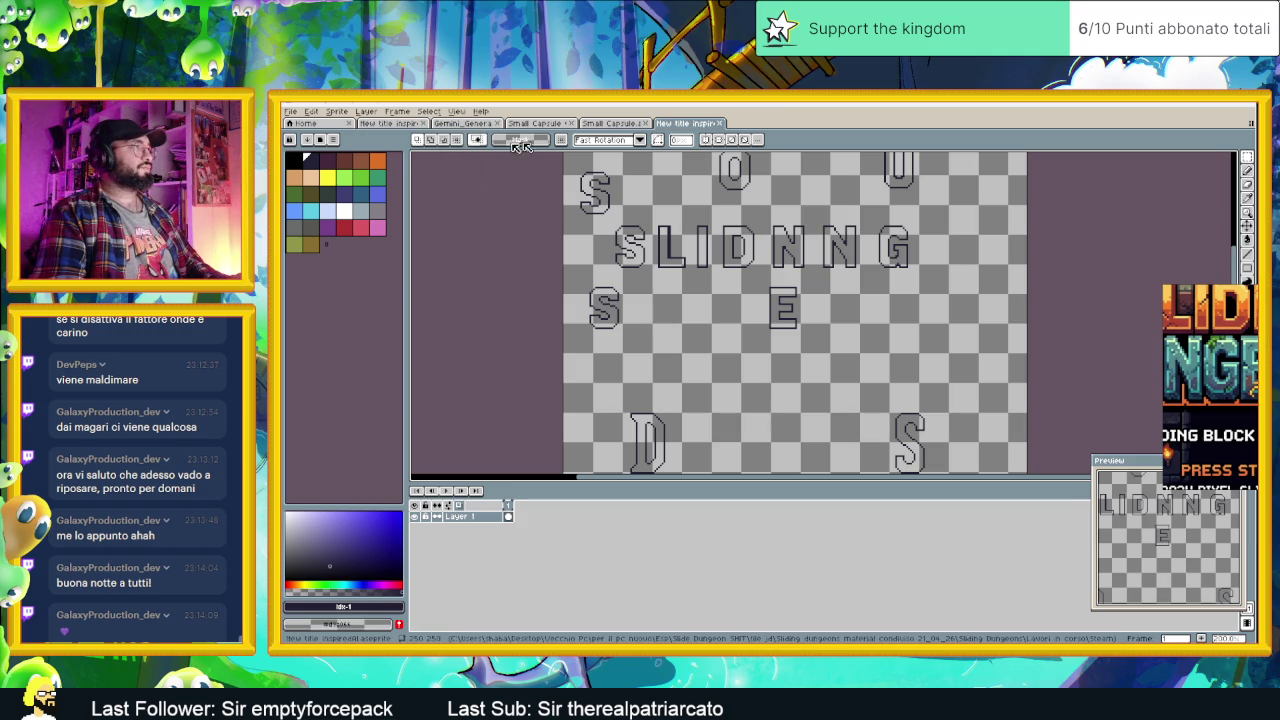
left_click(722, 123)
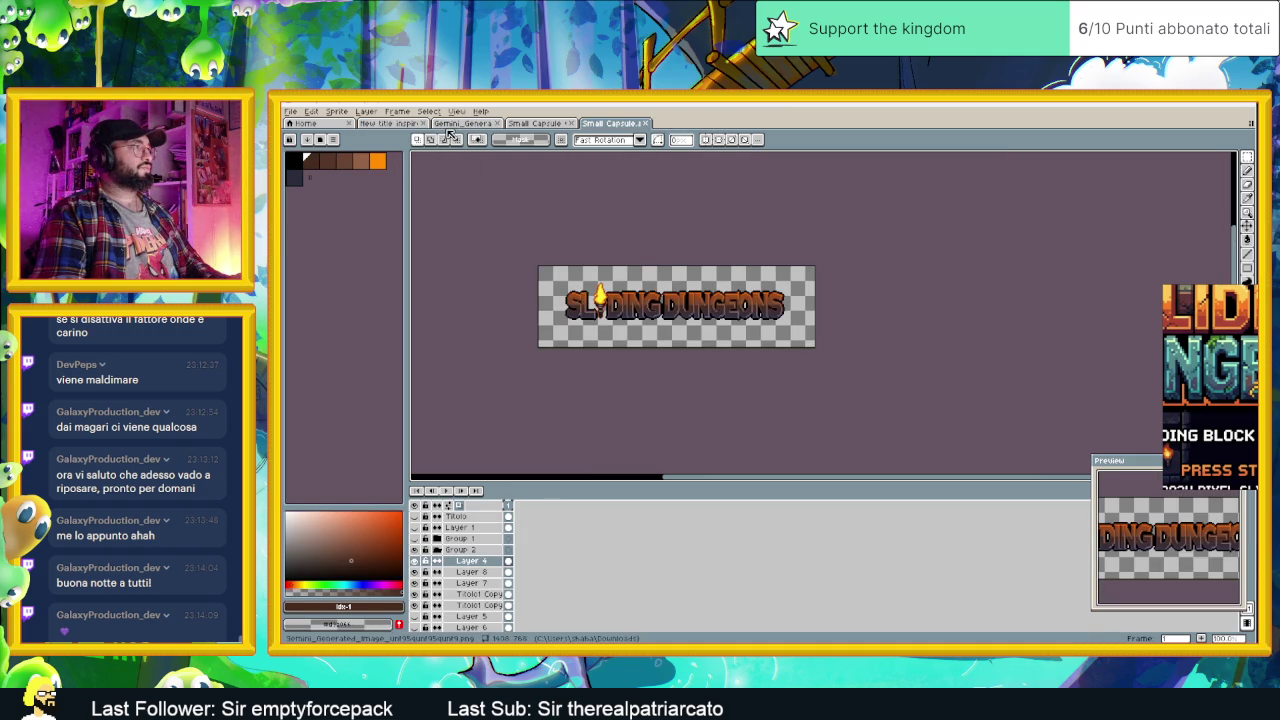
left_click(540, 124)
left_click(571, 124)
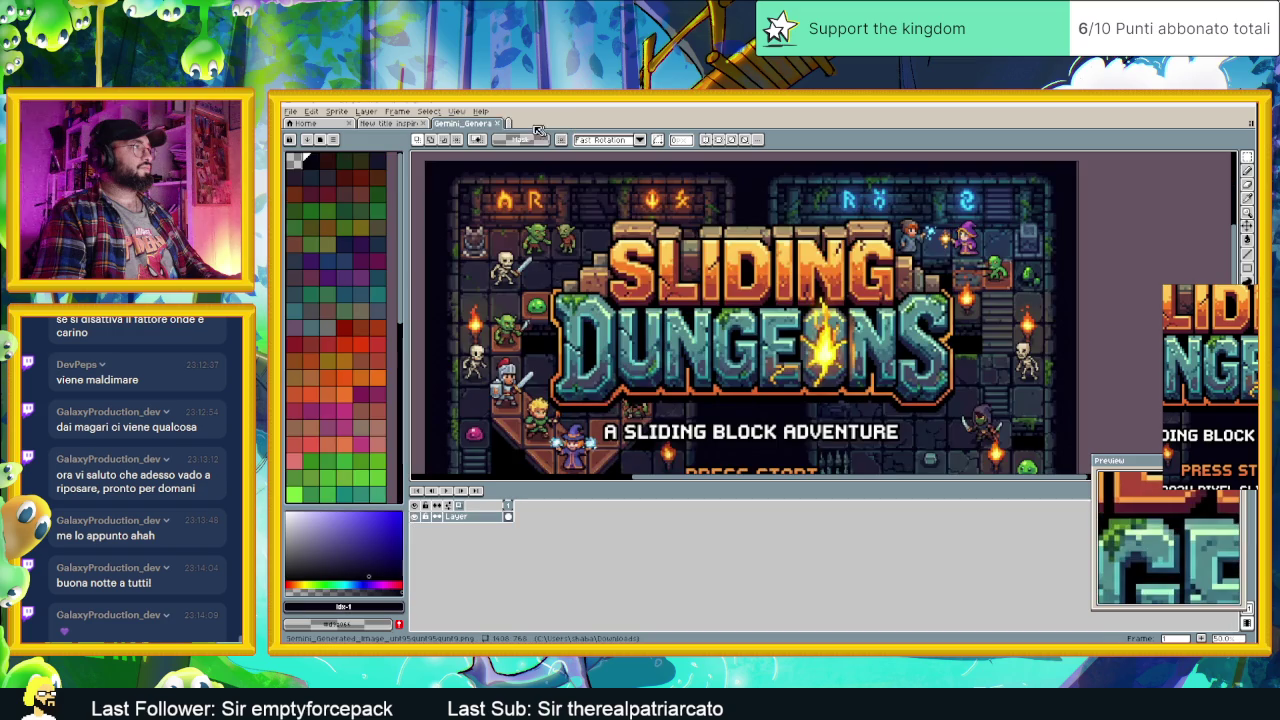
left_click(498, 124)
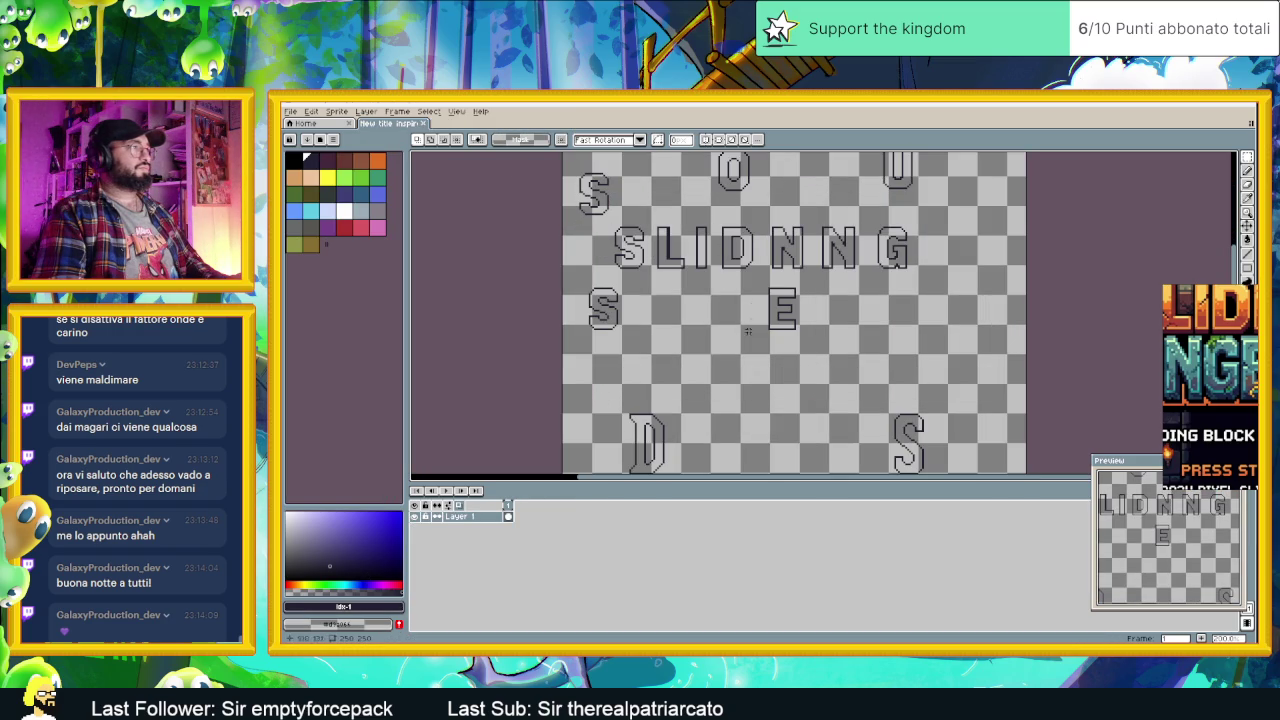
Step: Add a second animation frame and make it the active frame
left_click_drag(787, 258, 771, 288)
scroll(766, 342, "down", 1)
scroll(766, 342, "up", 1)
scroll(766, 342, "down", 1)
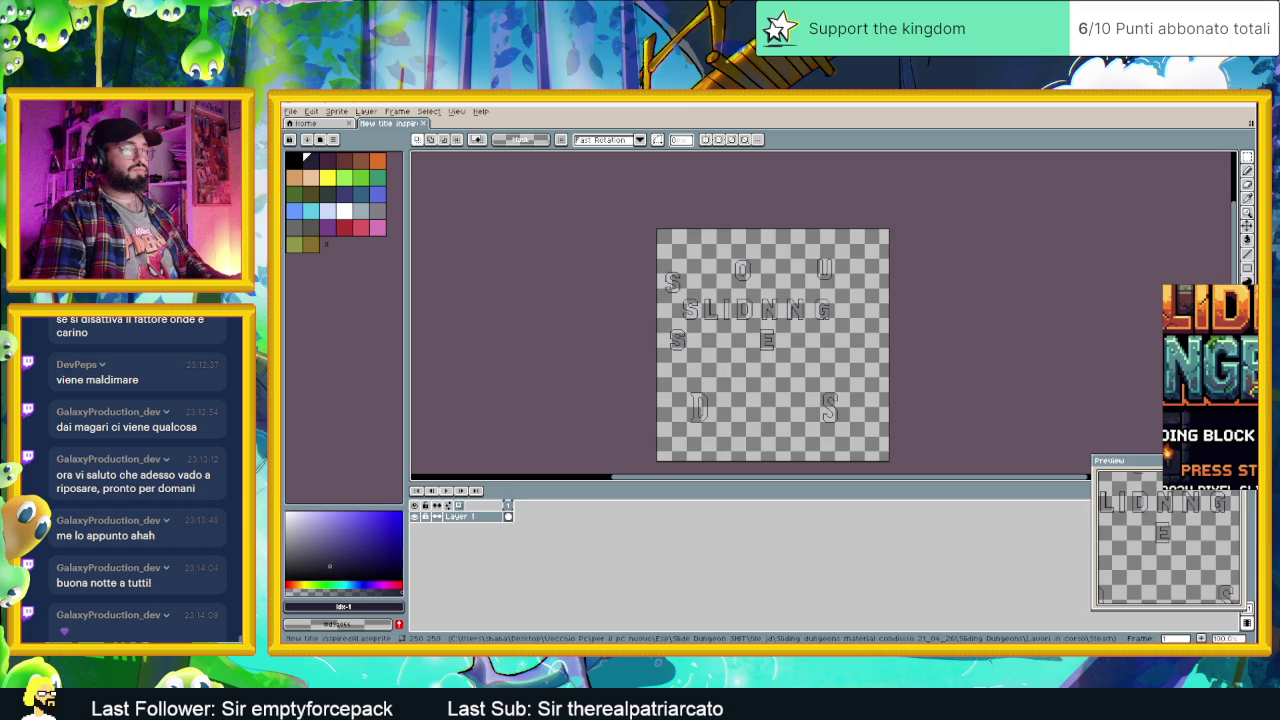
key("alt+n")
left_click(519, 516)
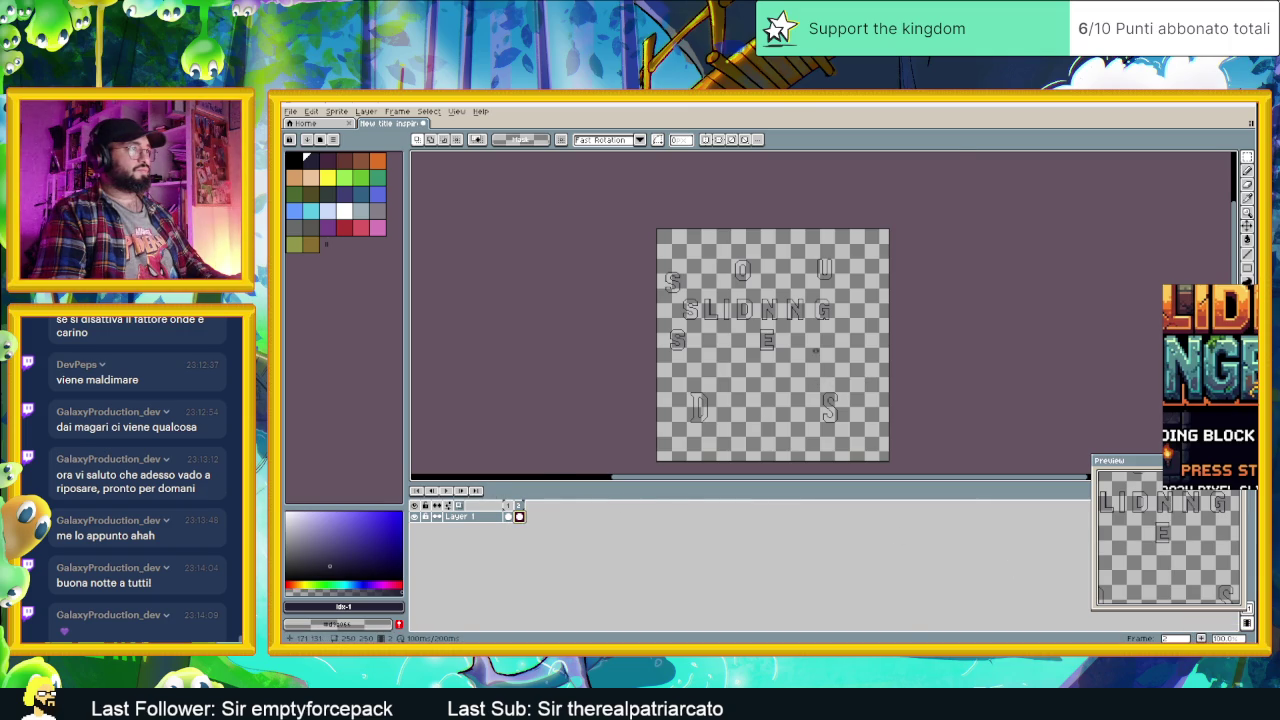
Step: Move the loose E to the end of SLIDNNG and the lower S up into the row
scroll(817, 352, "up", 1)
mouse_move(805, 345)
left_mouse_down()
mouse_move(730, 412)
mouse_move(920, 332)
left_mouse_up()
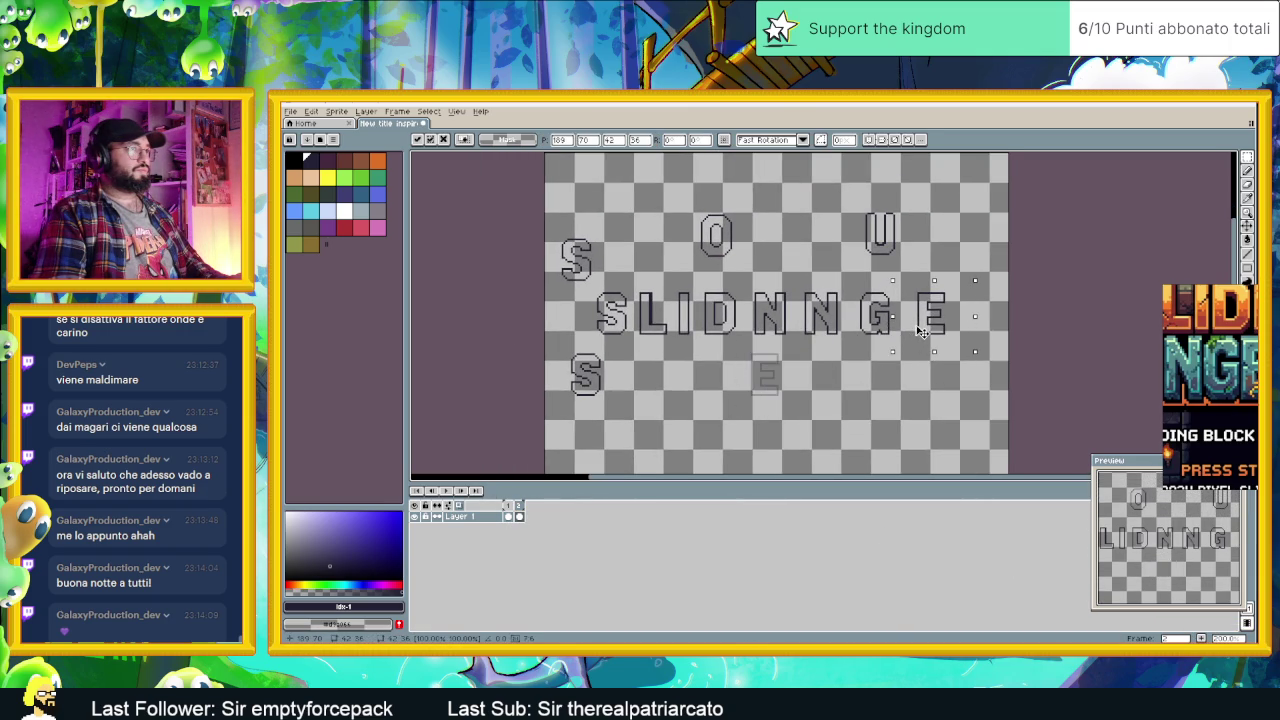
left_click(779, 369)
left_click_drag(555, 345, 625, 415)
left_click_drag(586, 375, 584, 322)
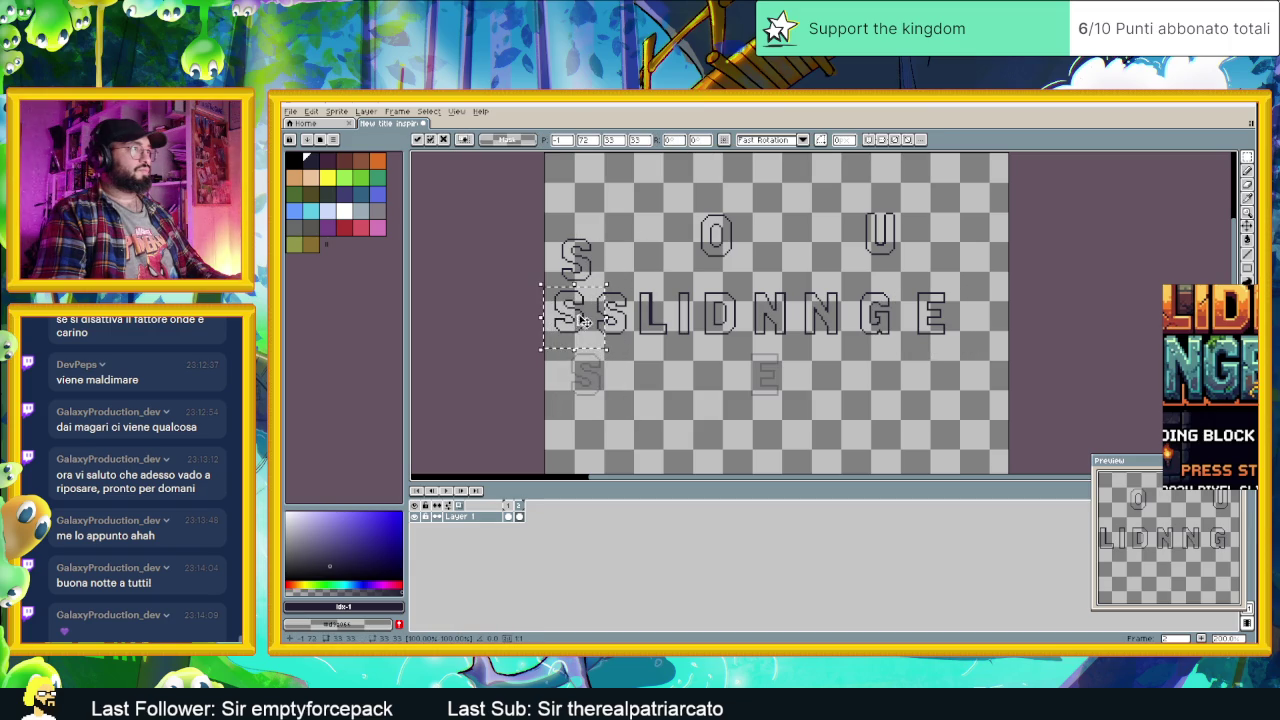
key("Return")
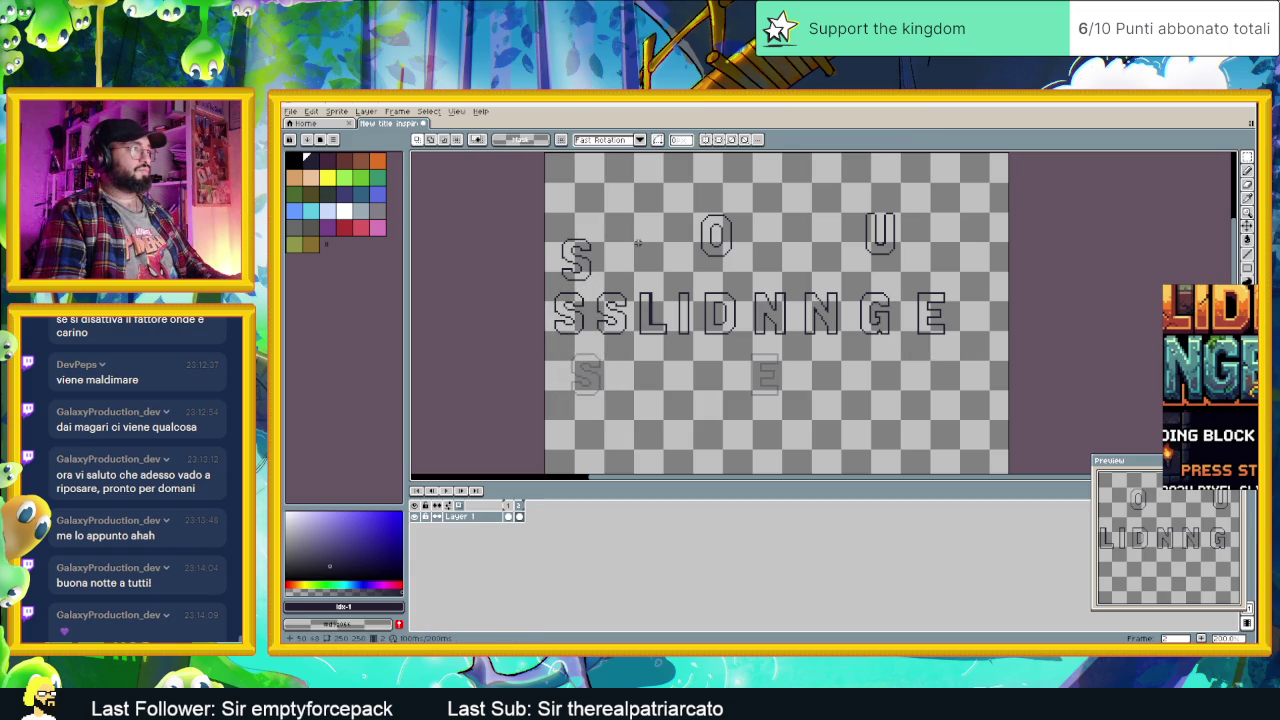
Step: Hide the onion-skin ghosts and move the O beside the U
left_click(459, 506)
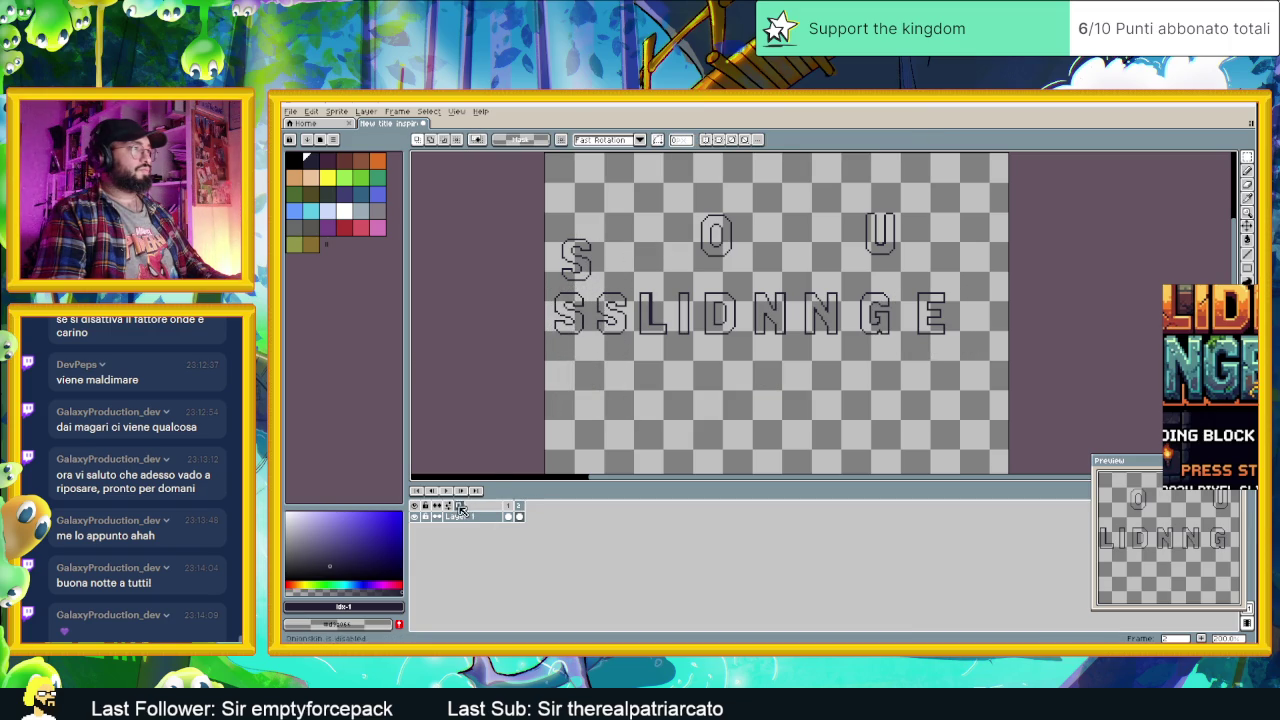
left_click_drag(717, 231, 930, 230)
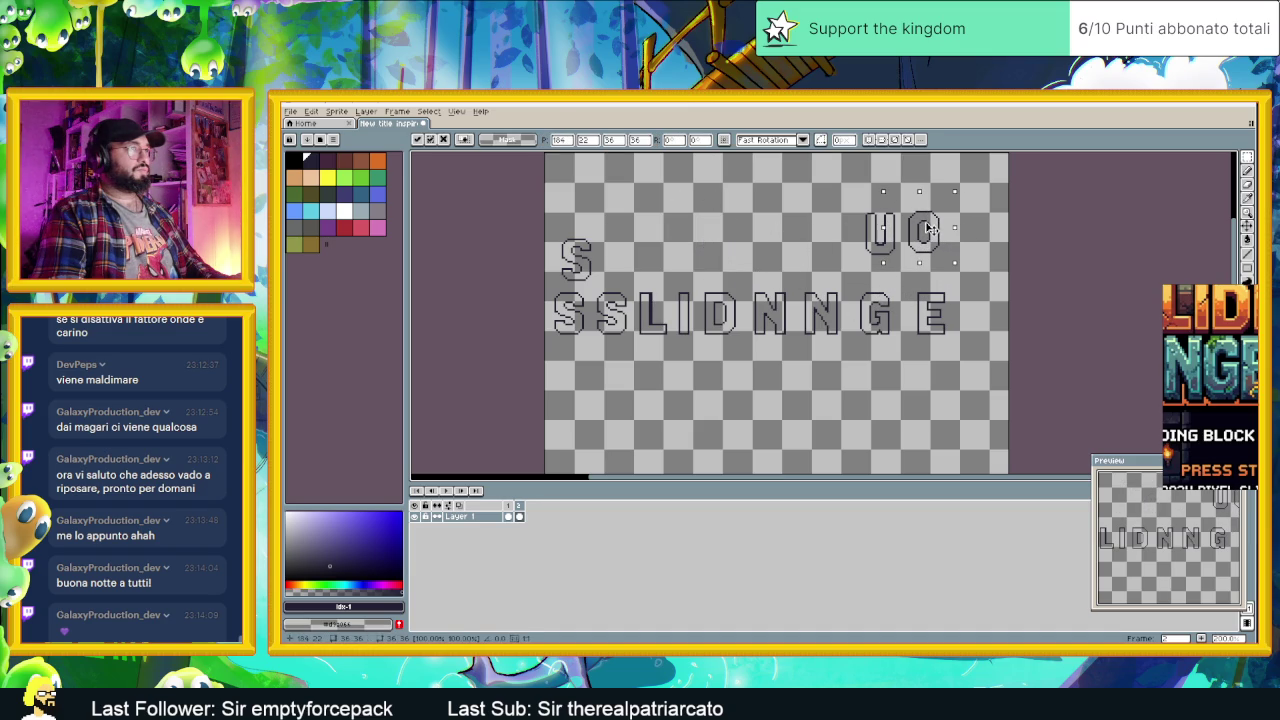
key("Return")
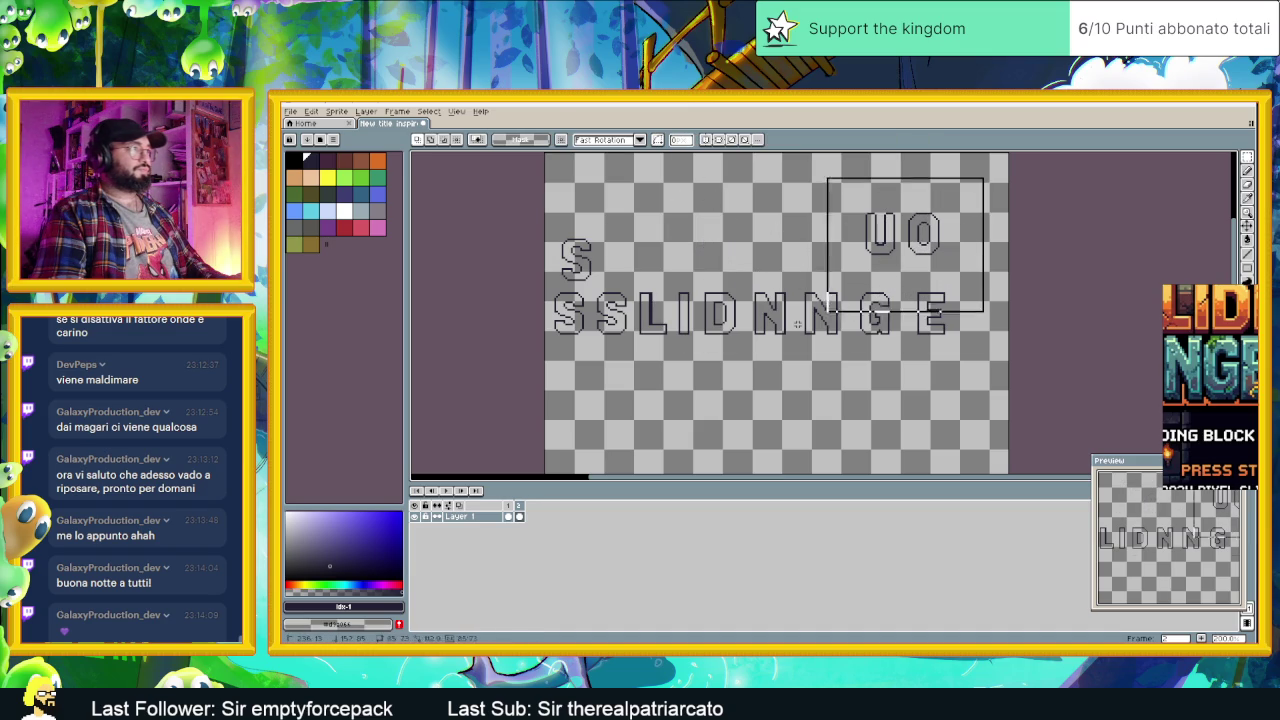
Step: Shift all the letters up and to the right, then drop the selection
left_click_drag(781, 316, 803, 285)
scroll(803, 285, "up", 3)
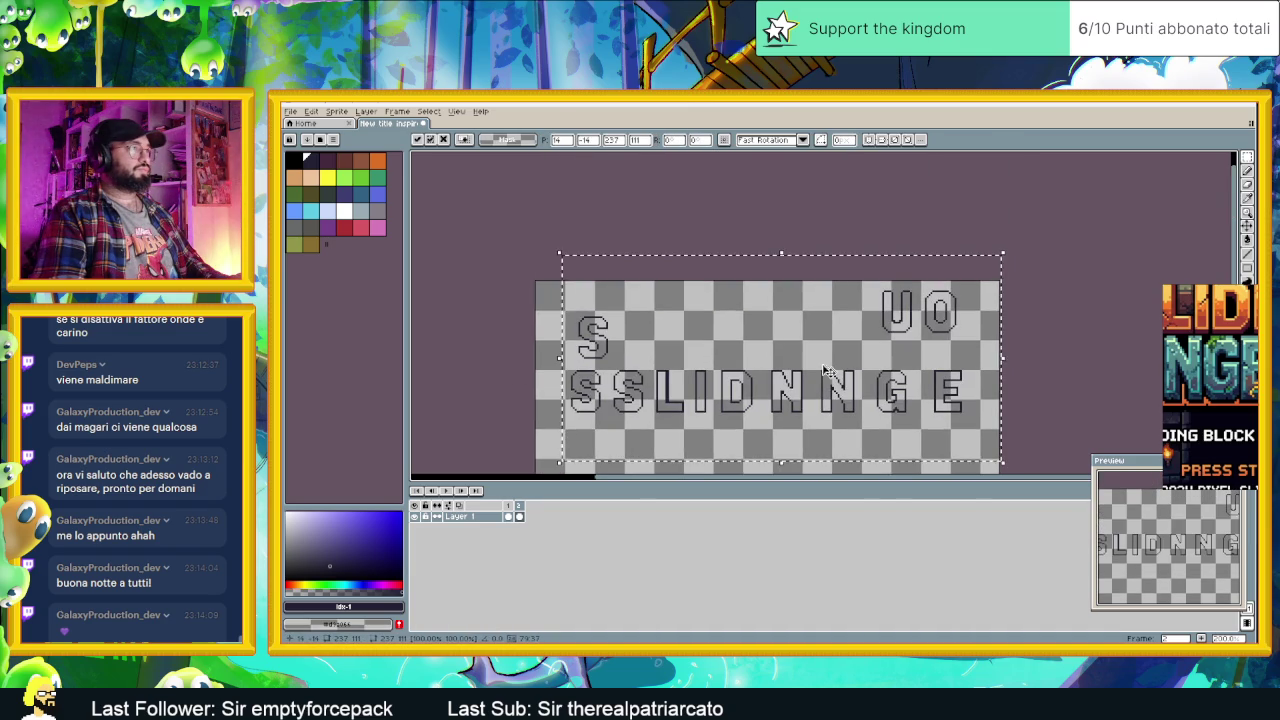
left_click(1008, 290)
scroll(908, 349, "down", 3)
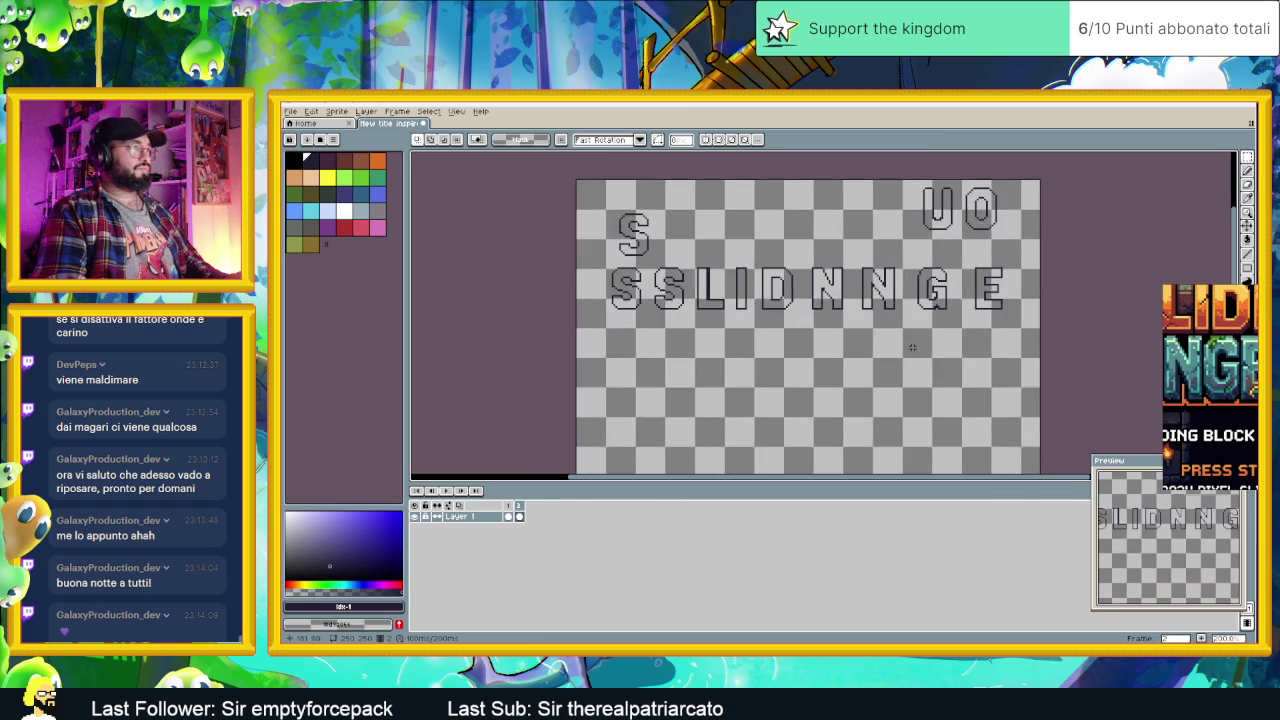
scroll(746, 332, "up", 1)
scroll(746, 332, "down", 2)
scroll(700, 300, "up", 1)
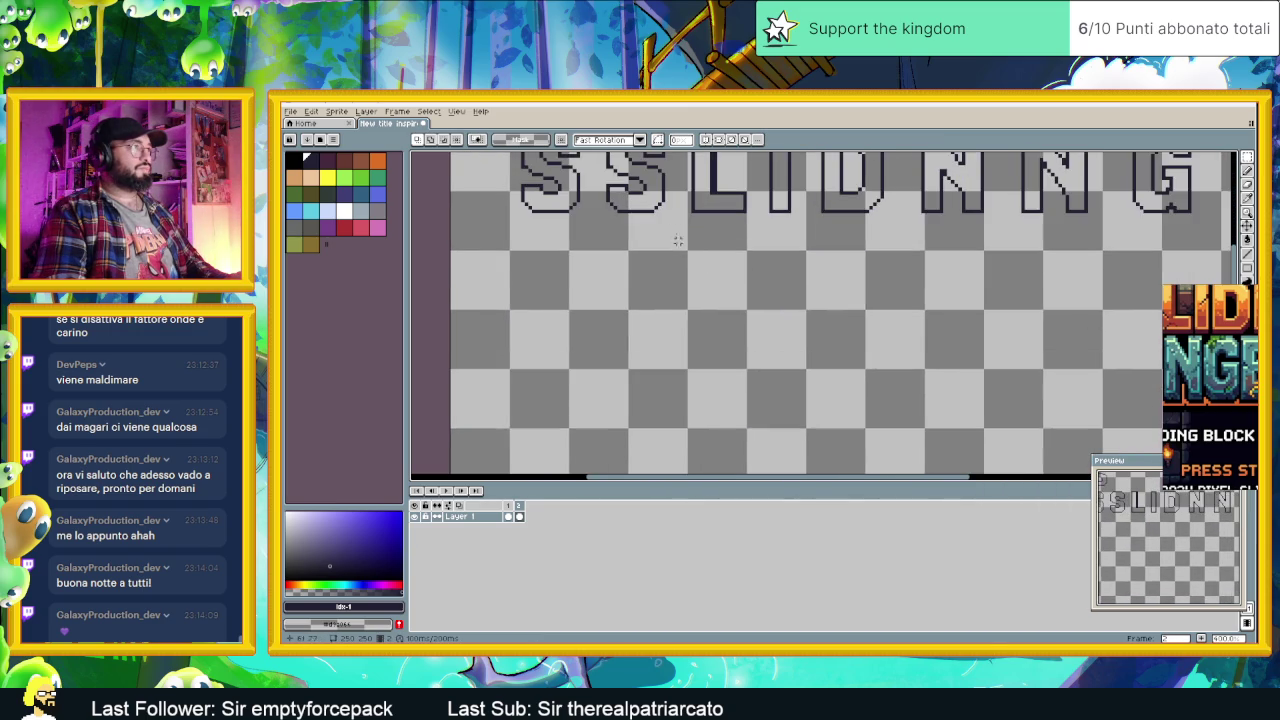
Step: Start a new lower row with a copy of the S and the L beside it
scroll(670, 288, "up", 1)
left_click_drag(600, 162, 671, 266)
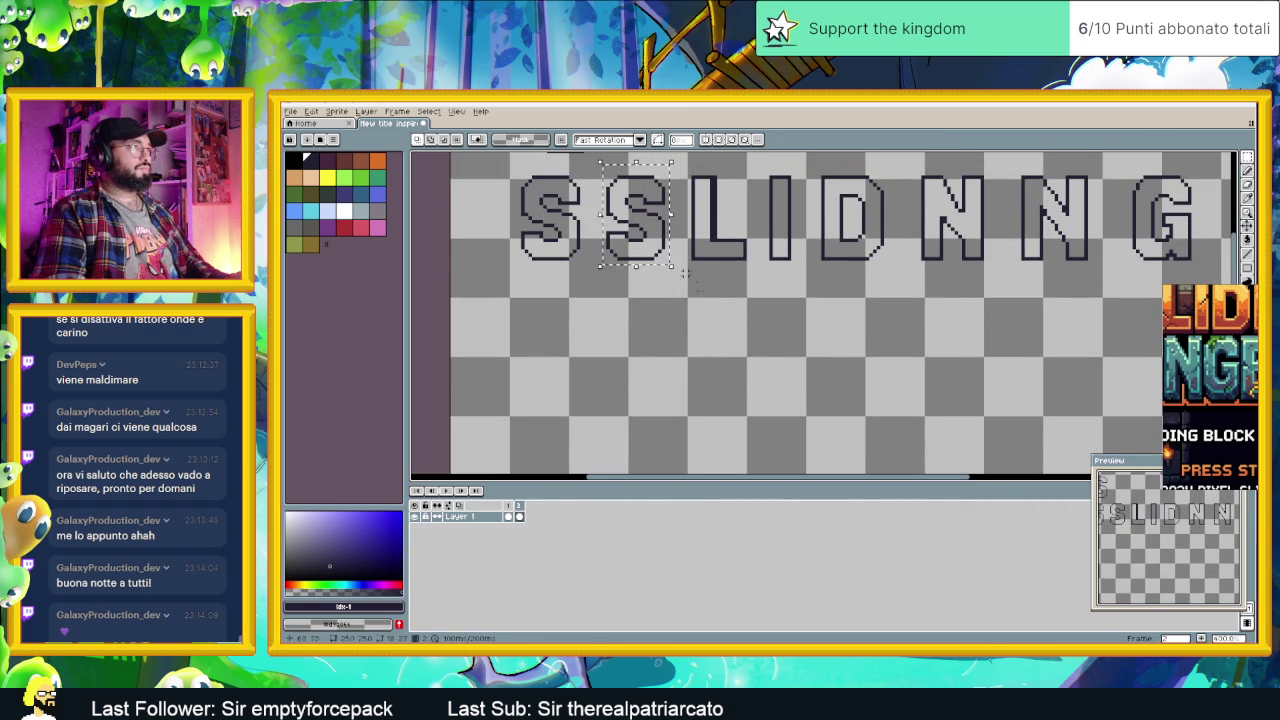
mouse_move(645, 214)
left_mouse_down()
mouse_move(662, 373)
mouse_move(710, 412)
mouse_move(650, 385)
left_mouse_up()
scroll(752, 357, "down", 1)
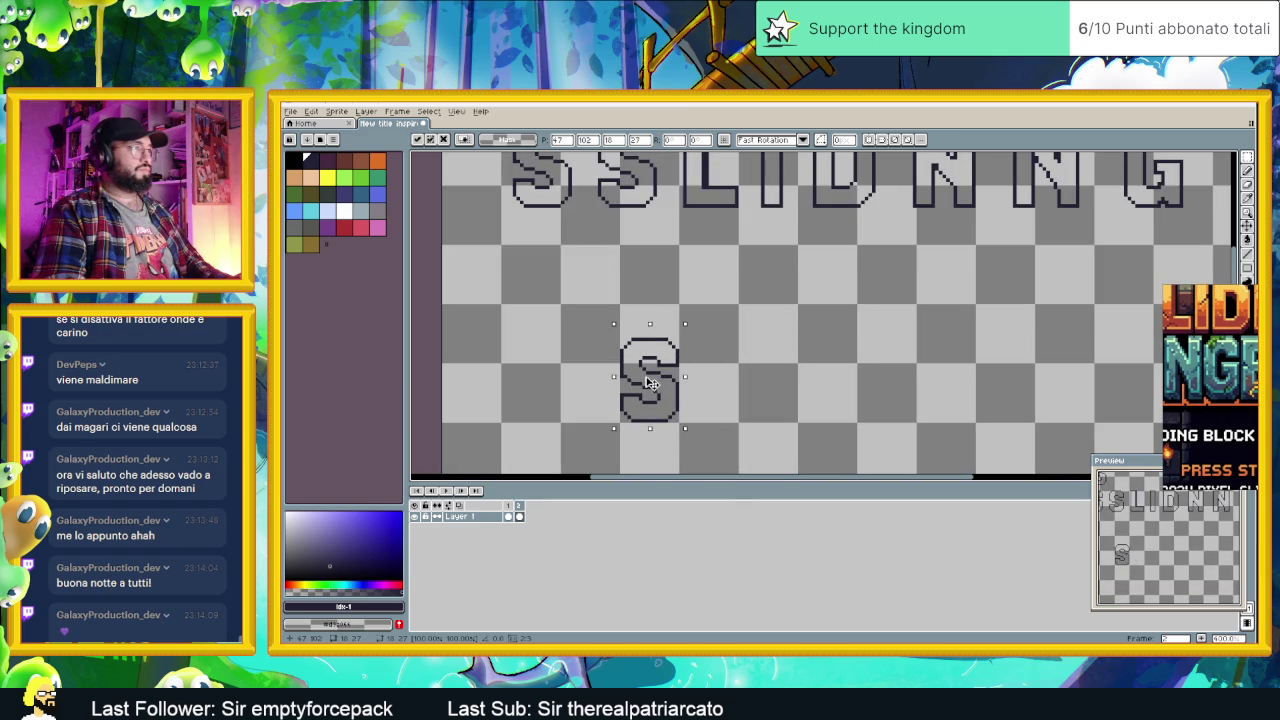
scroll(697, 170, "up", 1)
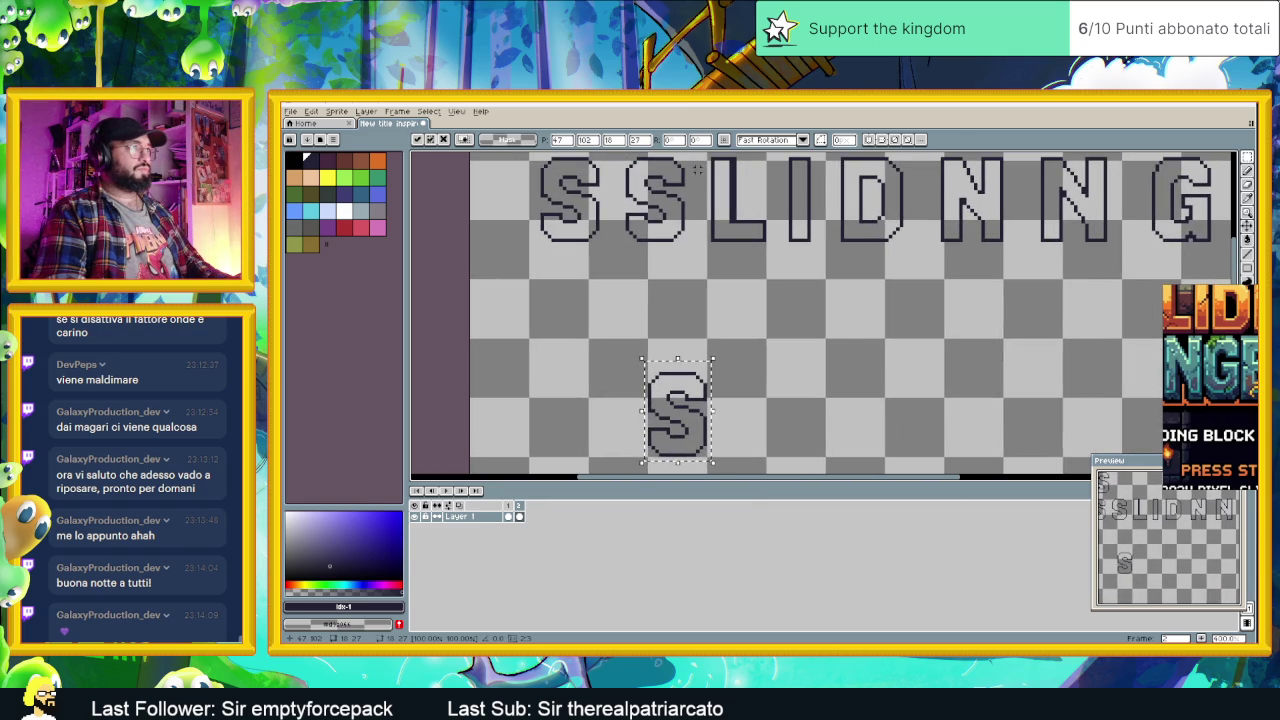
mouse_move(703, 157)
left_mouse_down()
mouse_move(768, 244)
mouse_move(737, 432)
left_mouse_up()
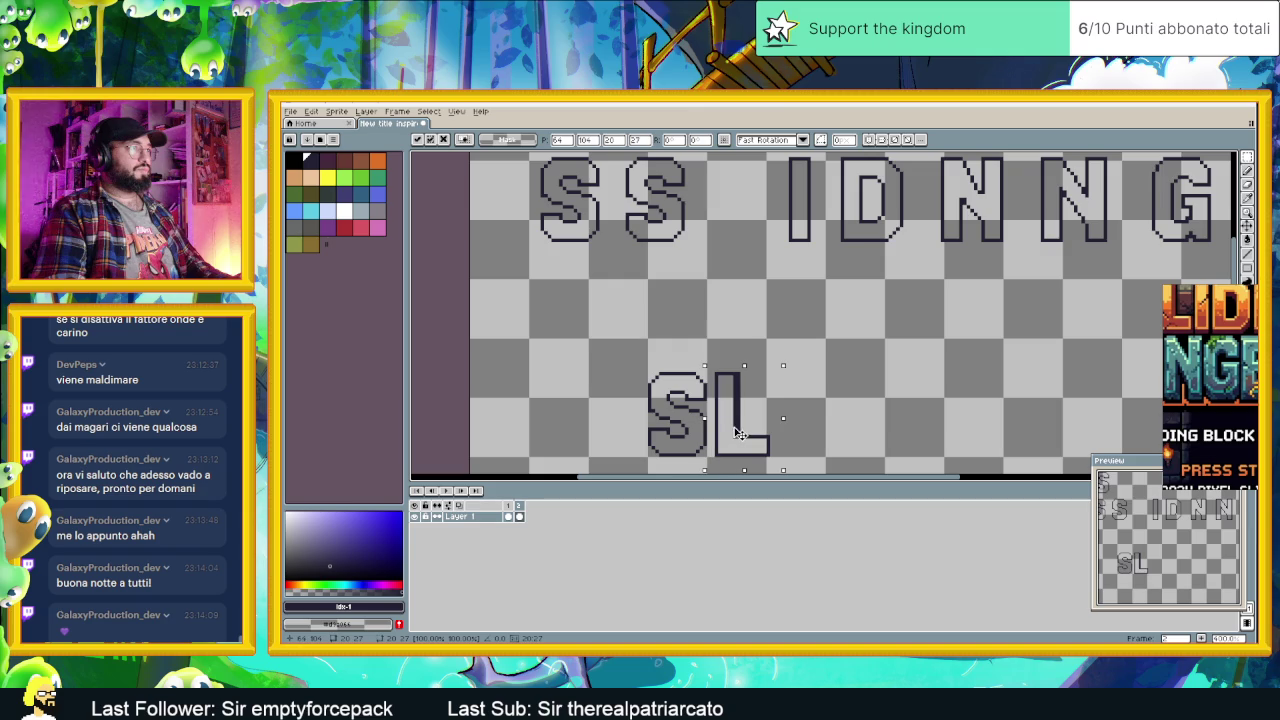
left_click(865, 238)
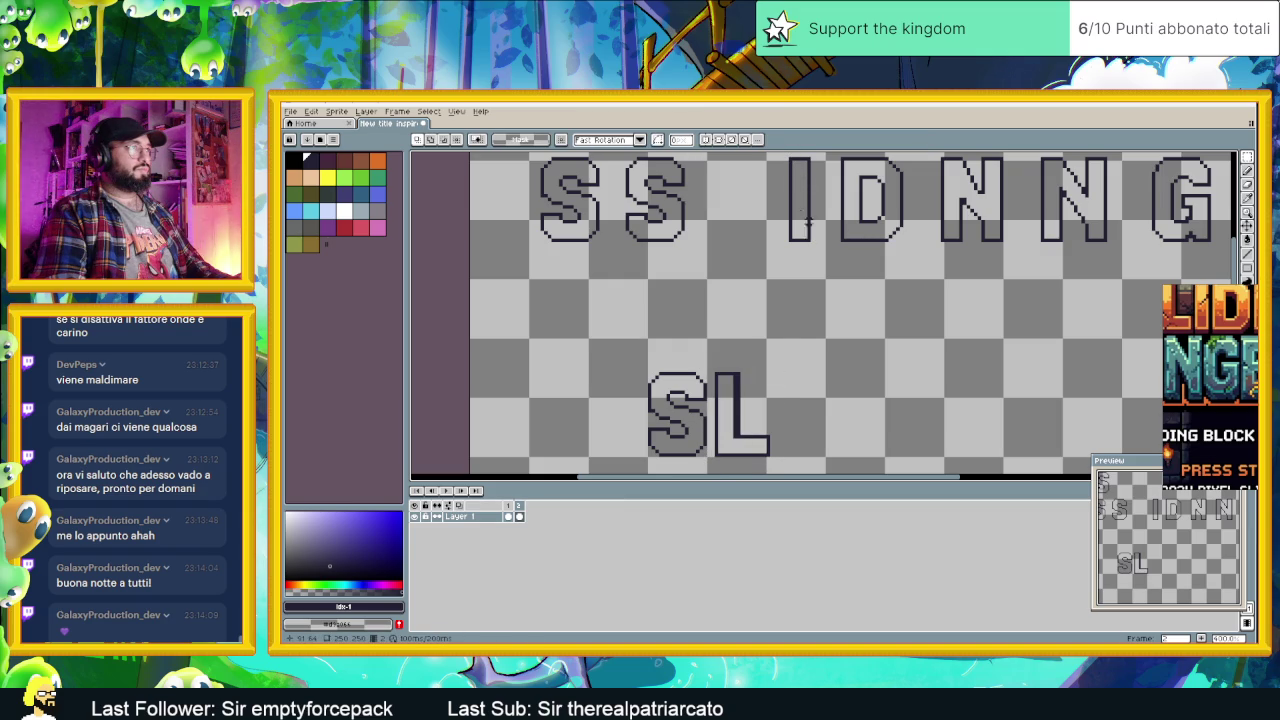
Step: Add the I, a copy of the D, and another I to spell SLIDI
left_click_drag(781, 155, 832, 254)
left_click_drag(797, 200, 785, 422)
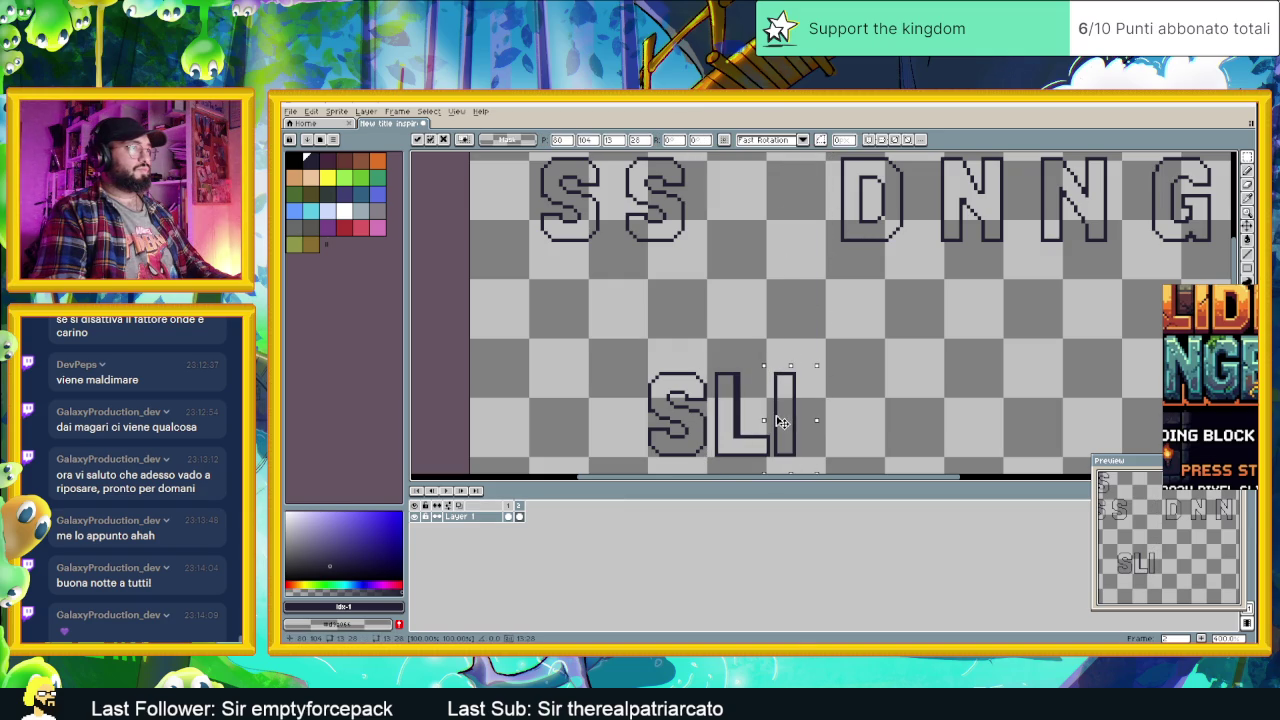
left_click(864, 325)
left_click_drag(836, 155, 917, 262)
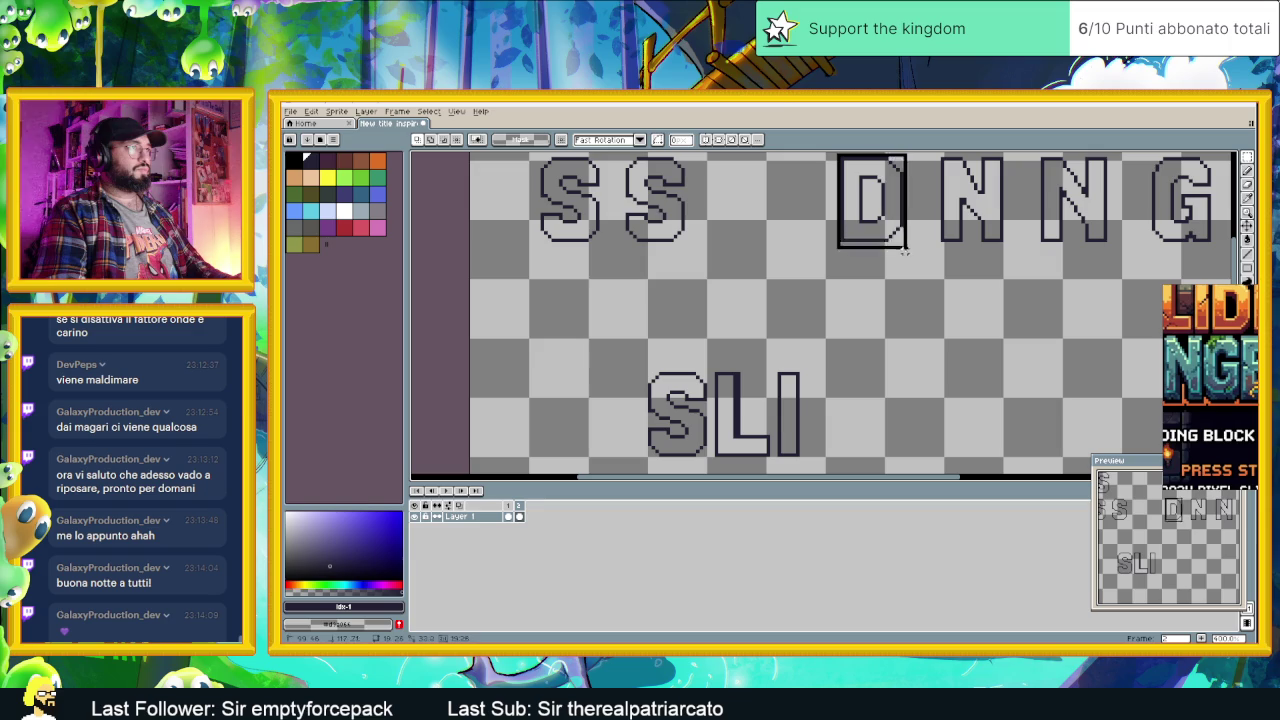
left_click_drag(884, 203, 850, 413)
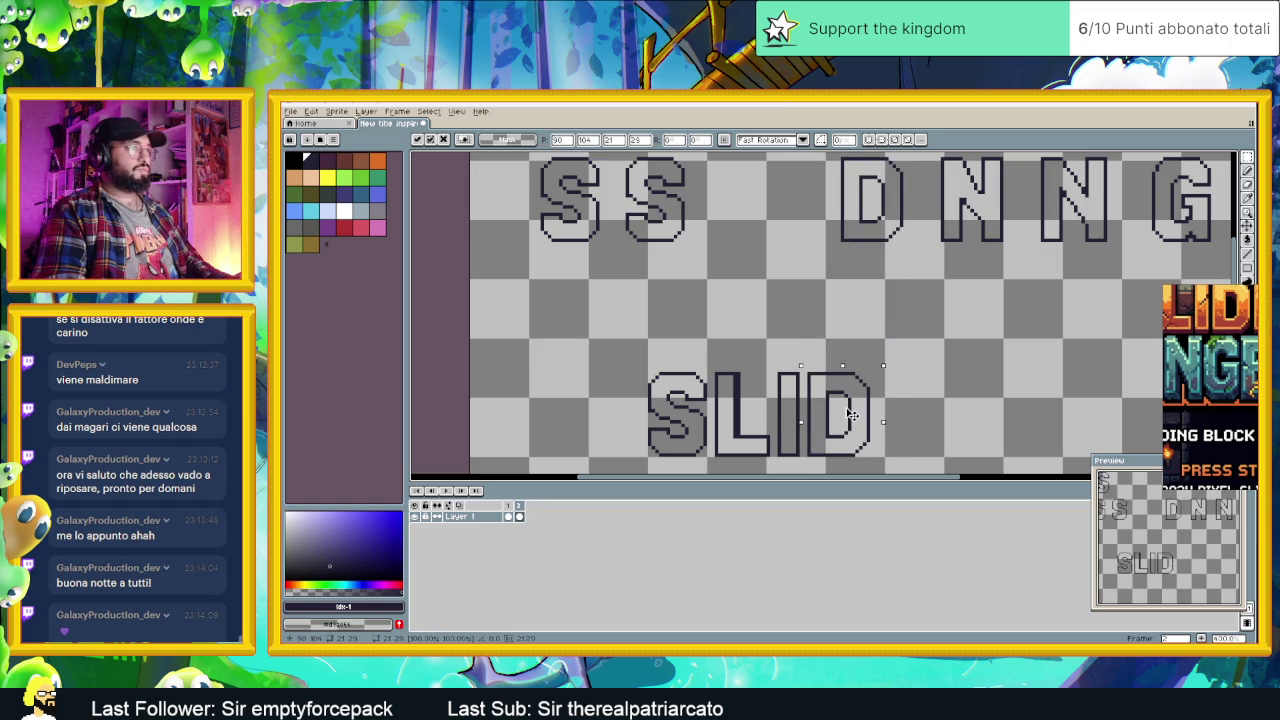
left_click(937, 351)
mouse_move(779, 349)
left_mouse_down()
mouse_move(706, 322)
mouse_move(738, 448)
mouse_move(823, 410)
left_mouse_up()
left_click(726, 412)
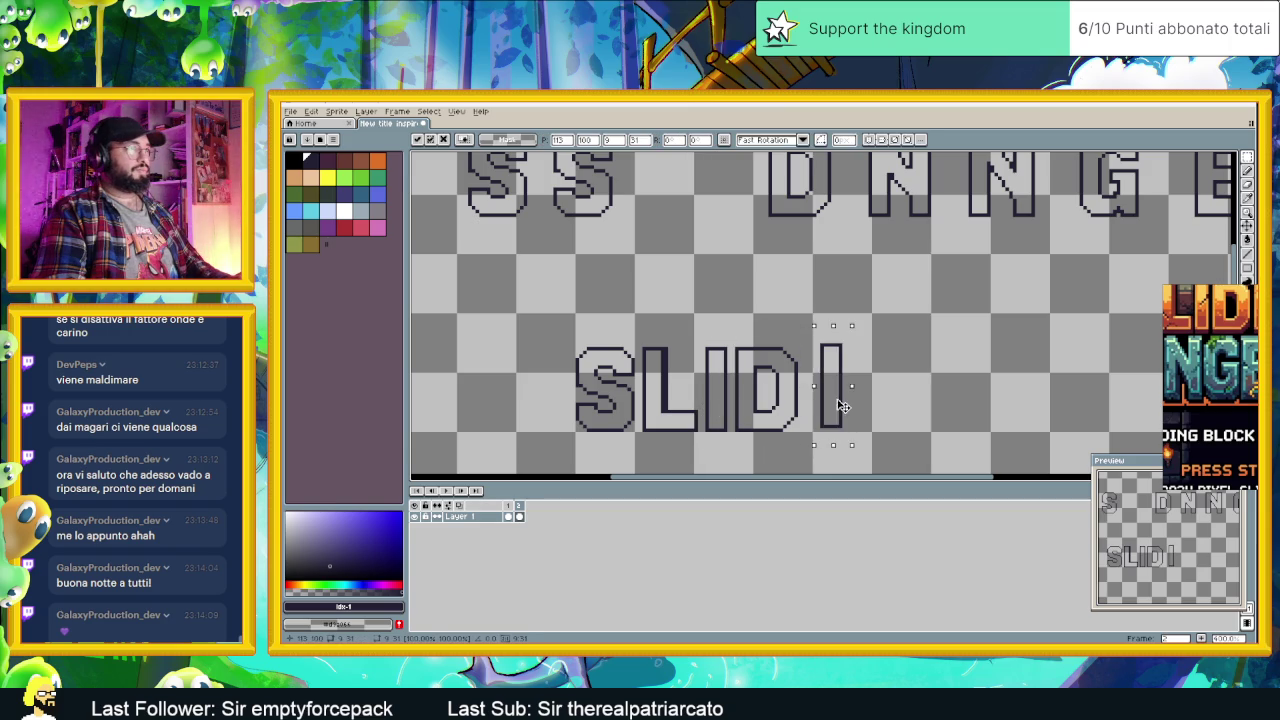
left_click(894, 260)
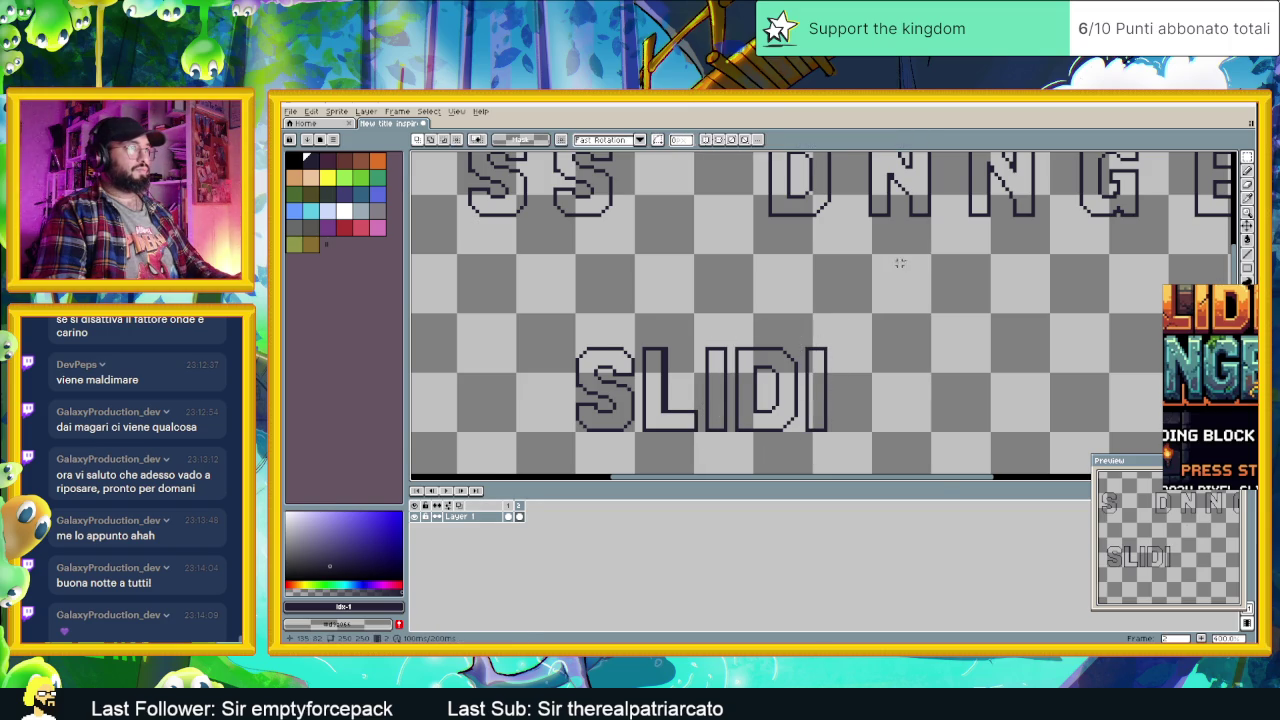
Step: Copy the second N and place it after SLIDI to spell SLIDIN
scroll(811, 277, "right", 3)
scroll(811, 277, "up", 2)
left_click_drag(767, 172, 849, 289)
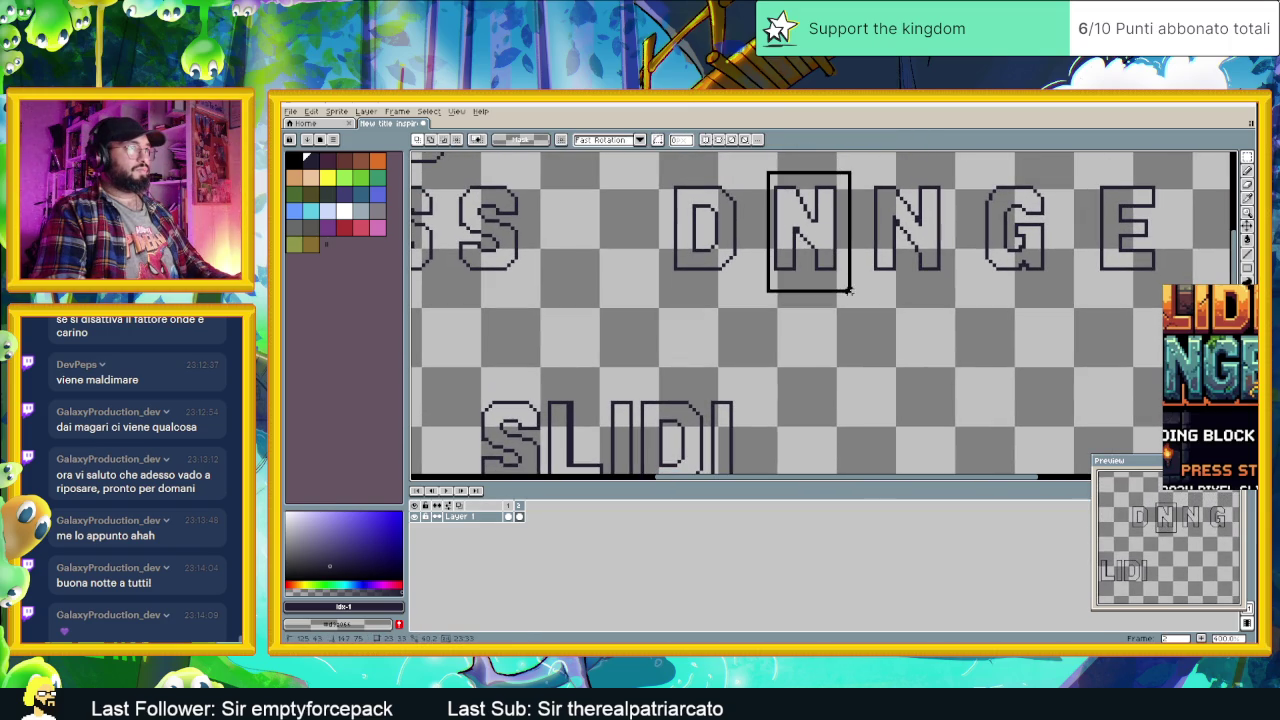
left_click(849, 290)
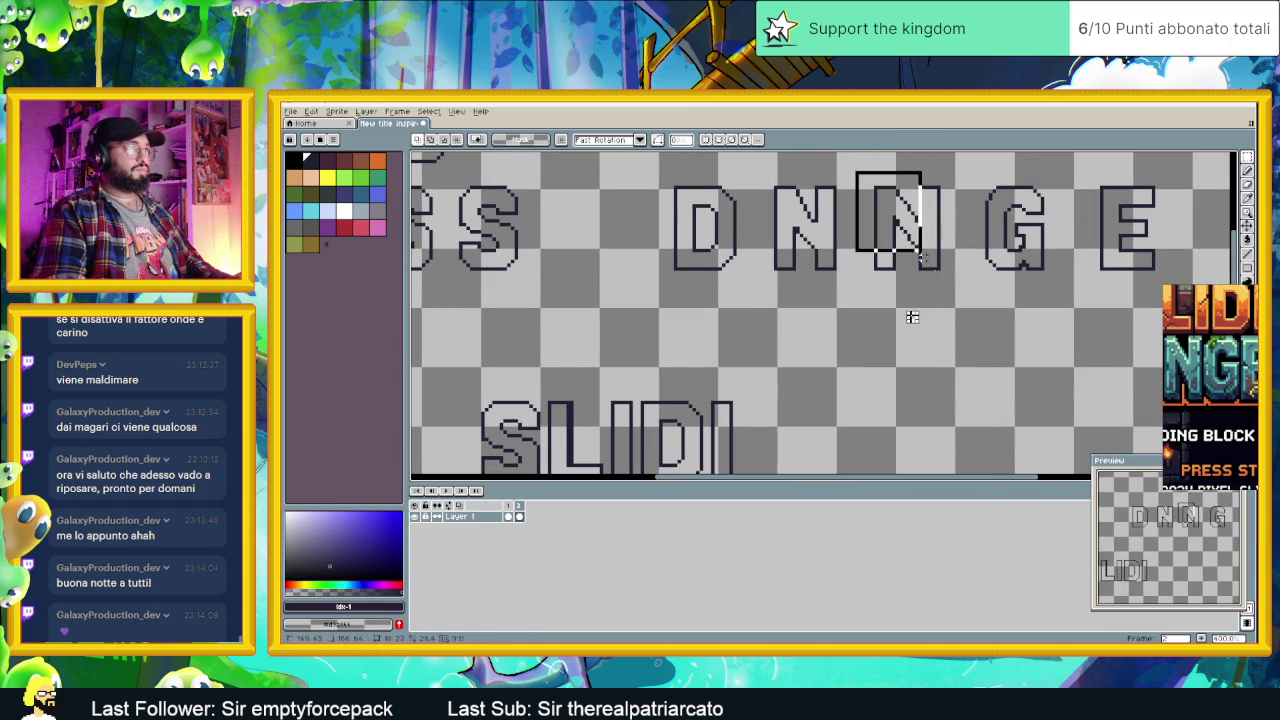
left_click_drag(912, 317, 956, 290)
scroll(871, 394, "down", 2)
key("ctrl+c")
key("ctrl+v")
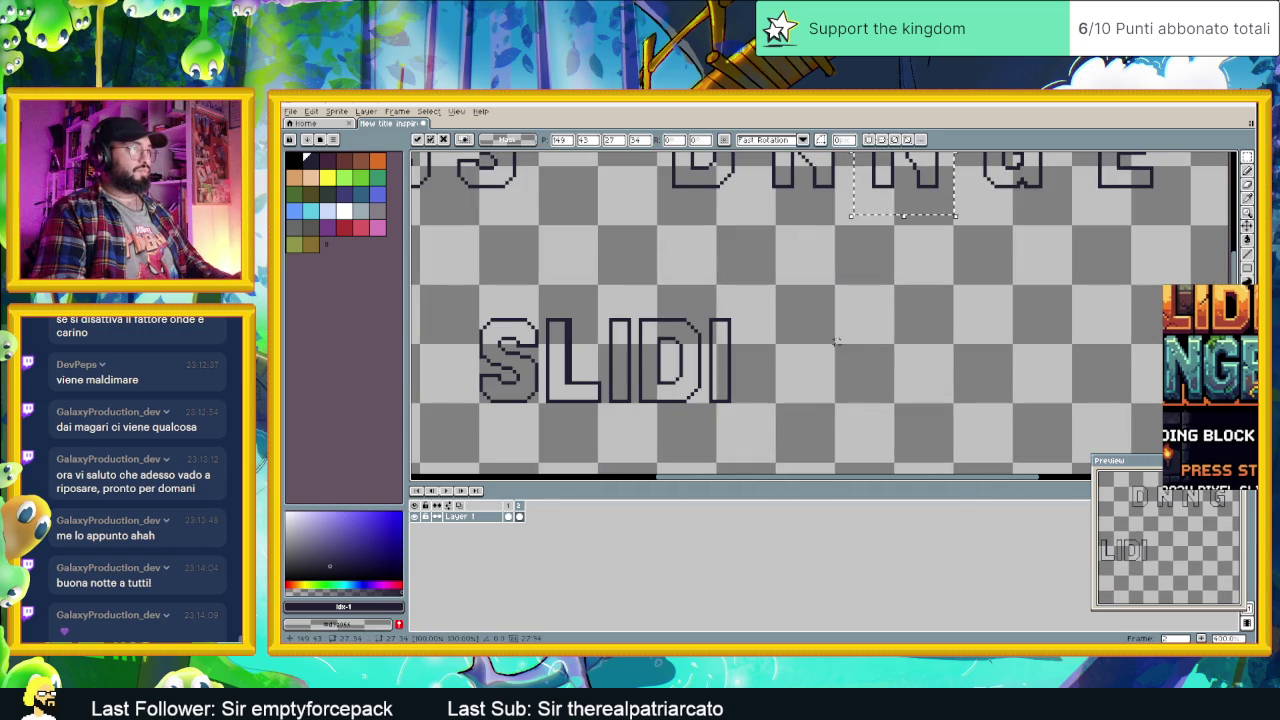
left_click_drag(840, 341, 778, 404)
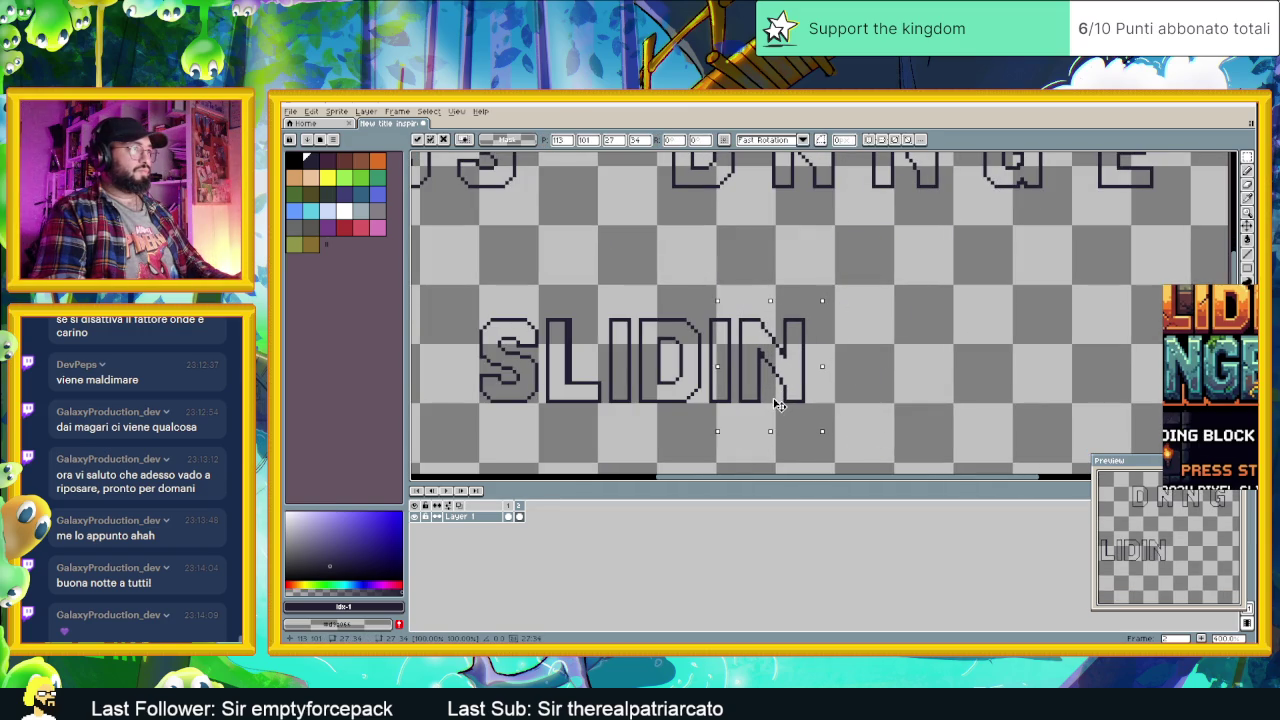
left_click(872, 340)
Step: Copy the G and place it after SLIDIN to complete SLIDING
scroll(868, 300, "up", 2)
scroll(868, 260, "right", 2)
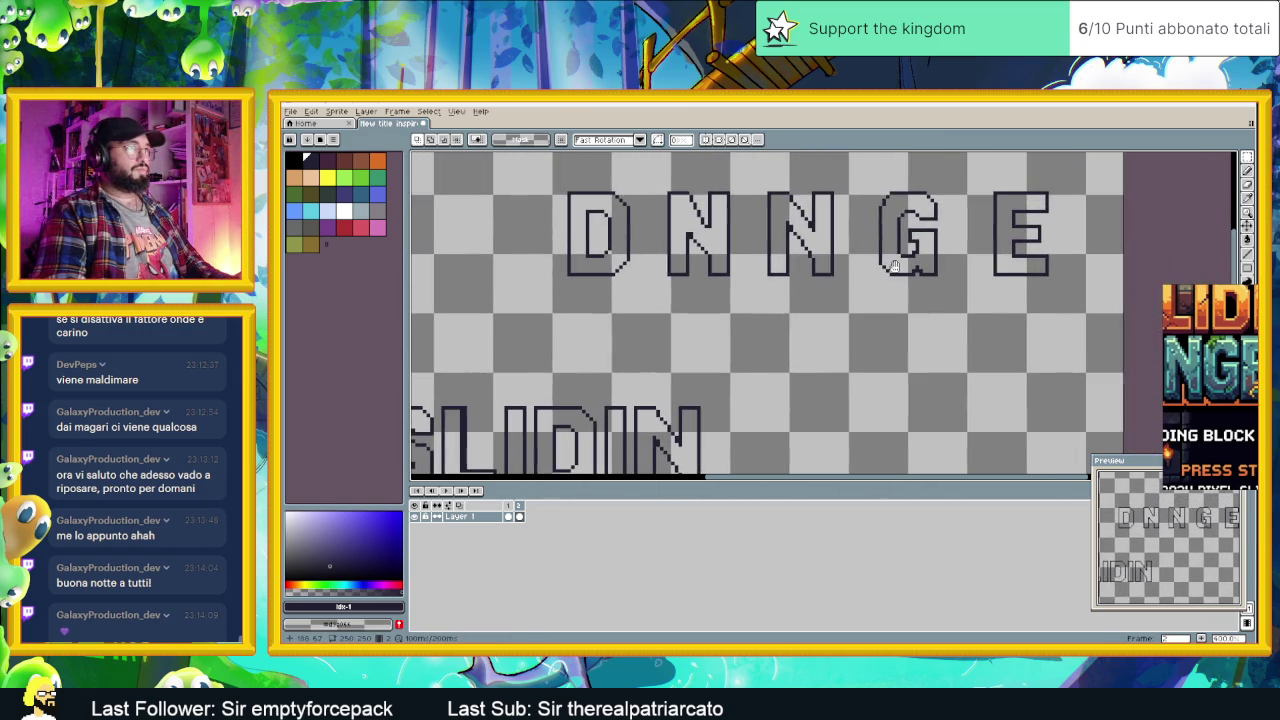
mouse_move(862, 184)
left_mouse_down()
mouse_move(953, 299)
mouse_move(808, 362)
left_mouse_up()
key("ctrl+c")
key("ctrl+v")
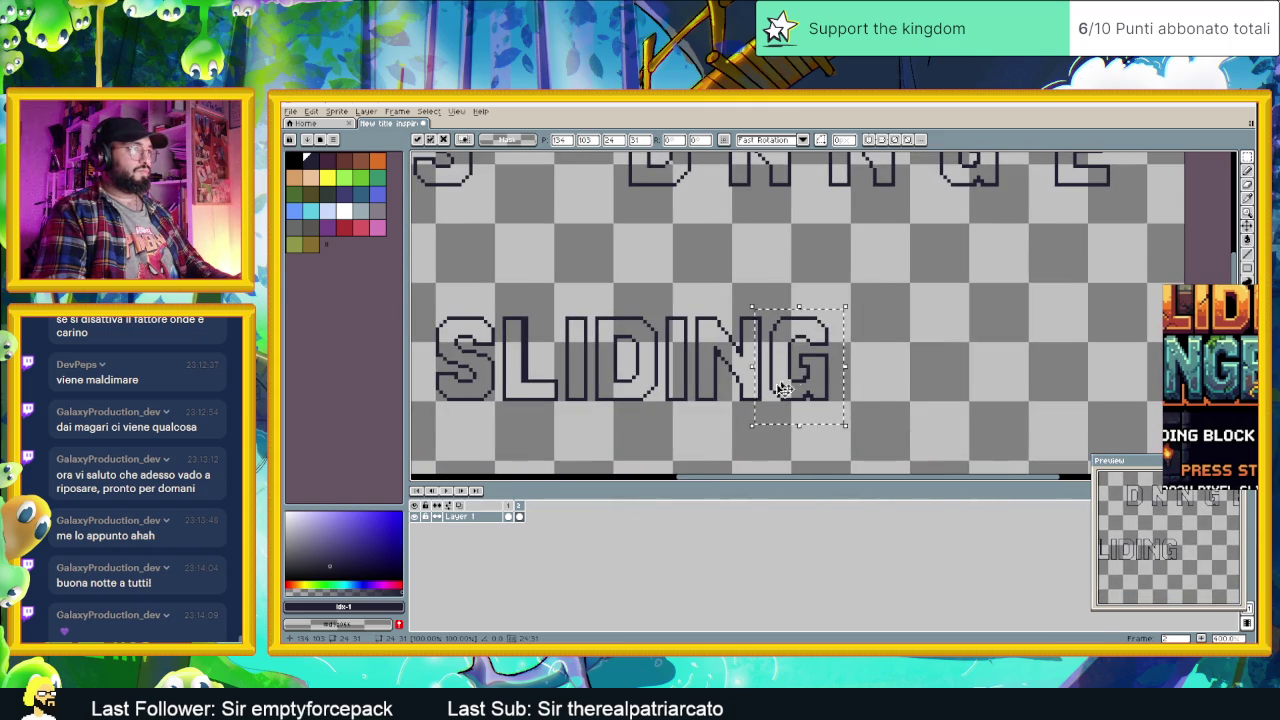
scroll(670, 432, "down", 3)
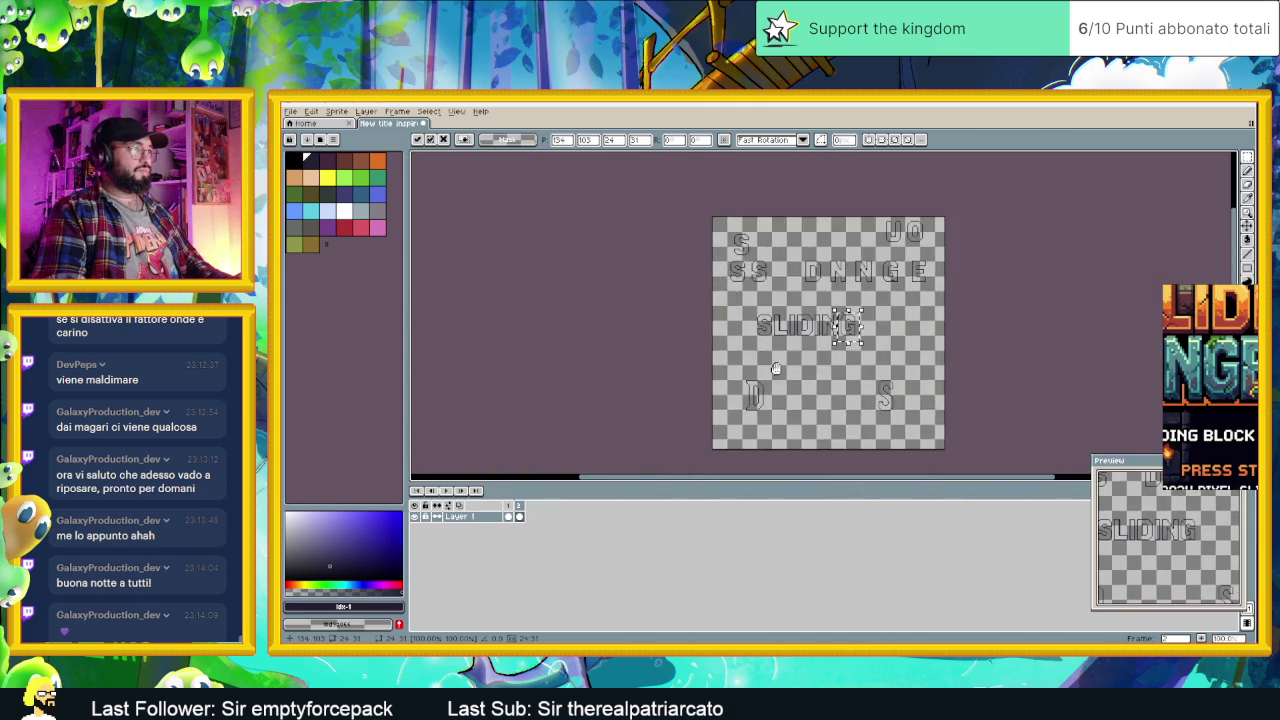
scroll(757, 390, "up", 3)
left_click(805, 375)
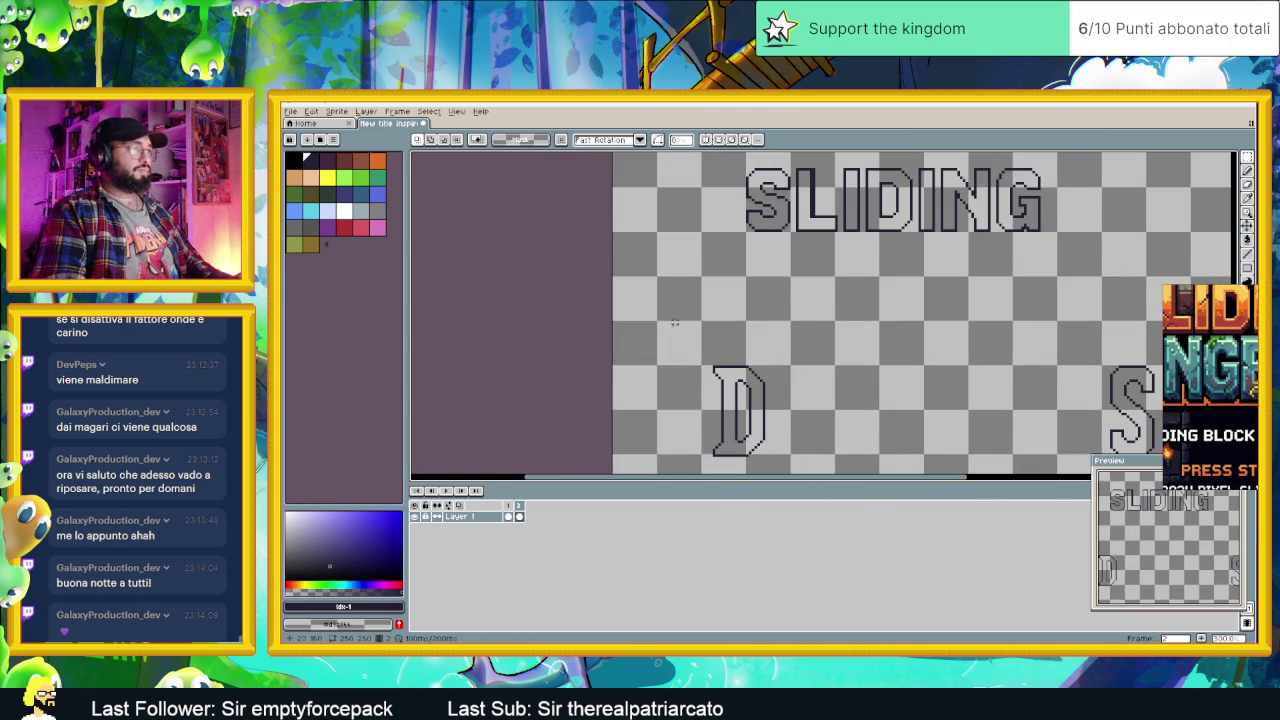
Step: Place a copy of the lower D under SLIDING and nudge it down one pixel
left_click_drag(676, 323, 843, 471)
mouse_move(779, 386)
left_mouse_down()
mouse_move(750, 300)
mouse_move(756, 431)
left_mouse_up()
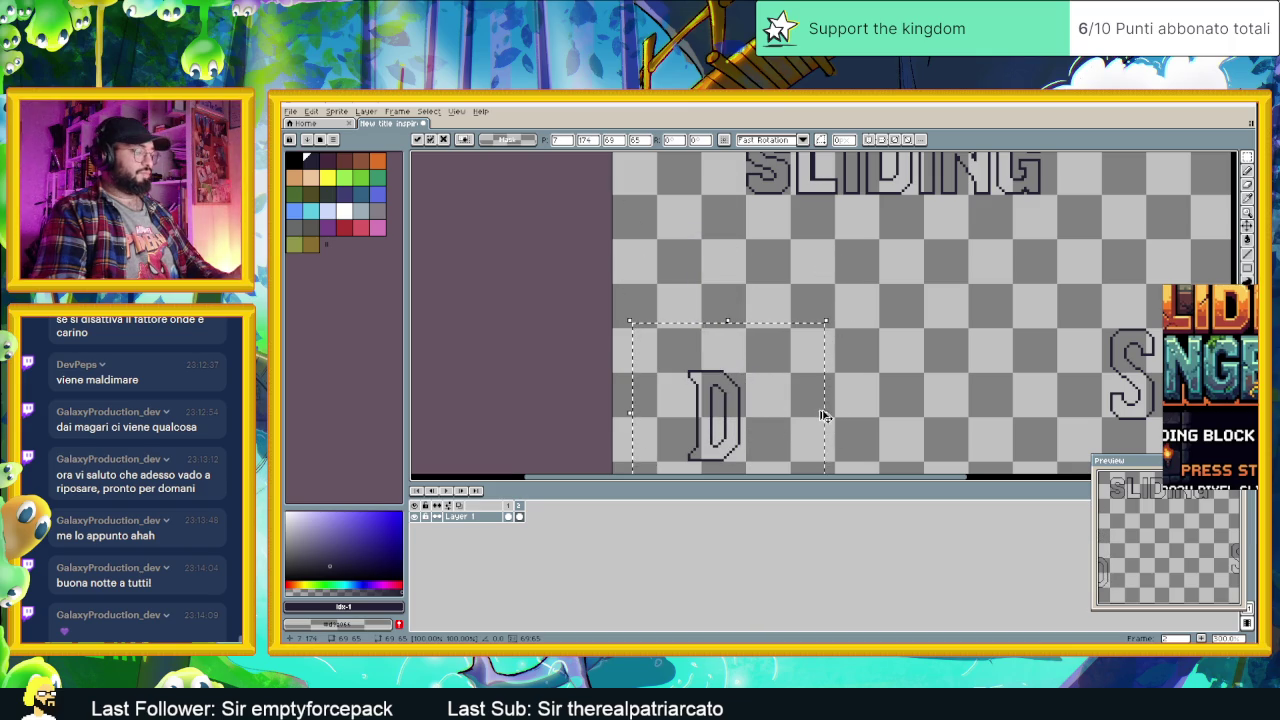
left_click_drag(732, 405, 739, 218)
key("Return")
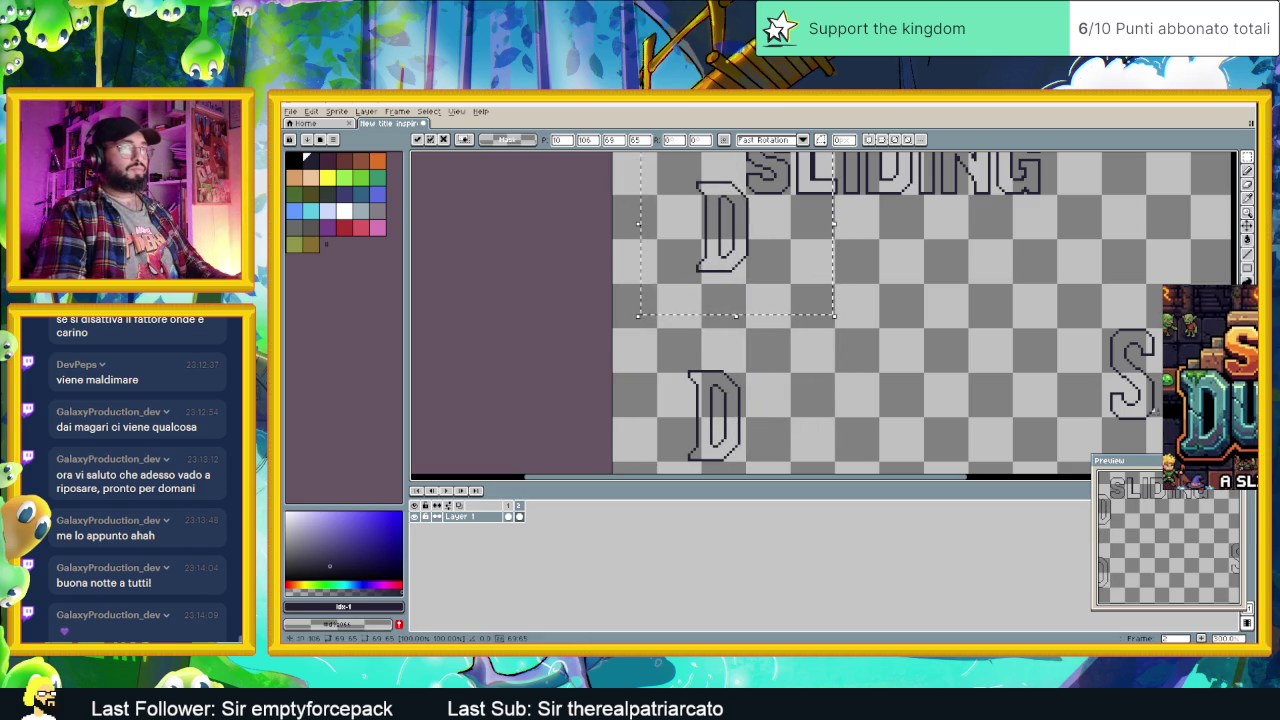
left_click_drag(842, 233, 873, 285)
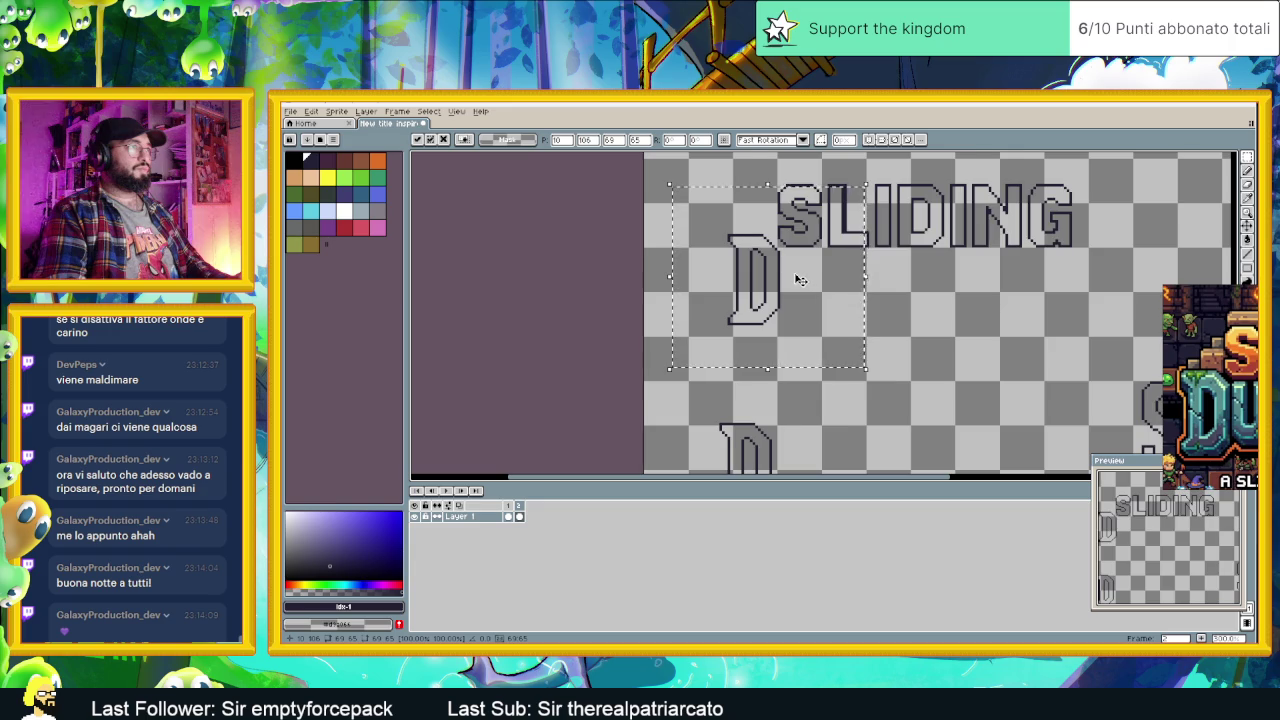
scroll(800, 280, "up", 1)
scroll(790, 277, "up", 1)
left_click_drag(757, 289, 757, 296)
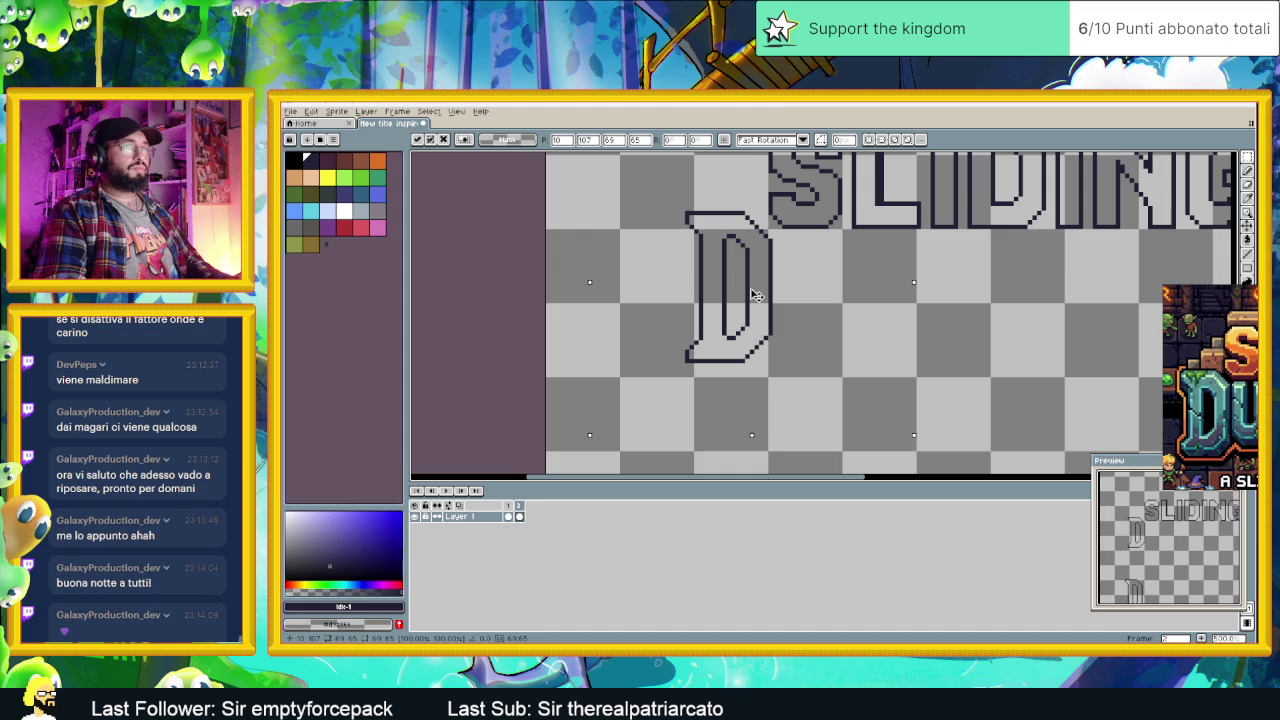
key("Down")
key("ctrl+d")
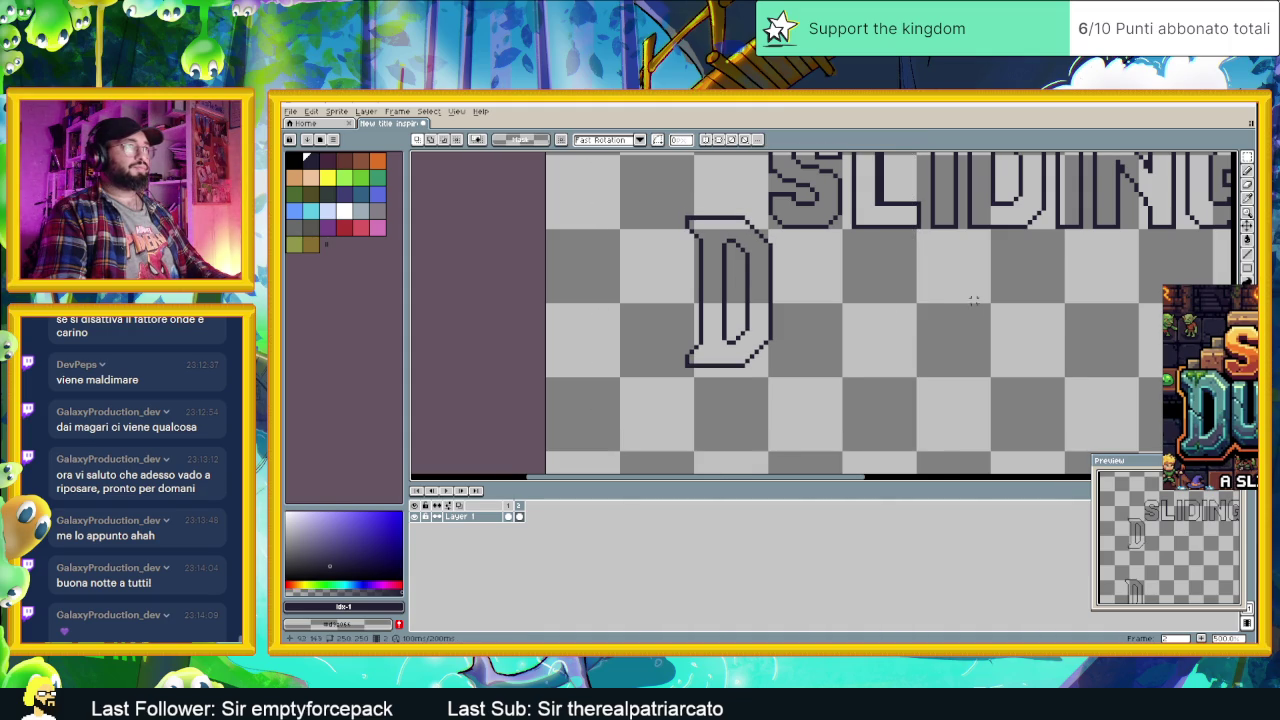
Step: Move the U next to the D and shift the DU pair left
scroll(1020, 330, "down", 1)
scroll(1012, 347, "down", 1)
mouse_move(1012, 347)
left_mouse_down()
mouse_move(837, 280)
mouse_move(906, 363)
left_mouse_up()
scroll(837, 280, "down", 1)
scroll(950, 218, "up", 1)
scroll(980, 220, "up", 1)
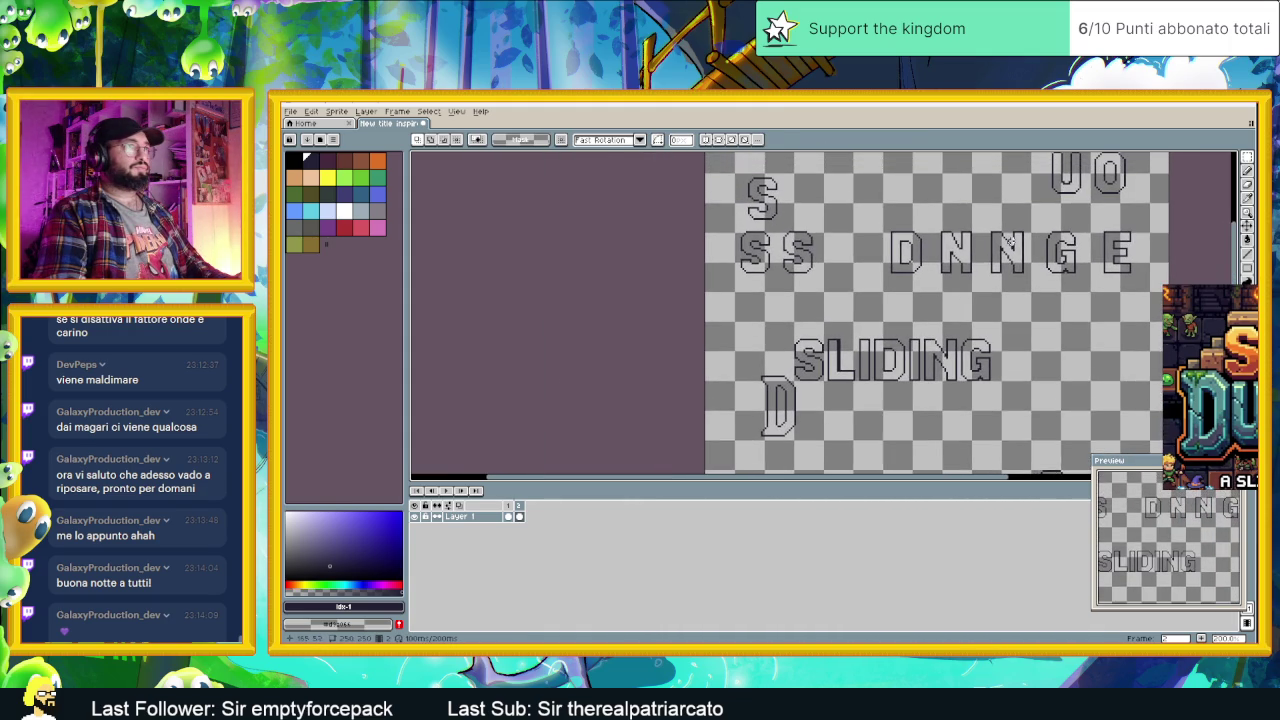
scroll(1028, 222, "up", 1)
mouse_move(1036, 168)
left_mouse_down()
mouse_move(1086, 226)
mouse_move(829, 454)
mouse_move(928, 368)
left_mouse_up()
left_click(1080, 218)
scroll(928, 368, "up", 2)
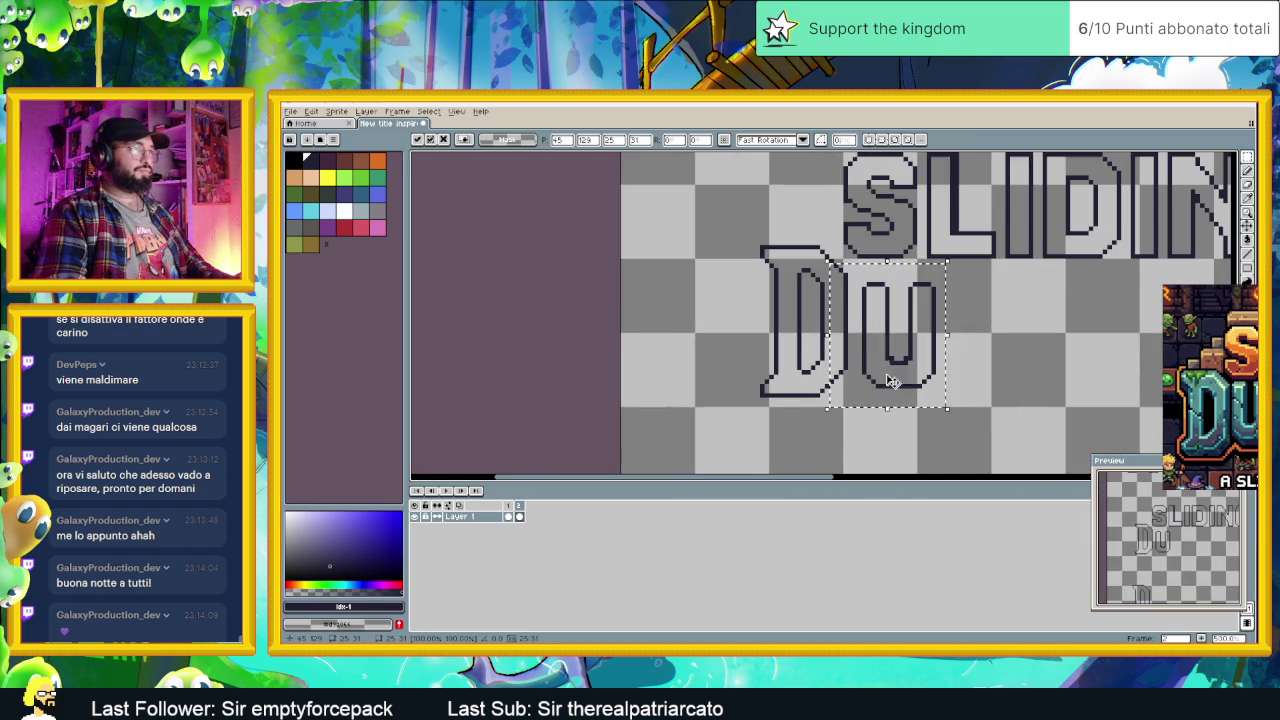
left_click(719, 232)
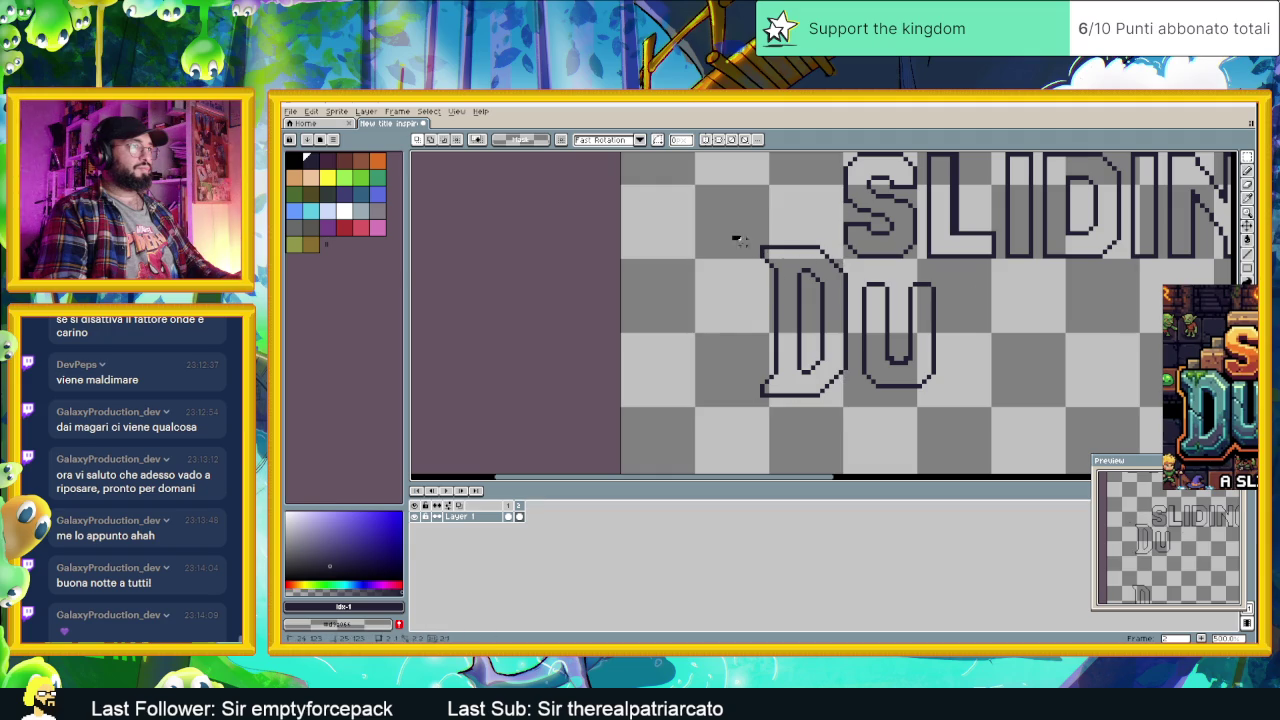
left_click_drag(734, 237, 752, 233)
left_click_drag(761, 245, 840, 330)
mouse_move(971, 263)
left_mouse_down()
mouse_move(709, 381)
mouse_move(703, 422)
left_mouse_up()
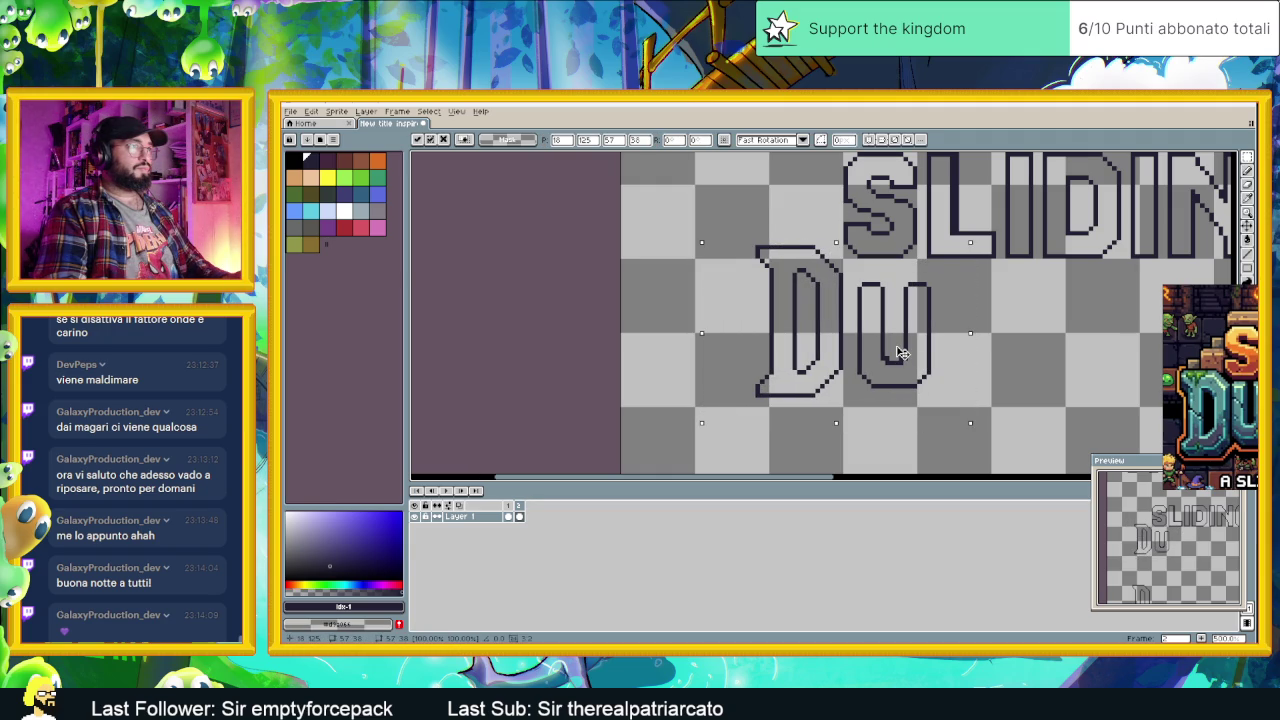
left_click_drag(900, 352, 886, 352)
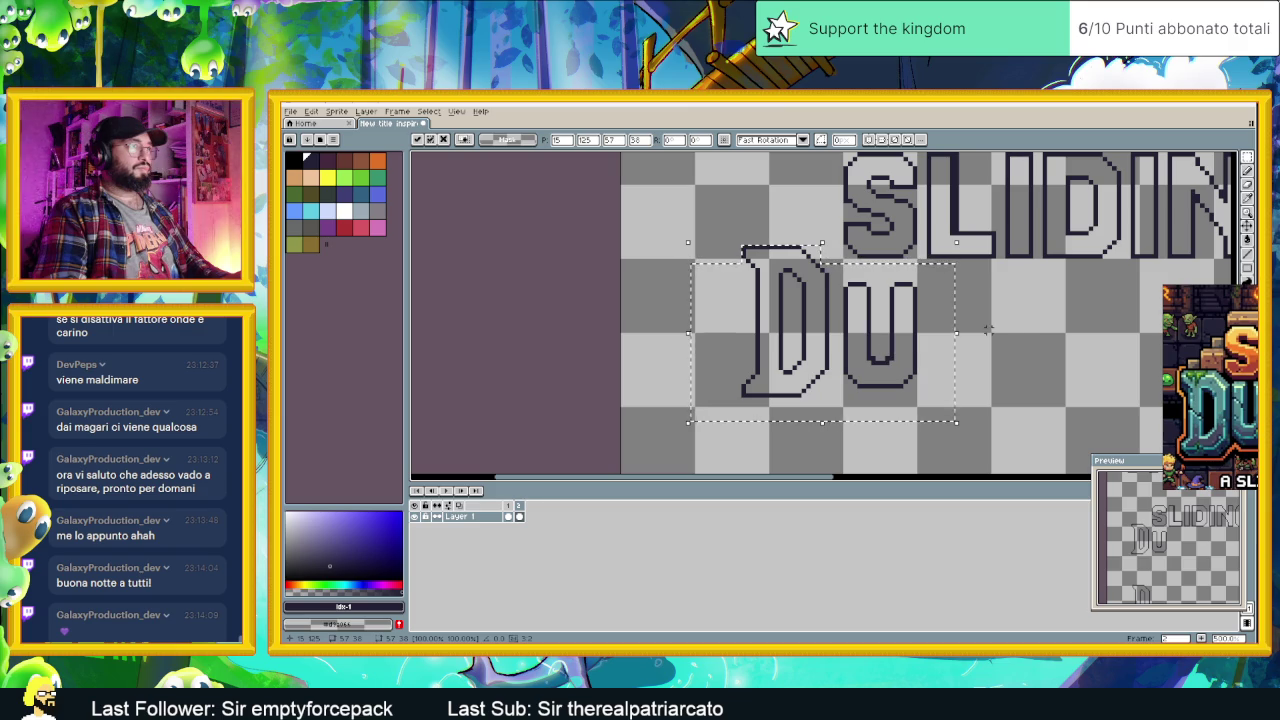
key("ctrl+d")
Step: Fine-tune the D's position with small drags and one-pixel arrow nudges
left_click_drag(688, 212, 840, 418)
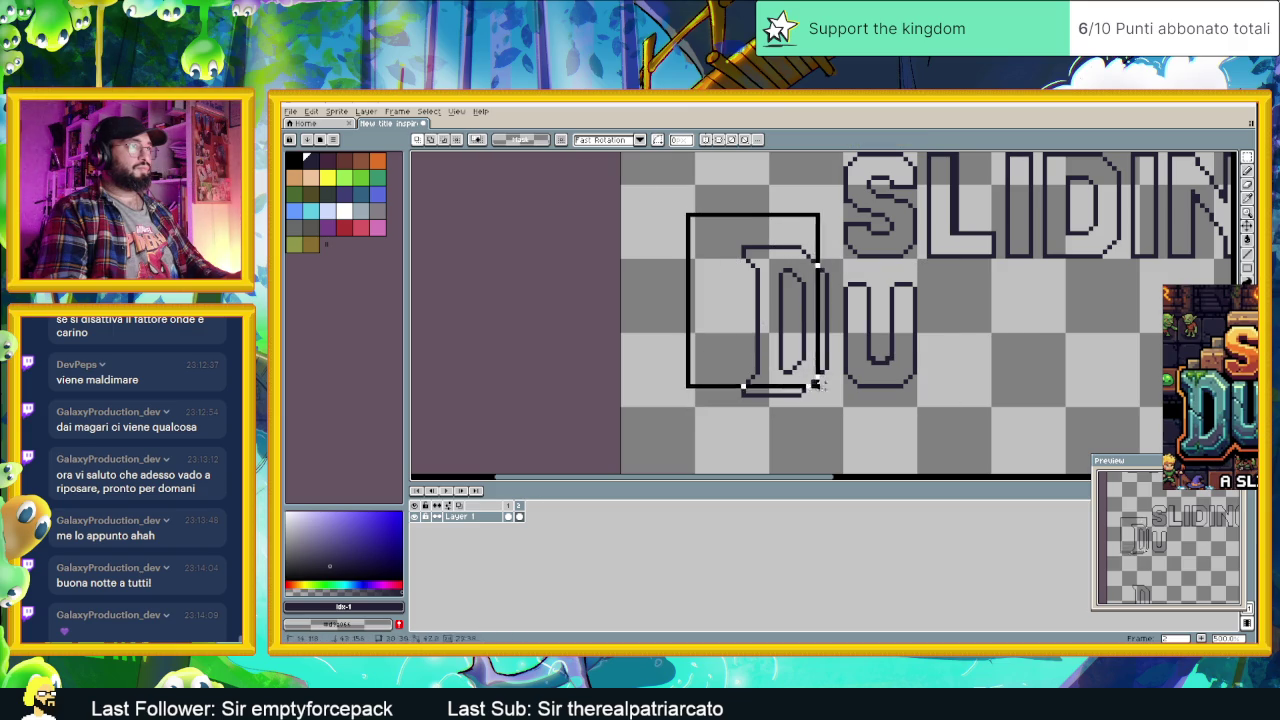
left_click_drag(796, 358, 806, 369)
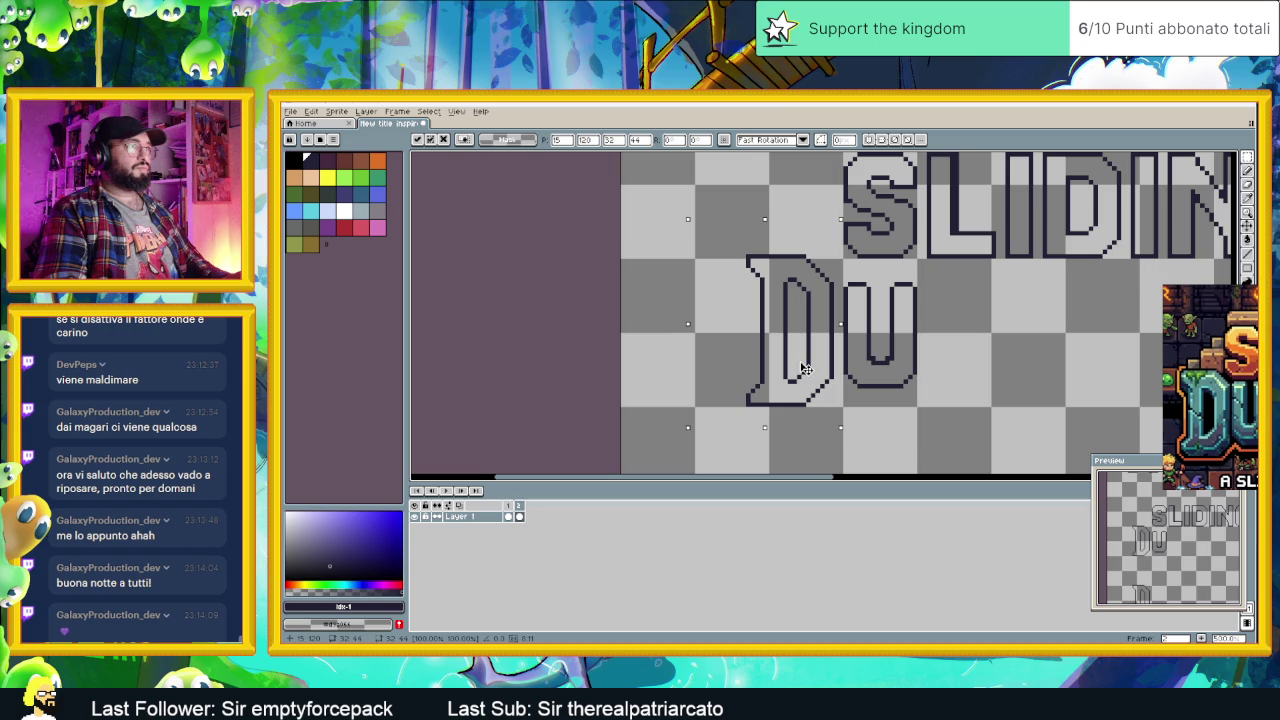
left_click_drag(806, 369, 803, 372)
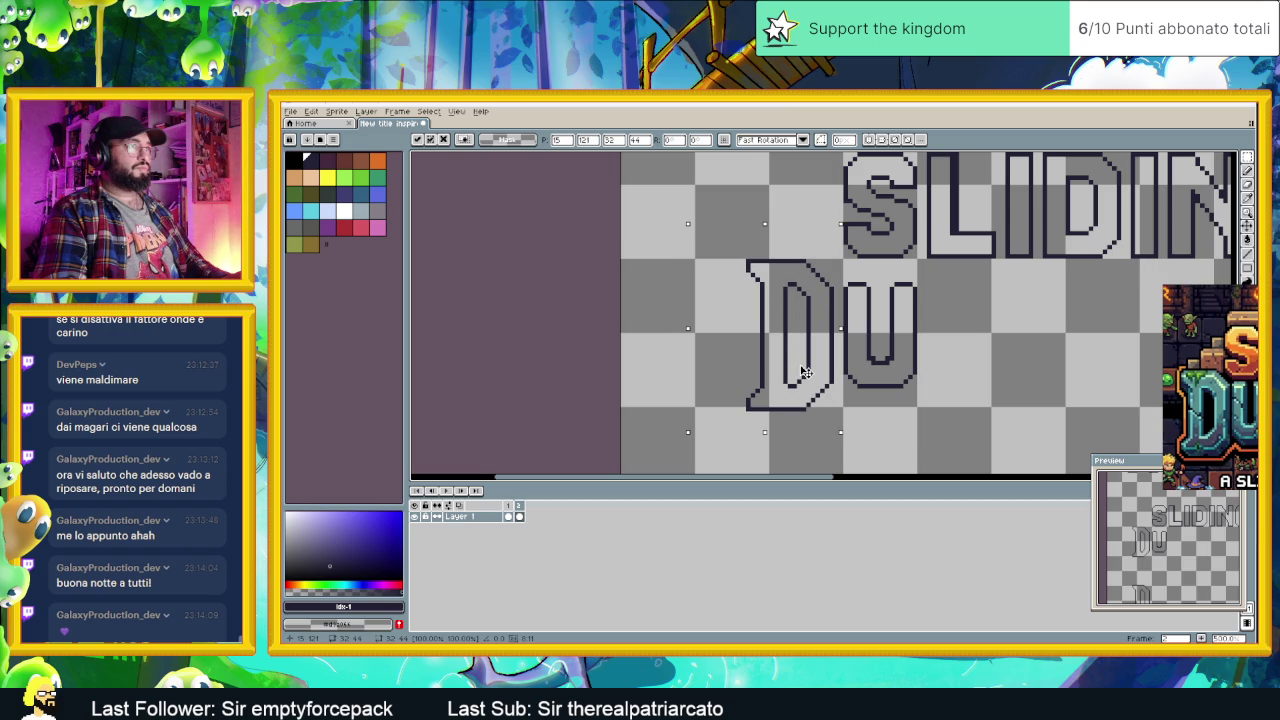
scroll(803, 372, "down", 2)
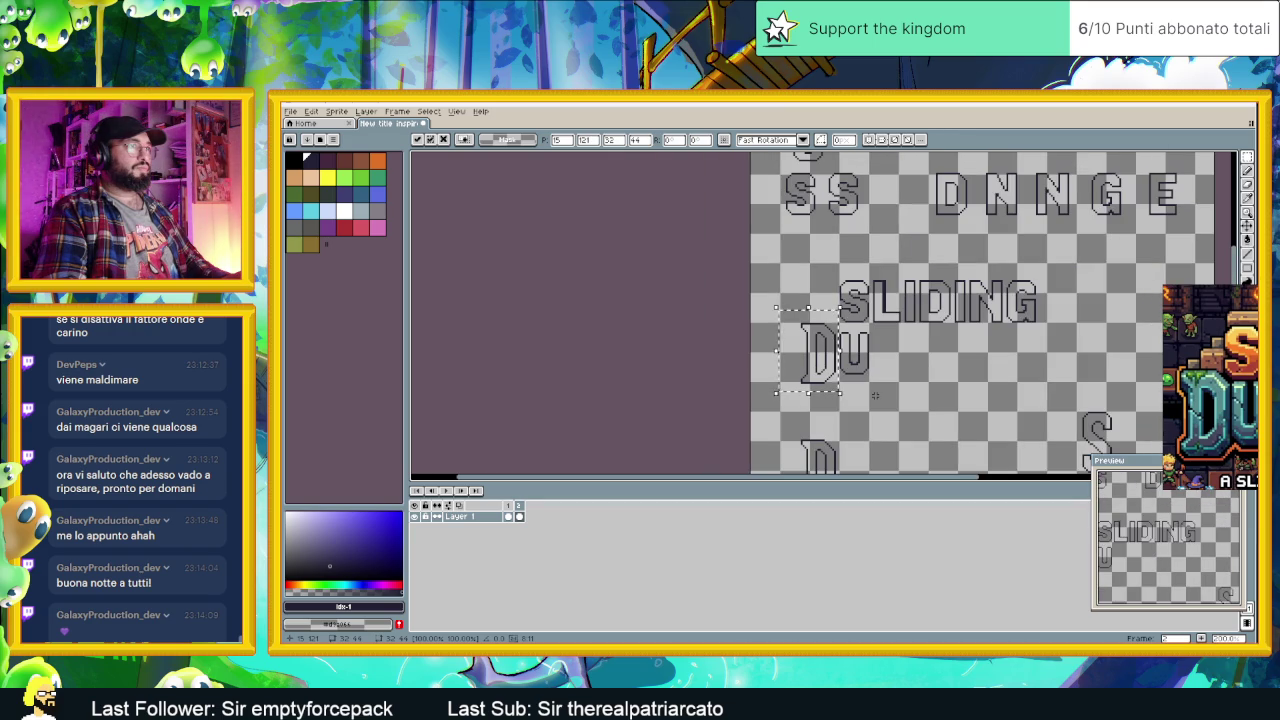
scroll(875, 394, "up", 1)
scroll(878, 388, "up", 1)
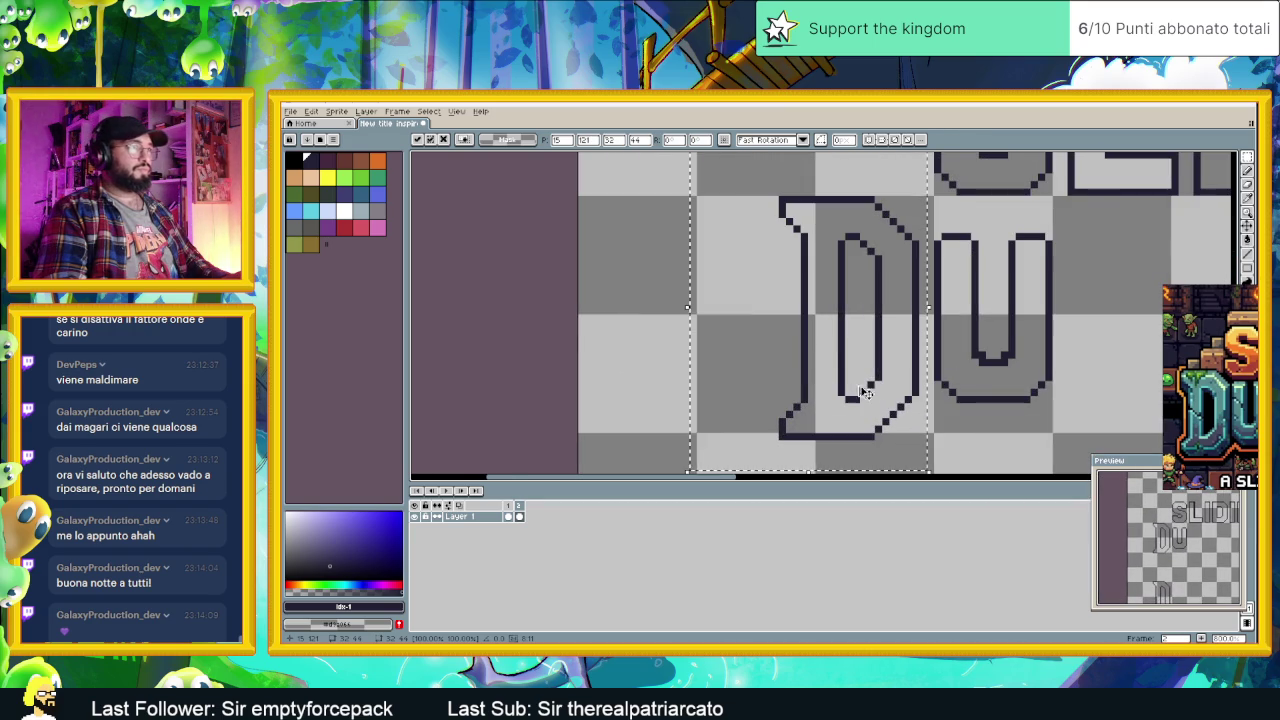
scroll(888, 378, "down", 1)
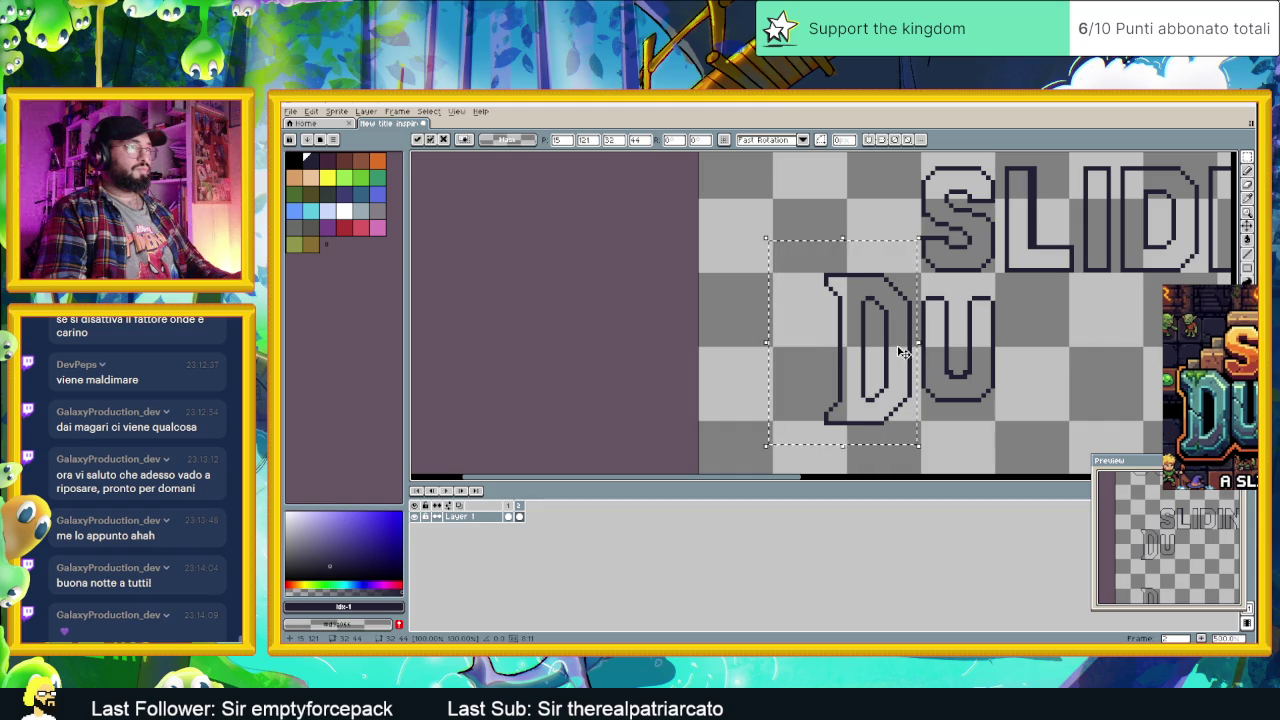
left_click_drag(902, 354, 906, 352)
key("Left")
key("Down")
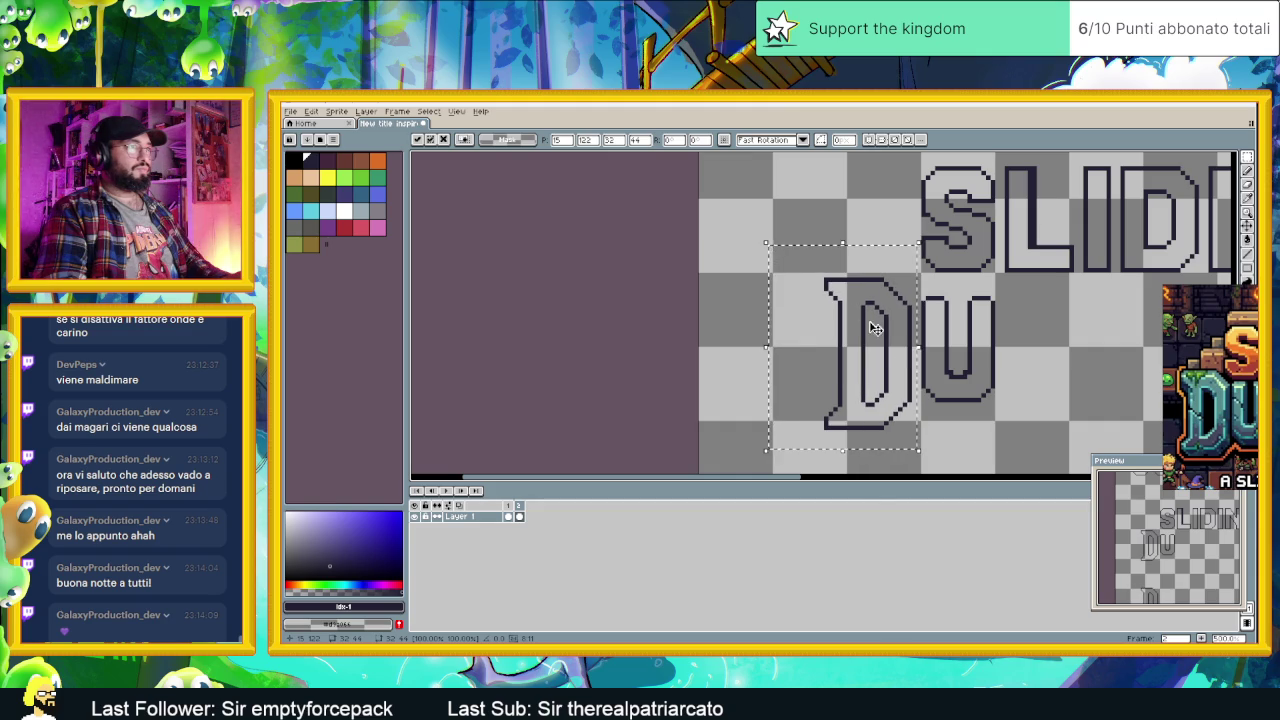
key("Up")
left_click(1038, 283)
Step: Select the D and U together and lower them one pixel
left_click_drag(1028, 282, 798, 452)
key("u")
mouse_move(788, 242)
left_mouse_down()
mouse_move(895, 331)
mouse_move(937, 340)
left_mouse_up()
scroll(900, 330, "up", 2)
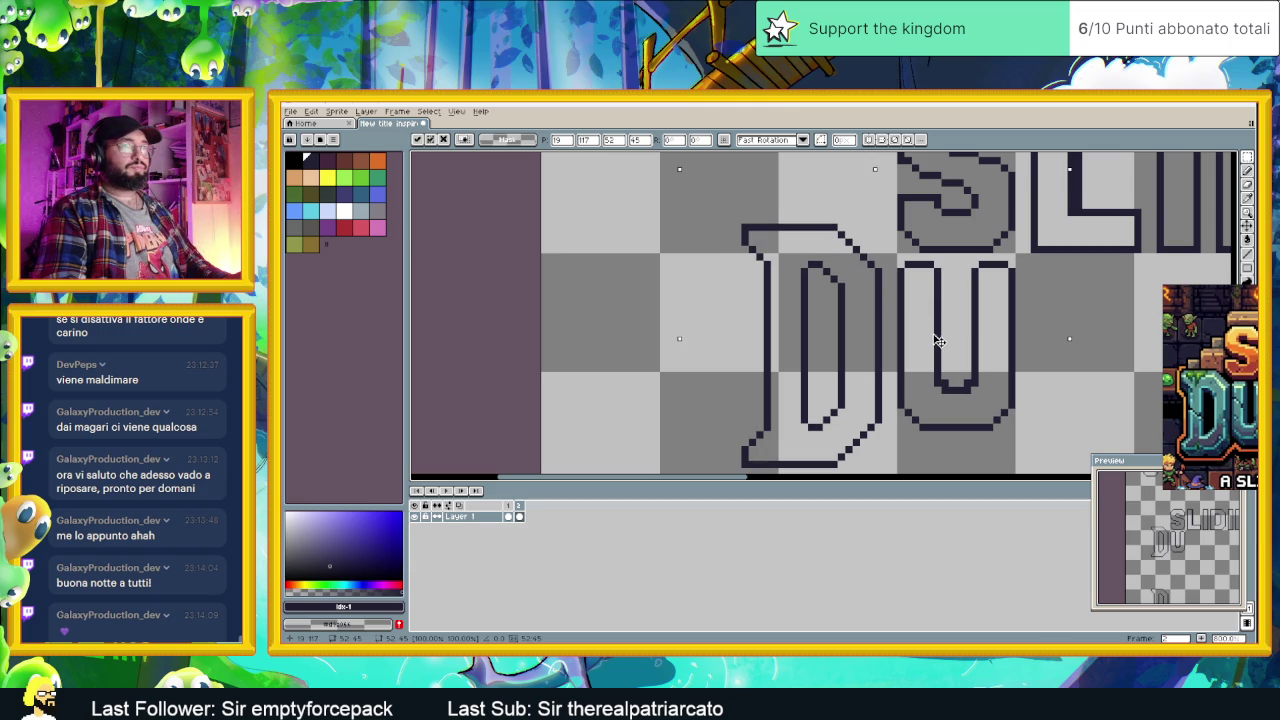
left_click_drag(937, 340, 937, 343)
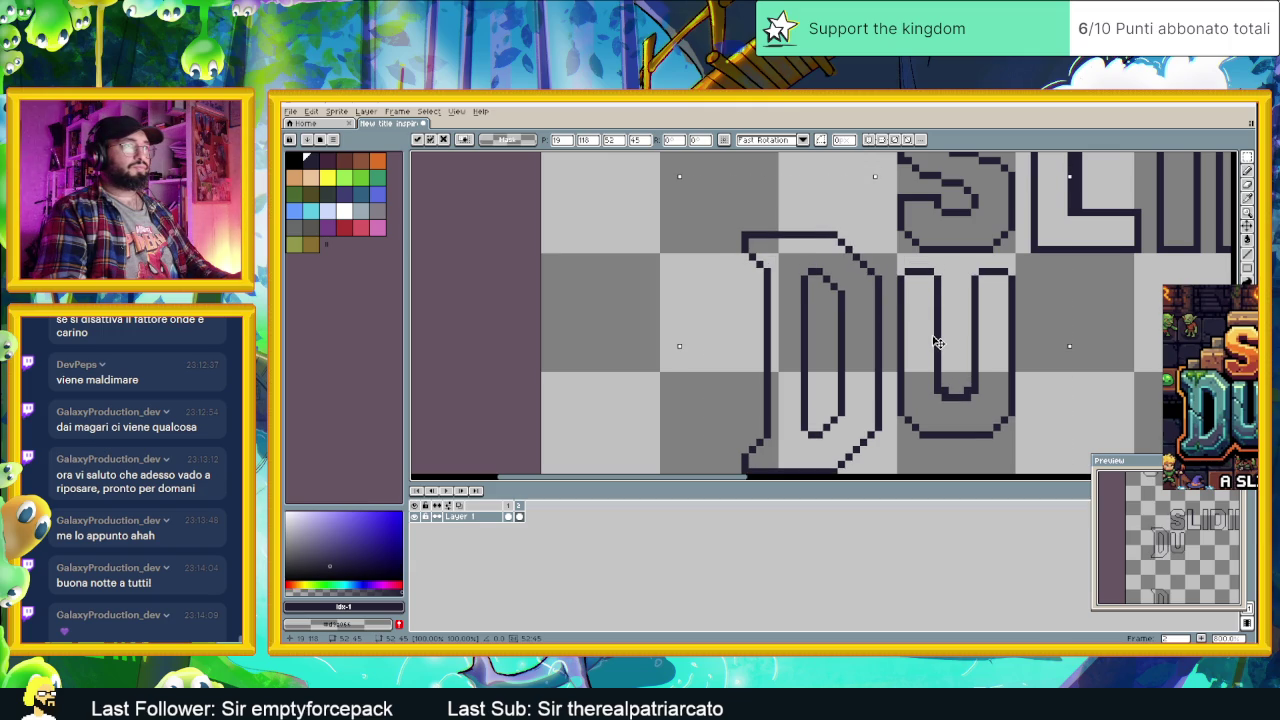
key("Return")
Step: Copy the N and G and place them after DU to spell DUNG
scroll(1075, 330, "down", 2)
left_click_drag(1080, 329, 883, 309)
scroll(883, 309, "down", 2)
mouse_move(969, 240)
left_mouse_down()
mouse_move(937, 278)
mouse_move(1095, 393)
left_mouse_up()
scroll(962, 214, "up", 1)
scroll(930, 275, "up", 1)
key("ctrl+c")
key("ctrl+v")
left_click_drag(1009, 316, 812, 410)
key("ctrl+d")
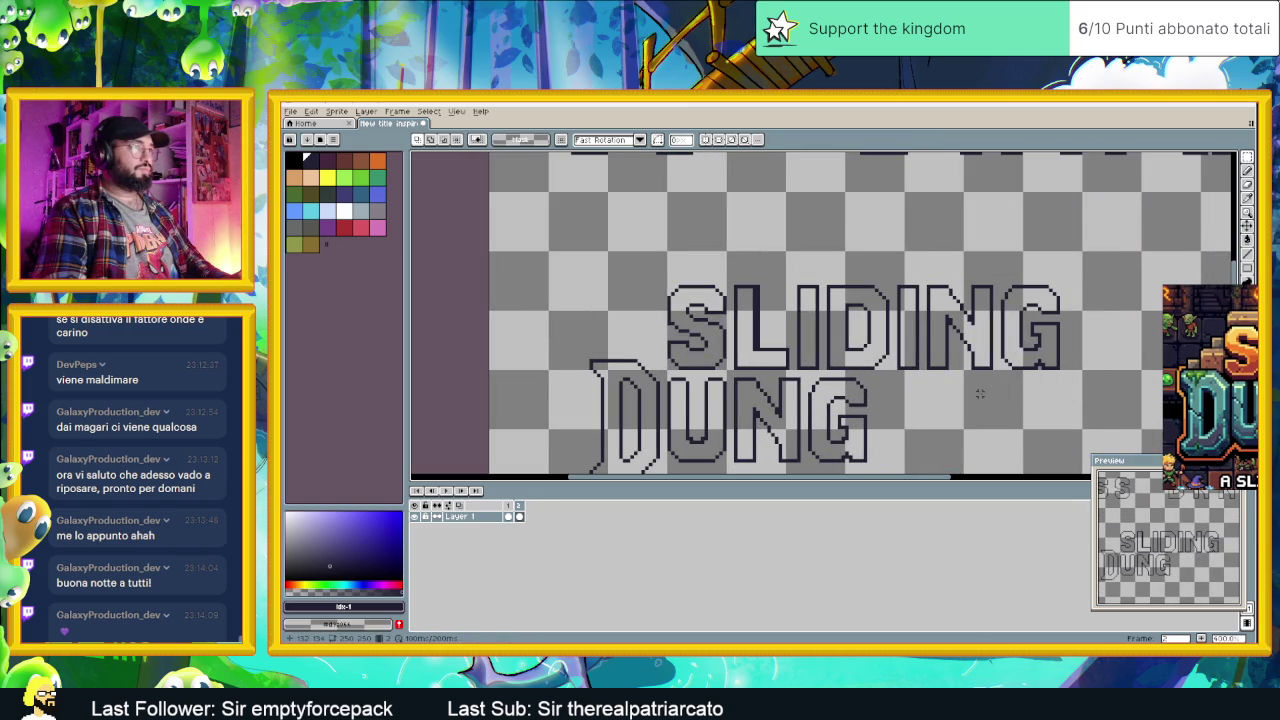
Step: Move the E from the top row to sit right after DUNG
scroll(946, 376, "down", 1)
left_click_drag(1147, 275, 1035, 265)
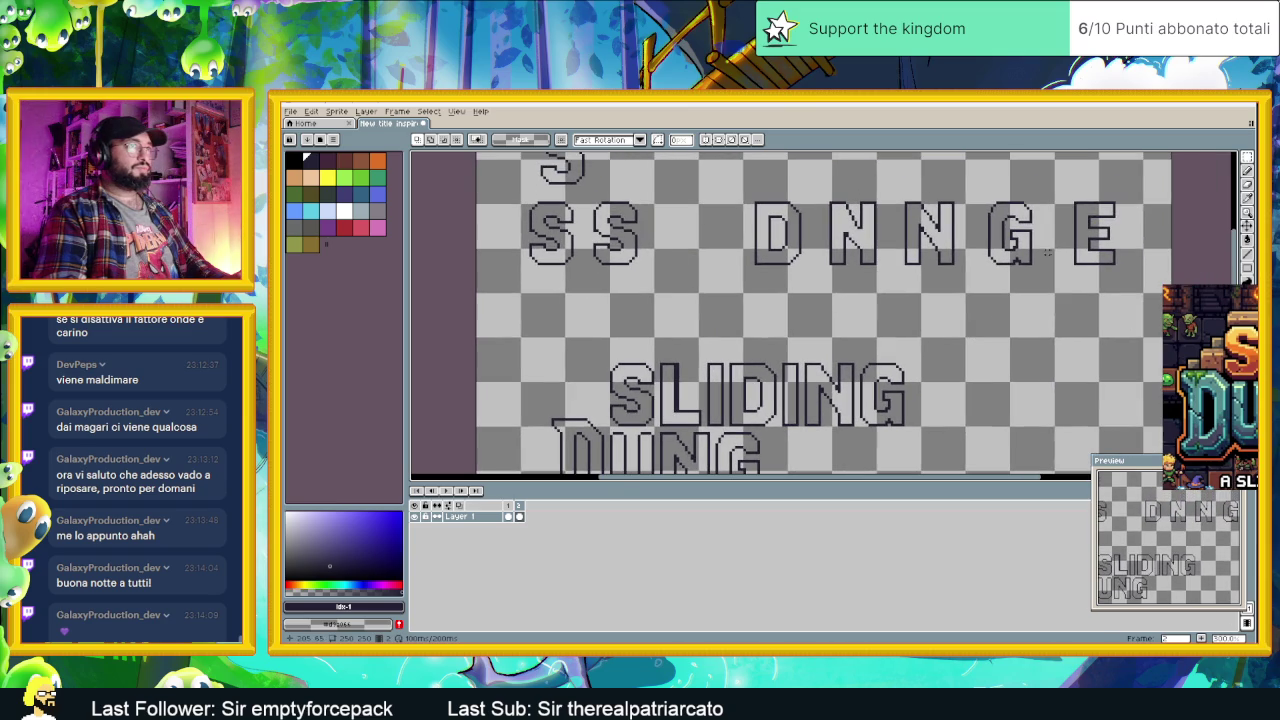
left_click_drag(1073, 189, 1148, 295)
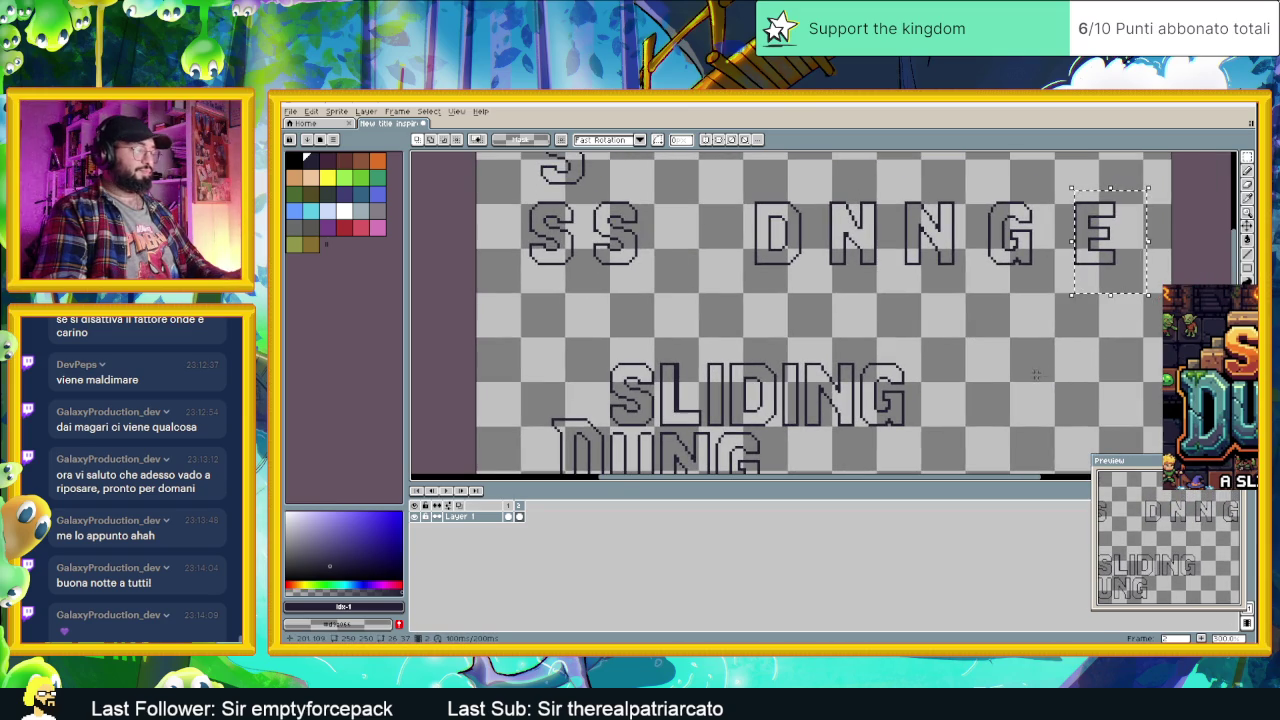
left_click_drag(903, 403, 938, 360)
key("ctrl+t")
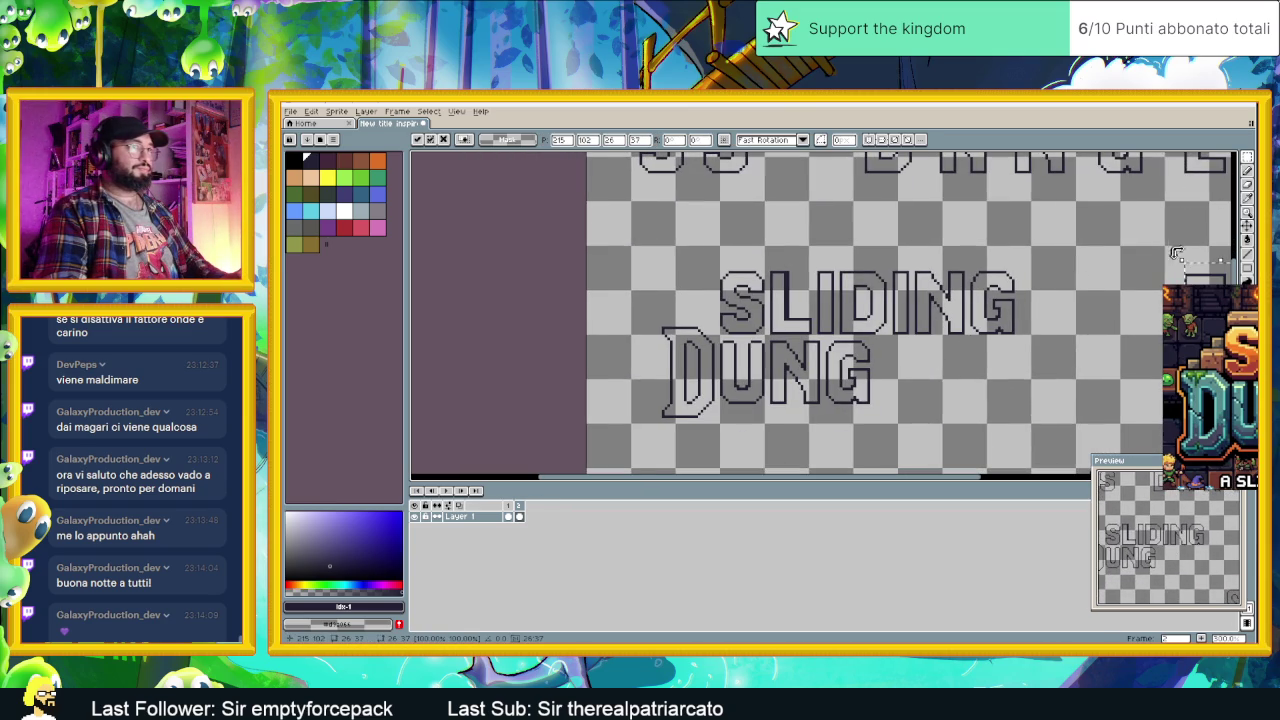
left_click_drag(1197, 283, 886, 355)
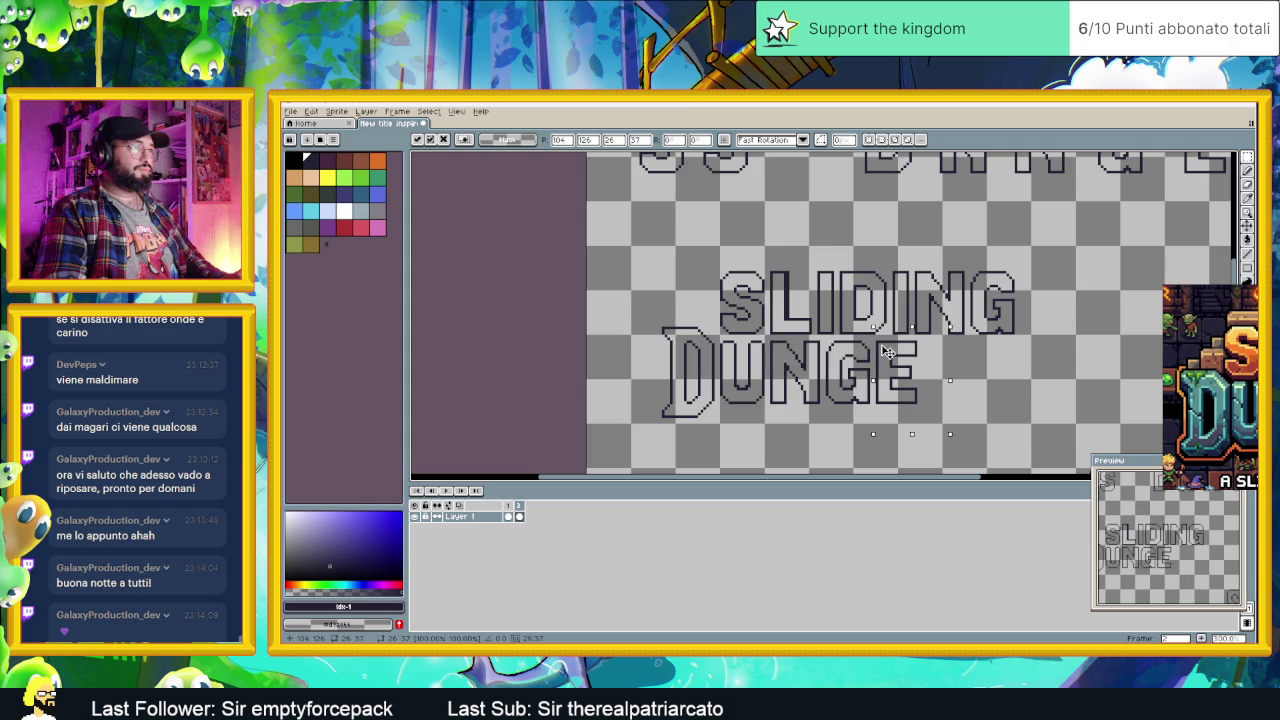
key("Return")
Step: Move the top O to sit right after DUNGE
scroll(950, 360, "up", 2)
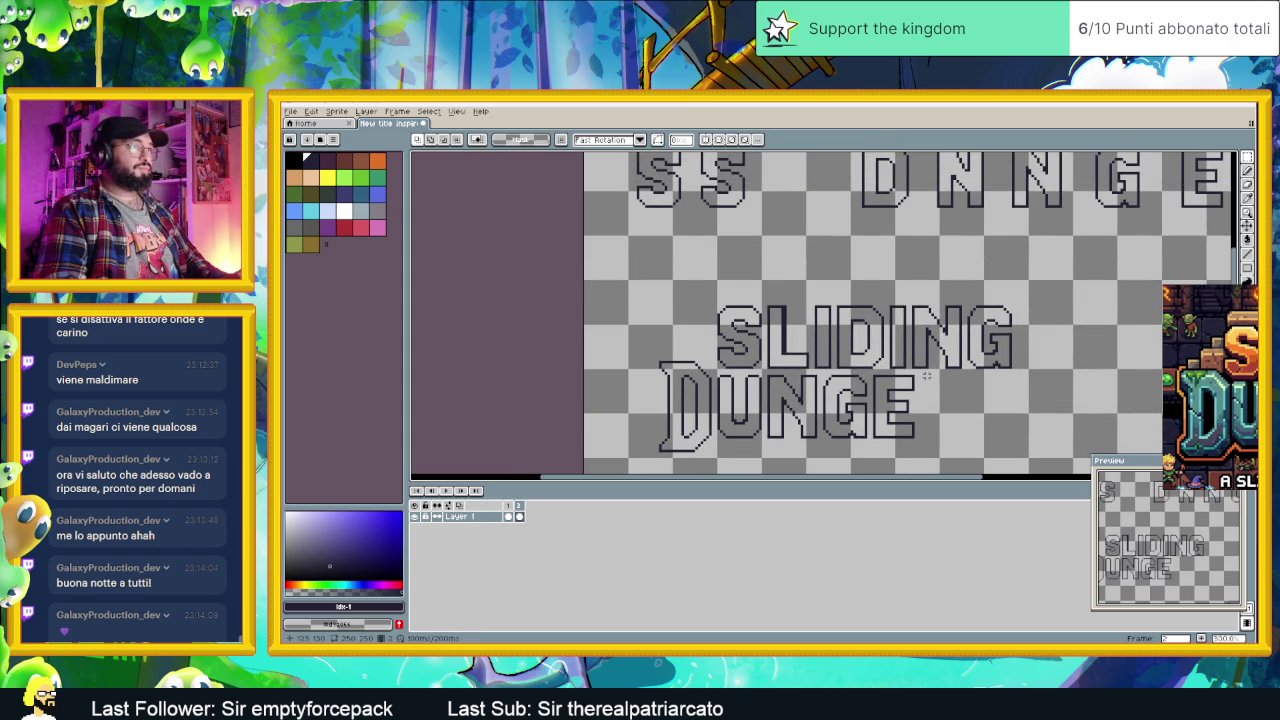
scroll(926, 375, "down", 1)
scroll(939, 286, "up", 1)
scroll(1030, 230, "up", 1)
left_click_drag(1058, 238, 1062, 244)
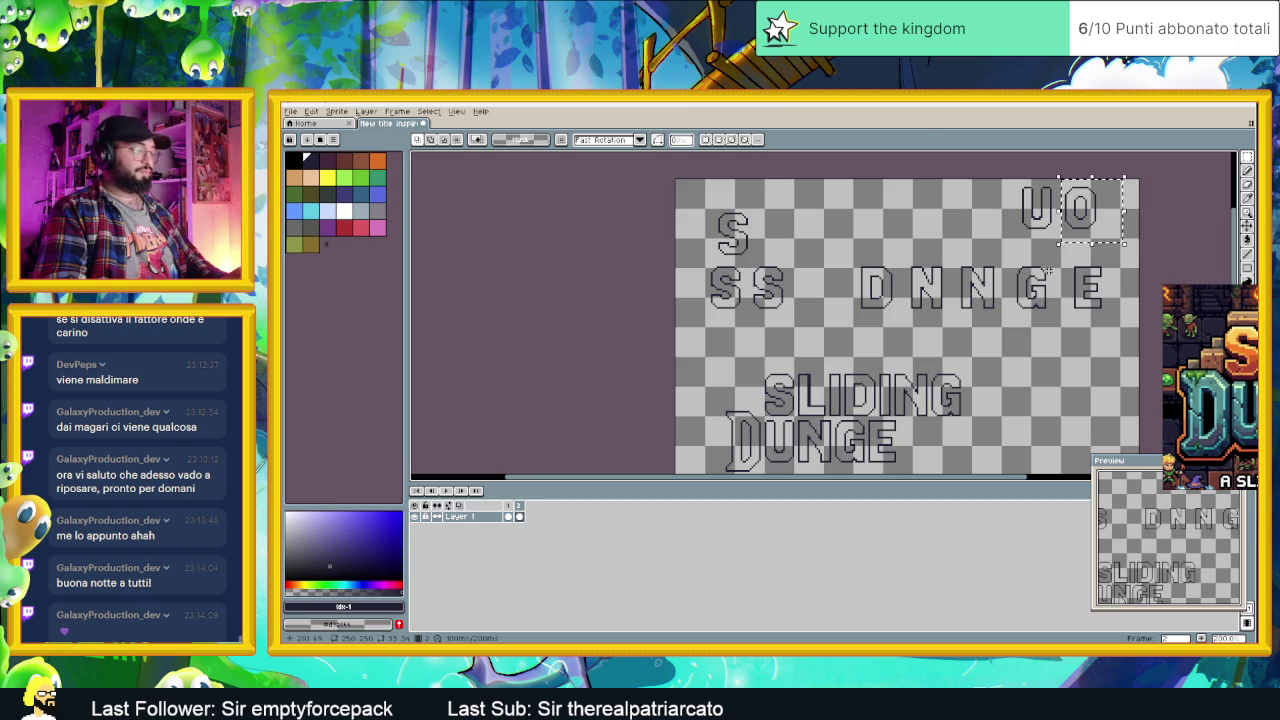
key("ctrl+t")
left_click_drag(1047, 308, 996, 361)
scroll(992, 363, "up", 3)
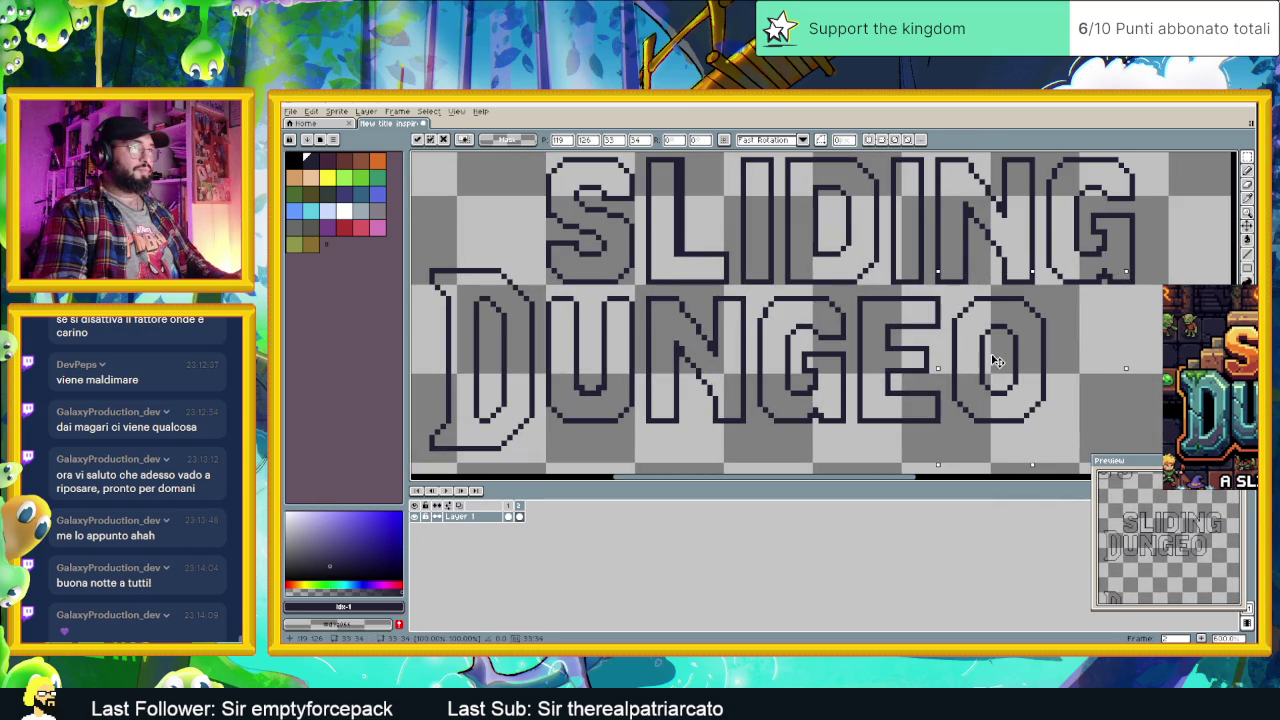
scroll(997, 362, "down", 2)
scroll(997, 362, "down", 1)
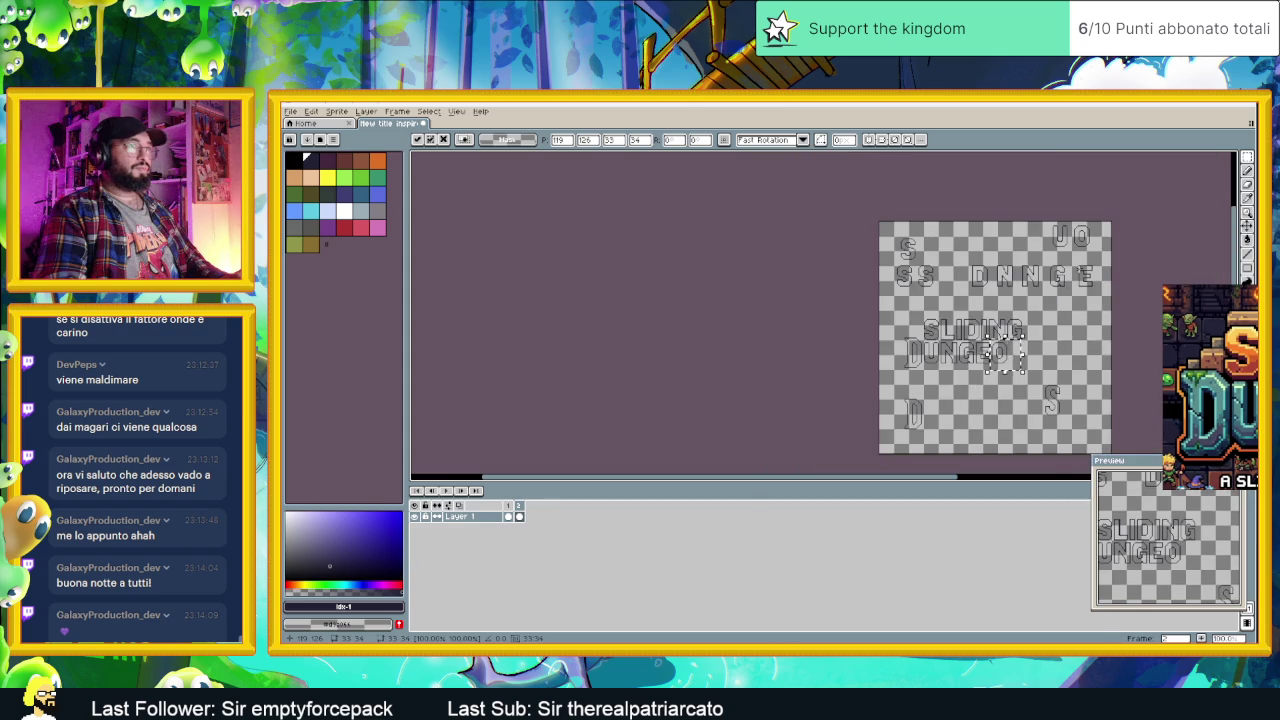
Step: Commit the O, then nudge the selected N slightly left and down into place
scroll(1057, 297, "up", 1)
left_click(1057, 297)
left_click_drag(973, 219, 1034, 294)
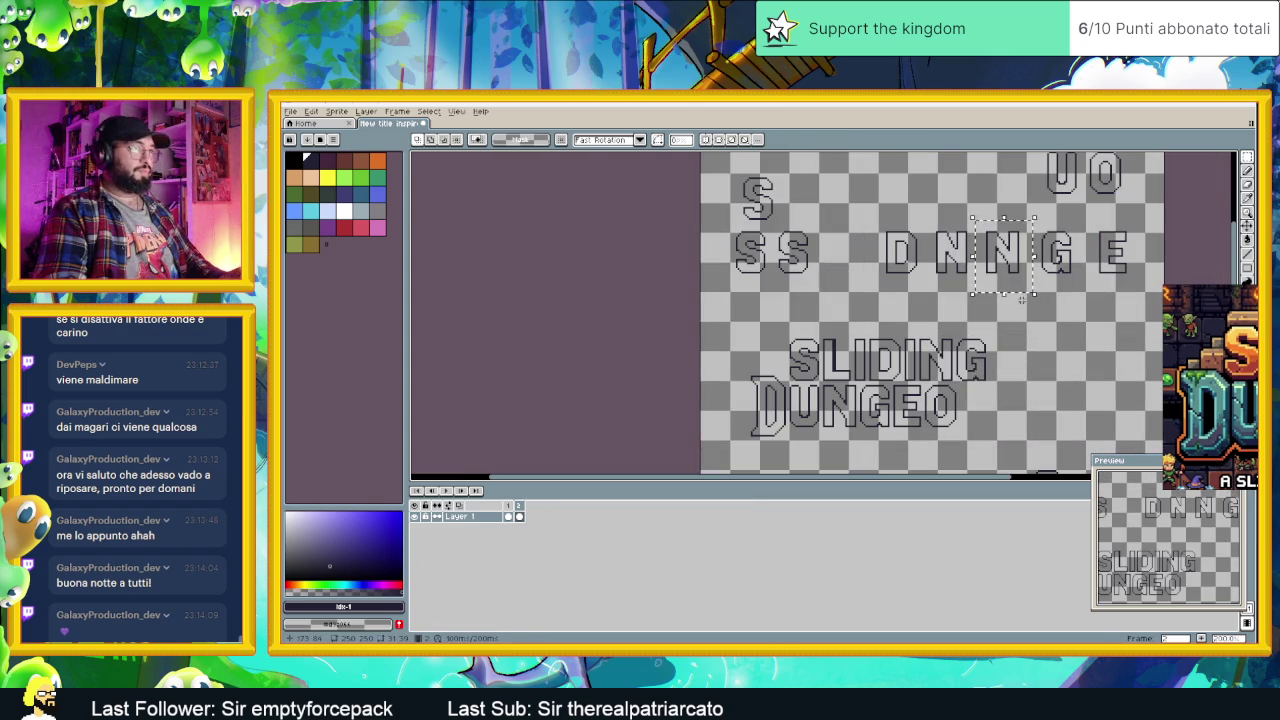
left_click(1038, 273)
left_click_drag(985, 410, 981, 408)
key("Return")
Step: Copy the S to the end of the second row to spell DUNGEONS, then add a new frame
scroll(1038, 383, "down", 2)
scroll(1038, 383, "down", 1)
left_click_drag(1090, 366, 1018, 462)
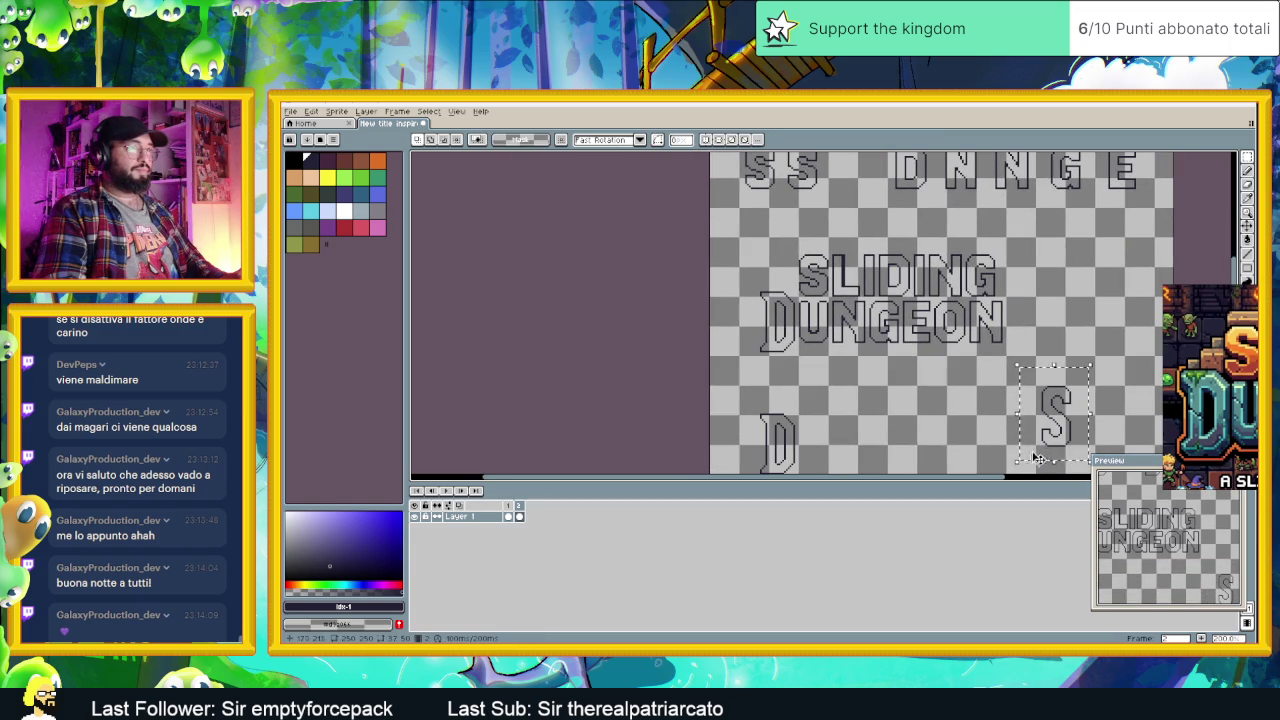
mouse_move(1055, 417)
left_mouse_down()
mouse_move(1040, 360)
mouse_move(1012, 340)
left_mouse_up()
scroll(1012, 340, "up", 2)
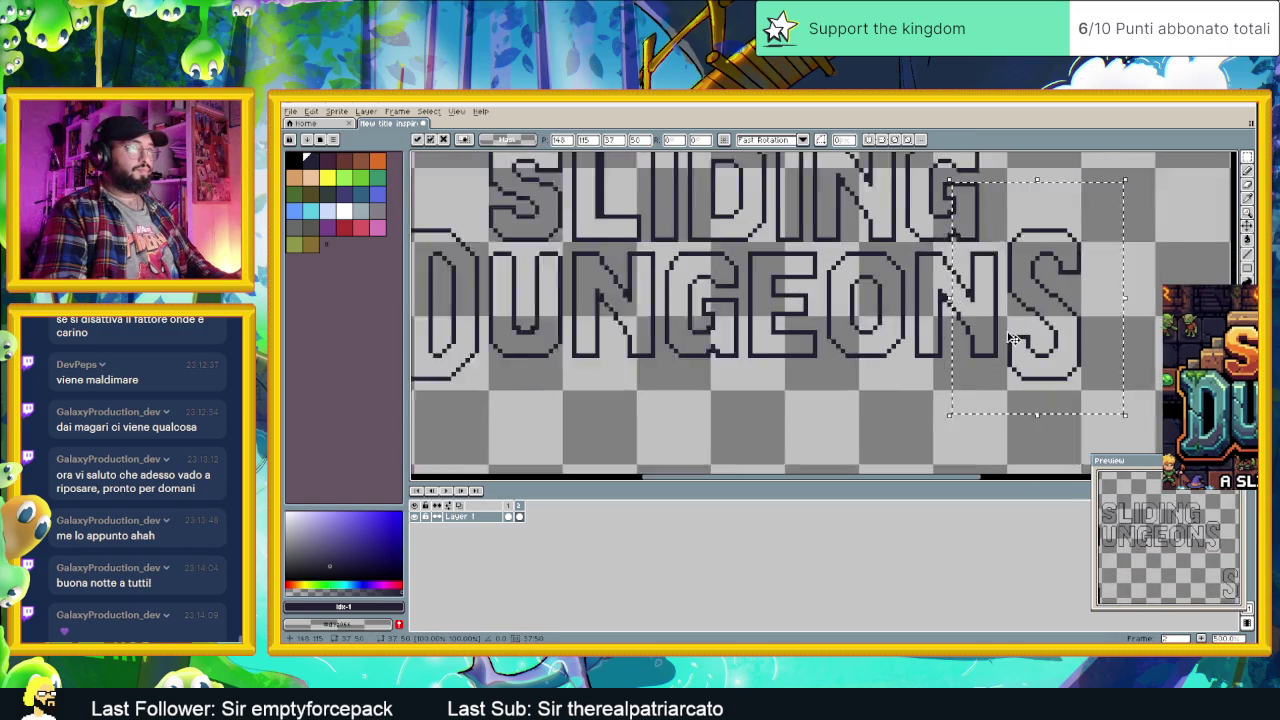
scroll(1012, 340, "up", 1)
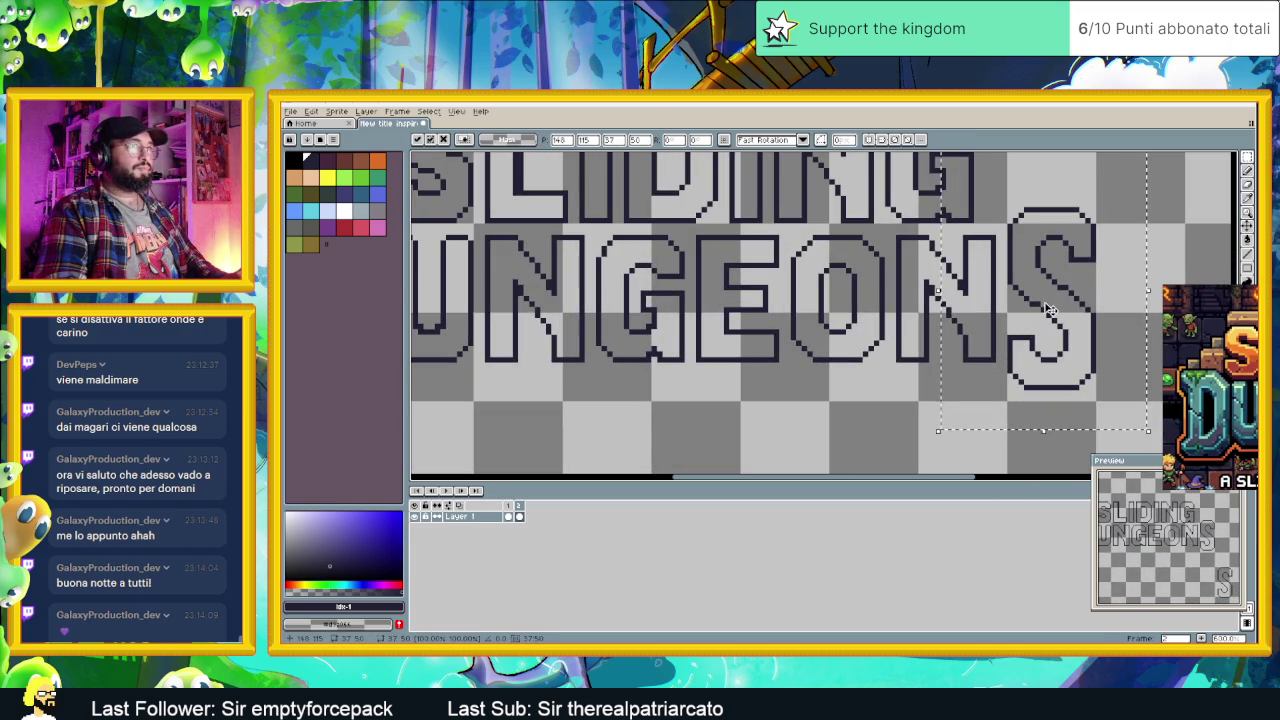
key("ctrl+d")
scroll(1018, 360, "down", 2)
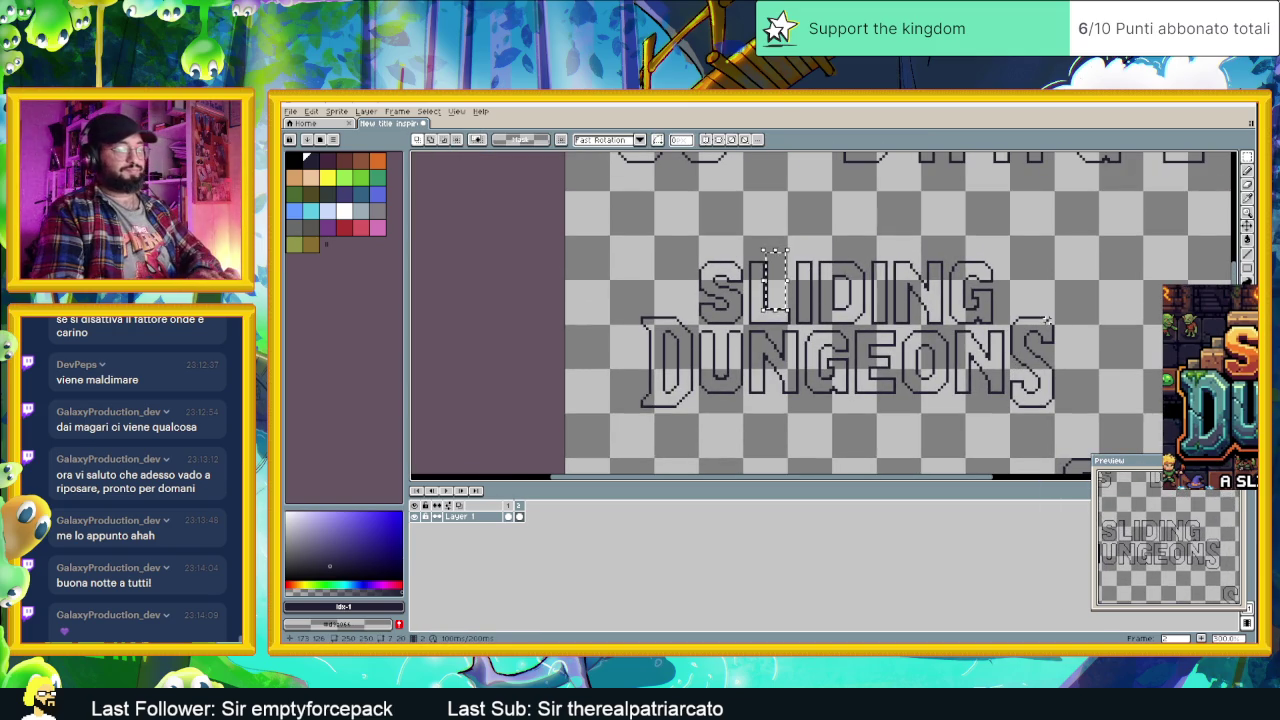
key("ctrl+d")
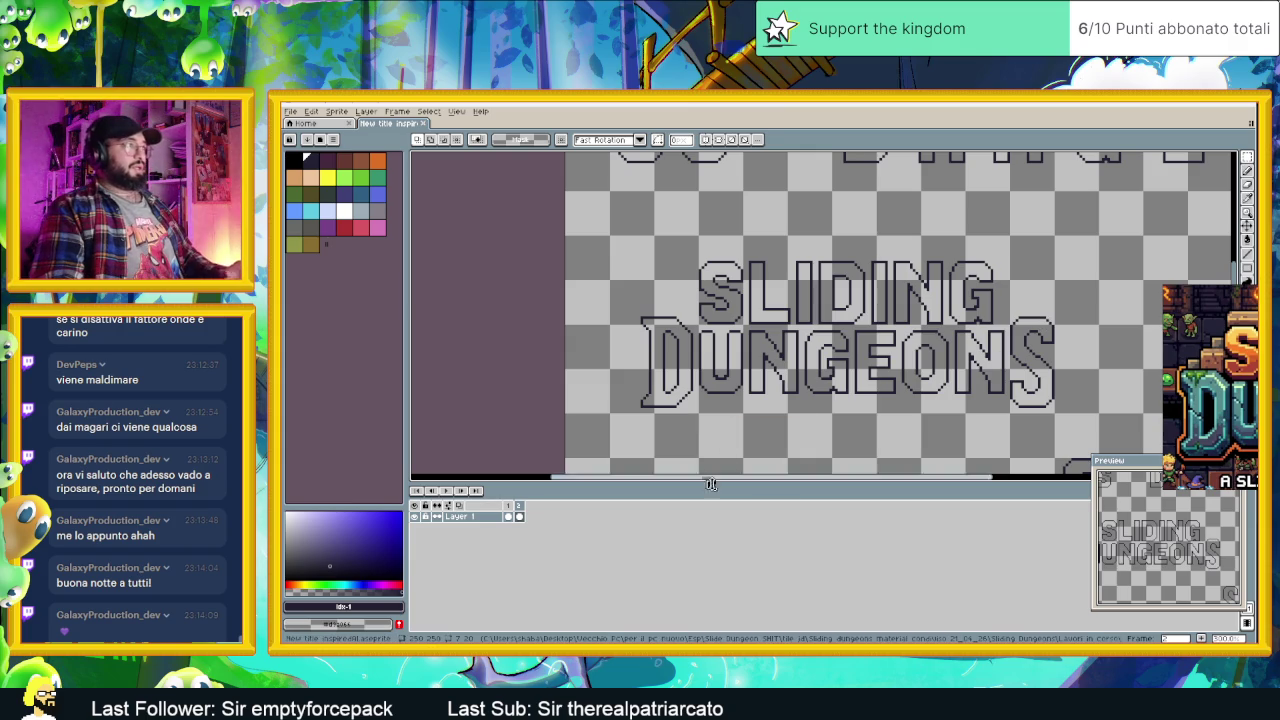
key("alt+n")
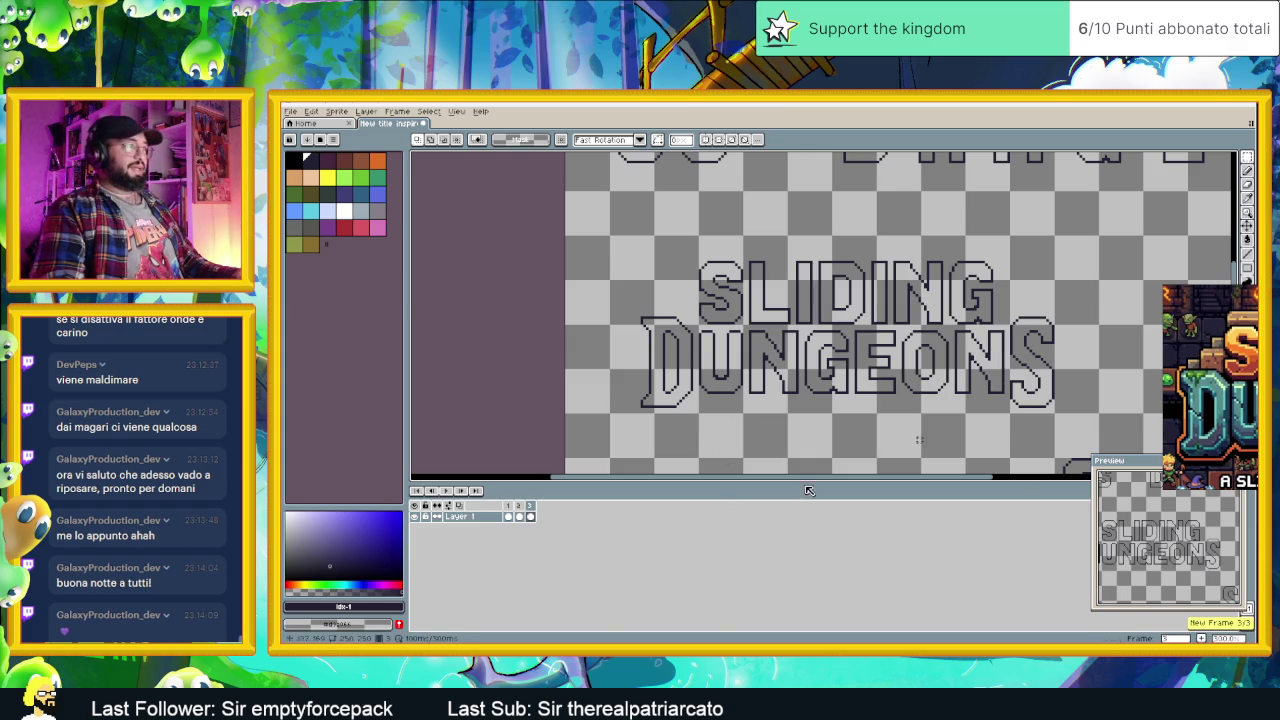
Step: With the Paint Bucket and brown swatch, fill the letters of SLIDING
left_click(1248, 240)
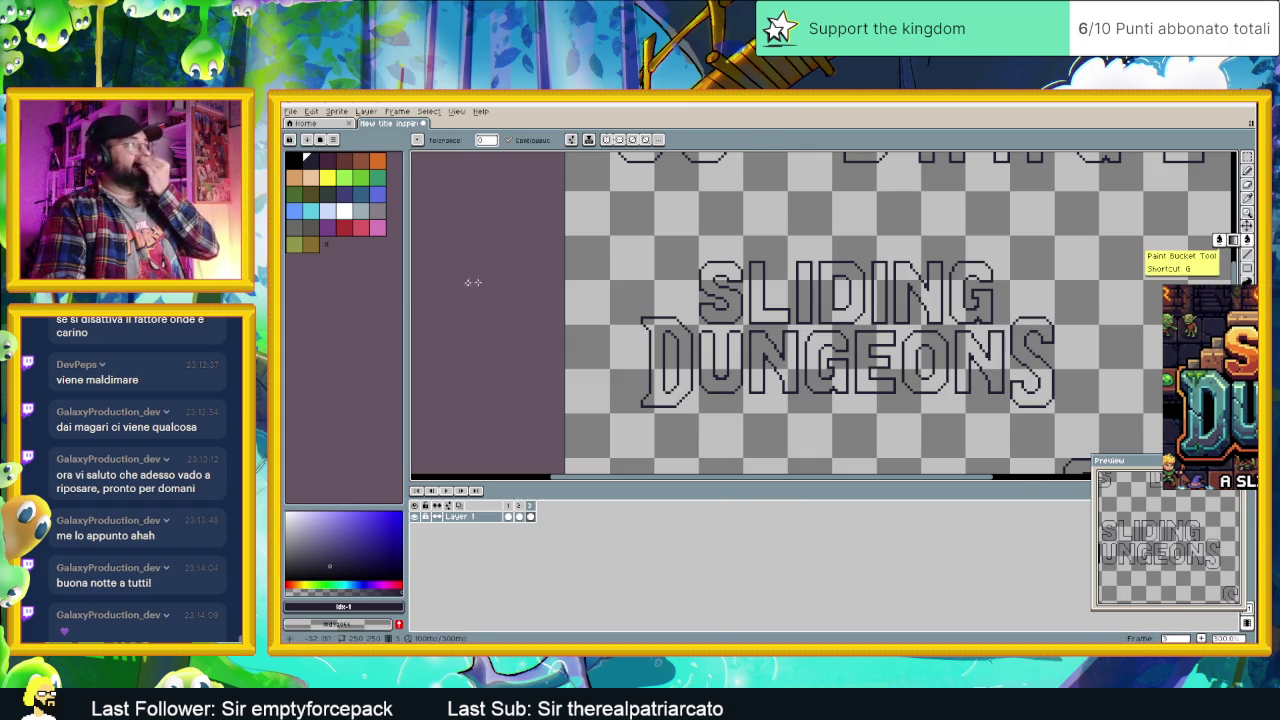
left_click(360, 160)
left_click(732, 313)
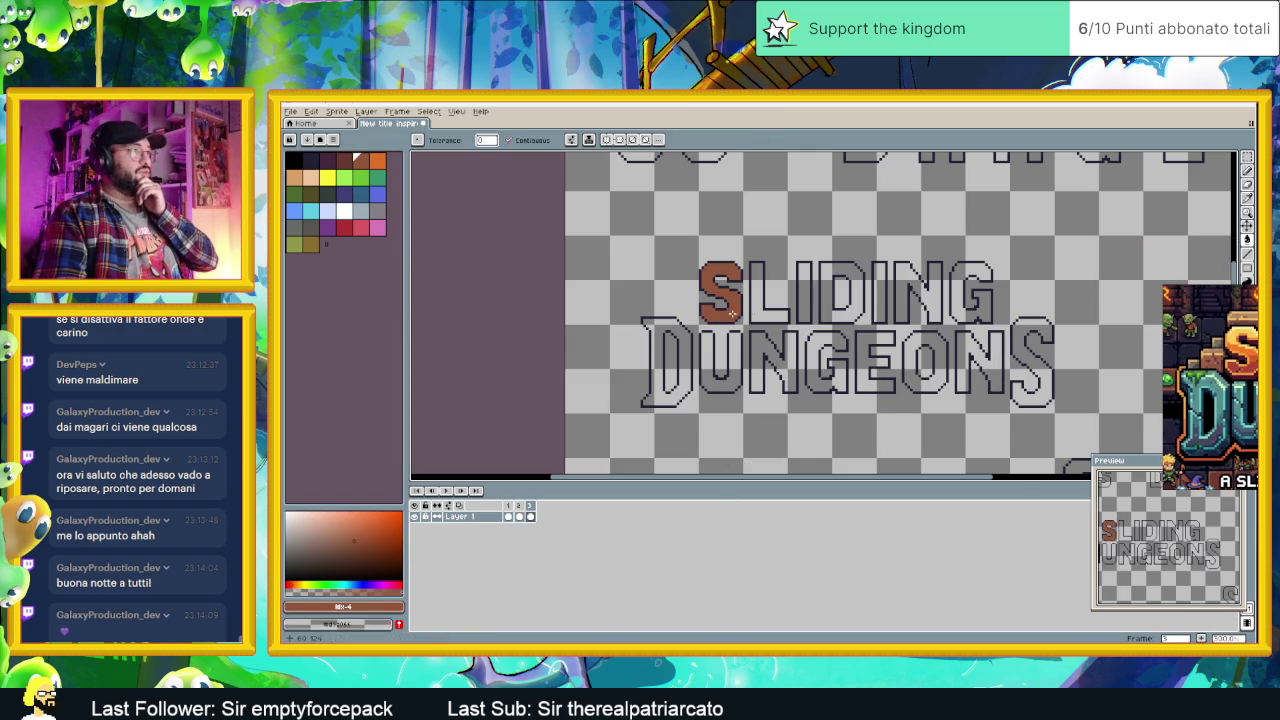
left_click(805, 300)
left_click(826, 301)
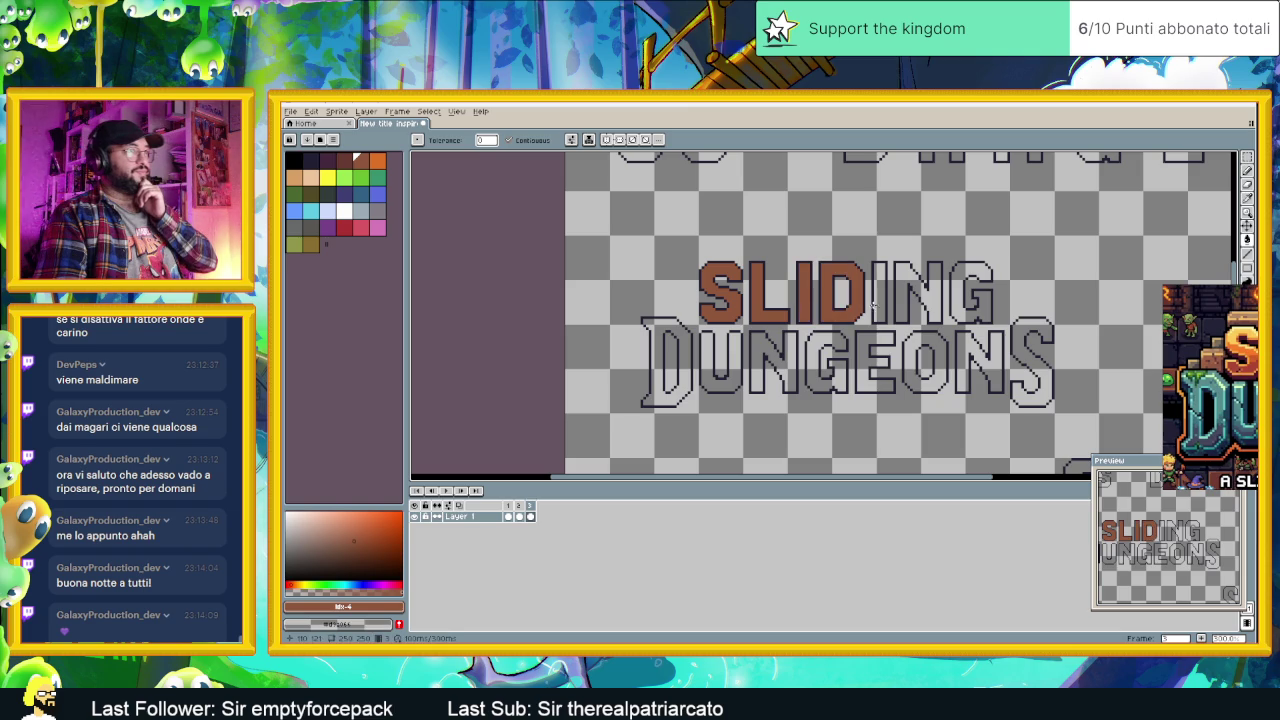
left_click(903, 297)
left_click(955, 292)
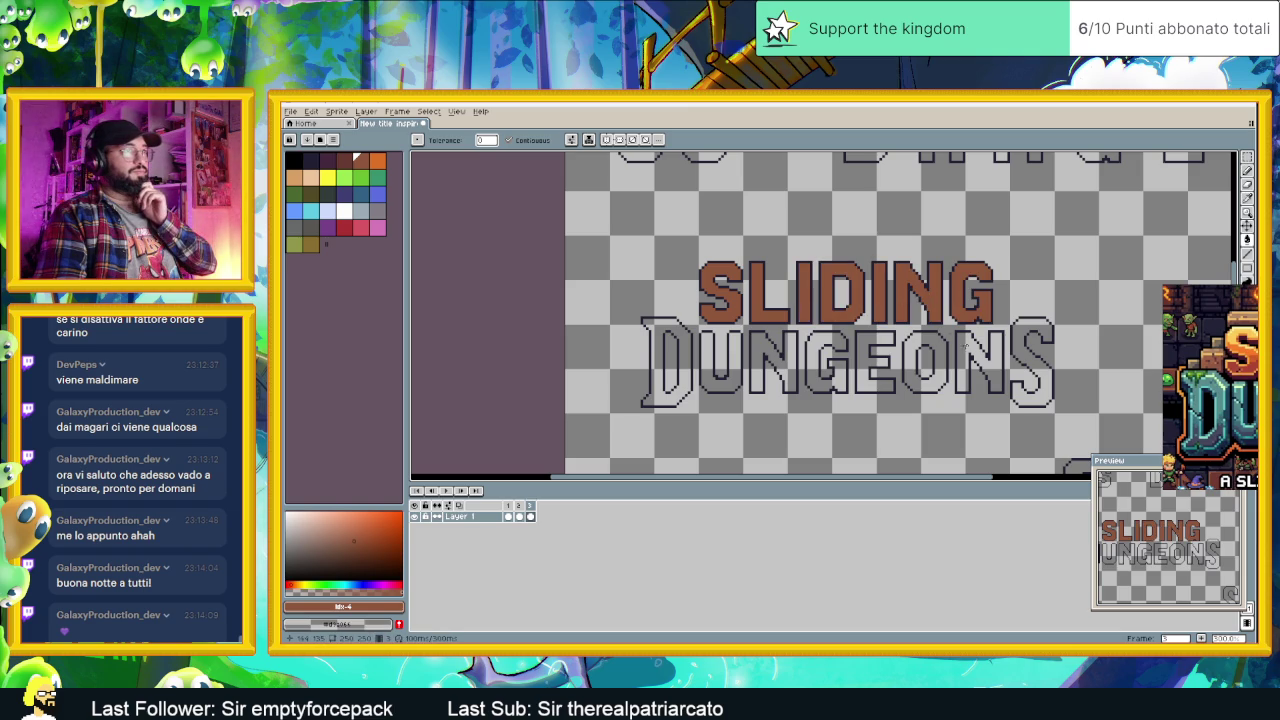
Step: Fill each letter of DUNGEONS with brown
left_click(975, 360)
left_click(1030, 345)
left_click(912, 350)
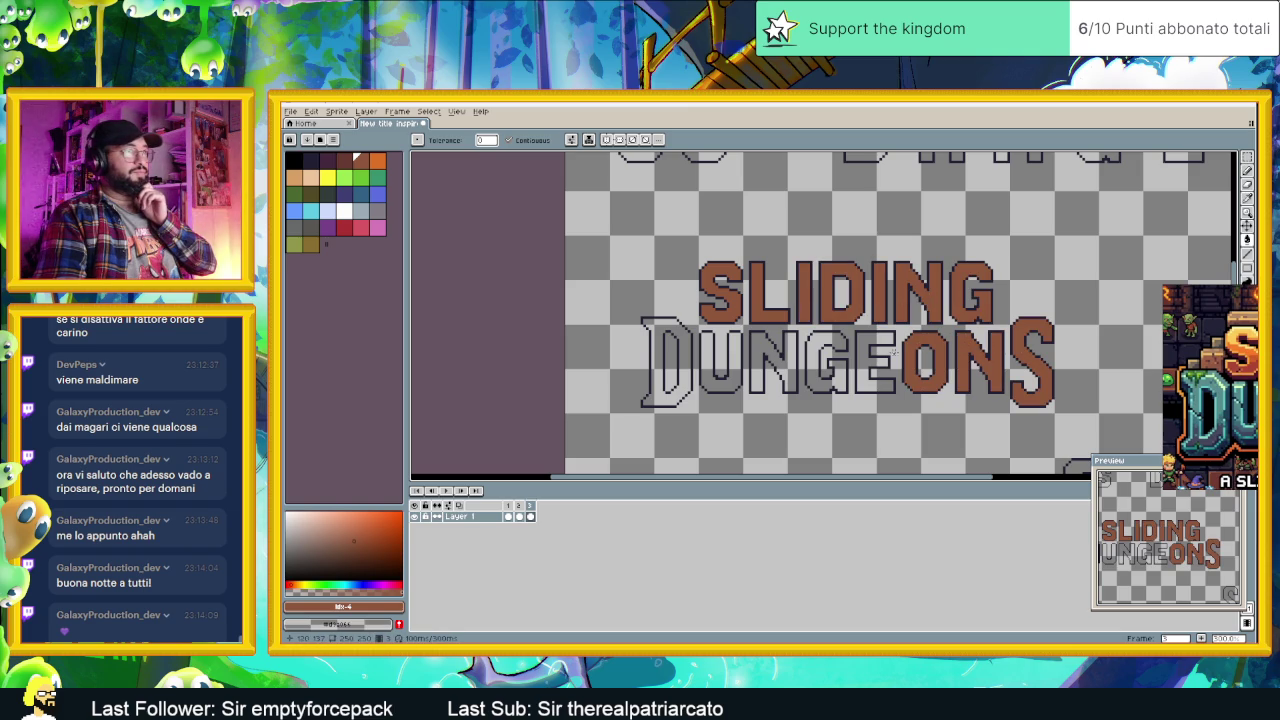
left_click(822, 345)
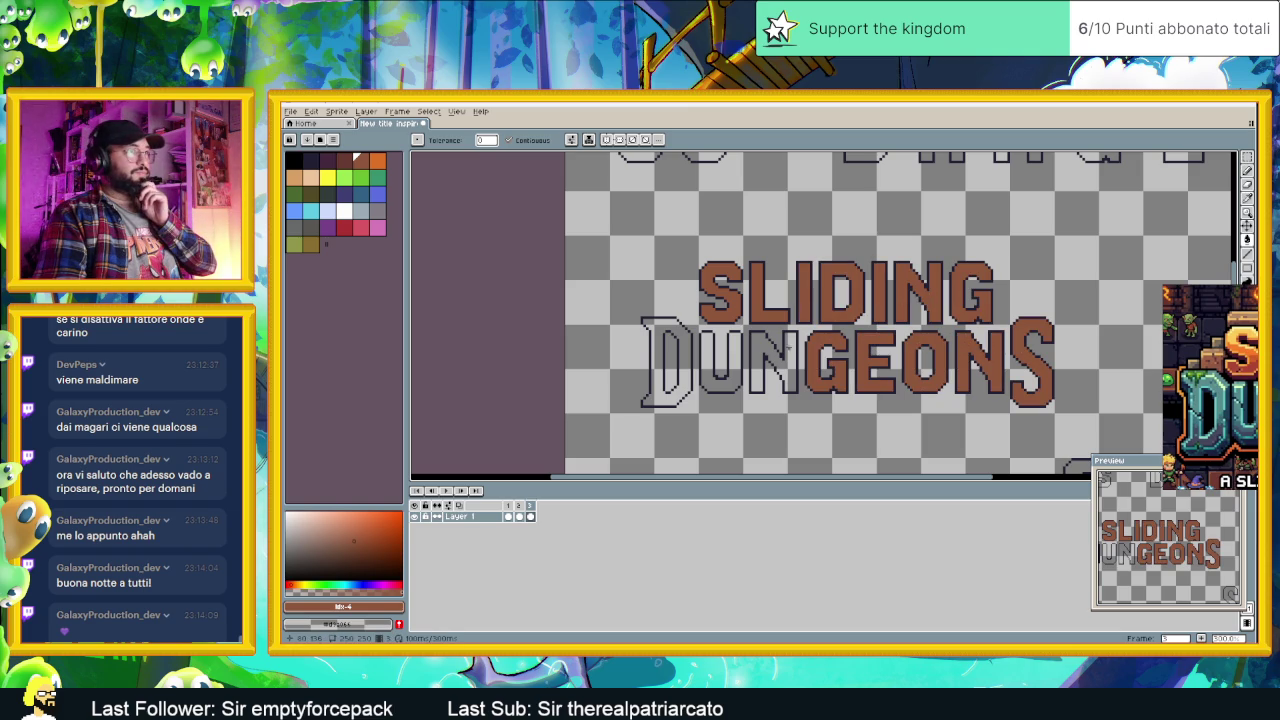
left_click(785, 356)
left_click(732, 355)
left_click(668, 360)
scroll(785, 370, "down", 1)
scroll(790, 371, "down", 1)
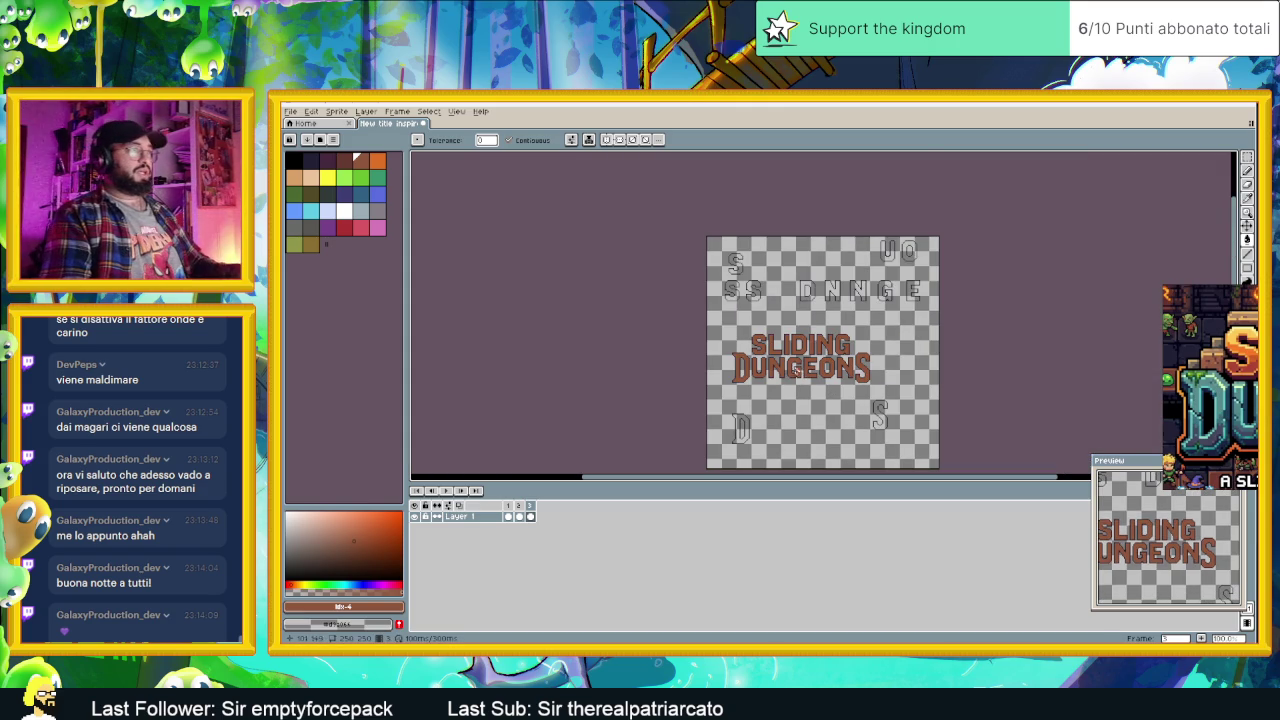
scroll(810, 362, "up", 2)
scroll(810, 385, "down", 1)
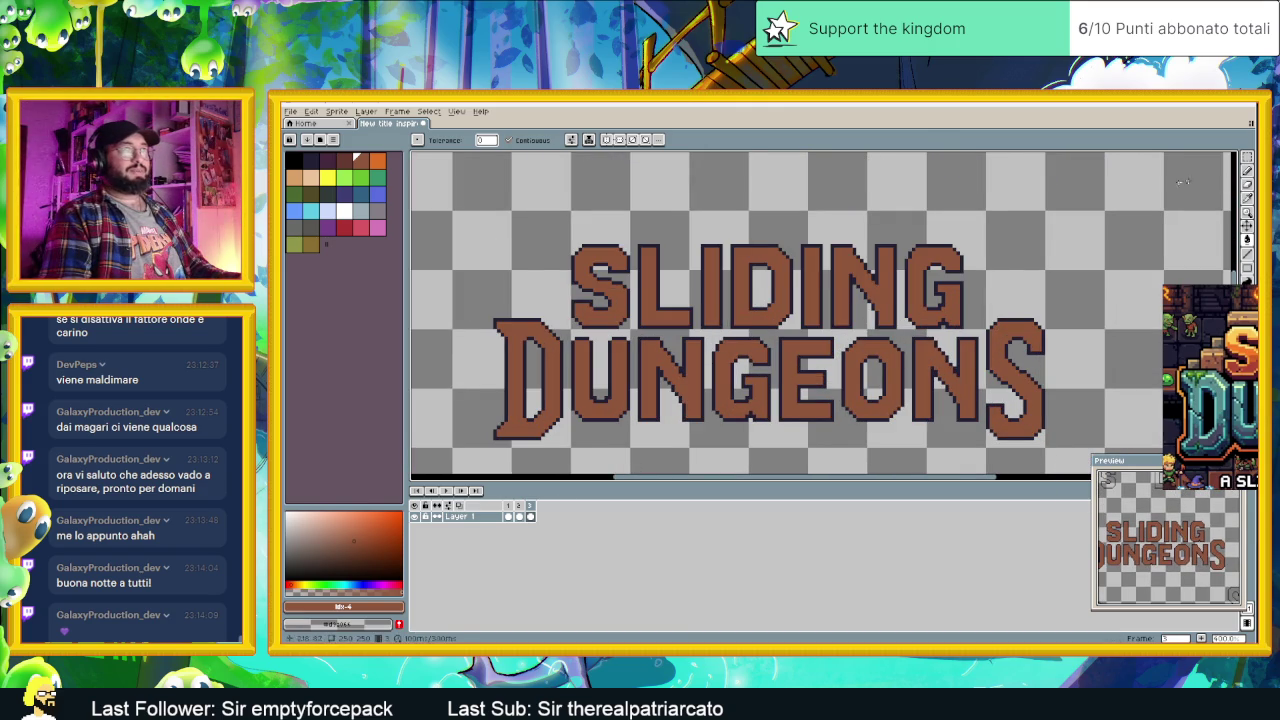
scroll(810, 385, "down", 1)
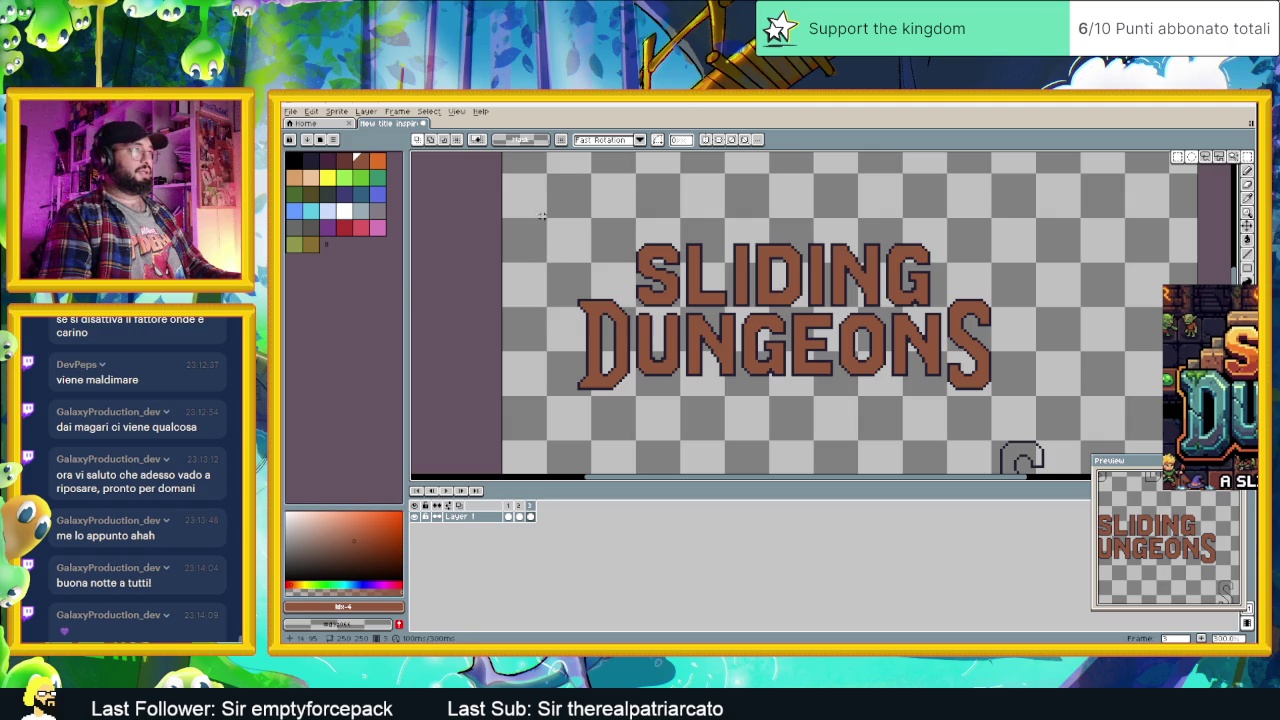
Step: Select the whole title area and compare the hollow frame 2 with the filled frame 3
left_click_drag(541, 211, 1043, 420)
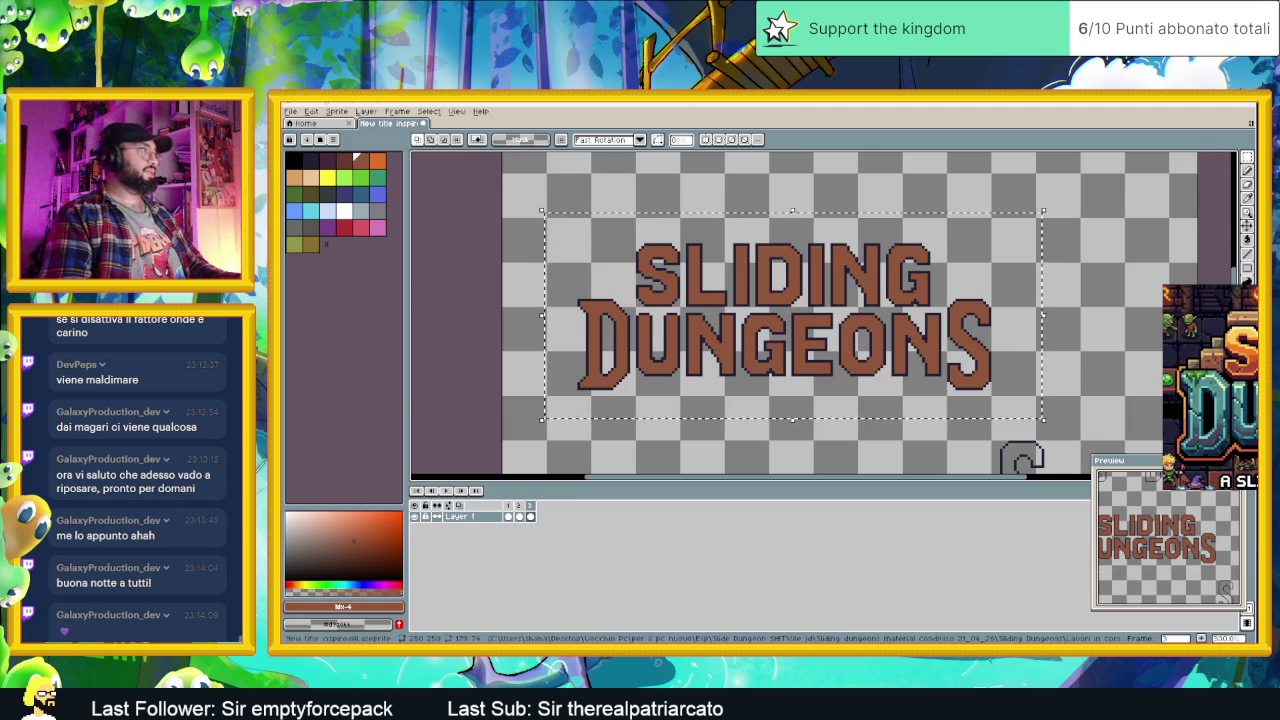
left_click(312, 111)
mouse_move(318, 356)
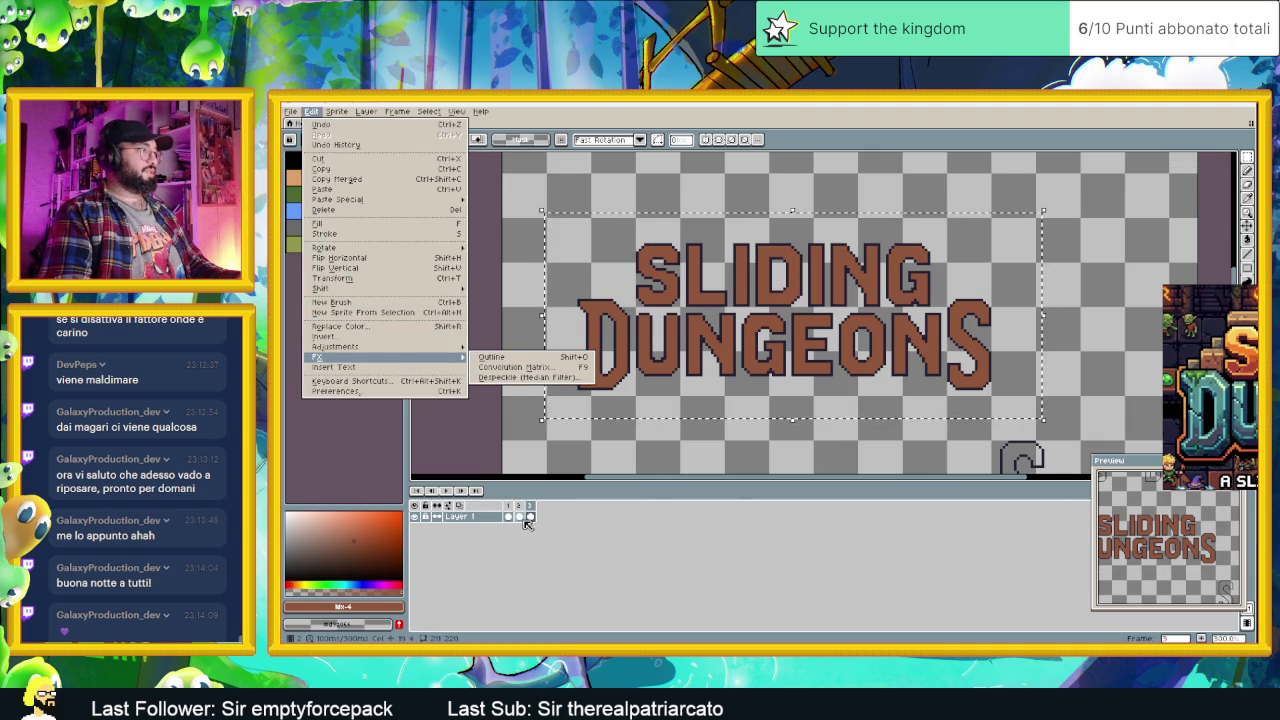
left_click(523, 517)
left_click(519, 516)
left_click(530, 516)
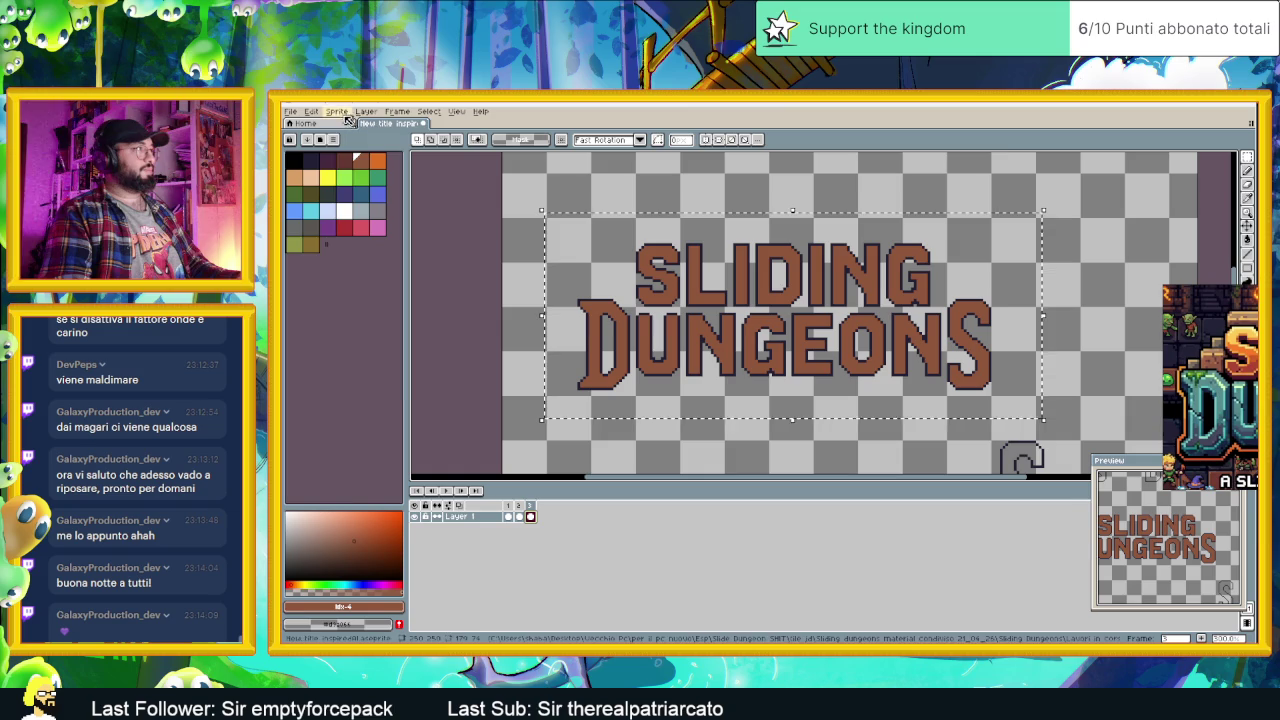
Step: Apply the Outline effect with black (000000) as the outline colour to the title
left_click(312, 111)
mouse_move(330, 357)
left_click(489, 358)
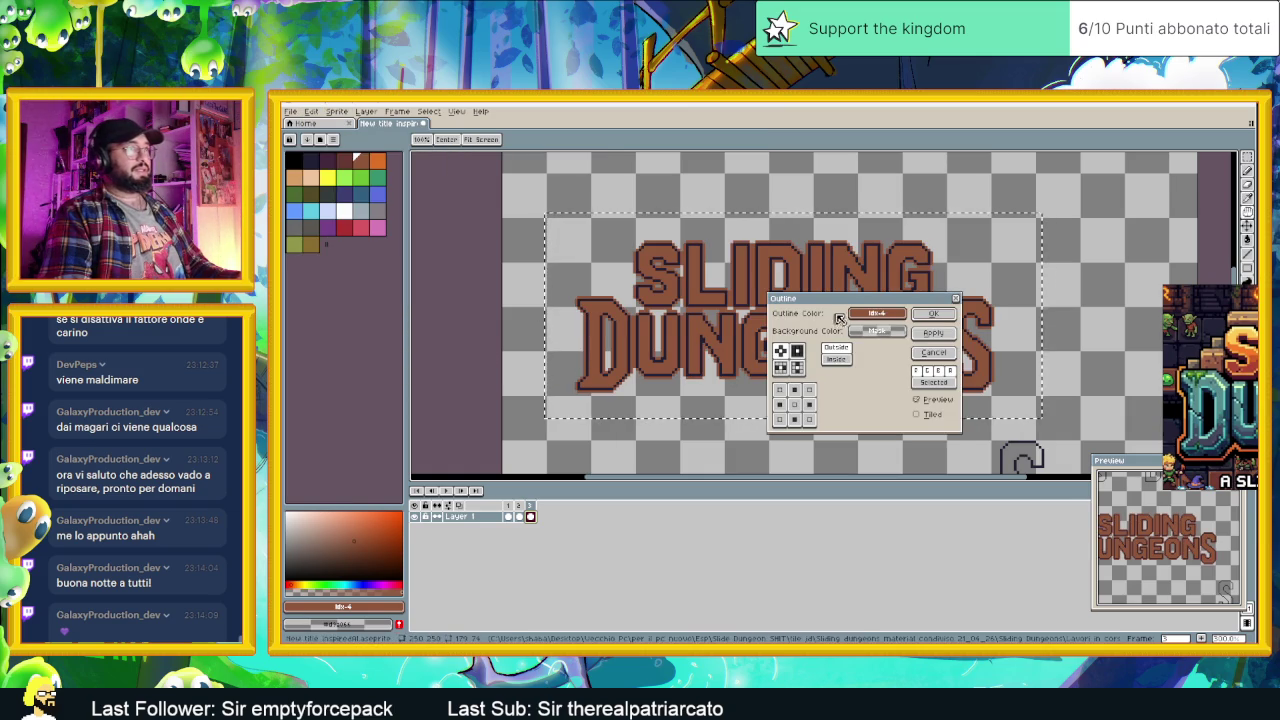
left_click(880, 314)
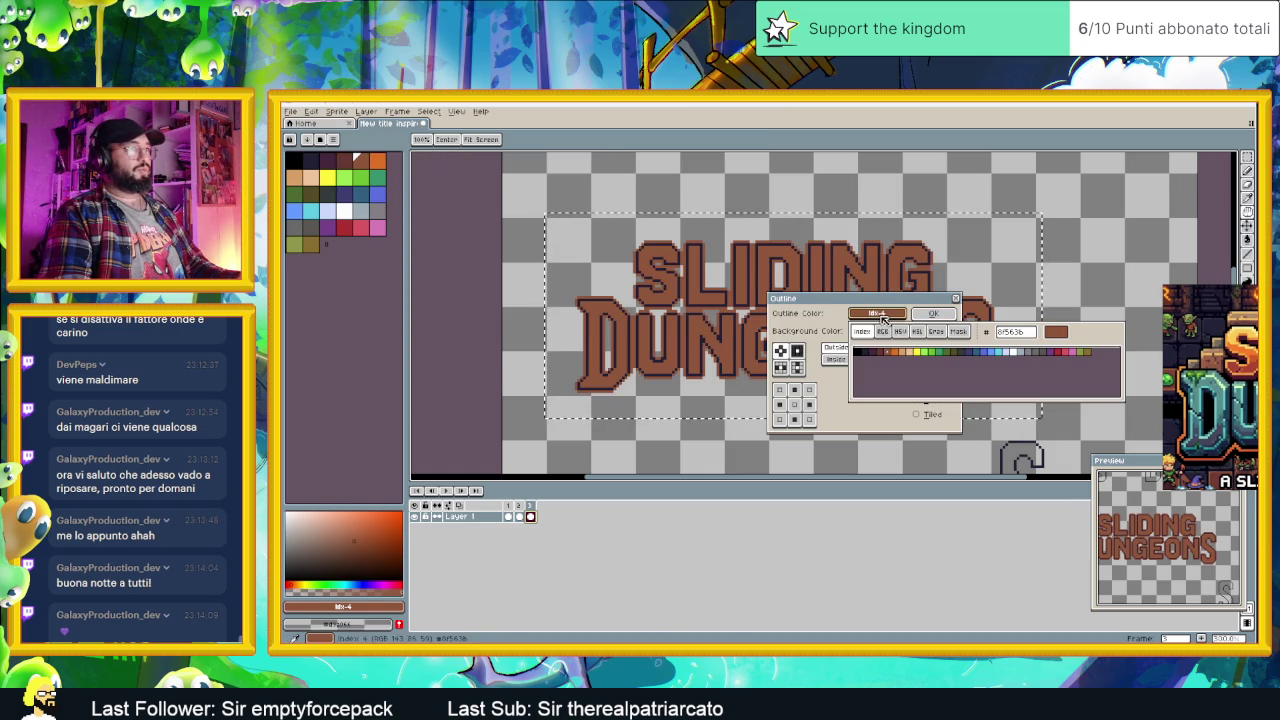
left_click(864, 353)
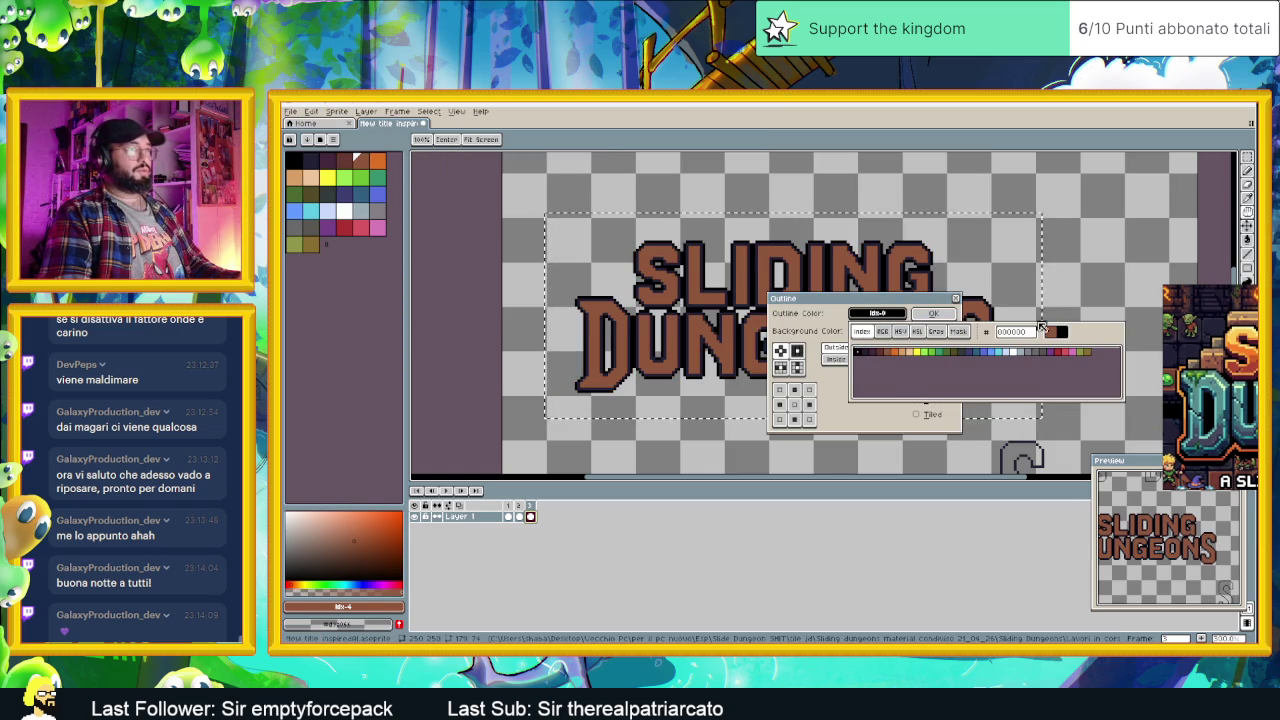
left_click(908, 290)
left_click_drag(898, 302, 1192, 192)
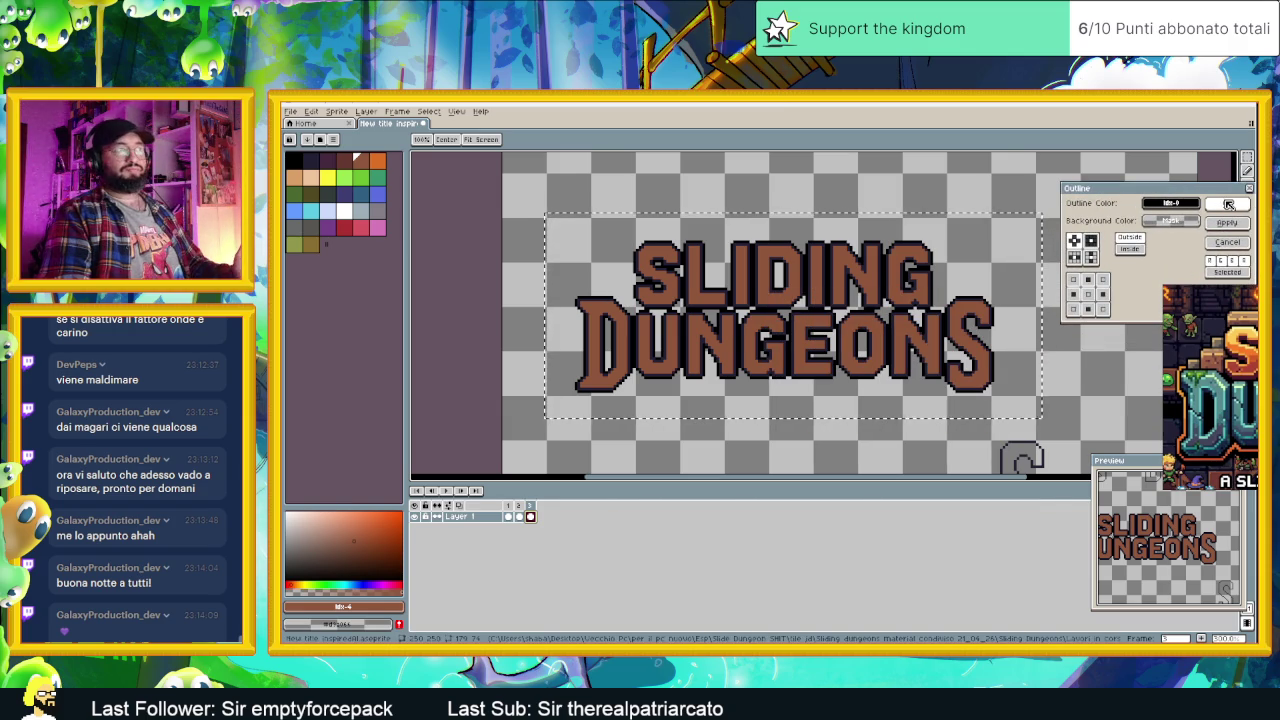
left_click(1235, 224)
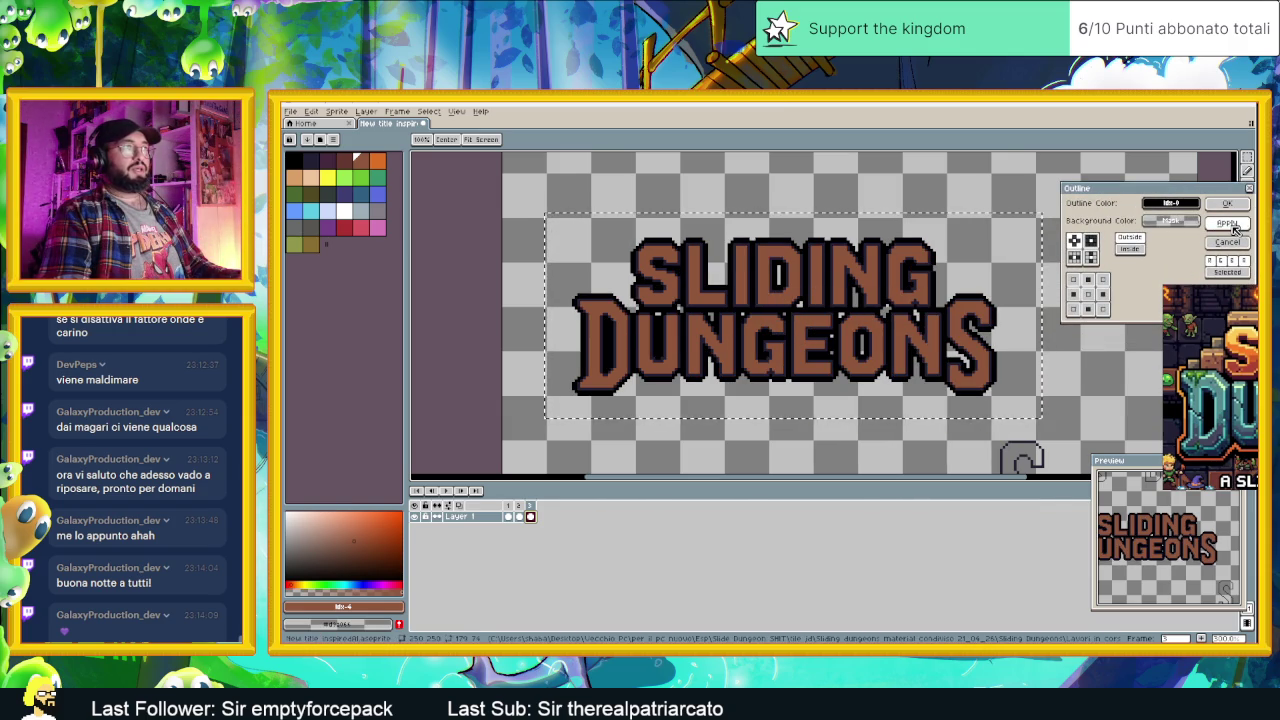
left_click(1238, 206)
scroll(1078, 264, "down", 3)
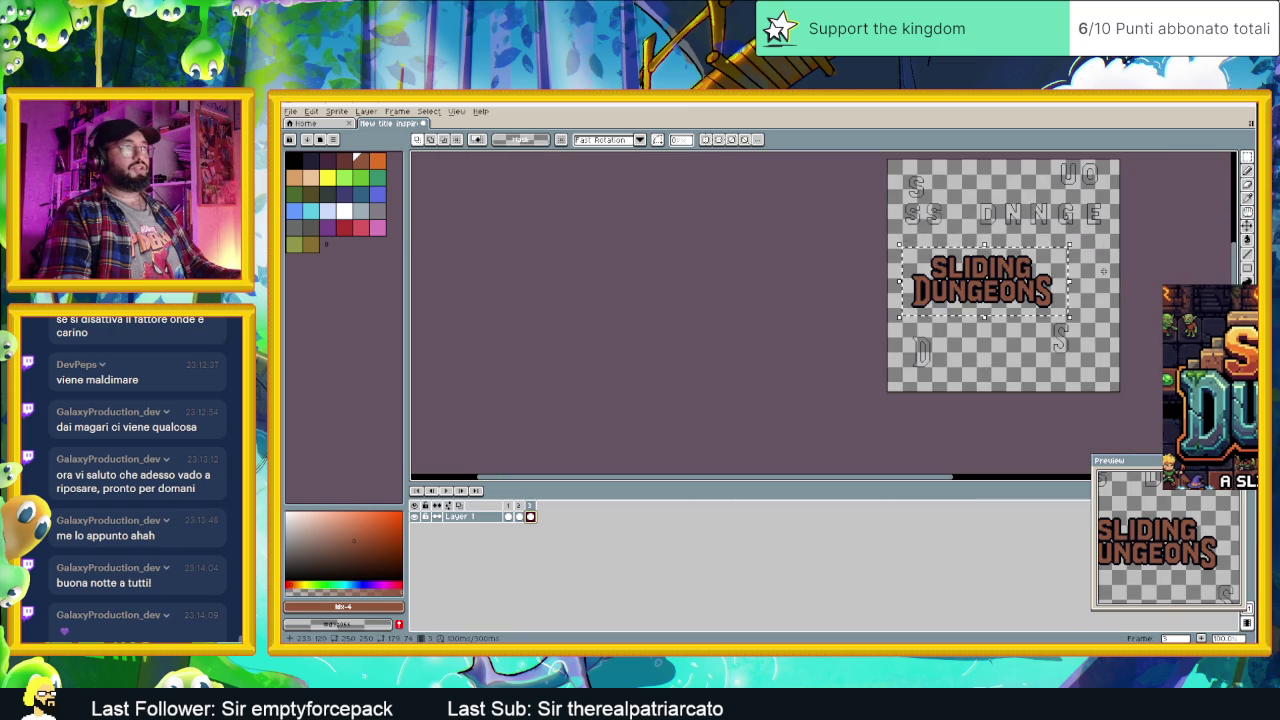
left_click_drag(1073, 282, 1007, 322)
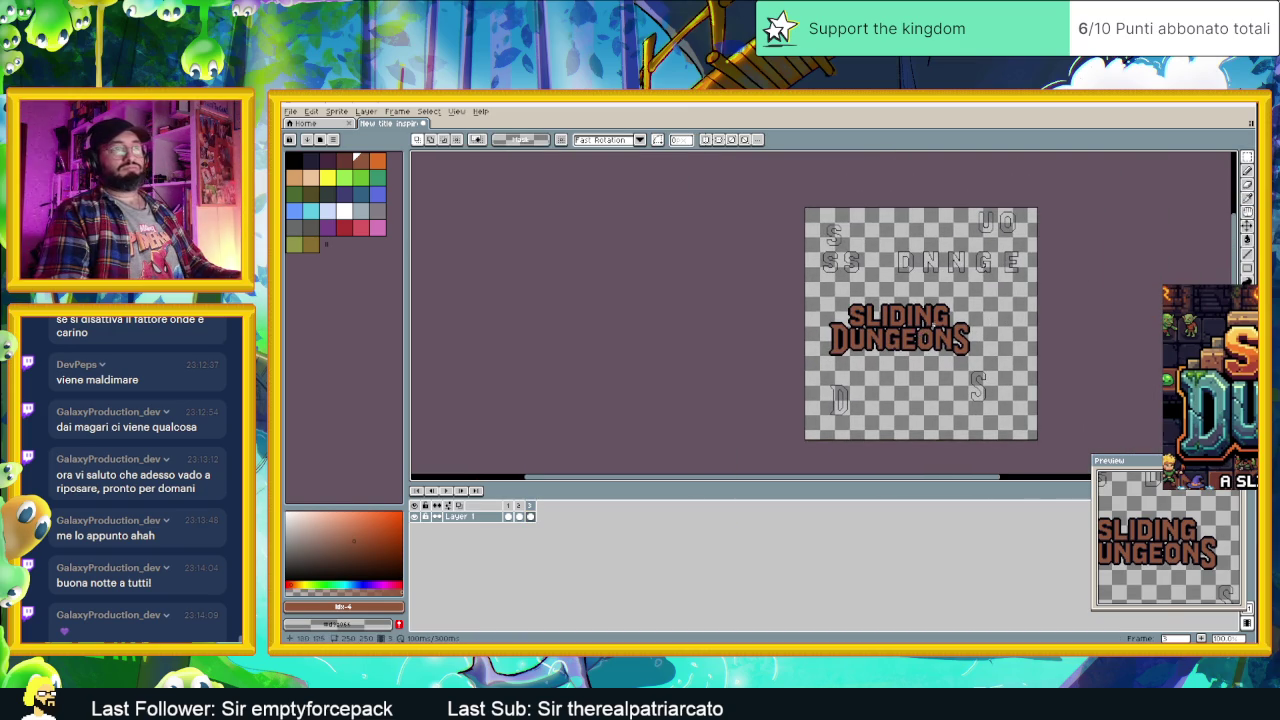
Step: Save the outlined title sprite as New title inspired.aseprite
left_click_drag(925, 331, 892, 335)
key("ctrl+s")
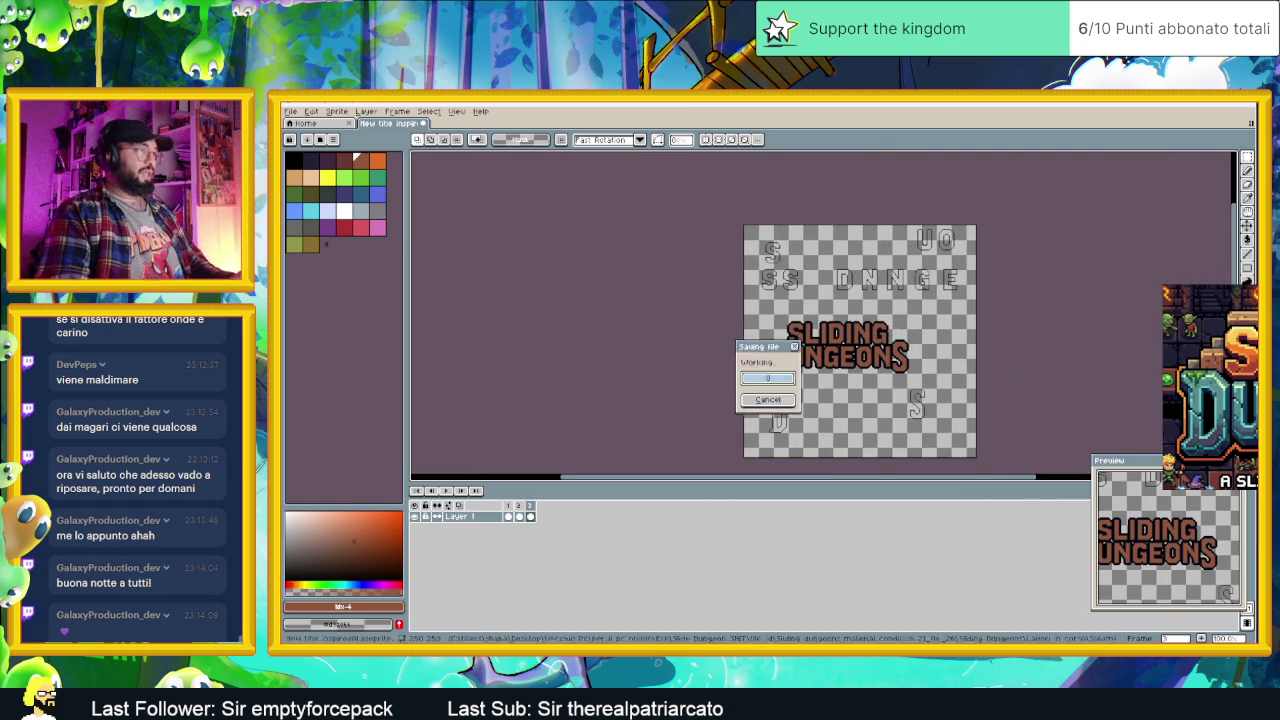